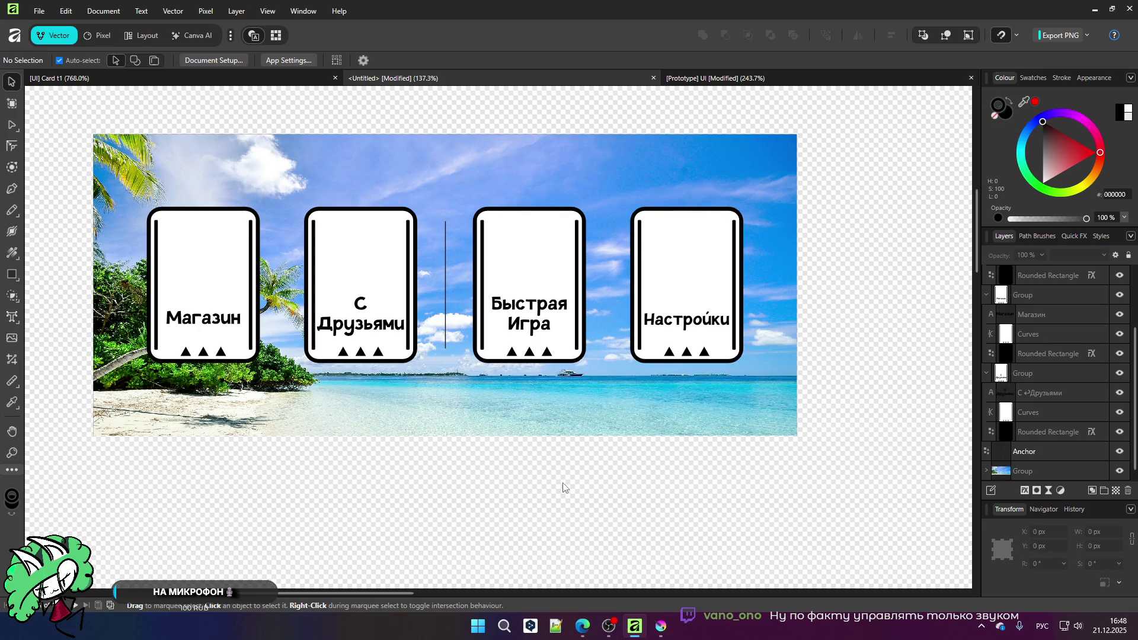
Step: Glance at the prototype UI document for reference, then return to the card banner
{"action": "scroll", "coordinate": [387, 301], "scroll_direction": "down", "scroll_amount": 5}
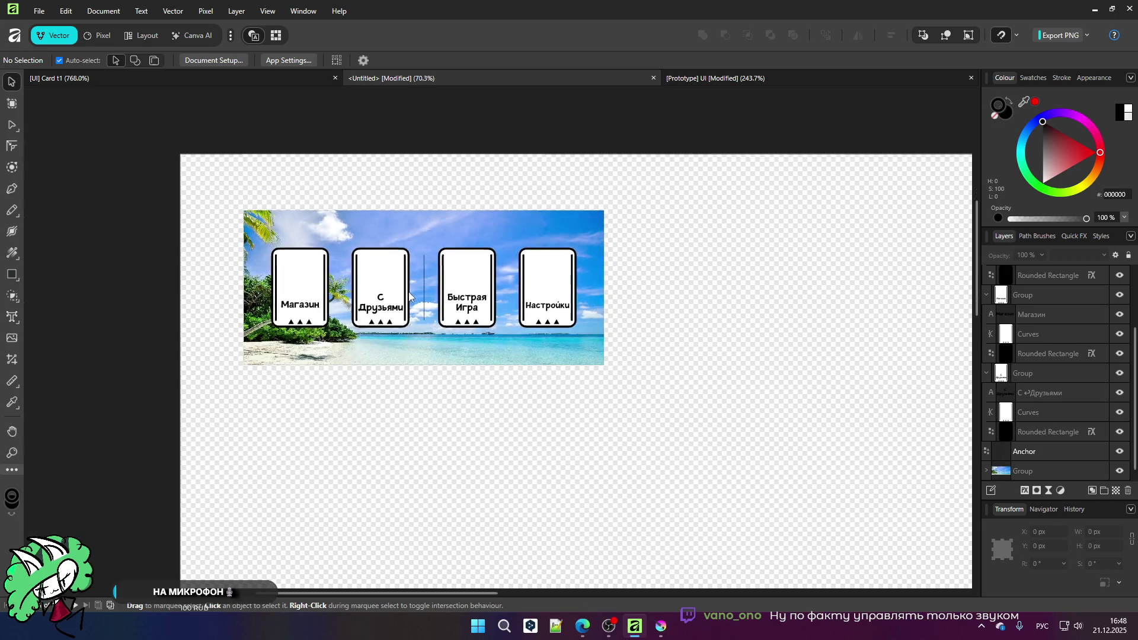
{"action": "scroll", "coordinate": [406, 314], "scroll_direction": "up", "scroll_amount": 3}
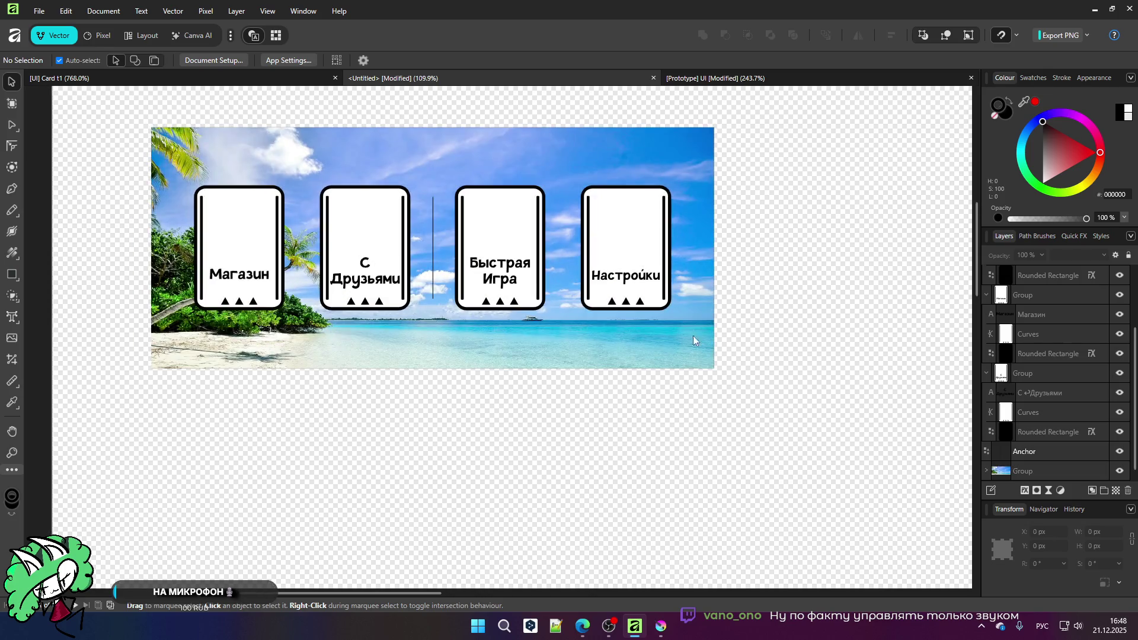
{"action": "scroll", "coordinate": [616, 325], "scroll_direction": "up", "scroll_amount": 2}
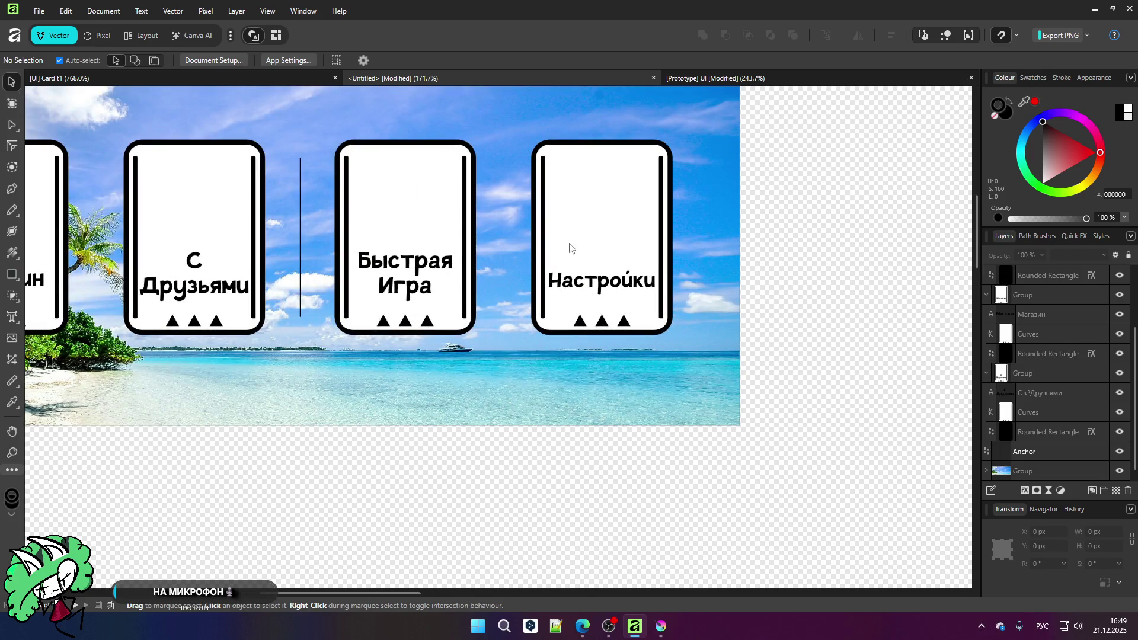
{"action": "scroll", "coordinate": [568, 208], "scroll_direction": "up", "scroll_amount": 1}
{"action": "scroll", "coordinate": [604, 279], "scroll_direction": "up", "scroll_amount": 1}
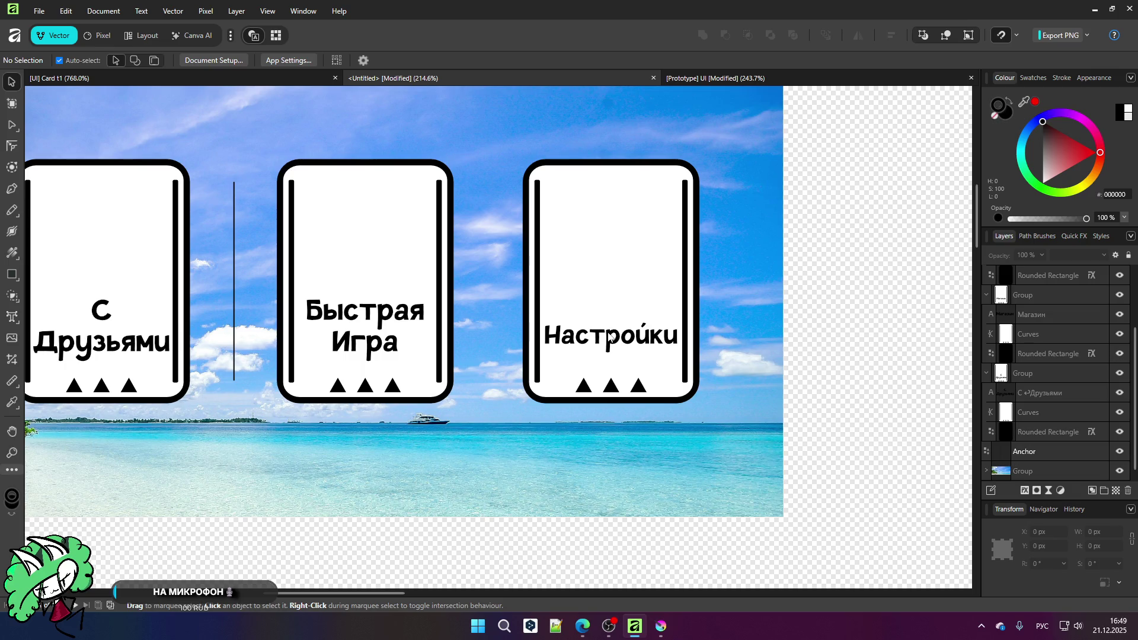
{"action": "scroll", "coordinate": [609, 336], "scroll_direction": "down", "scroll_amount": 3}
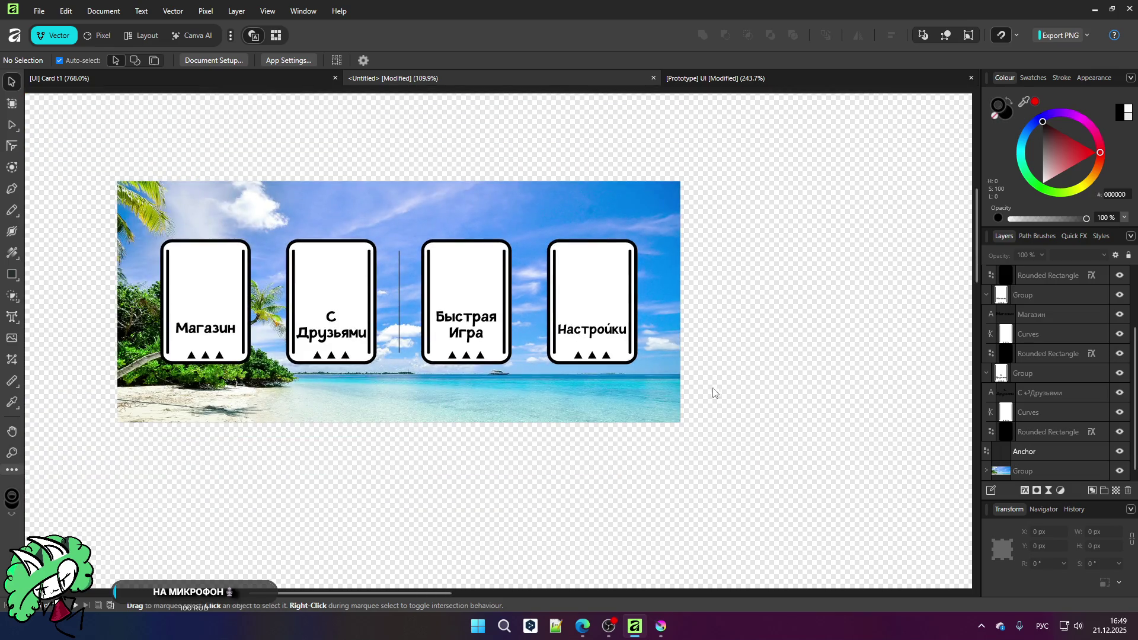
{"action": "scroll", "coordinate": [708, 385], "scroll_direction": "up", "scroll_amount": 1}
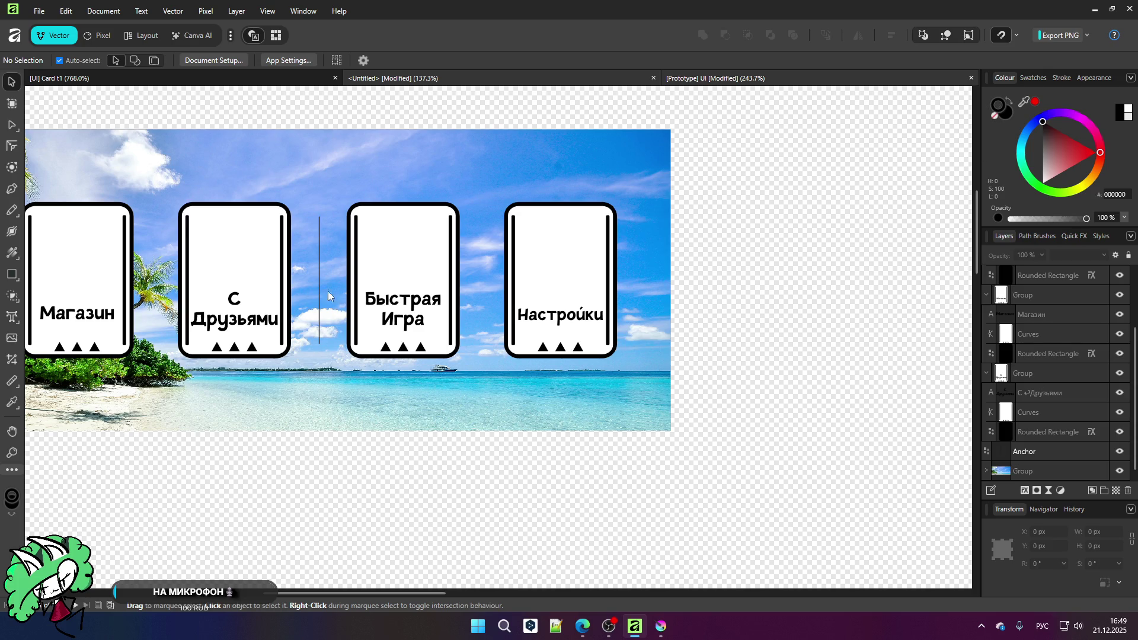
{"action": "key", "text": "ctrl+Tab"}
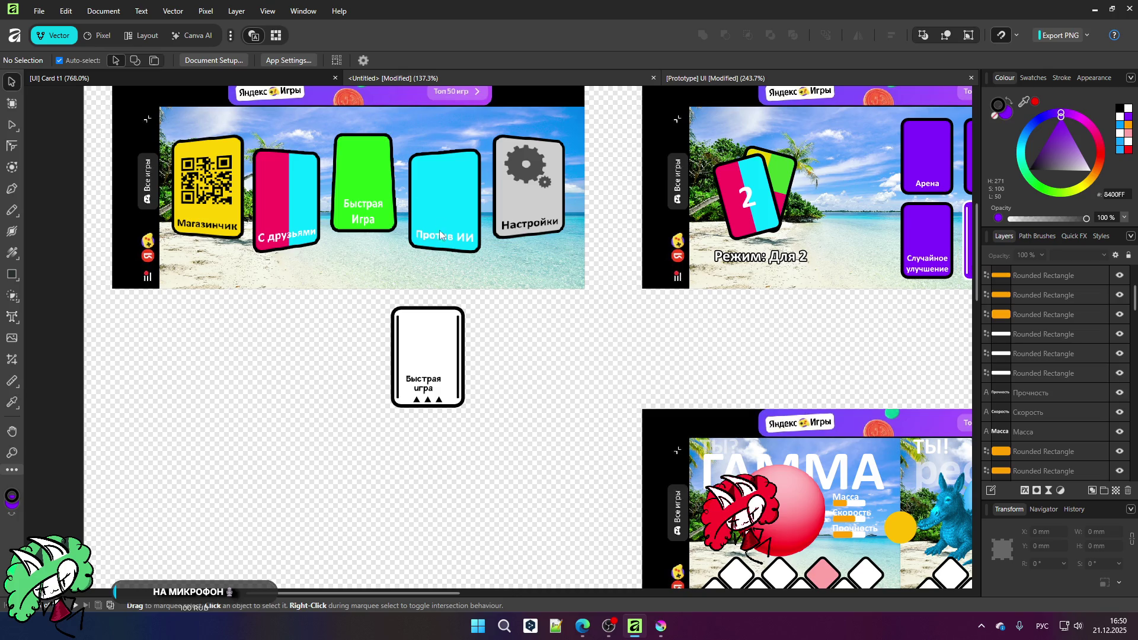
{"action": "key", "text": "ctrl+Tab"}
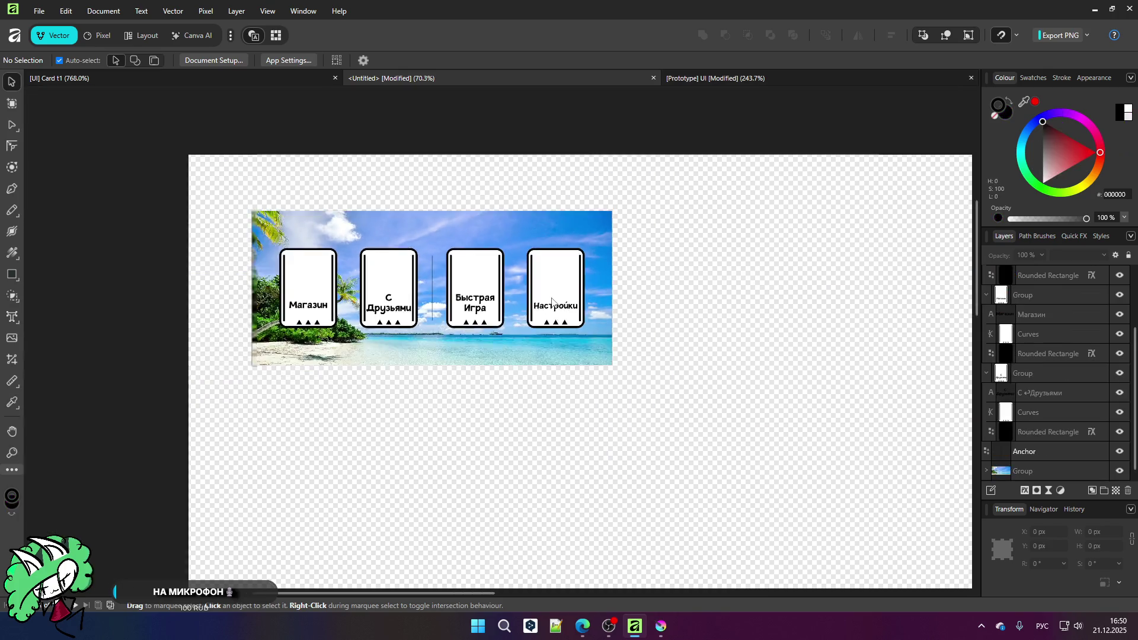
{"action": "scroll", "coordinate": [382, 255], "scroll_direction": "up", "scroll_amount": 3}
Step: Delete the vertical divider line and the Настройки card, then select the Быстрая Игра card
{"action": "left_click", "coordinate": [480, 304]}
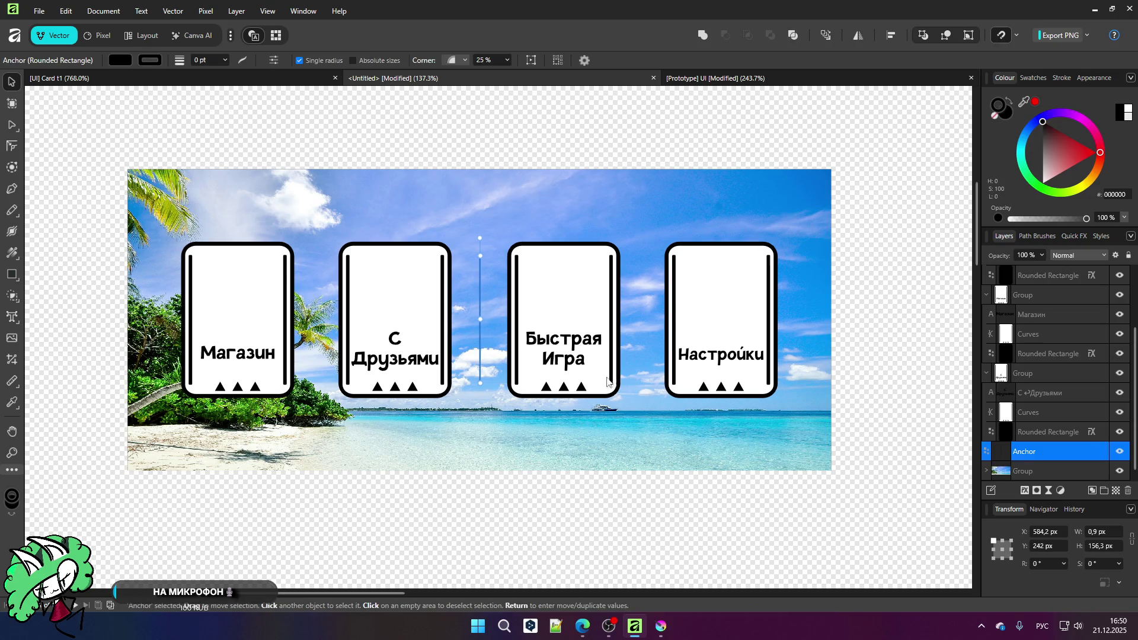
{"action": "left_click", "coordinate": [709, 319]}
{"action": "key", "text": "Delete"}
{"action": "left_click", "coordinate": [103, 274]}
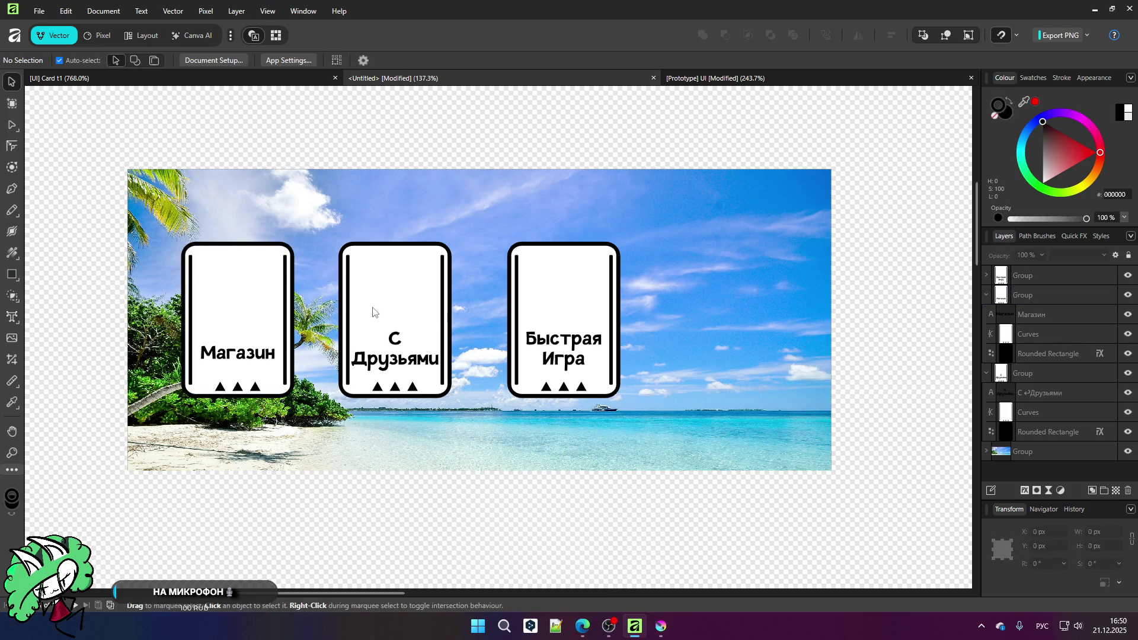
{"action": "scroll", "coordinate": [118, 201], "scroll_direction": "up", "scroll_amount": 3}
{"action": "scroll", "coordinate": [118, 201], "scroll_direction": "down", "scroll_amount": 3}
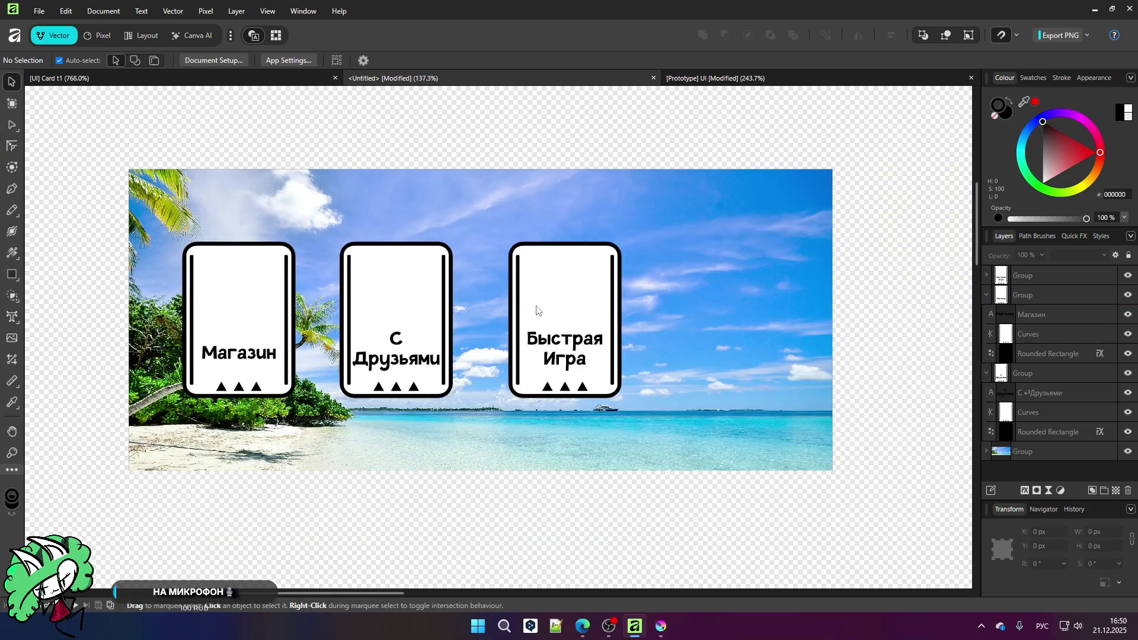
{"action": "left_click", "coordinate": [536, 309]}
{"action": "scroll", "coordinate": [549, 320], "scroll_direction": "up", "scroll_amount": 1}
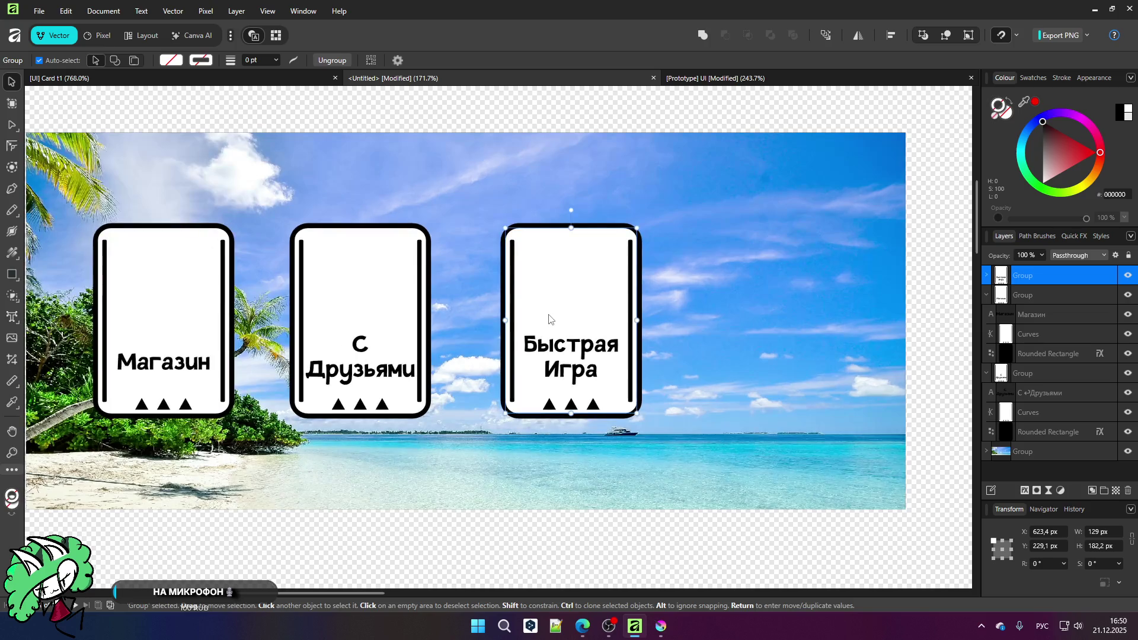
Step: Rearrange the cards into one even row: Магазин, Быстрая Игра, С Друзьями
{"action": "key", "text": "shift+Right"}
{"action": "key", "text": "shift+Right"}
{"action": "key", "text": "shift+Right"}
{"action": "mouse_move", "coordinate": [341, 318]}
{"action": "left_mouse_down"}
{"action": "mouse_move", "coordinate": [705, 329]}
{"action": "mouse_move", "coordinate": [856, 366]}
{"action": "left_mouse_up"}
{"action": "mouse_move", "coordinate": [715, 308]}
{"action": "left_mouse_down"}
{"action": "mouse_move", "coordinate": [474, 308]}
{"action": "mouse_move", "coordinate": [456, 330]}
{"action": "left_mouse_up"}
{"action": "scroll", "coordinate": [468, 309], "scroll_direction": "down", "scroll_amount": 4}
{"action": "left_click_drag", "start_coordinate": [320, 323], "coordinate": [312, 397]}
{"action": "mouse_move", "coordinate": [482, 331]}
{"action": "left_mouse_down"}
{"action": "mouse_move", "coordinate": [462, 330]}
{"action": "mouse_move", "coordinate": [475, 329]}
{"action": "left_mouse_up"}
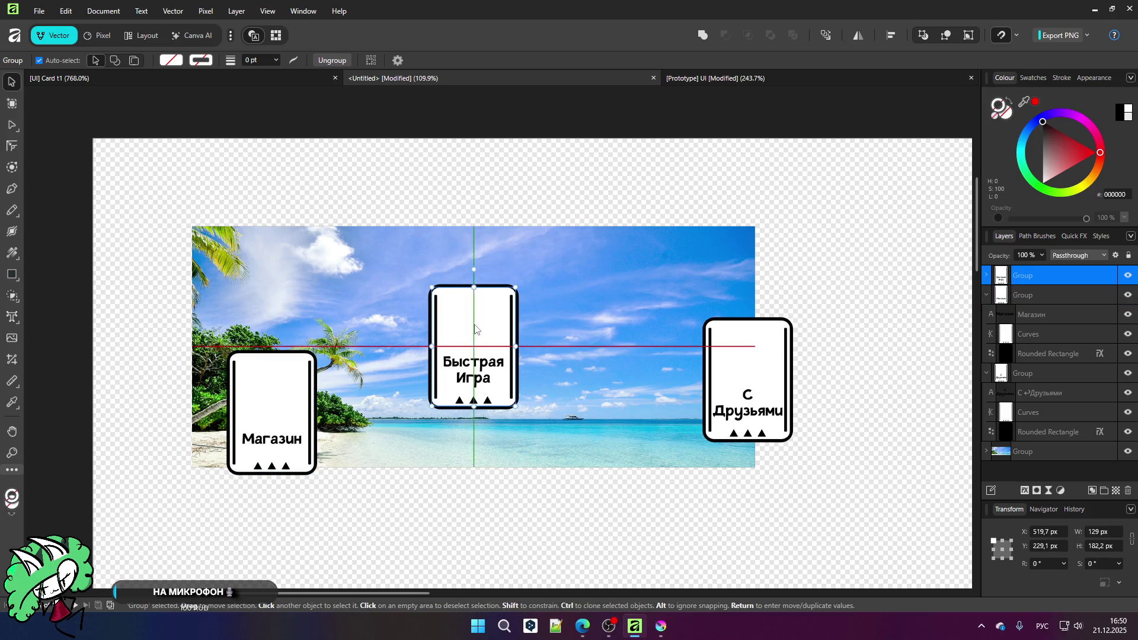
{"action": "scroll", "coordinate": [407, 358], "scroll_direction": "up", "scroll_amount": 4}
{"action": "mouse_move", "coordinate": [250, 417]}
{"action": "left_mouse_down"}
{"action": "mouse_move", "coordinate": [318, 356]}
{"action": "mouse_move", "coordinate": [329, 313]}
{"action": "left_mouse_up"}
{"action": "mouse_move", "coordinate": [916, 372]}
{"action": "left_mouse_down"}
{"action": "mouse_move", "coordinate": [794, 322]}
{"action": "mouse_move", "coordinate": [717, 320]}
{"action": "left_mouse_up"}
{"action": "scroll", "coordinate": [628, 283], "scroll_direction": "down", "scroll_amount": 4}
Step: Raise the snapping screen tolerance to 7 and deselect the card
{"action": "left_click", "coordinate": [1016, 35]}
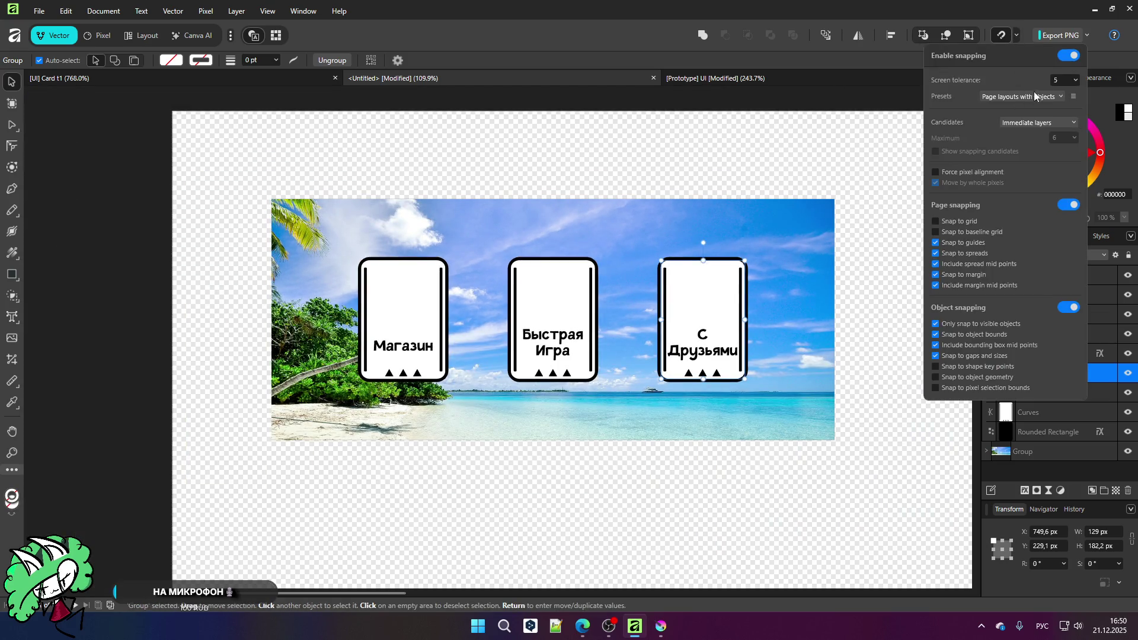
{"action": "left_click", "coordinate": [1076, 80]}
{"action": "left_click_drag", "start_coordinate": [1056, 95], "coordinate": [1064, 97]}
{"action": "left_click", "coordinate": [877, 163]}
{"action": "scroll", "coordinate": [518, 421], "scroll_direction": "up", "scroll_amount": 4}
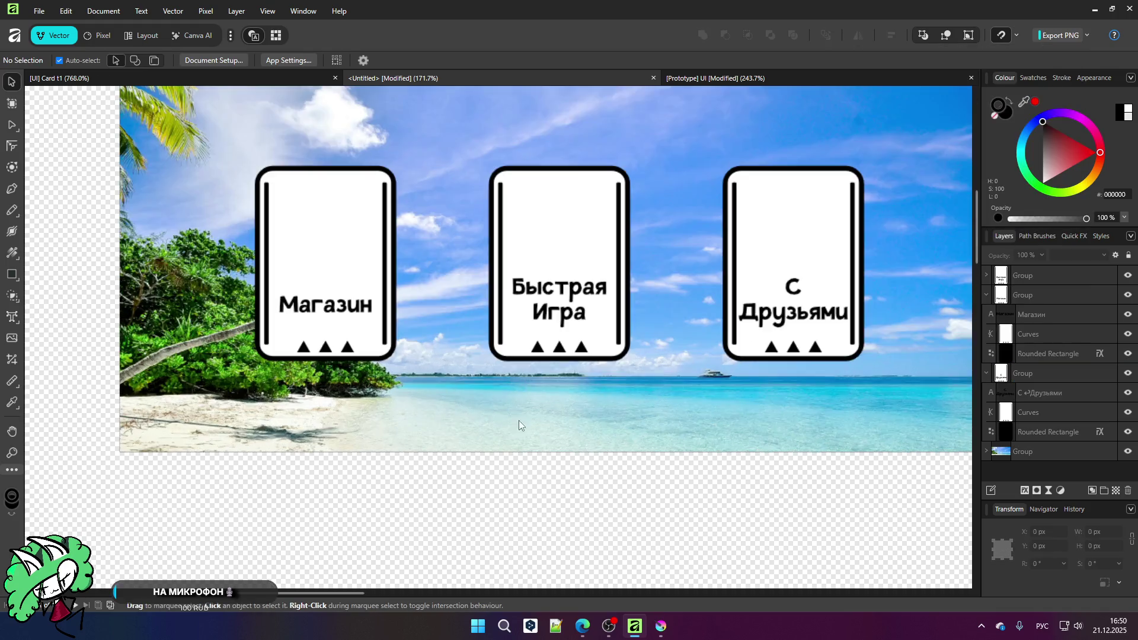
Step: Fill only the Магазин card's inner face with yellow FFD700, keeping its black border and text
{"action": "scroll", "coordinate": [432, 386], "scroll_direction": "down", "scroll_amount": 4}
{"action": "scroll", "coordinate": [609, 338], "scroll_direction": "up", "scroll_amount": 4}
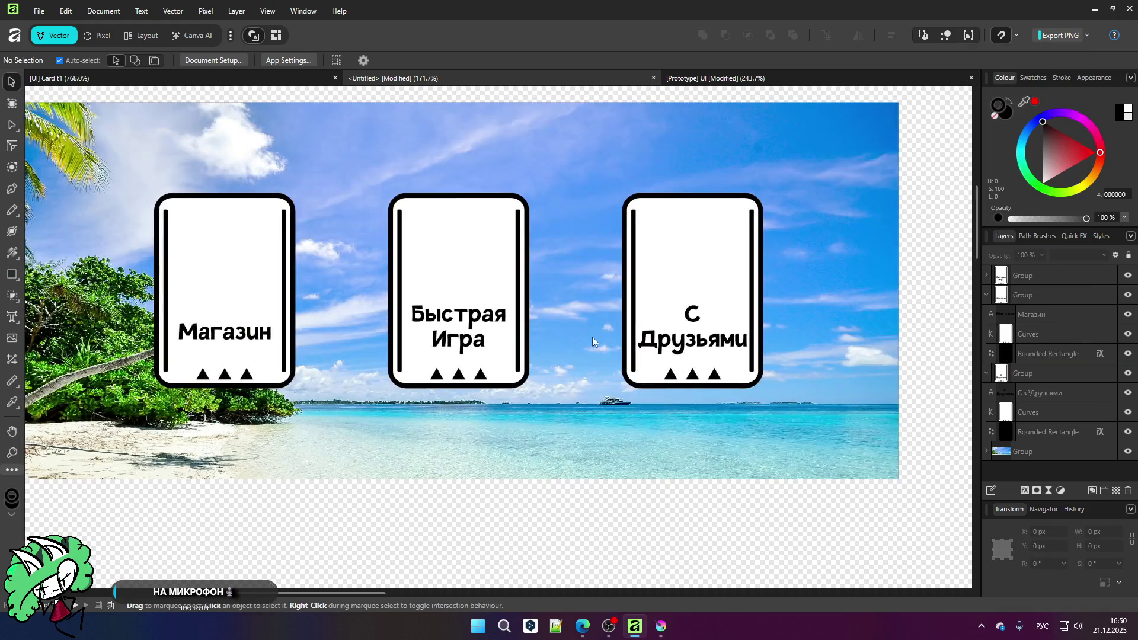
{"action": "left_click", "coordinate": [241, 263]}
{"action": "left_click", "coordinate": [1086, 184]}
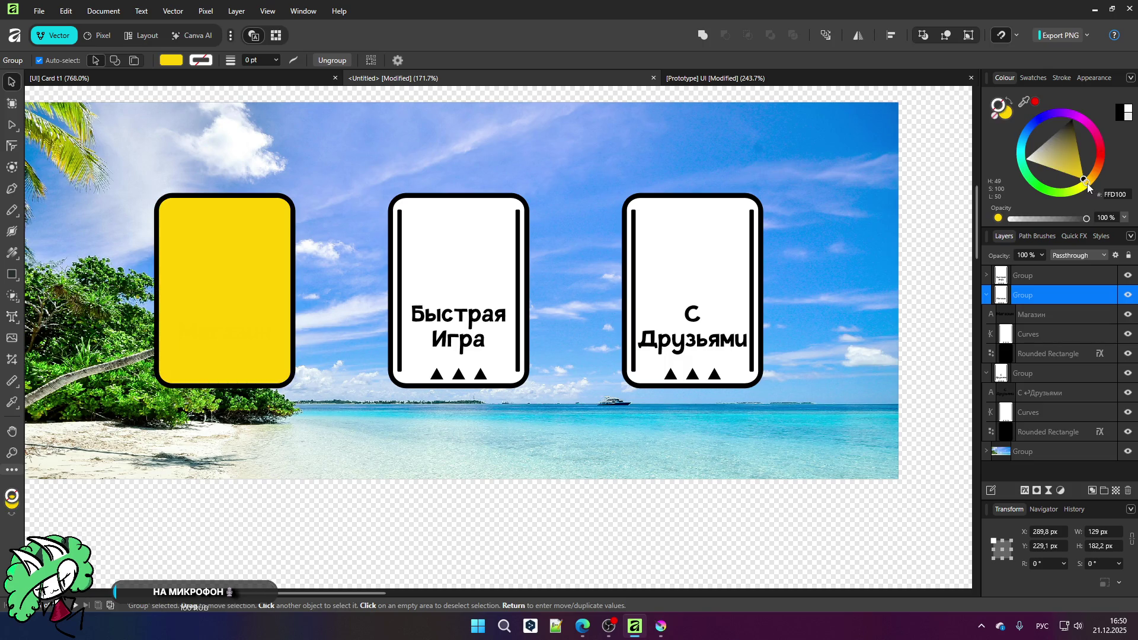
{"action": "key", "text": "ctrl+z"}
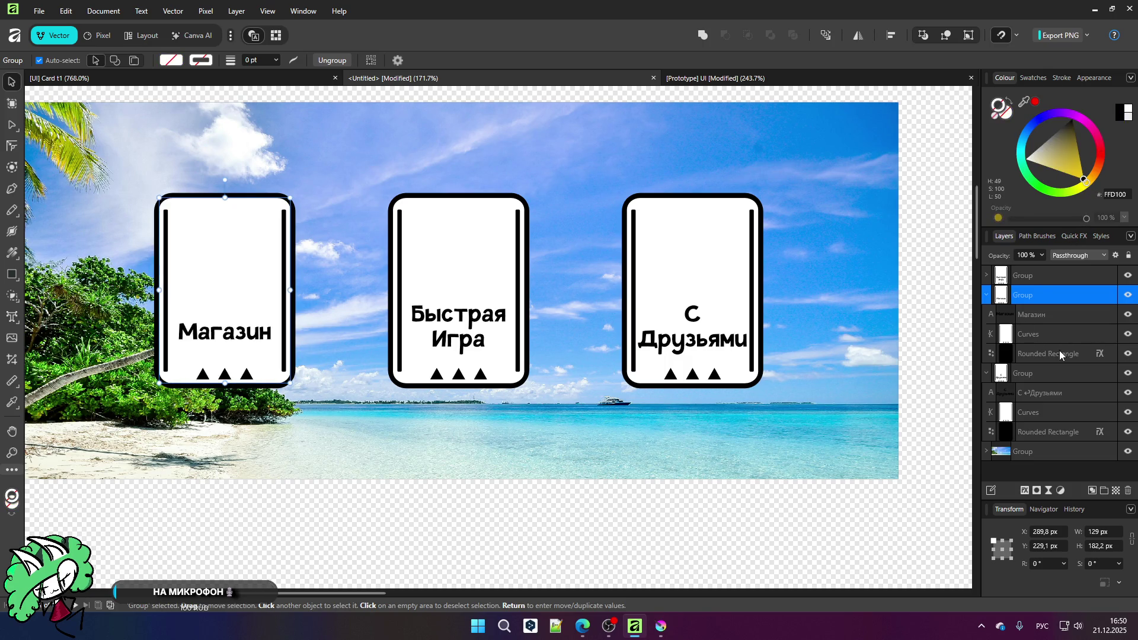
{"action": "left_click", "coordinate": [1040, 340]}
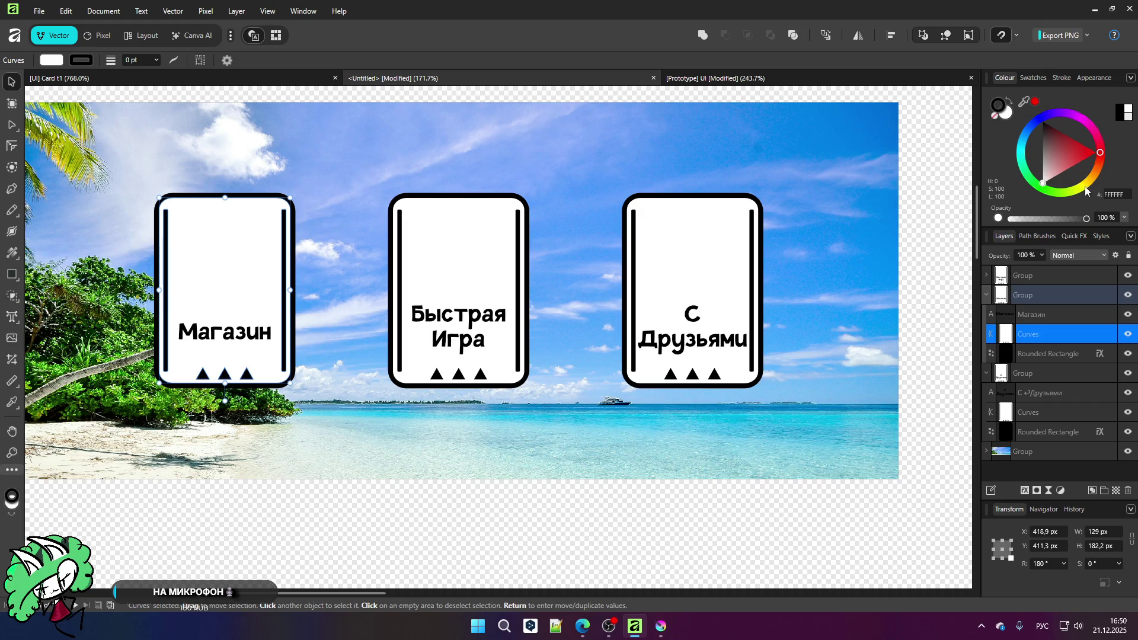
{"action": "left_click", "coordinate": [1086, 186]}
{"action": "left_click", "coordinate": [1087, 186]}
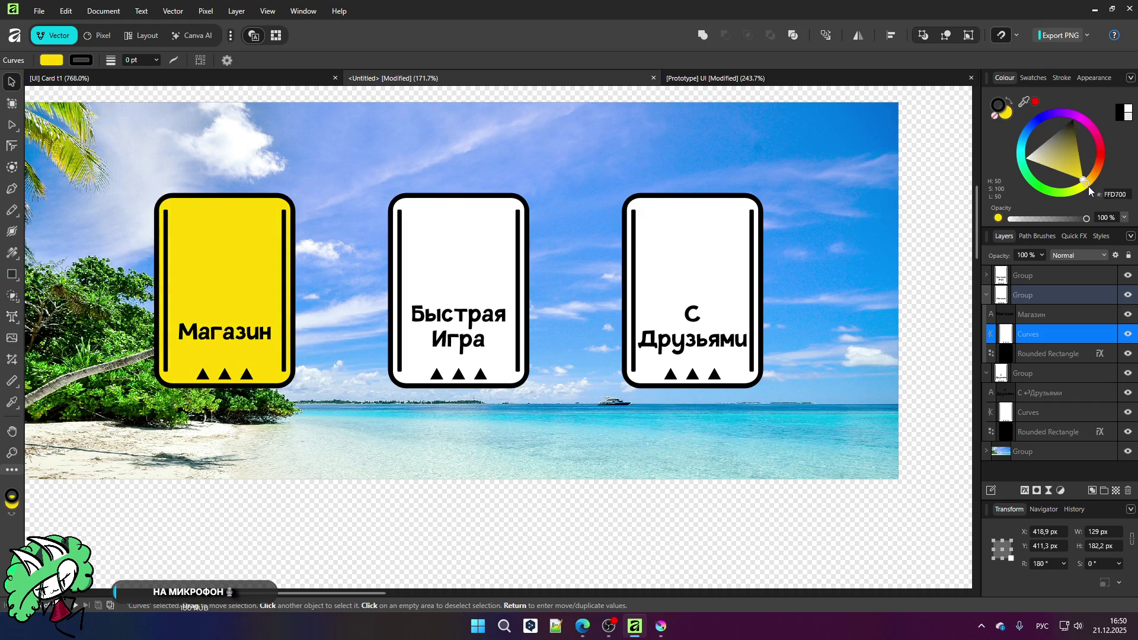
{"action": "left_click", "coordinate": [673, 508]}
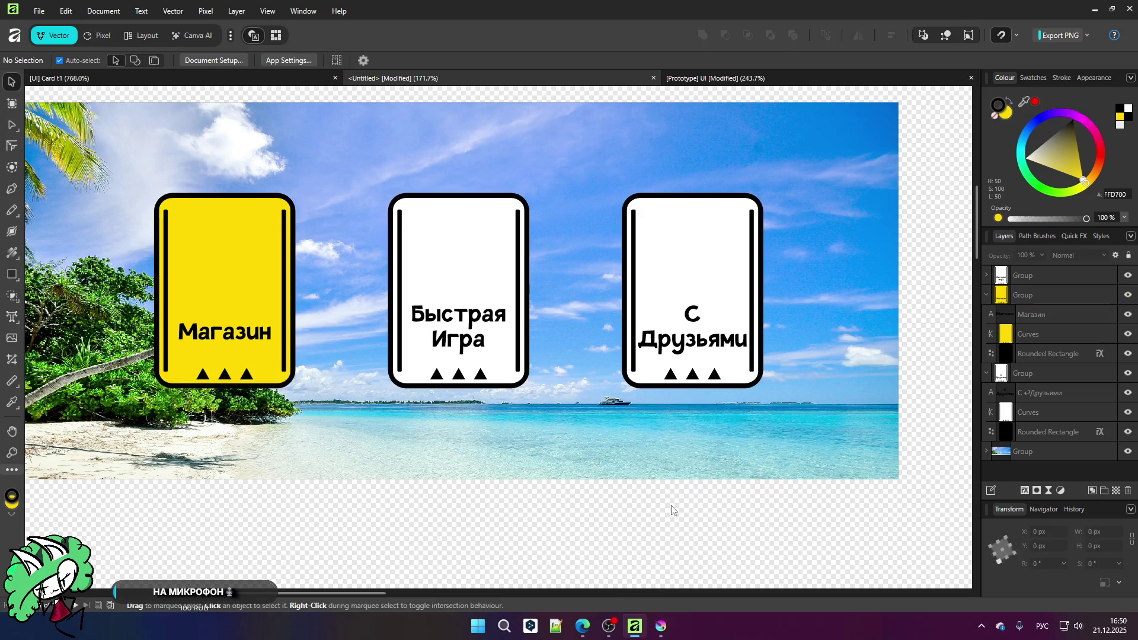
{"action": "left_click", "coordinate": [706, 261]}
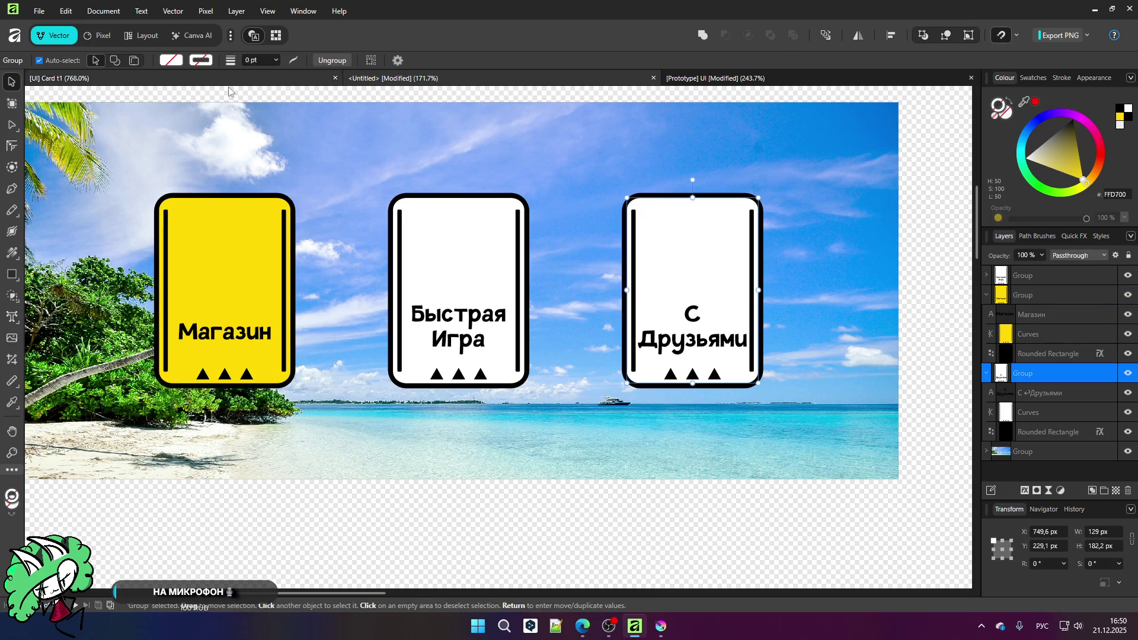
Step: Draw a rectangle over the С Друзьями card's left half inside its group and colour it blue 00B1FF
{"action": "key", "text": "m"}
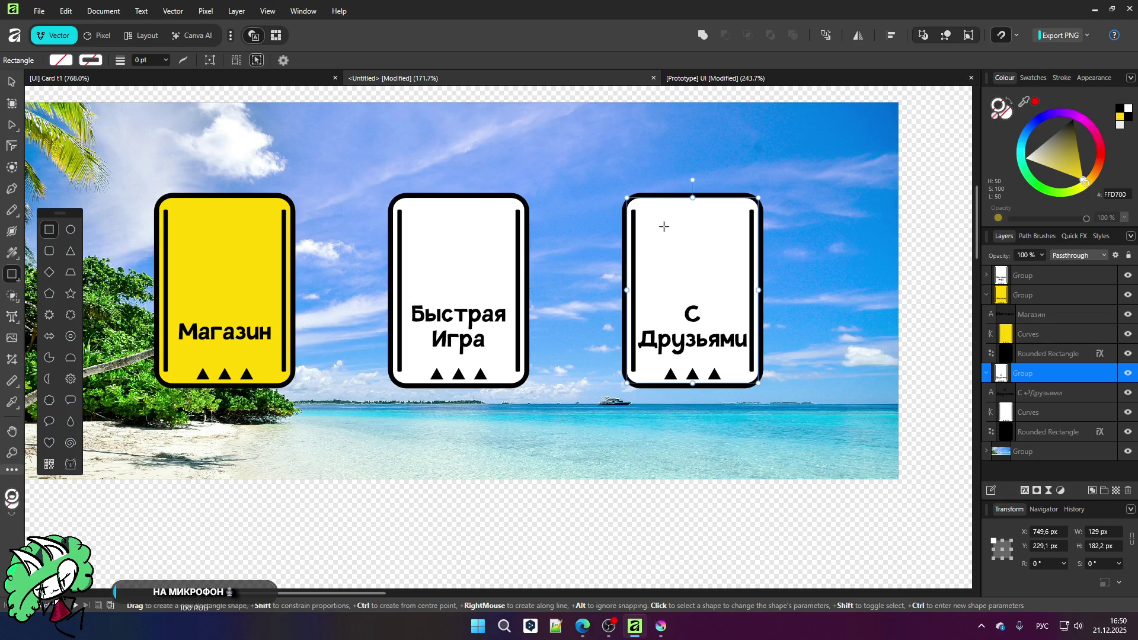
{"action": "scroll", "coordinate": [654, 219], "scroll_direction": "up", "scroll_amount": 1}
{"action": "mouse_move", "coordinate": [635, 205]}
{"action": "left_mouse_down"}
{"action": "mouse_move", "coordinate": [678, 247]}
{"action": "mouse_move", "coordinate": [687, 307]}
{"action": "mouse_move", "coordinate": [656, 278]}
{"action": "left_mouse_up"}
{"action": "left_click", "coordinate": [11, 82]}
{"action": "scroll", "coordinate": [619, 168], "scroll_direction": "up", "scroll_amount": 1}
{"action": "left_click_drag", "start_coordinate": [687, 326], "coordinate": [727, 489]}
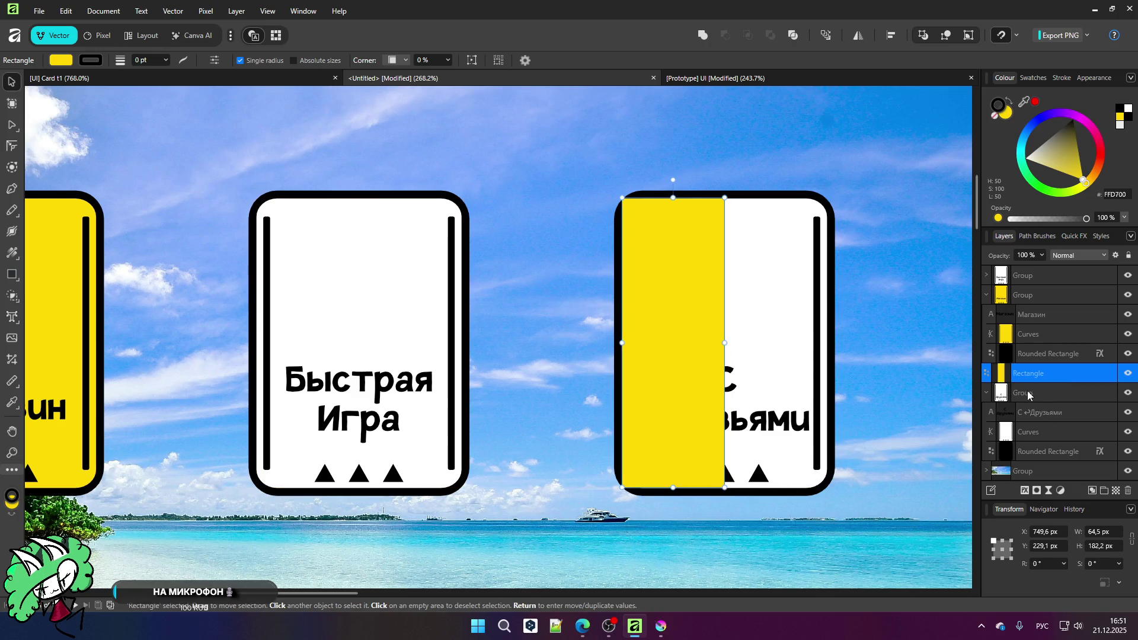
{"action": "mouse_move", "coordinate": [1030, 381]}
{"action": "left_mouse_down"}
{"action": "mouse_move", "coordinate": [1036, 432]}
{"action": "mouse_move", "coordinate": [1009, 426]}
{"action": "left_mouse_up"}
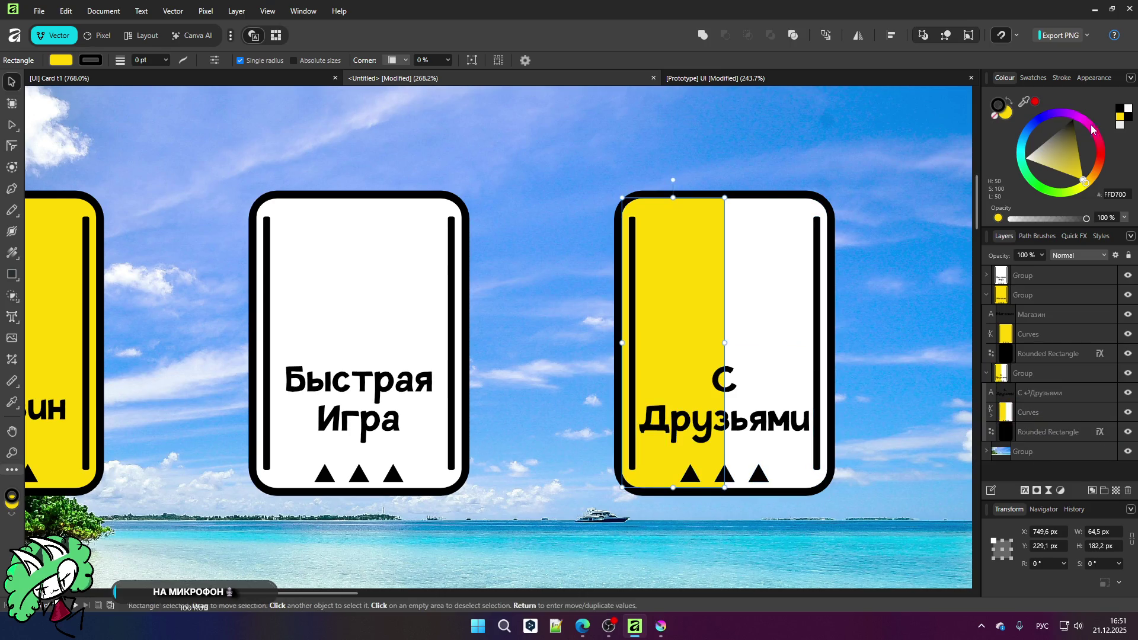
{"action": "left_click", "coordinate": [1025, 141]}
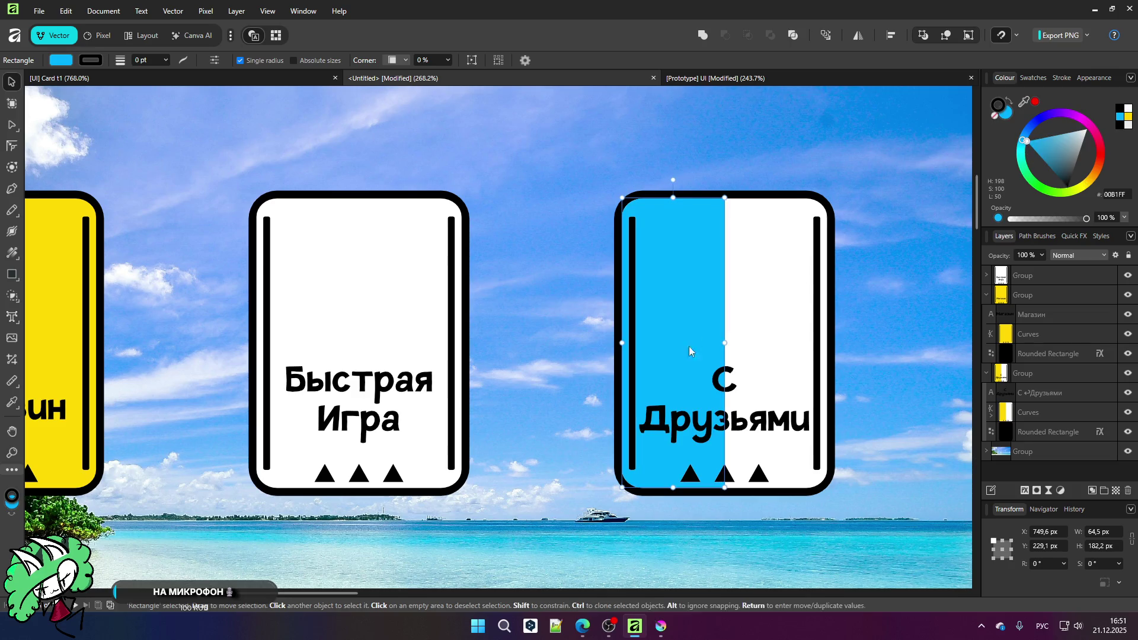
Step: Duplicate the blue rectangle onto the card's right half and colour it red
{"action": "left_click_drag", "start_coordinate": [678, 348], "coordinate": [781, 347], "text": "ctrl"}
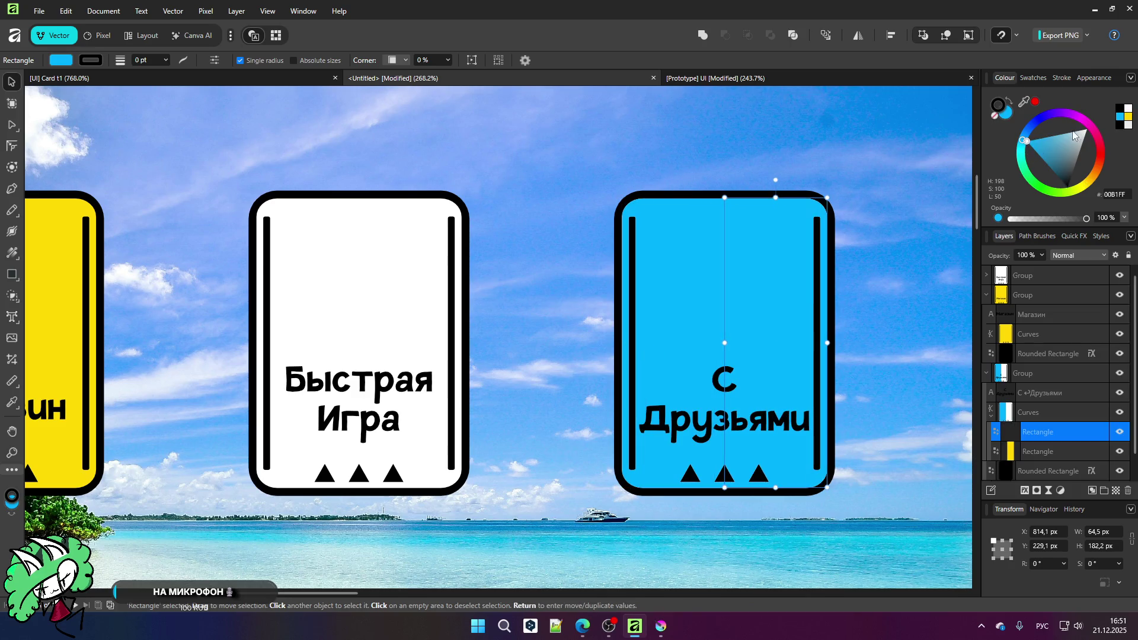
{"action": "mouse_move", "coordinate": [1101, 145]}
{"action": "left_mouse_down"}
{"action": "mouse_move", "coordinate": [1086, 147]}
{"action": "mouse_move", "coordinate": [1079, 160]}
{"action": "mouse_move", "coordinate": [1089, 159]}
{"action": "left_mouse_up"}
{"action": "scroll", "coordinate": [678, 373], "scroll_direction": "down", "scroll_amount": 4}
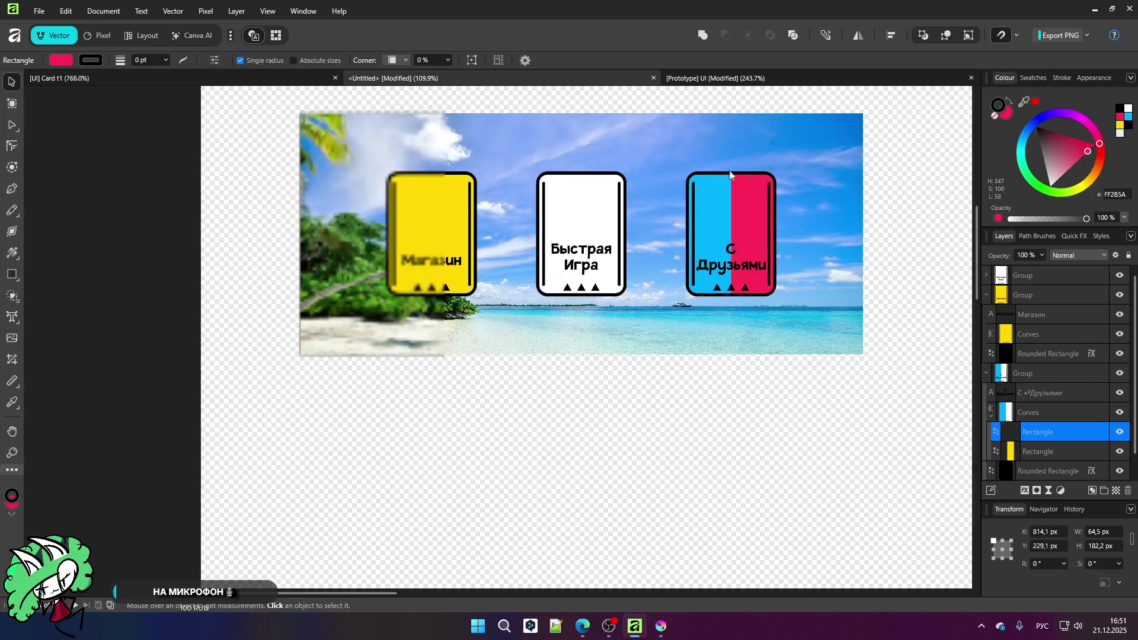
{"action": "left_click", "coordinate": [669, 395]}
{"action": "scroll", "coordinate": [615, 250], "scroll_direction": "up", "scroll_amount": 1}
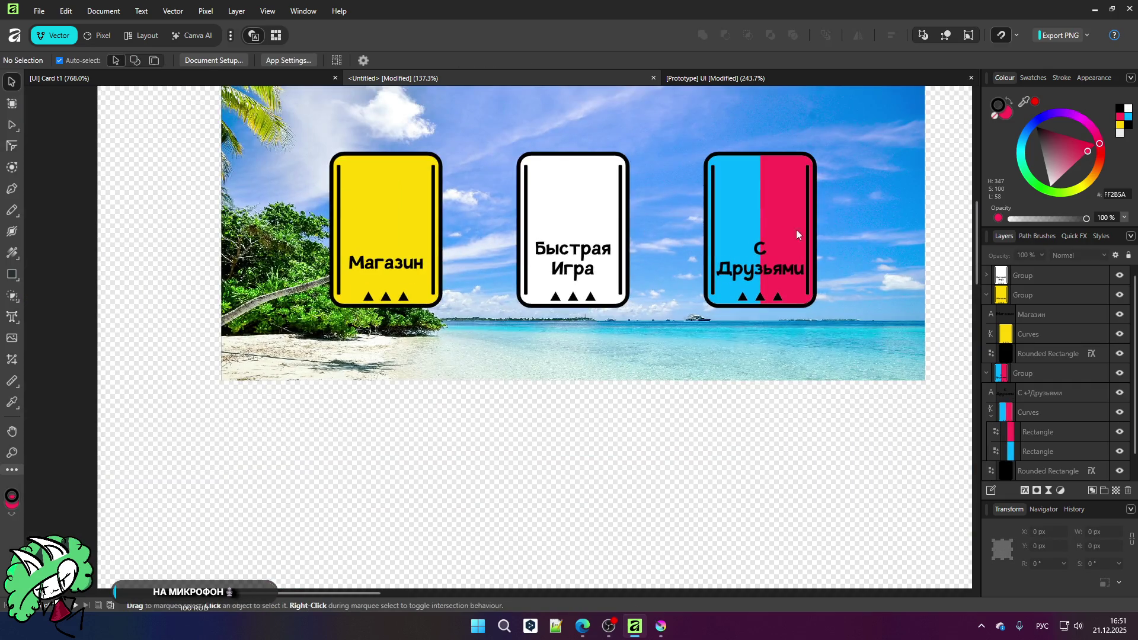
{"action": "scroll", "coordinate": [787, 229], "scroll_direction": "up", "scroll_amount": 1}
{"action": "left_click", "coordinate": [537, 185]}
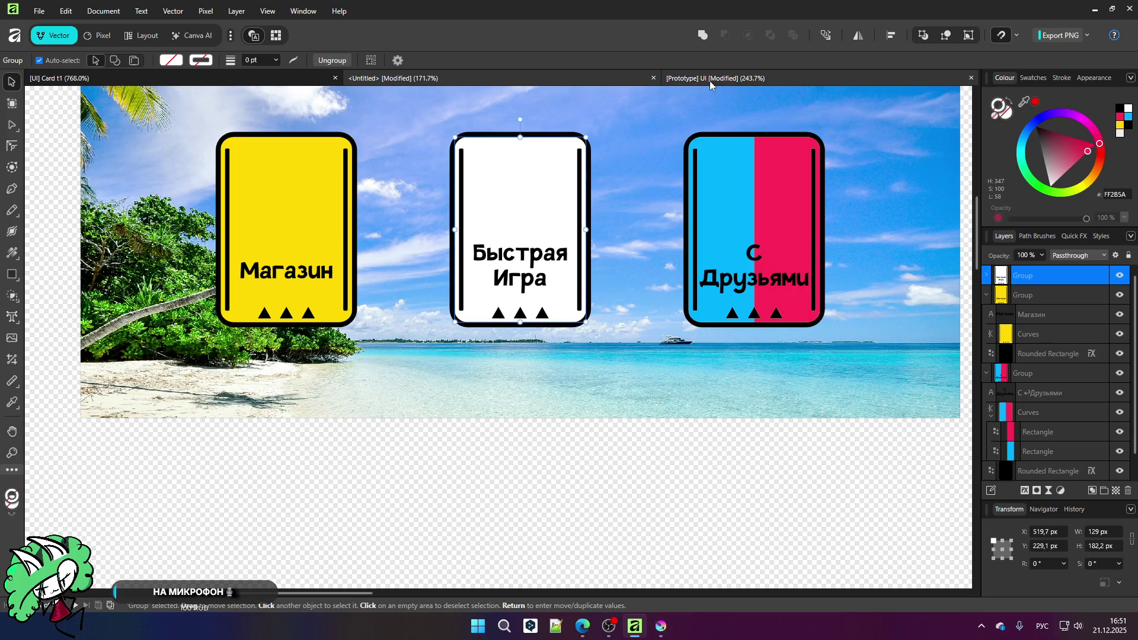
Step: Peek at the prototype UI document, then return to the three-card beach banner and zoom around it
{"action": "key", "text": "ctrl+Tab"}
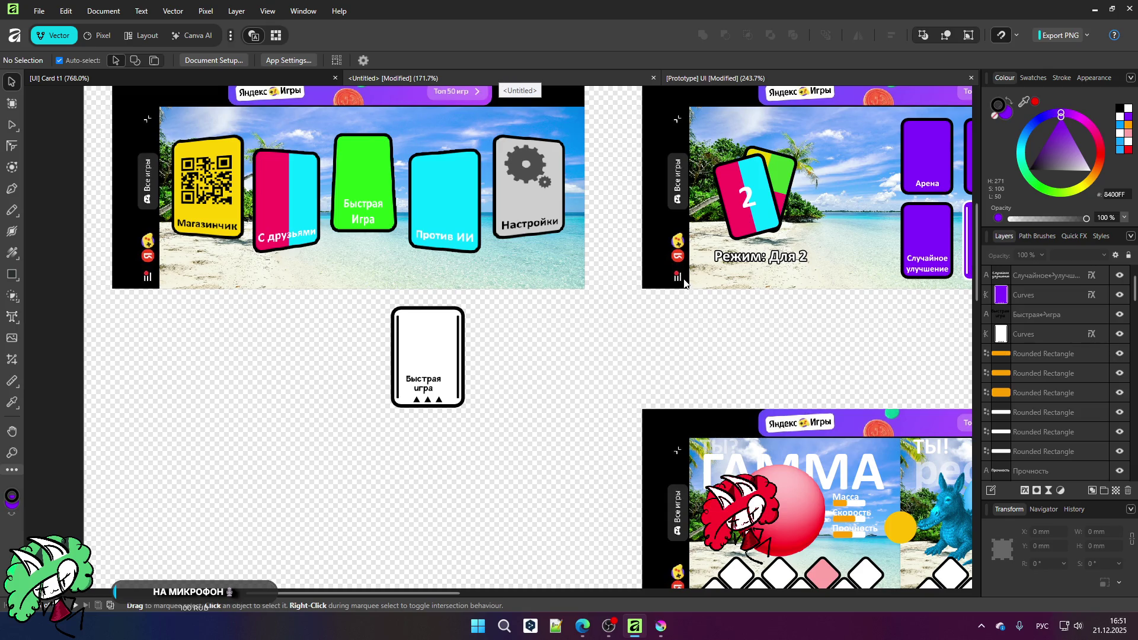
{"action": "key", "text": "ctrl+Tab"}
{"action": "scroll", "coordinate": [488, 108], "scroll_direction": "up", "scroll_amount": 2}
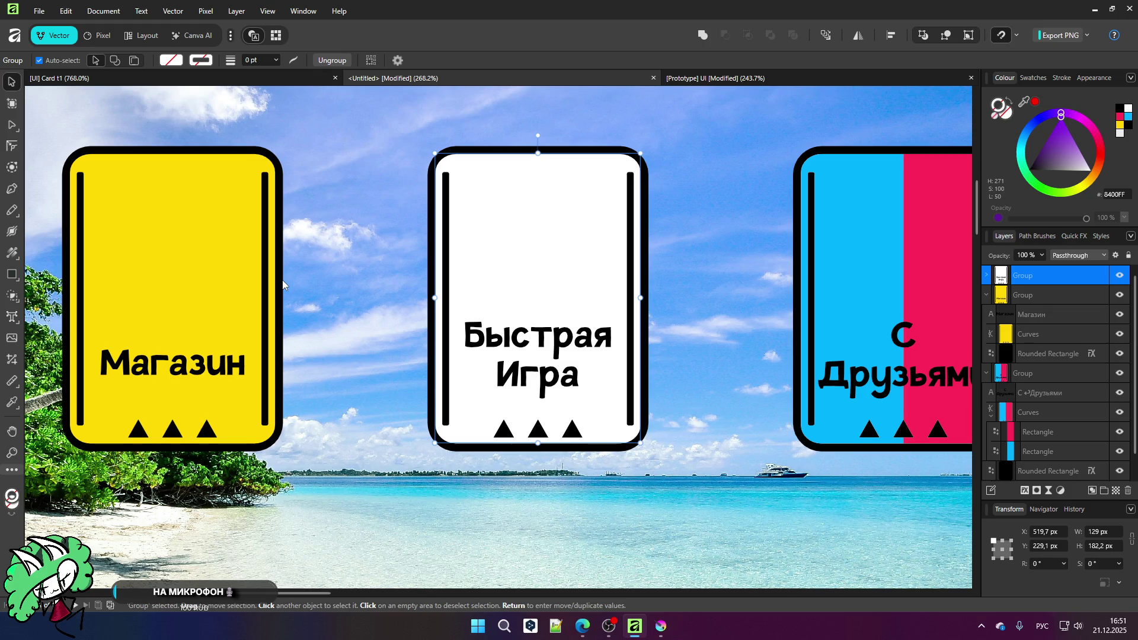
{"action": "scroll", "coordinate": [284, 284], "scroll_direction": "down", "scroll_amount": 1}
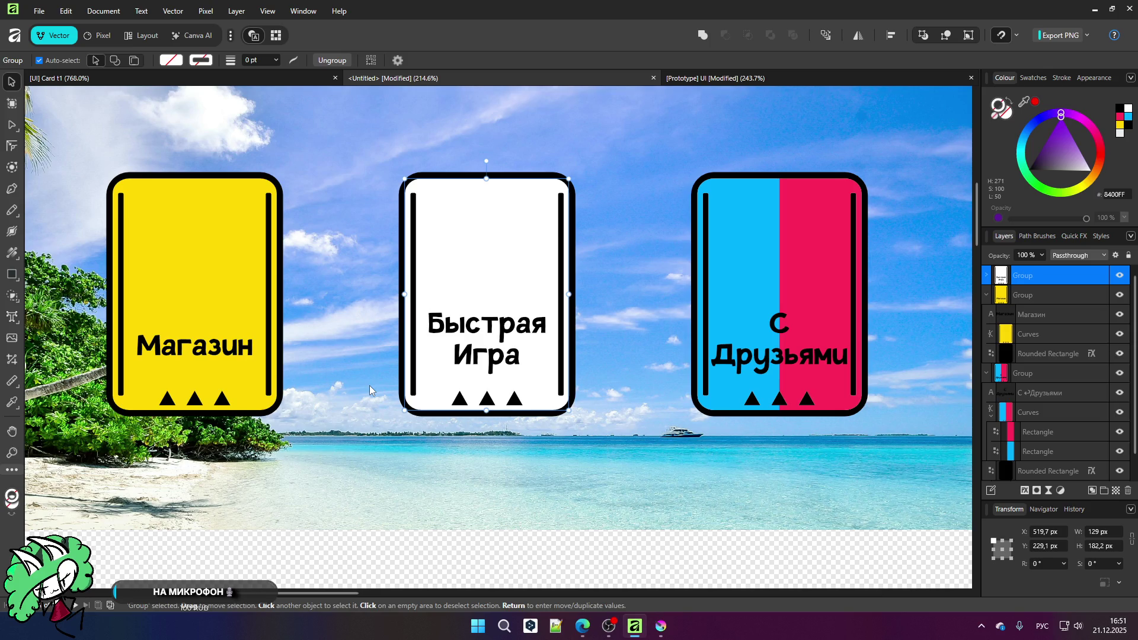
{"action": "scroll", "coordinate": [395, 377], "scroll_direction": "down", "scroll_amount": 2}
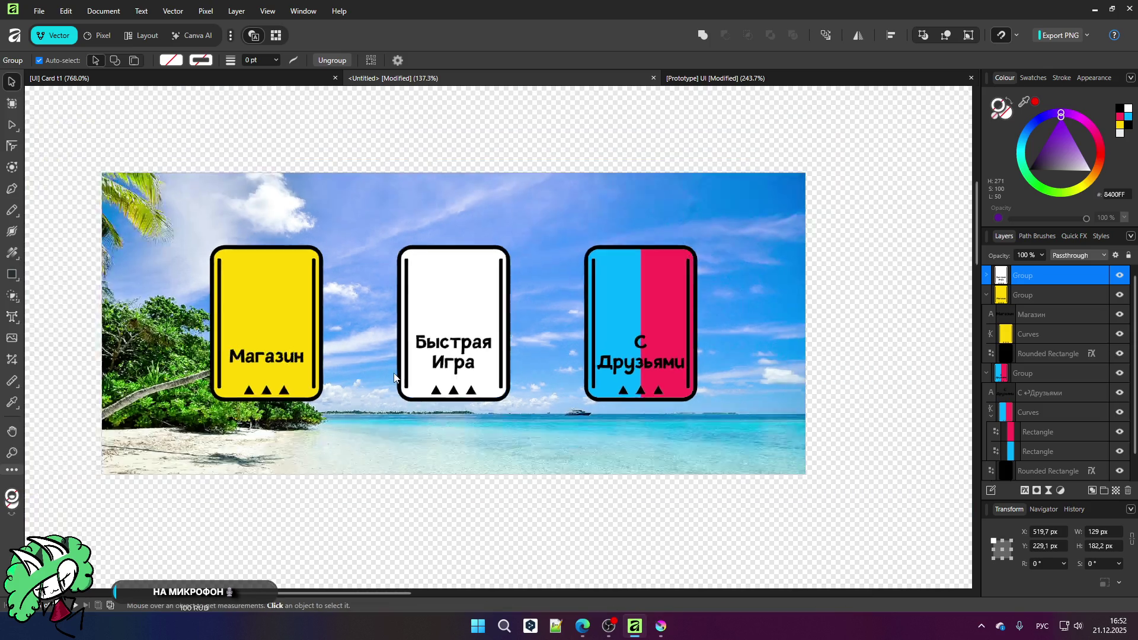
{"action": "left_click", "coordinate": [451, 501]}
{"action": "scroll", "coordinate": [437, 477], "scroll_direction": "up", "scroll_amount": 1}
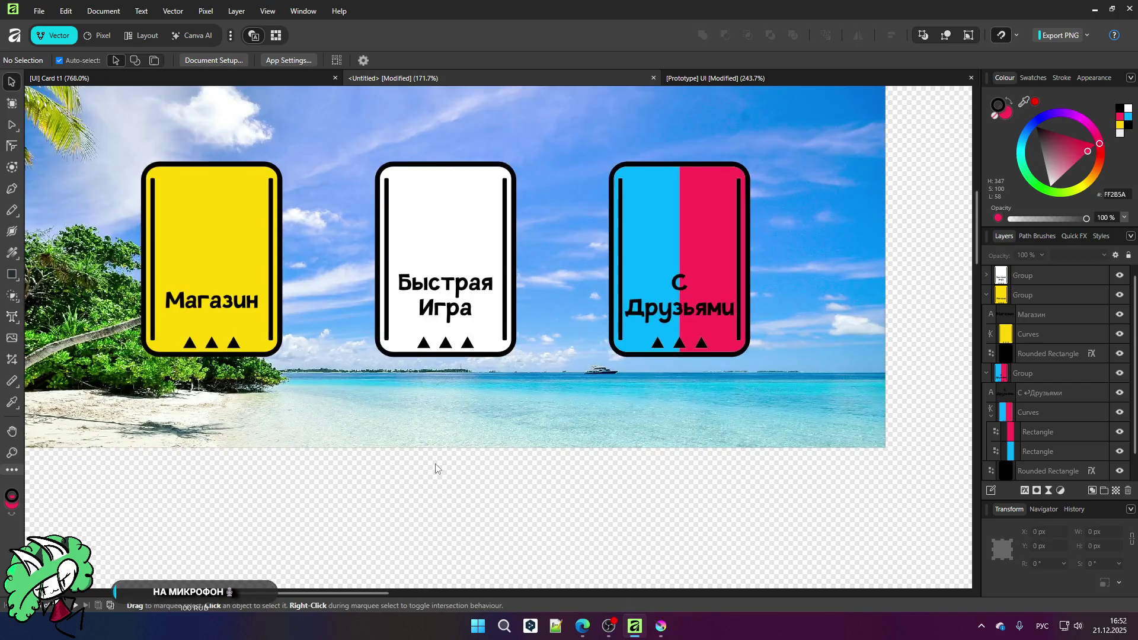
{"action": "scroll", "coordinate": [443, 423], "scroll_direction": "down", "scroll_amount": 1}
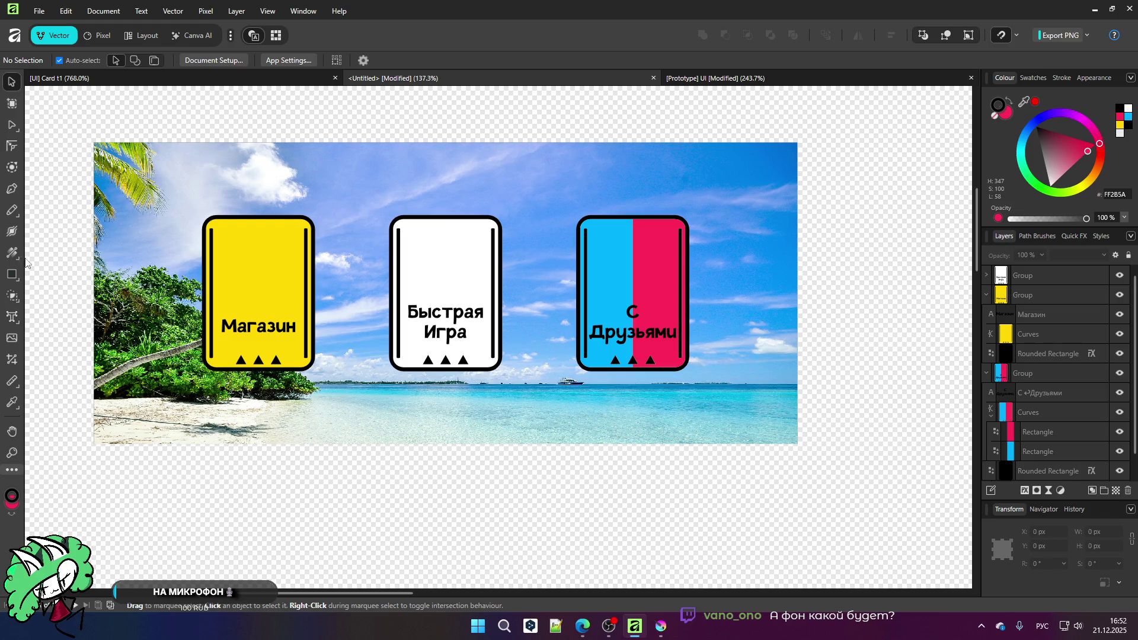
{"action": "left_click", "coordinate": [12, 274]}
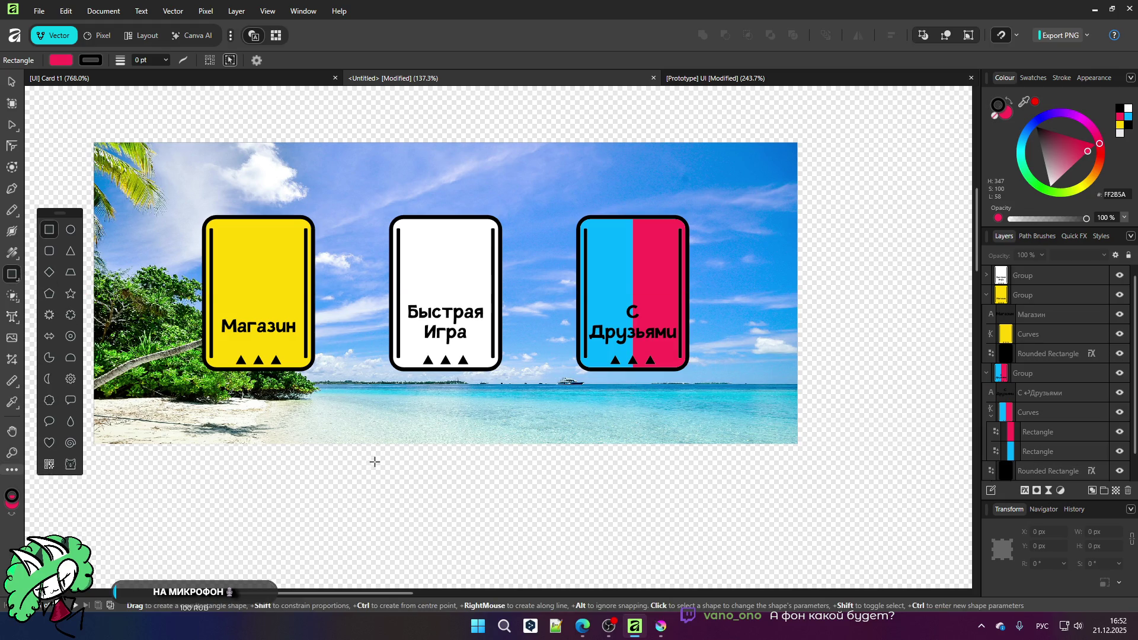
{"action": "left_click", "coordinate": [11, 83]}
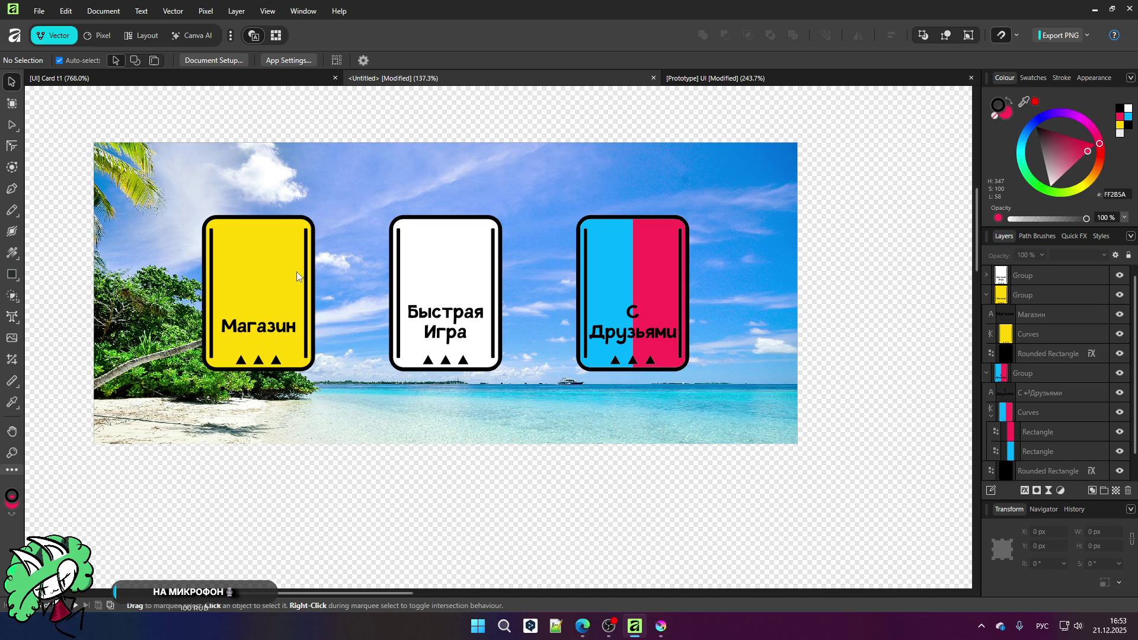
Step: Zoom and pan to the sea area below the cards
{"action": "scroll", "coordinate": [394, 251], "scroll_direction": "down", "scroll_amount": 1}
{"action": "scroll", "coordinate": [219, 244], "scroll_direction": "down", "scroll_amount": 1}
{"action": "scroll", "coordinate": [213, 244], "scroll_direction": "up", "scroll_amount": 2}
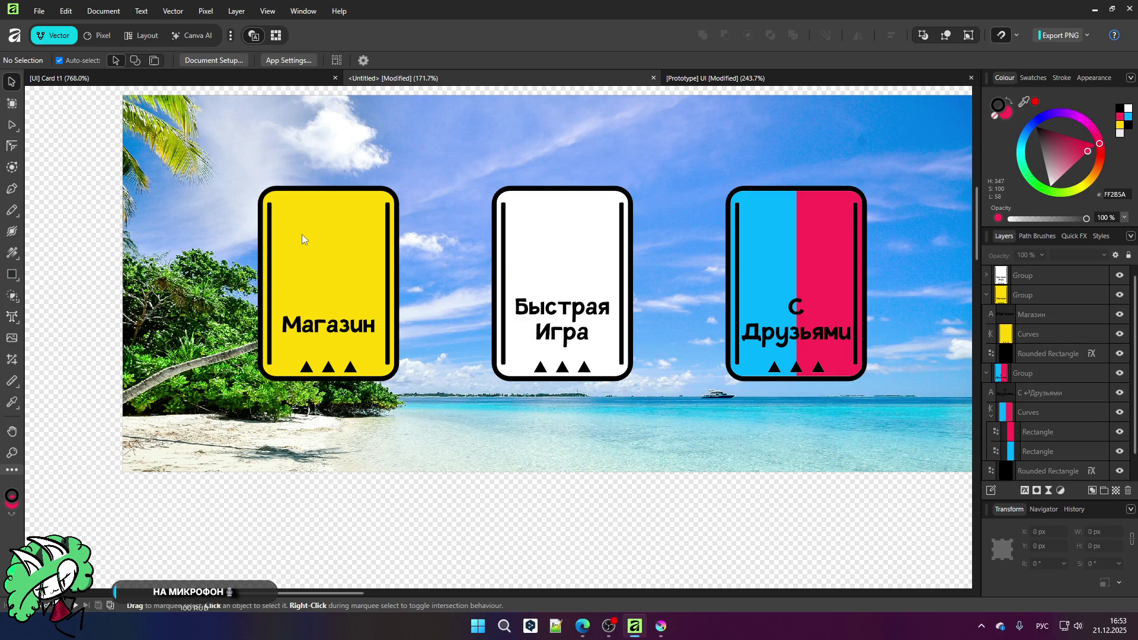
{"action": "scroll", "coordinate": [299, 232], "scroll_direction": "down", "scroll_amount": 1}
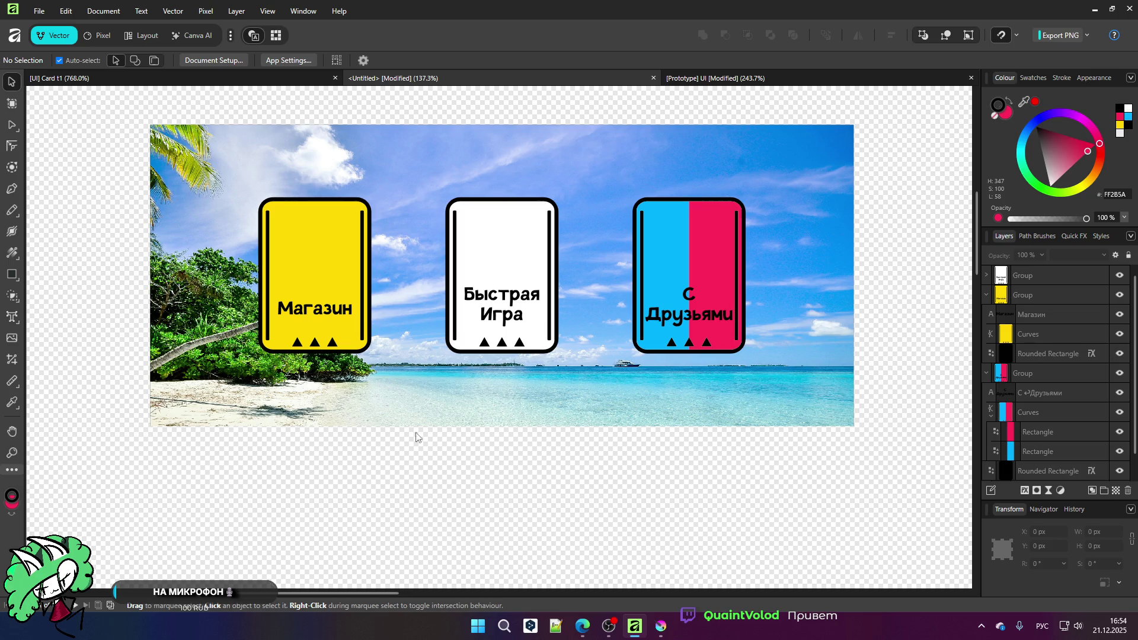
{"action": "scroll", "coordinate": [469, 389], "scroll_direction": "up", "scroll_amount": 3}
{"action": "scroll", "coordinate": [455, 399], "scroll_direction": "down", "scroll_amount": 3}
{"action": "scroll", "coordinate": [451, 264], "scroll_direction": "up", "scroll_amount": 1}
{"action": "scroll", "coordinate": [451, 265], "scroll_direction": "up", "scroll_amount": 1}
{"action": "scroll", "coordinate": [429, 262], "scroll_direction": "down", "scroll_amount": 3}
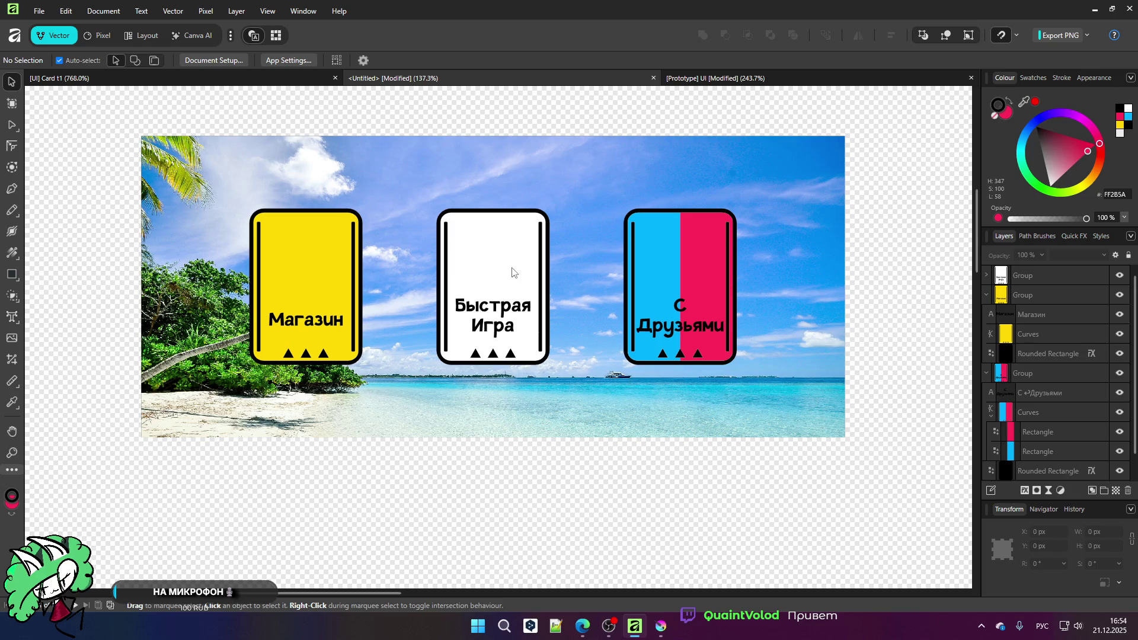
{"action": "scroll", "coordinate": [420, 480], "scroll_direction": "down", "scroll_amount": 1}
{"action": "scroll", "coordinate": [421, 480], "scroll_direction": "up", "scroll_amount": 2}
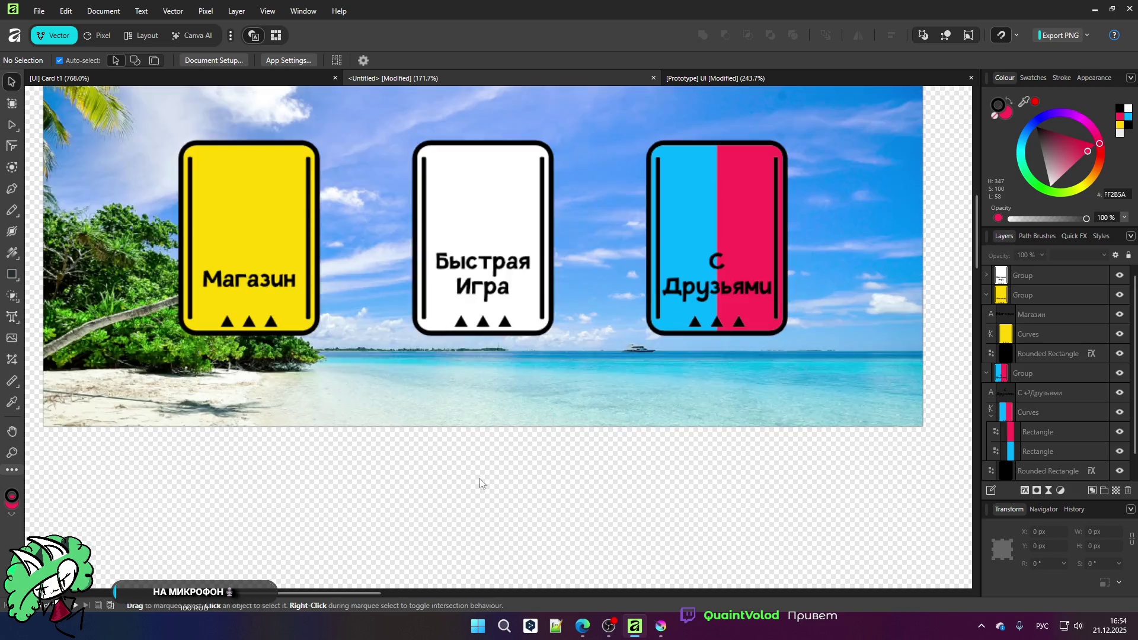
Step: Choose the Rounded Rectangle tool and begin drawing a rounded square on the sea
{"action": "left_click", "coordinate": [12, 275]}
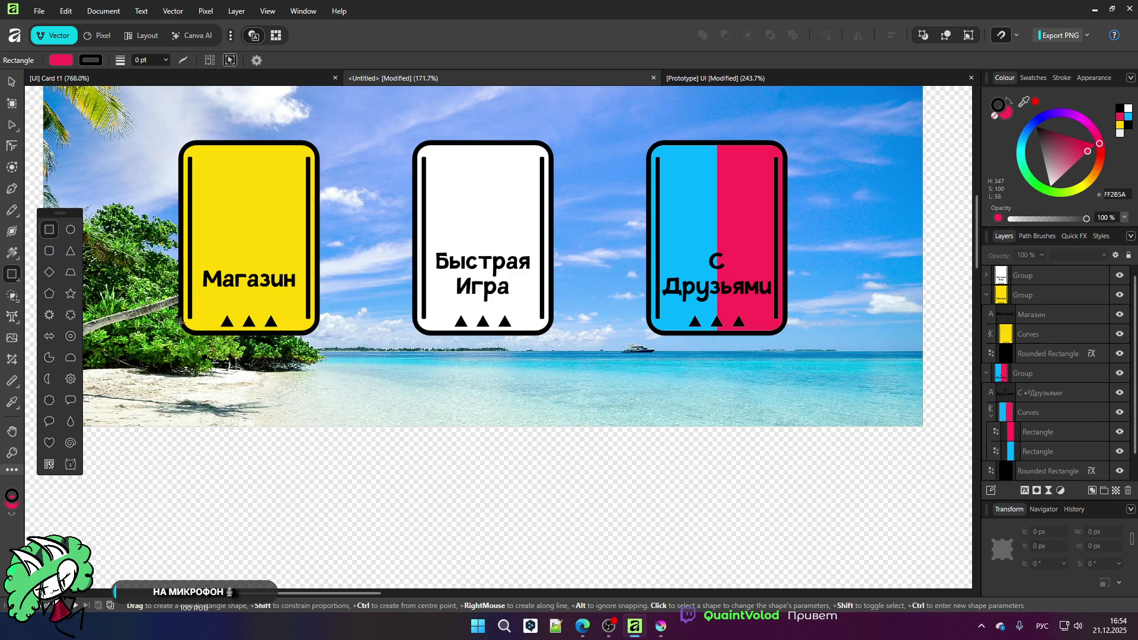
{"action": "left_click", "coordinate": [55, 255]}
{"action": "scroll", "coordinate": [311, 266], "scroll_direction": "down", "scroll_amount": 2}
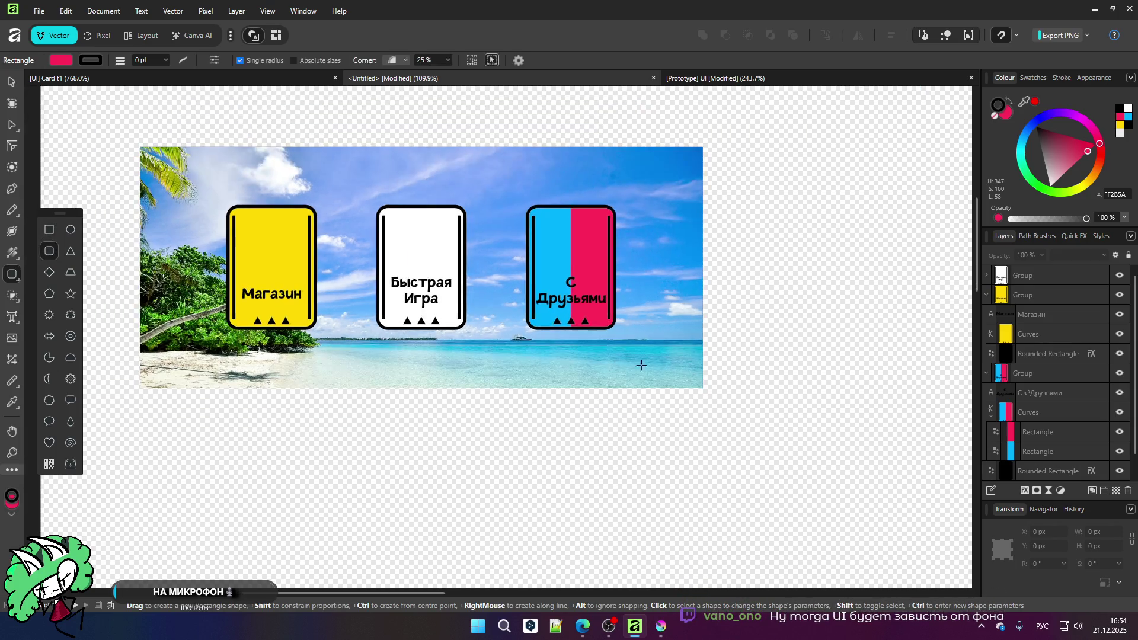
{"action": "scroll", "coordinate": [650, 342], "scroll_direction": "up", "scroll_amount": 1}
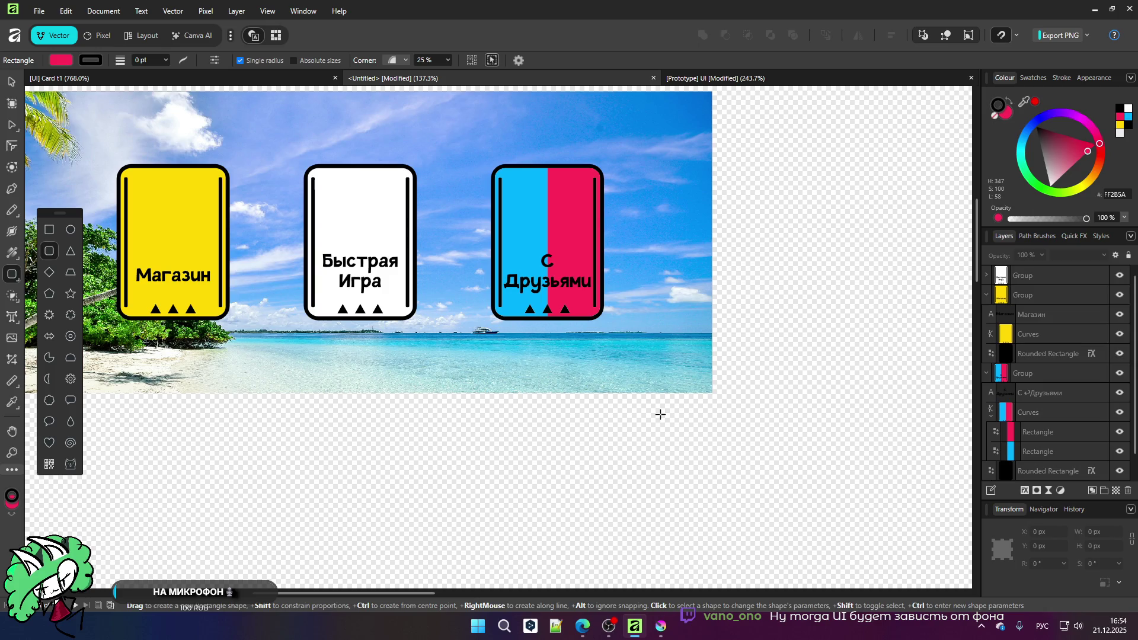
{"action": "scroll", "coordinate": [599, 374], "scroll_direction": "up", "scroll_amount": 4}
{"action": "mouse_move", "coordinate": [433, 316]}
{"action": "left_mouse_down"}
{"action": "mouse_move", "coordinate": [512, 381]}
{"action": "mouse_move", "coordinate": [501, 382]}
{"action": "mouse_move", "coordinate": [520, 404]}
{"action": "left_mouse_up"}
Step: Make the rounded square white, 47.7 px, and place it on the sea below the С Друзьями card
{"action": "left_click_drag", "start_coordinate": [1087, 151], "coordinate": [1049, 187]}
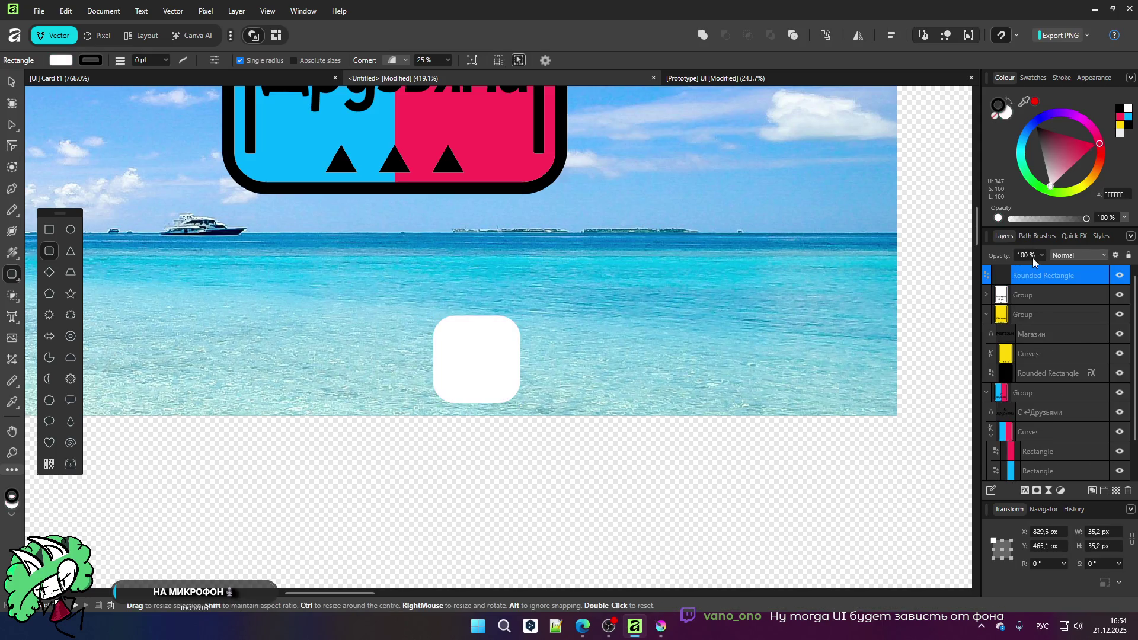
{"action": "left_click", "coordinate": [10, 81]}
{"action": "scroll", "coordinate": [244, 243], "scroll_direction": "up", "scroll_amount": 1}
{"action": "mouse_move", "coordinate": [517, 400]}
{"action": "left_mouse_down"}
{"action": "mouse_move", "coordinate": [467, 346]}
{"action": "mouse_move", "coordinate": [584, 365]}
{"action": "mouse_move", "coordinate": [597, 348]}
{"action": "mouse_move", "coordinate": [632, 368]}
{"action": "mouse_move", "coordinate": [640, 392]}
{"action": "left_mouse_up"}
{"action": "scroll", "coordinate": [467, 348], "scroll_direction": "down", "scroll_amount": 3}
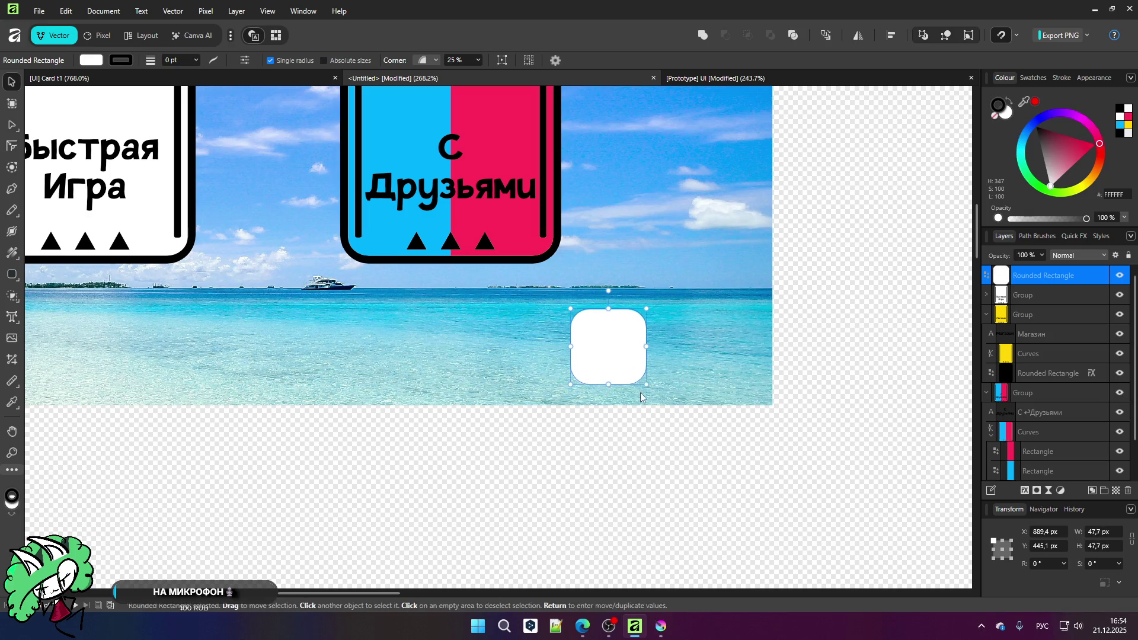
{"action": "scroll", "coordinate": [602, 455], "scroll_direction": "down", "scroll_amount": 4}
{"action": "left_click", "coordinate": [601, 455]}
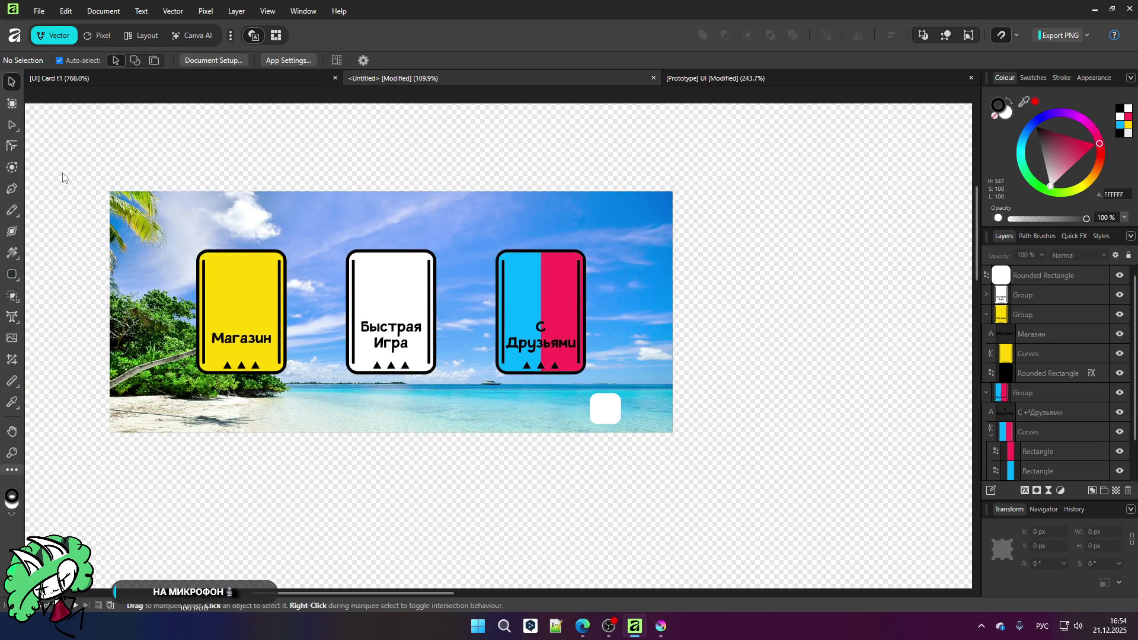
{"action": "scroll", "coordinate": [1097, 356], "scroll_direction": "down", "scroll_amount": 2}
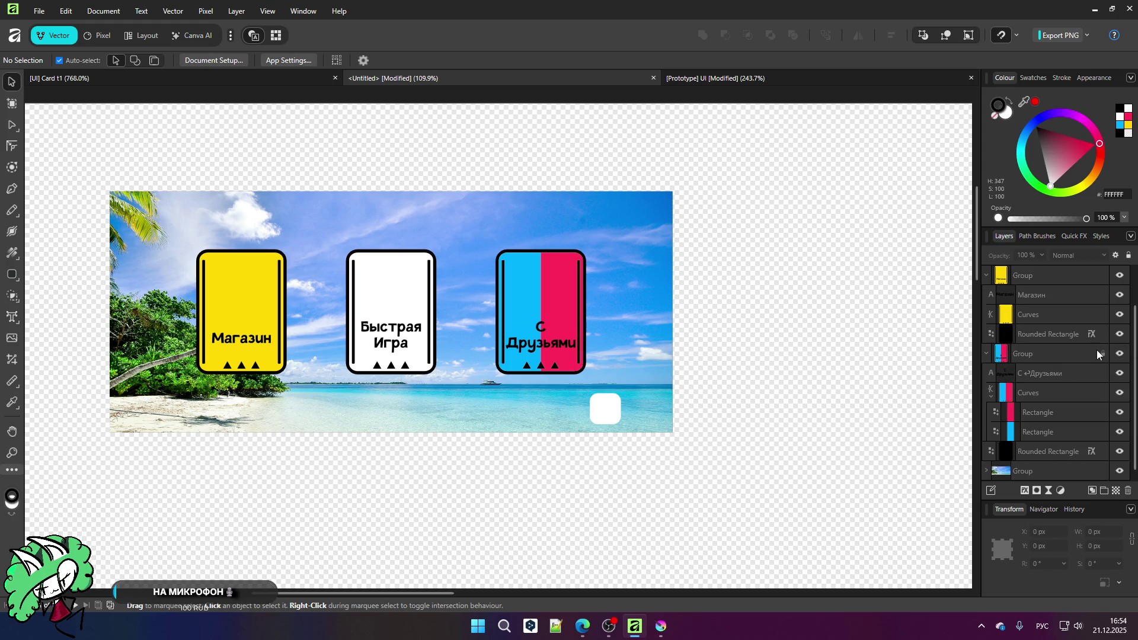
{"action": "left_click", "coordinate": [987, 471]}
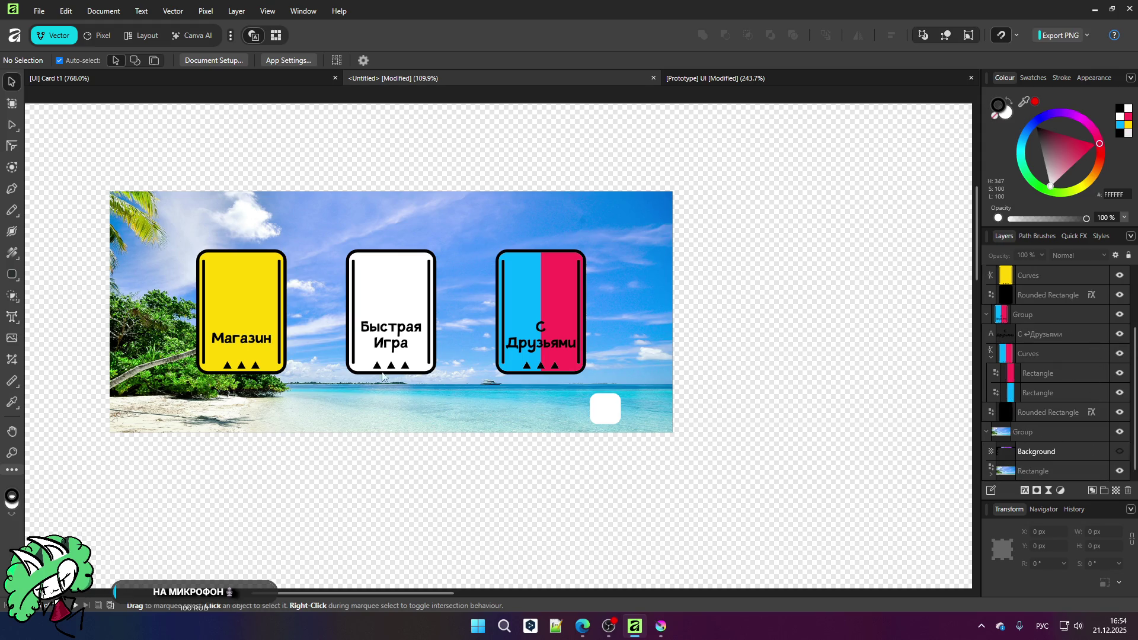
{"action": "left_click", "coordinate": [1120, 452]}
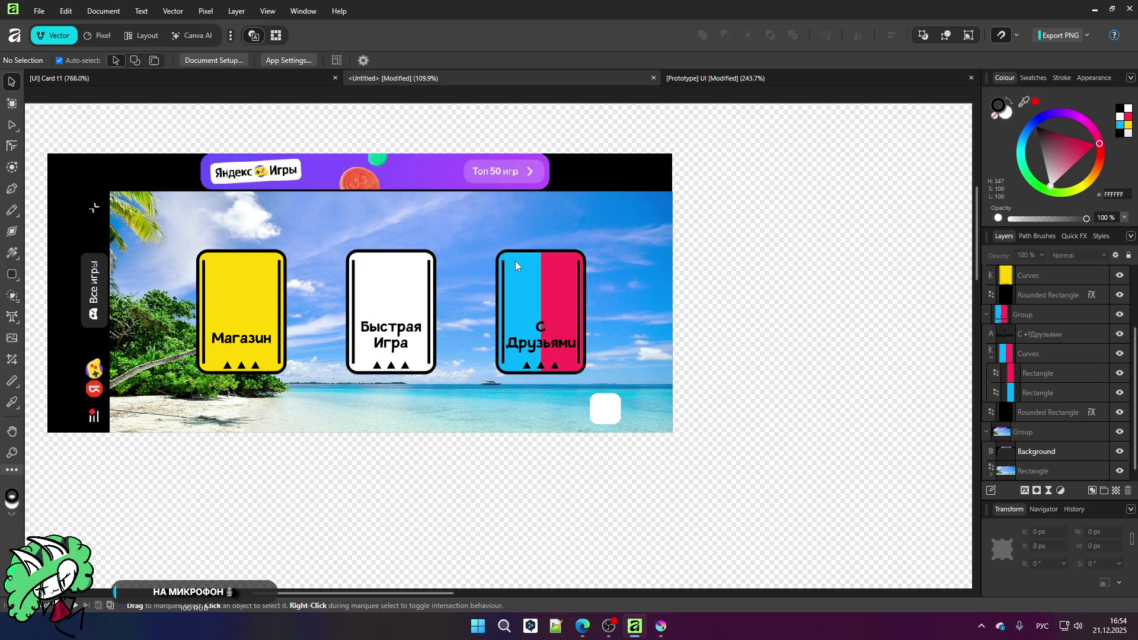
{"action": "scroll", "coordinate": [513, 257], "scroll_direction": "down", "scroll_amount": 1}
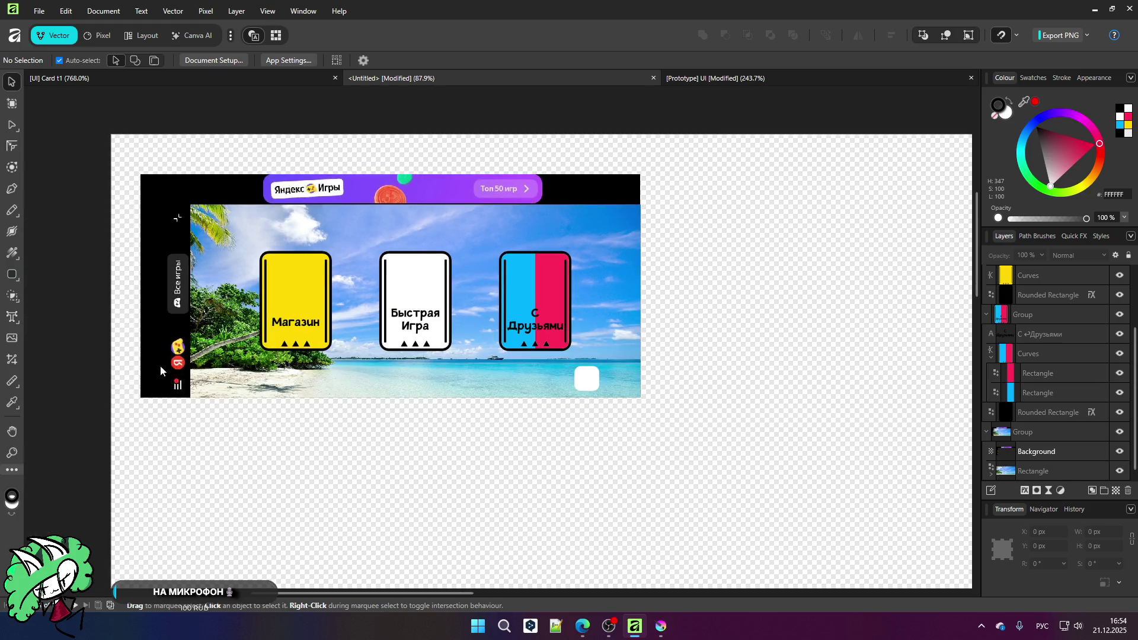
{"action": "left_click", "coordinate": [1120, 453]}
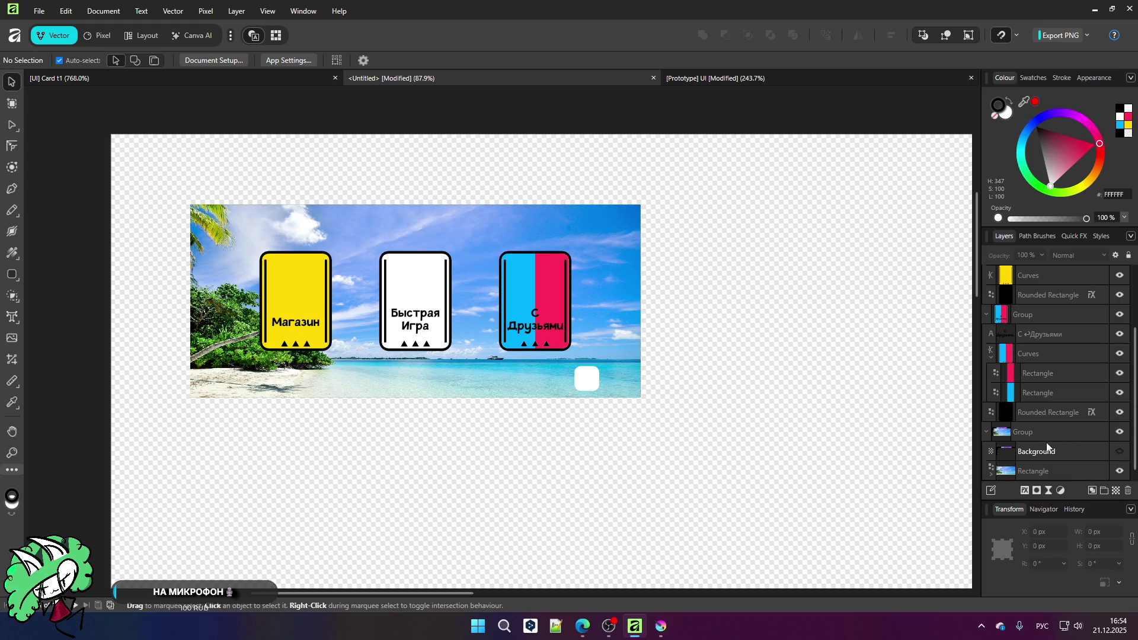
{"action": "left_click", "coordinate": [986, 433]}
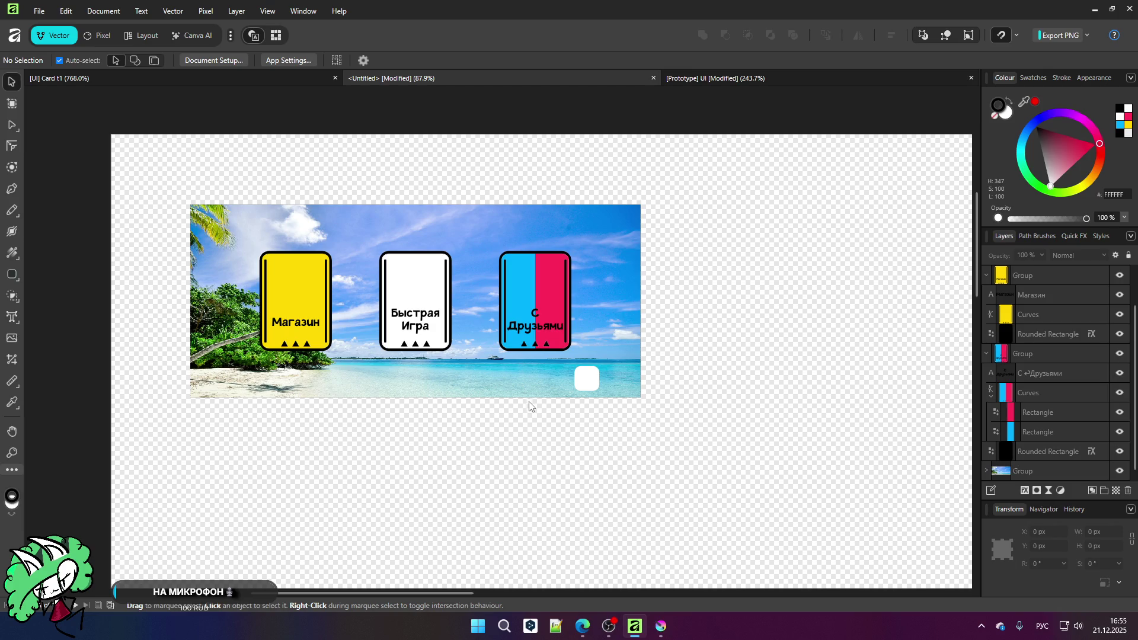
{"action": "scroll", "coordinate": [507, 273], "scroll_direction": "down", "scroll_amount": 5}
{"action": "scroll", "coordinate": [451, 286], "scroll_direction": "up", "scroll_amount": 7}
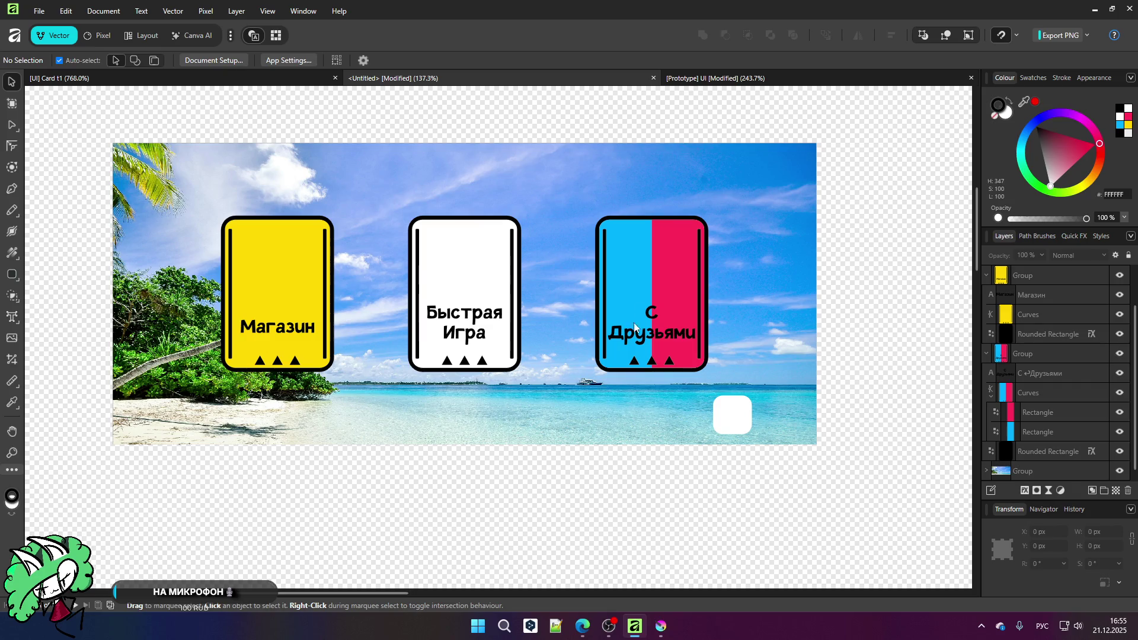
{"action": "scroll", "coordinate": [740, 448], "scroll_direction": "up", "scroll_amount": 3}
{"action": "left_click", "coordinate": [719, 404]}
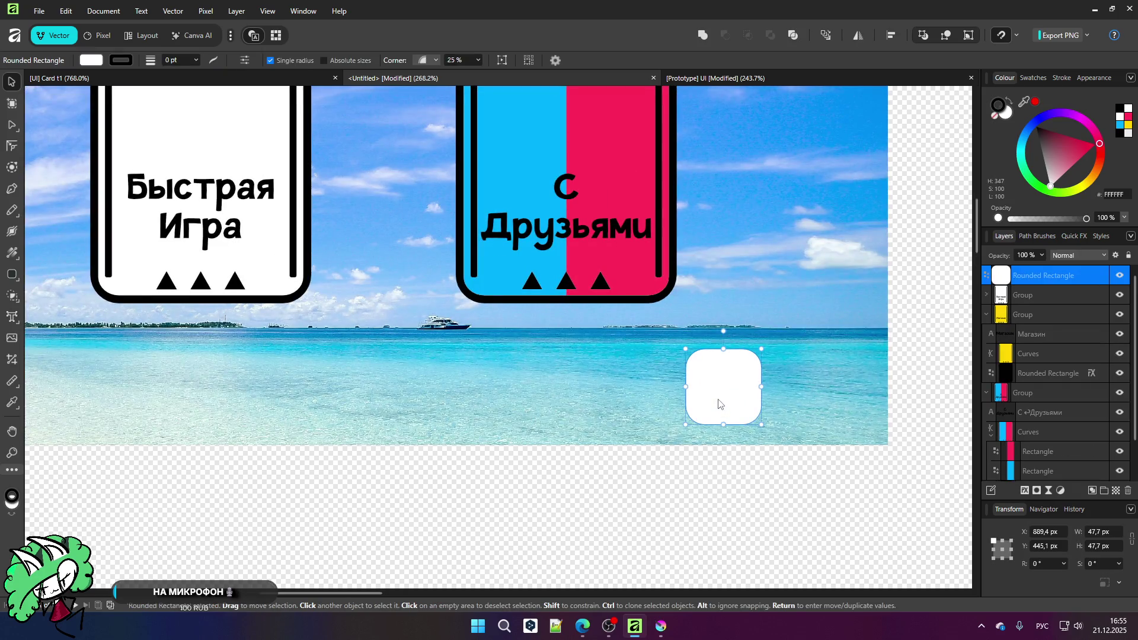
Step: Clone the white rounded square with Ctrl-drag to build a row of three squares
{"action": "scroll", "coordinate": [720, 404], "scroll_direction": "up", "scroll_amount": 1}
{"action": "mouse_move", "coordinate": [729, 408]}
{"action": "left_mouse_down", "text": "ctrl"}
{"action": "mouse_move", "coordinate": [561, 406]}
{"action": "mouse_move", "coordinate": [870, 399]}
{"action": "left_mouse_up", "text": "ctrl"}
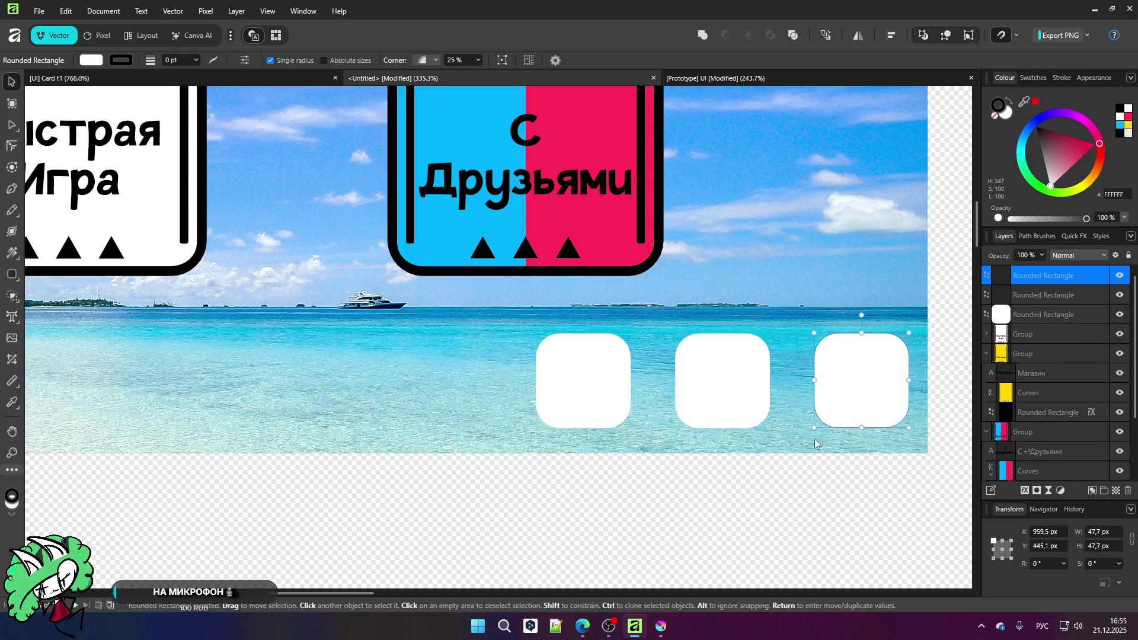
{"action": "left_click", "coordinate": [750, 495]}
{"action": "scroll", "coordinate": [521, 354], "scroll_direction": "down", "scroll_amount": 3}
{"action": "scroll", "coordinate": [498, 372], "scroll_direction": "up", "scroll_amount": 3}
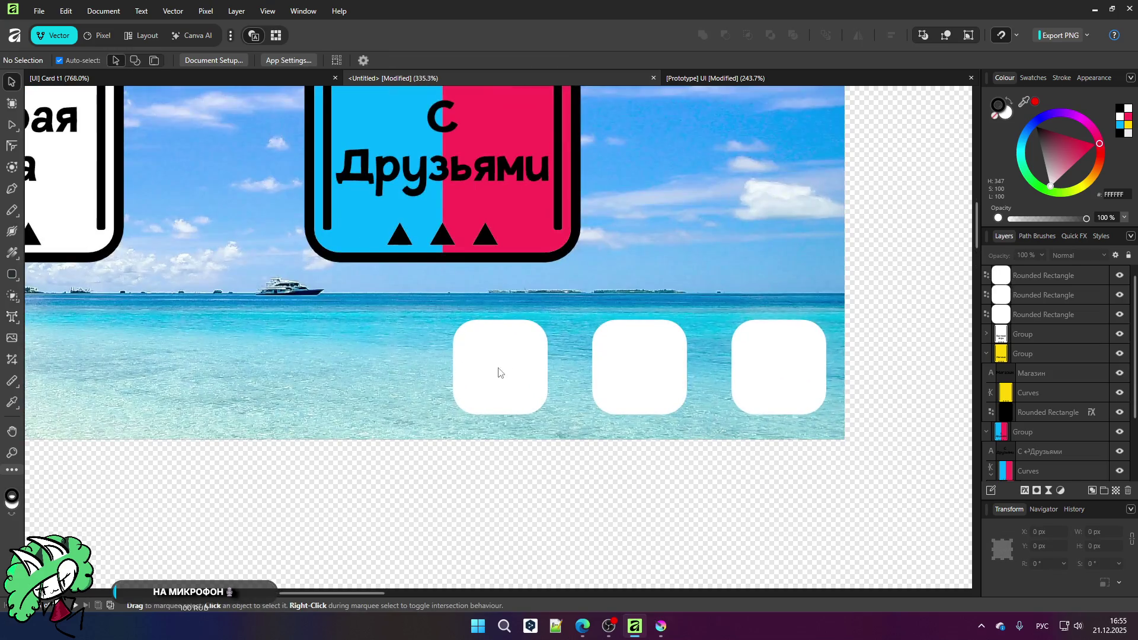
Step: Shift the left, middle and right squares leftward so the row is evenly spaced
{"action": "left_click", "coordinate": [499, 372]}
{"action": "left_click", "coordinate": [560, 465]}
{"action": "left_click", "coordinate": [521, 392]}
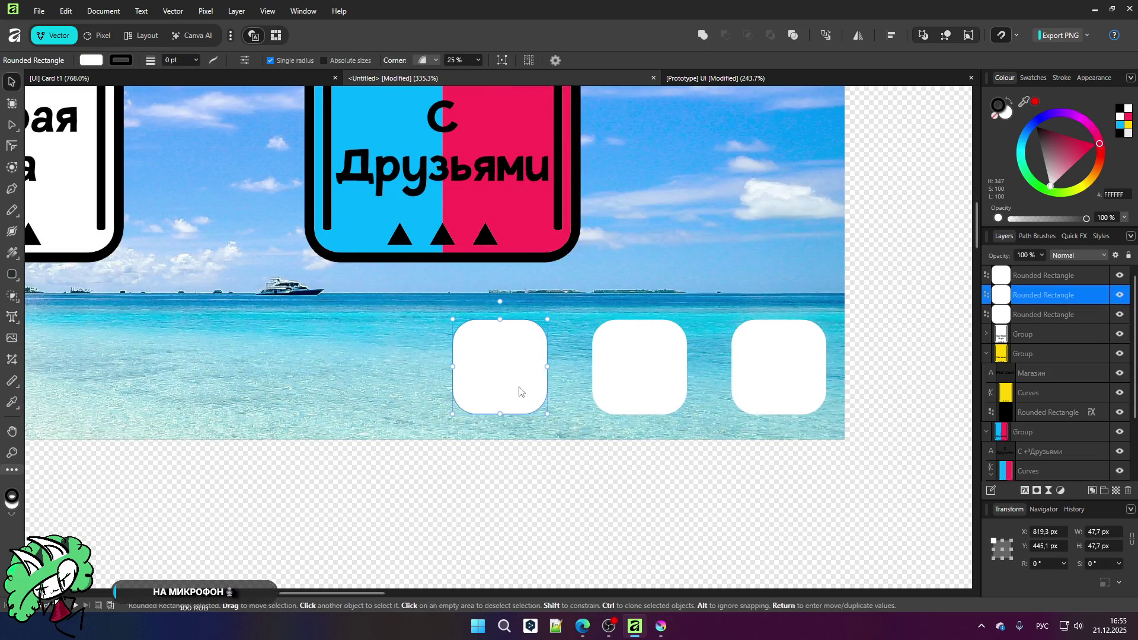
{"action": "left_click_drag", "start_coordinate": [518, 389], "coordinate": [496, 389]}
{"action": "left_click_drag", "start_coordinate": [644, 382], "coordinate": [623, 380]}
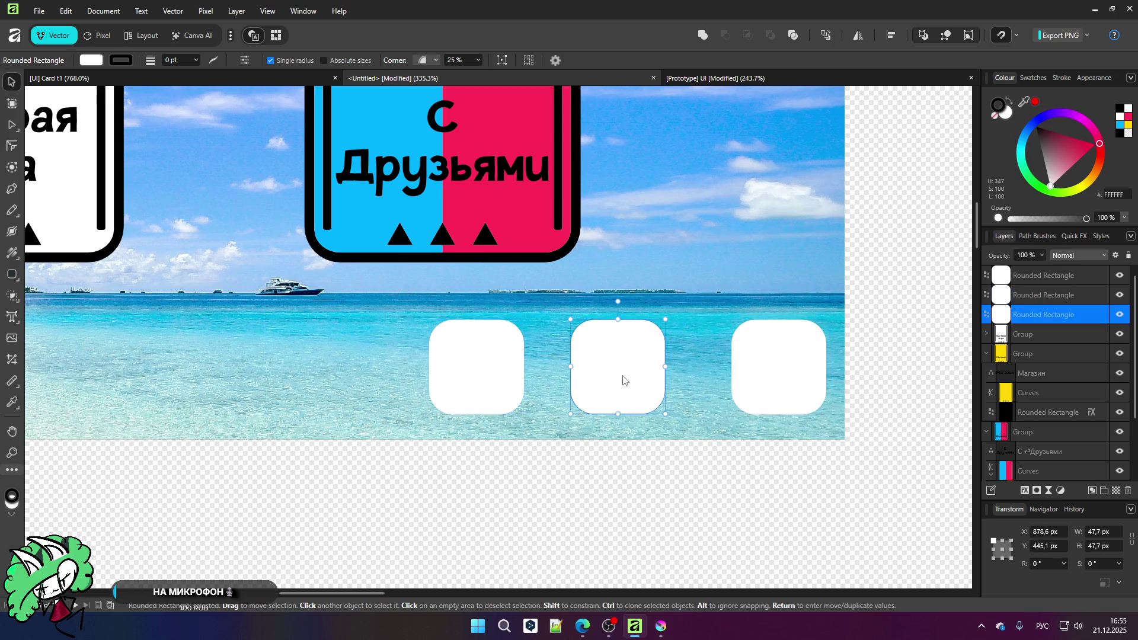
{"action": "left_click_drag", "start_coordinate": [768, 368], "coordinate": [748, 367]}
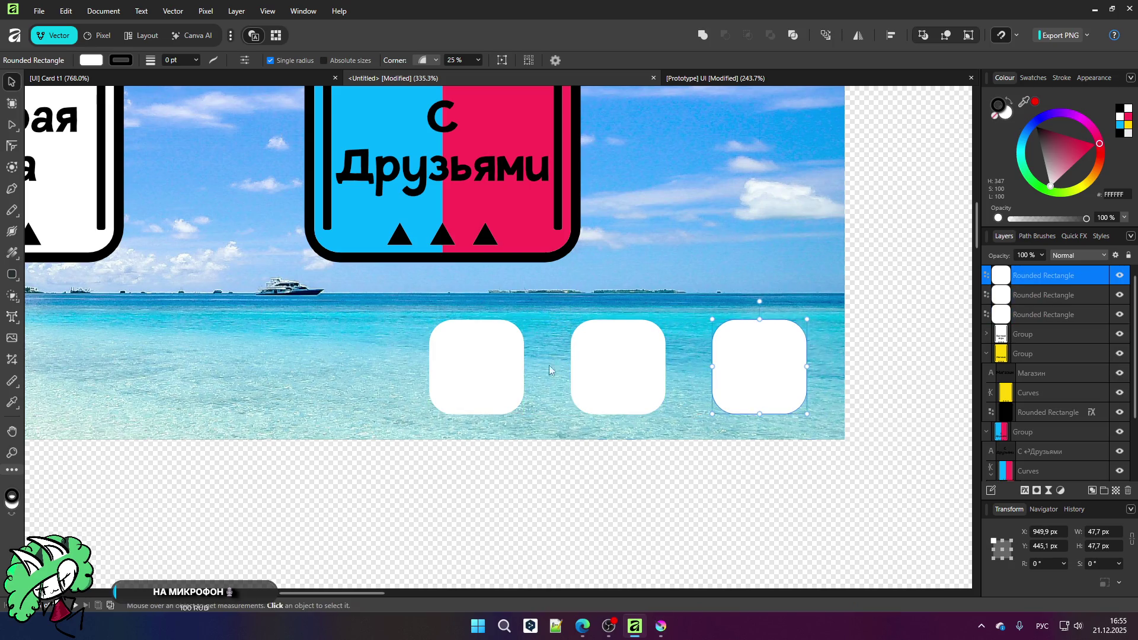
{"action": "scroll", "coordinate": [571, 370], "scroll_direction": "down", "scroll_amount": 6}
{"action": "left_click", "coordinate": [549, 435]}
{"action": "scroll", "coordinate": [524, 387], "scroll_direction": "up", "scroll_amount": 3}
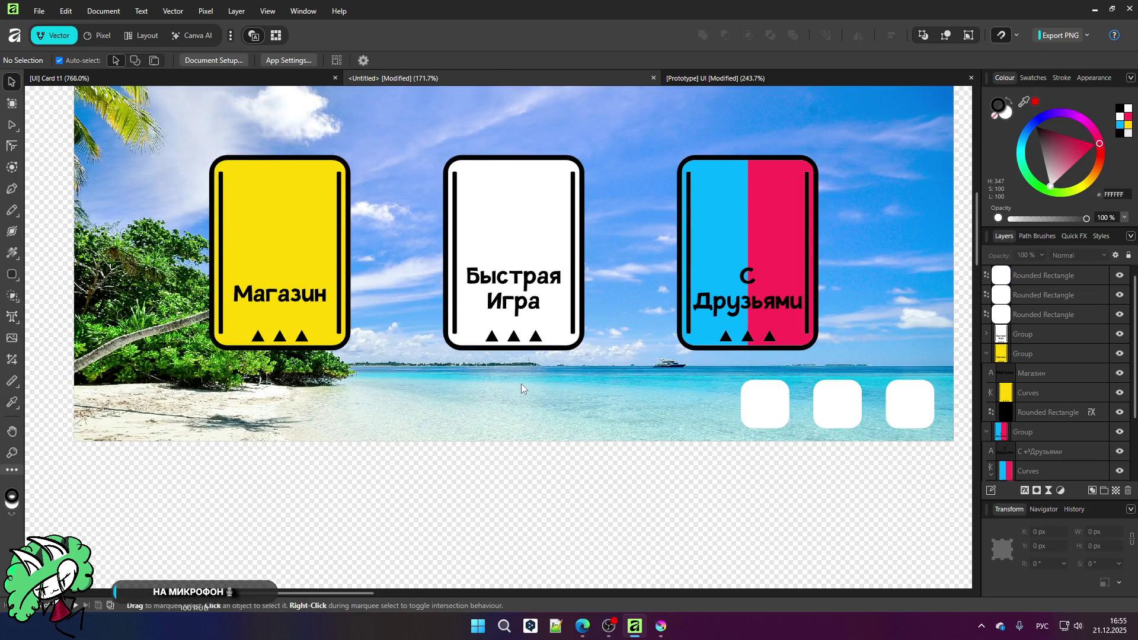
{"action": "scroll", "coordinate": [521, 383], "scroll_direction": "down", "scroll_amount": 2}
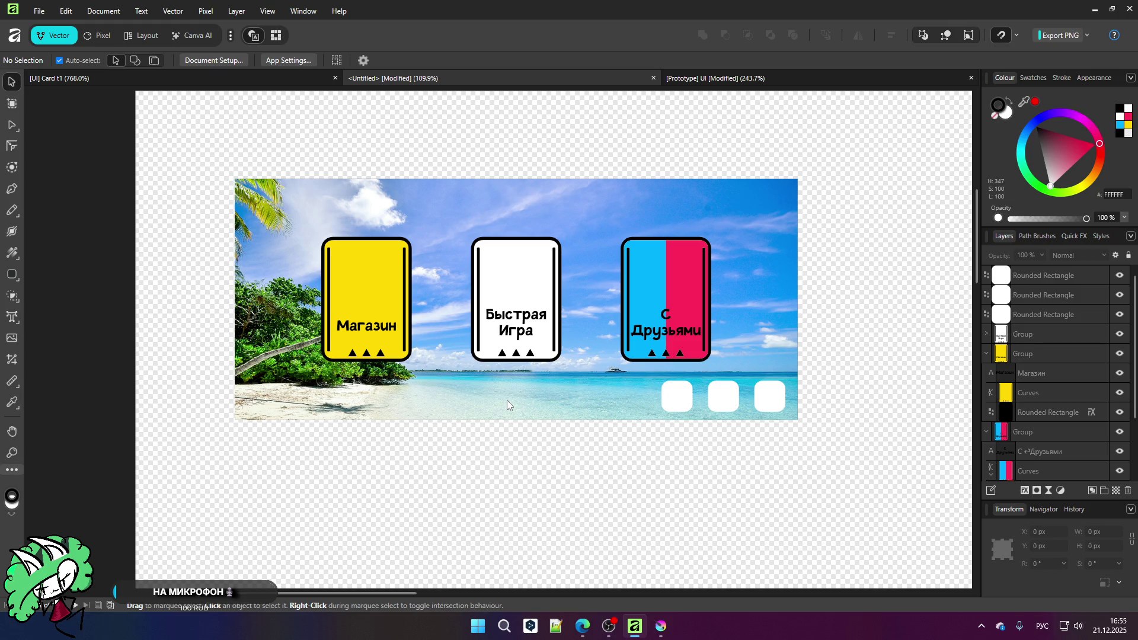
{"action": "scroll", "coordinate": [474, 386], "scroll_direction": "down", "scroll_amount": 1}
{"action": "scroll", "coordinate": [700, 419], "scroll_direction": "up", "scroll_amount": 3}
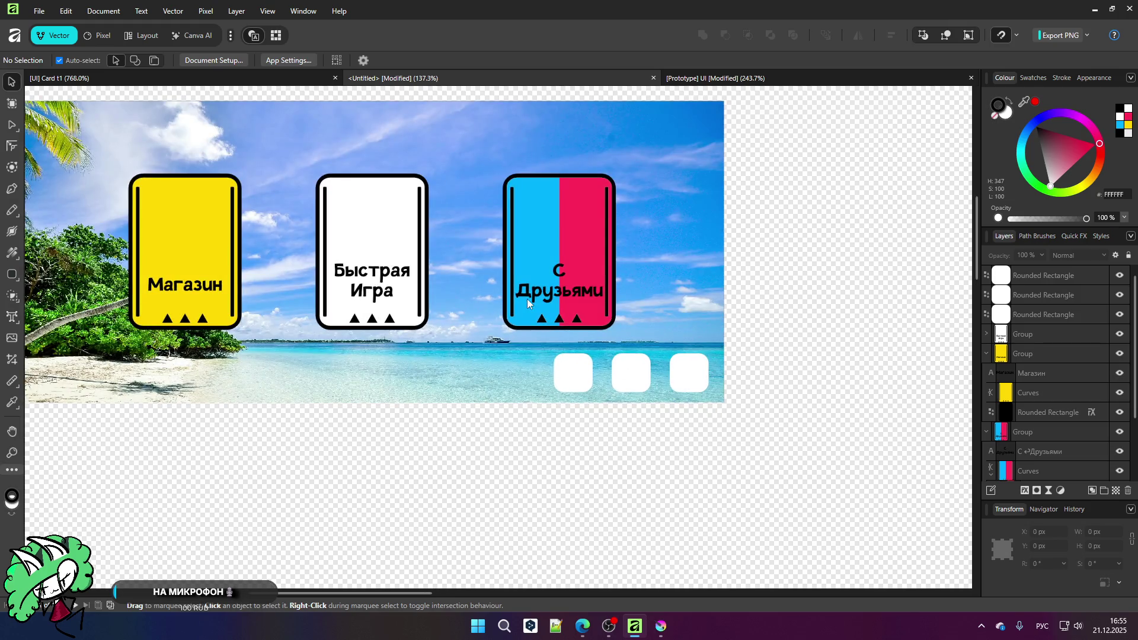
{"action": "scroll", "coordinate": [602, 173], "scroll_direction": "up", "scroll_amount": 1}
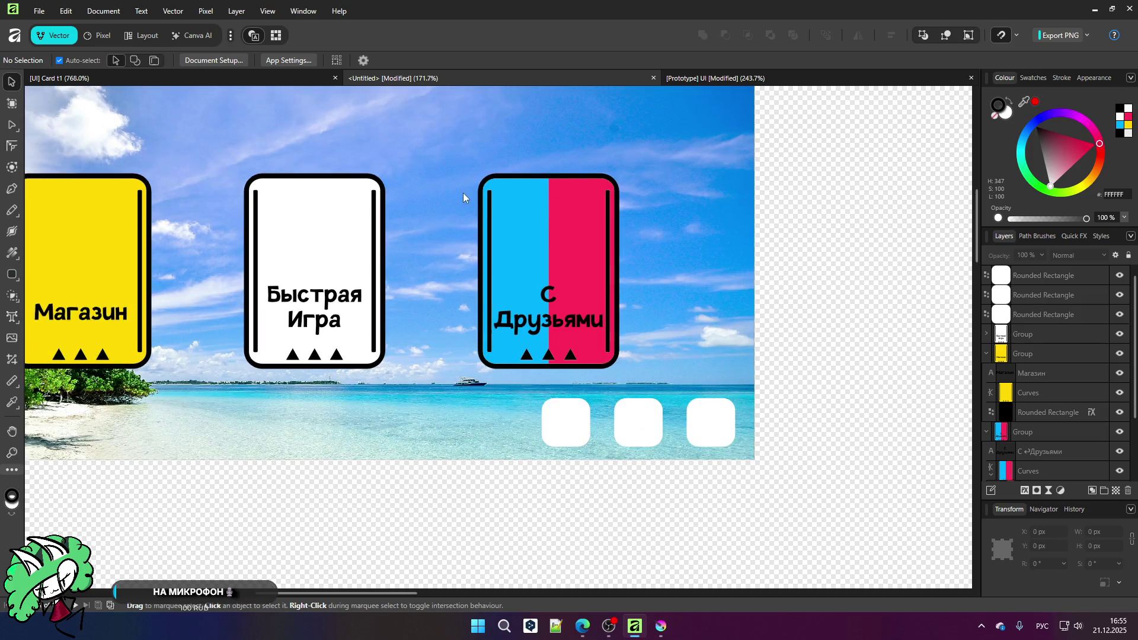
{"action": "scroll", "coordinate": [546, 326], "scroll_direction": "down", "scroll_amount": 1}
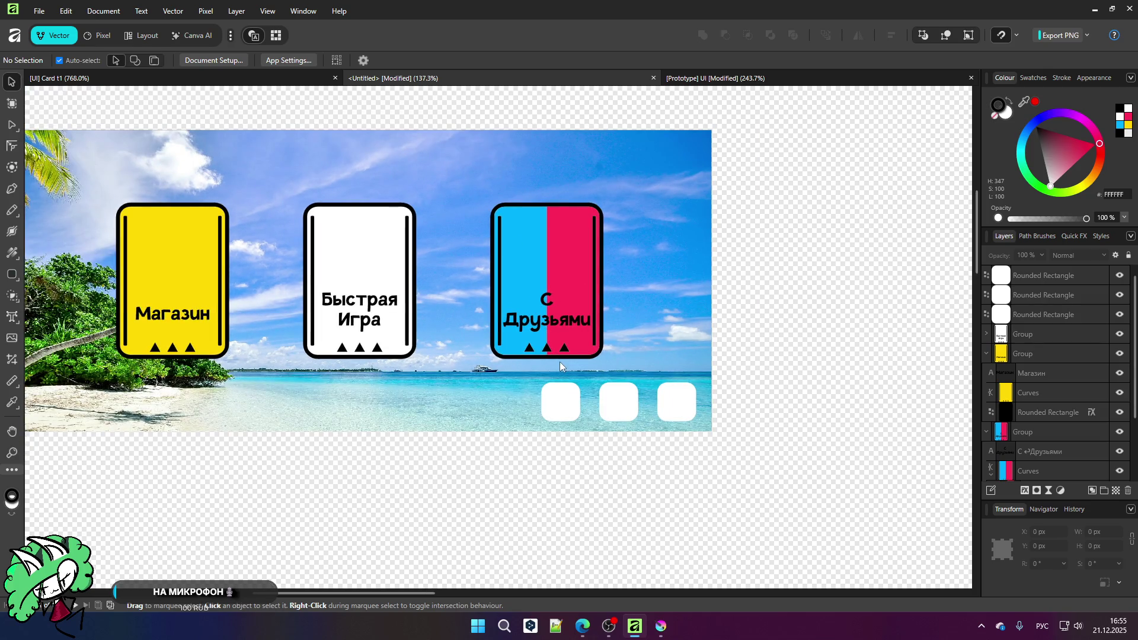
{"action": "scroll", "coordinate": [559, 364], "scroll_direction": "down", "scroll_amount": 1}
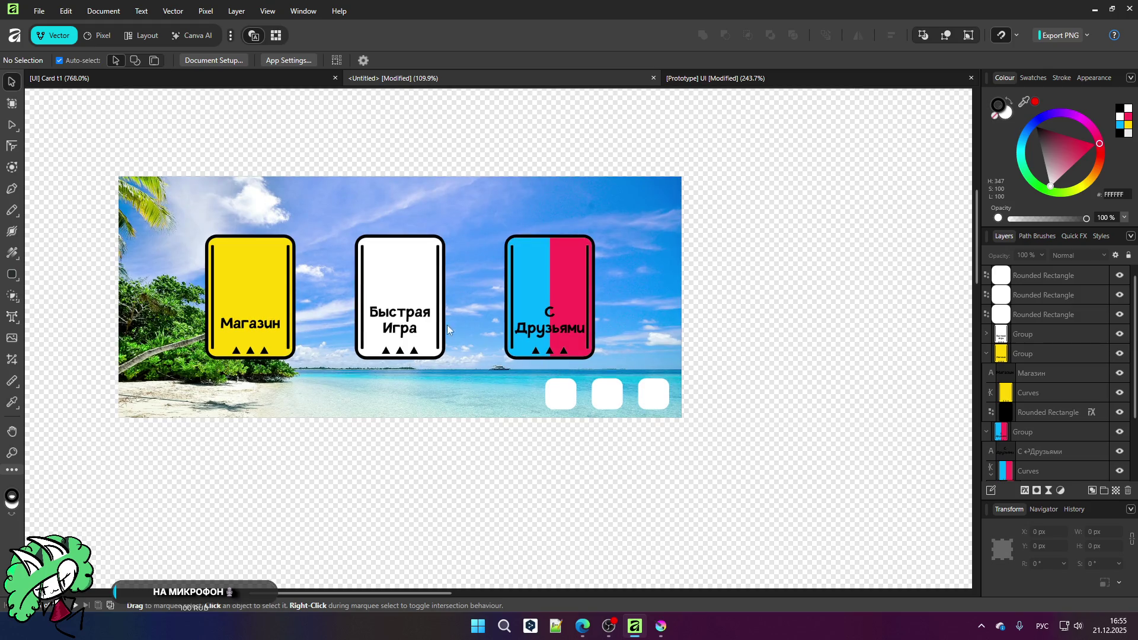
{"action": "scroll", "coordinate": [274, 291], "scroll_direction": "up", "scroll_amount": 1}
{"action": "scroll", "coordinate": [274, 293], "scroll_direction": "up", "scroll_amount": 2}
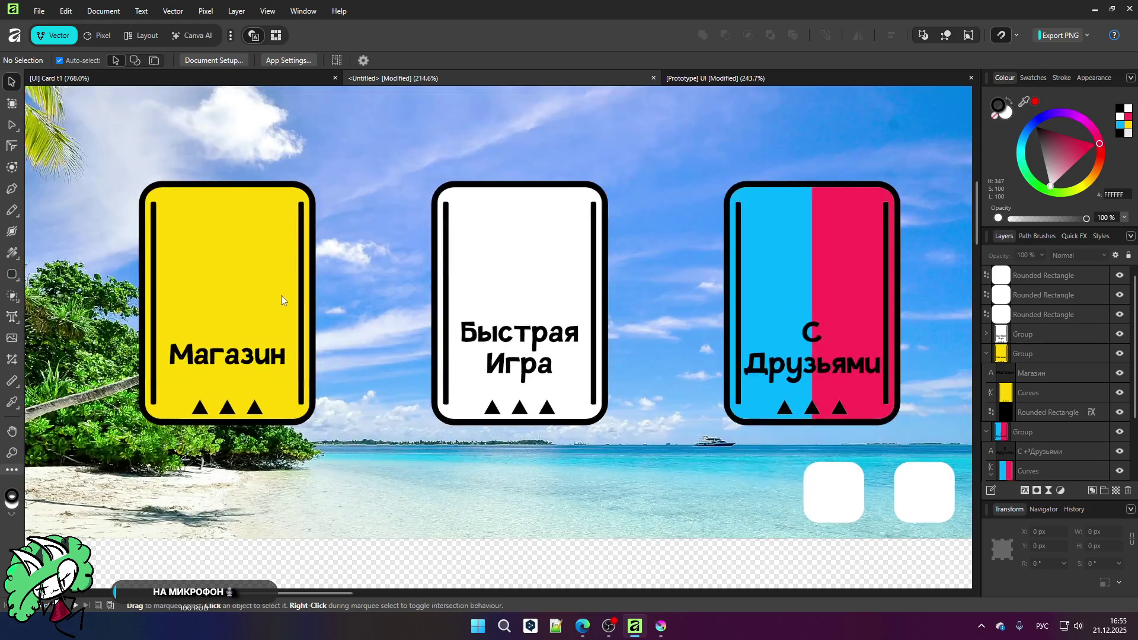
{"action": "left_click", "coordinate": [784, 314]}
{"action": "scroll", "coordinate": [624, 307], "scroll_direction": "down", "scroll_amount": 2}
{"action": "left_click", "coordinate": [668, 507]}
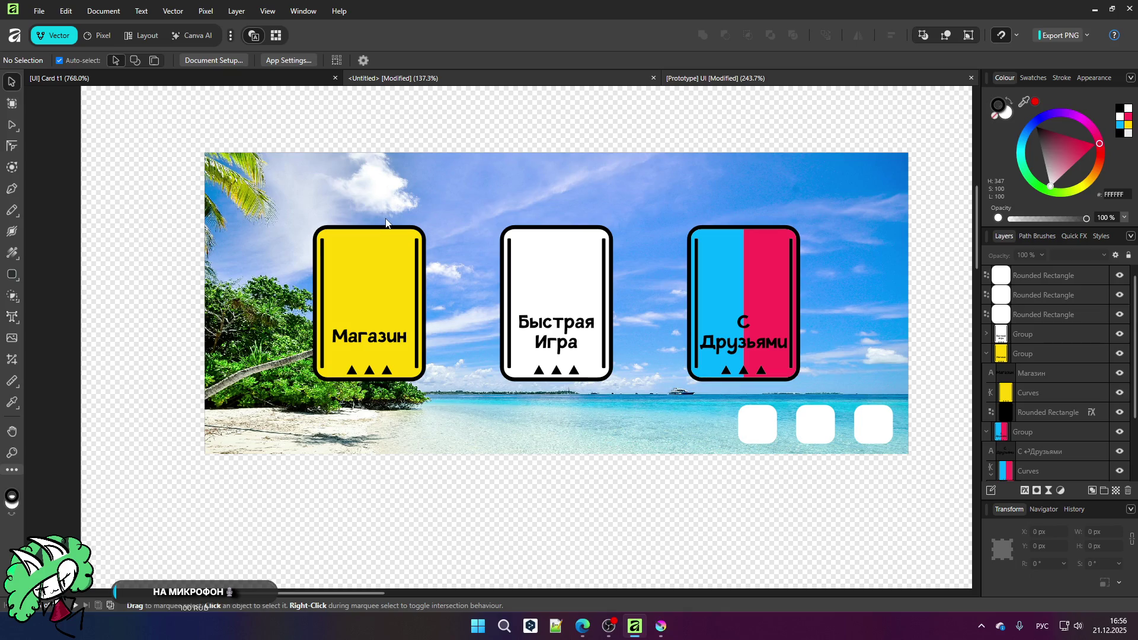
{"action": "key", "text": "ctrl+Tab"}
{"action": "scroll", "coordinate": [308, 176], "scroll_direction": "up", "scroll_amount": 3}
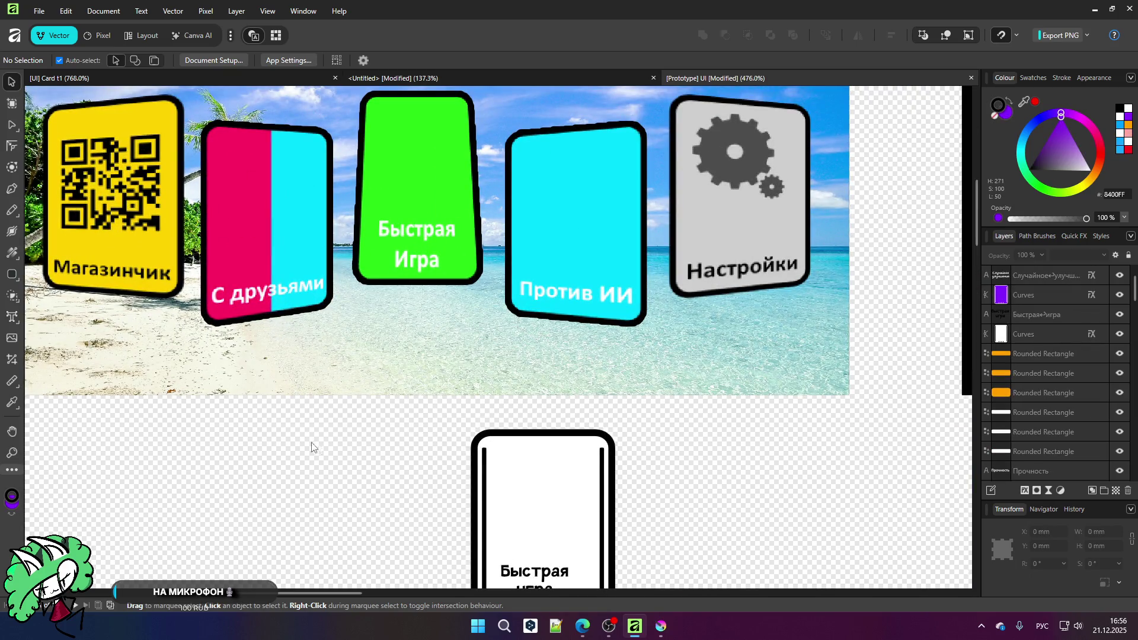
{"action": "scroll", "coordinate": [311, 302], "scroll_direction": "down", "scroll_amount": 3}
{"action": "scroll", "coordinate": [307, 304], "scroll_direction": "up", "scroll_amount": 3}
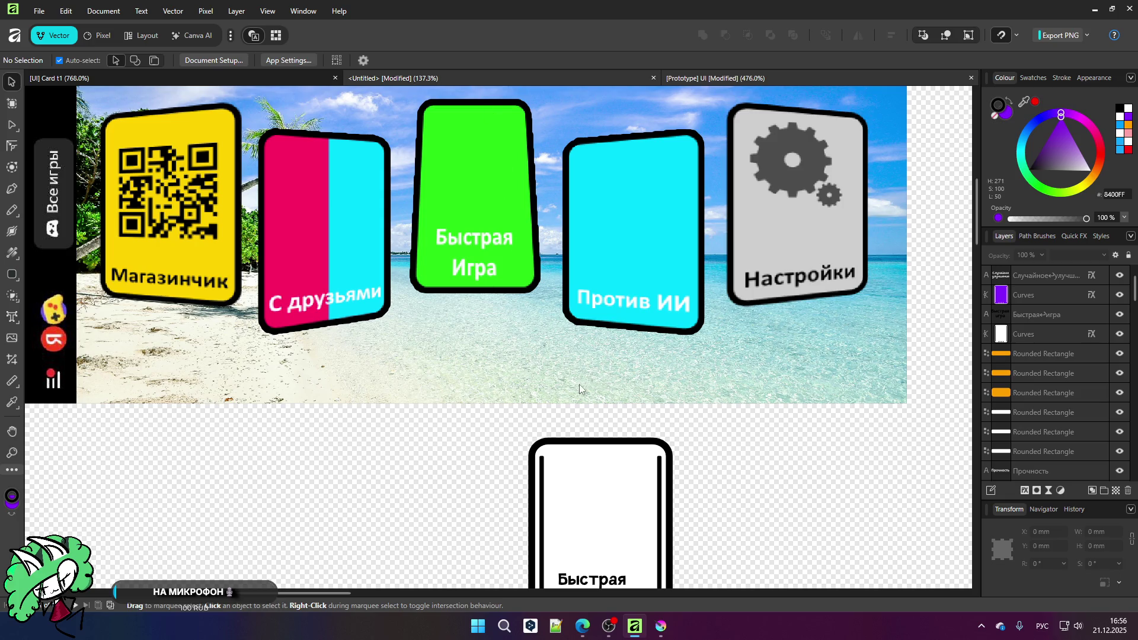
{"action": "key", "text": "ctrl+Tab"}
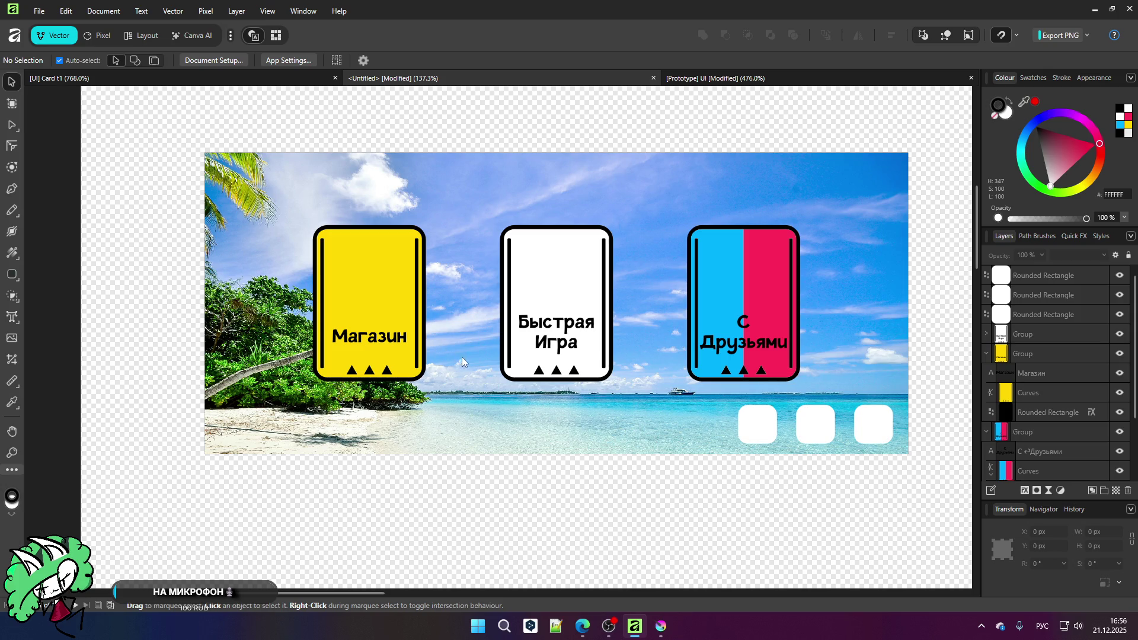
Step: Add the artistic text 'Выбор графики' and position it just above the three white squares
{"action": "scroll", "coordinate": [630, 365], "scroll_direction": "up", "scroll_amount": 1}
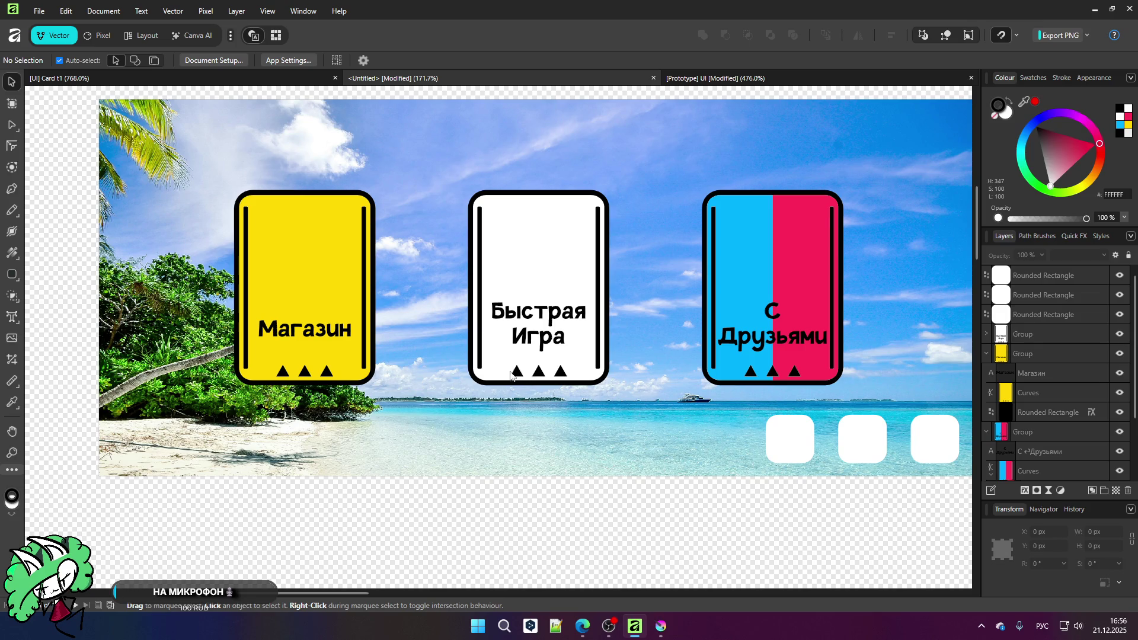
{"action": "scroll", "coordinate": [466, 361], "scroll_direction": "down", "scroll_amount": 1}
{"action": "scroll", "coordinate": [697, 310], "scroll_direction": "up", "scroll_amount": 2}
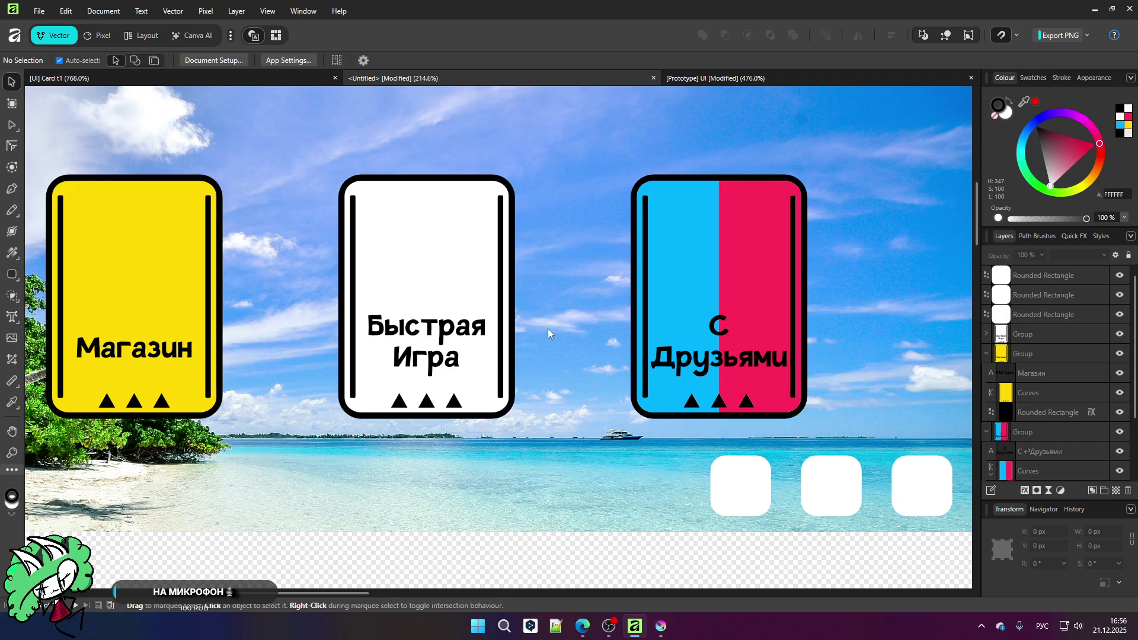
{"action": "scroll", "coordinate": [549, 329], "scroll_direction": "down", "scroll_amount": 1}
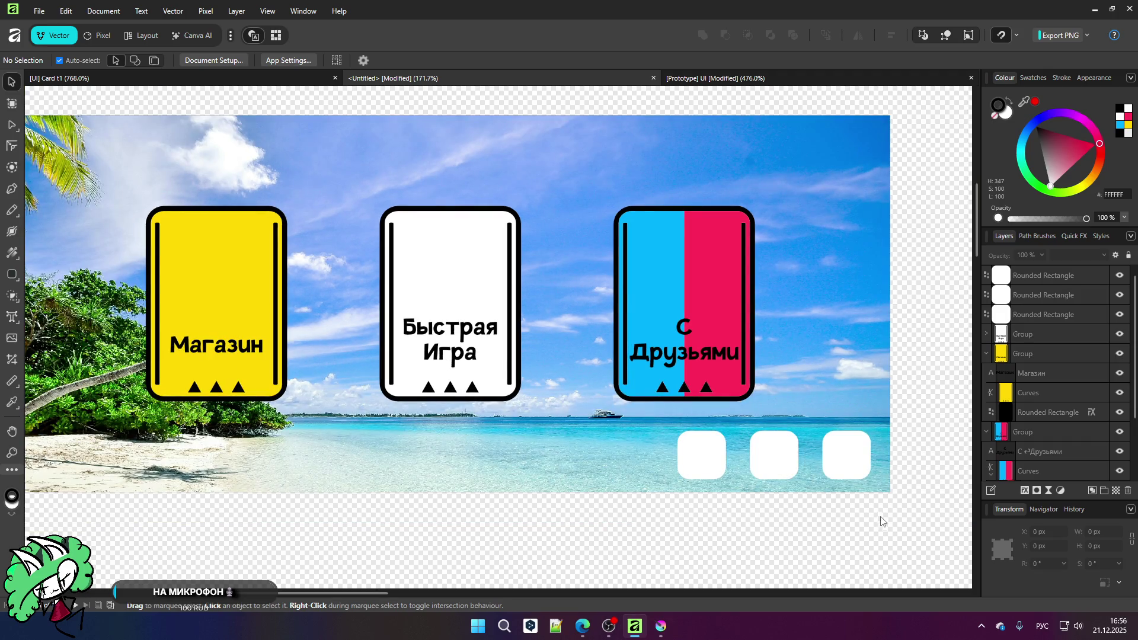
{"action": "scroll", "coordinate": [877, 520], "scroll_direction": "up", "scroll_amount": 2}
{"action": "scroll", "coordinate": [896, 386], "scroll_direction": "up", "scroll_amount": 2}
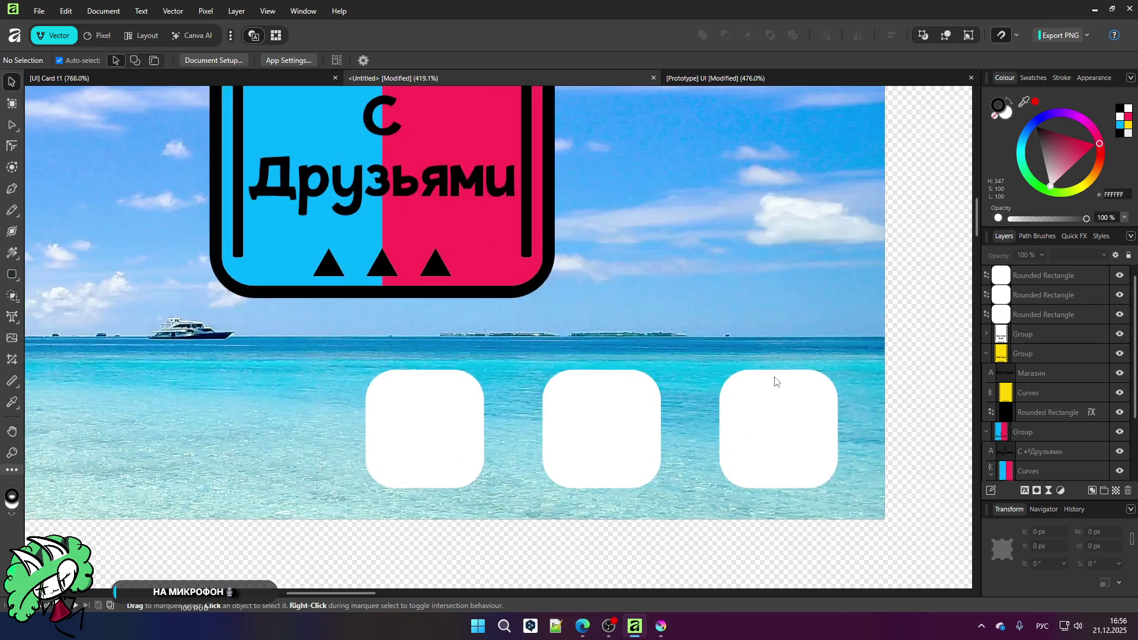
{"action": "left_click", "coordinate": [12, 317]}
{"action": "left_click", "coordinate": [464, 338]}
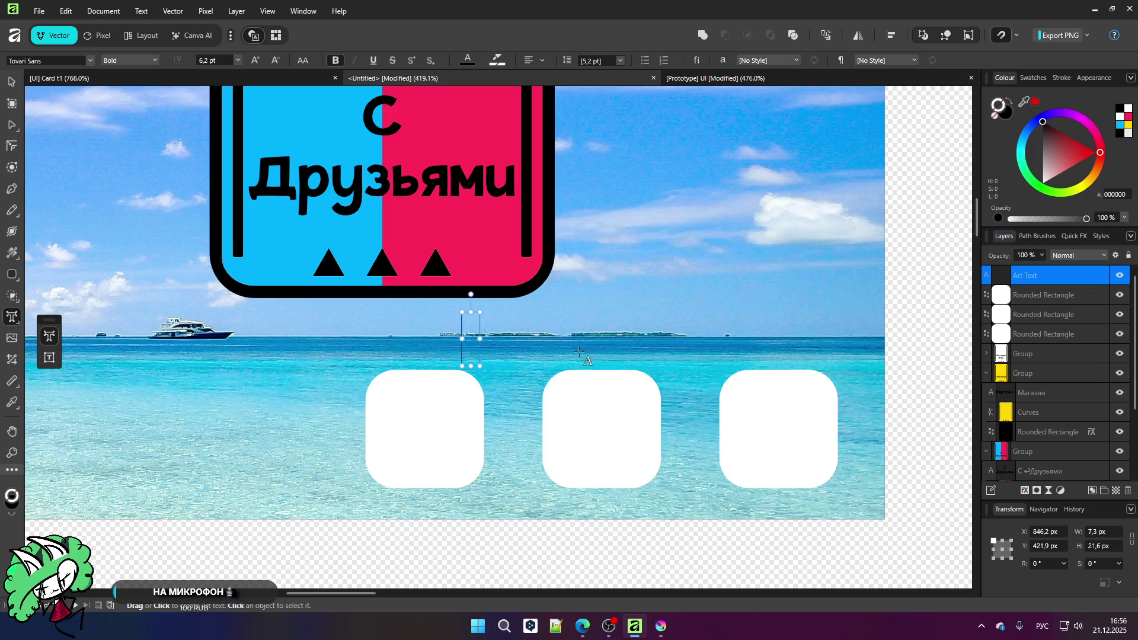
{"action": "type", "text": "Выбор гра"}
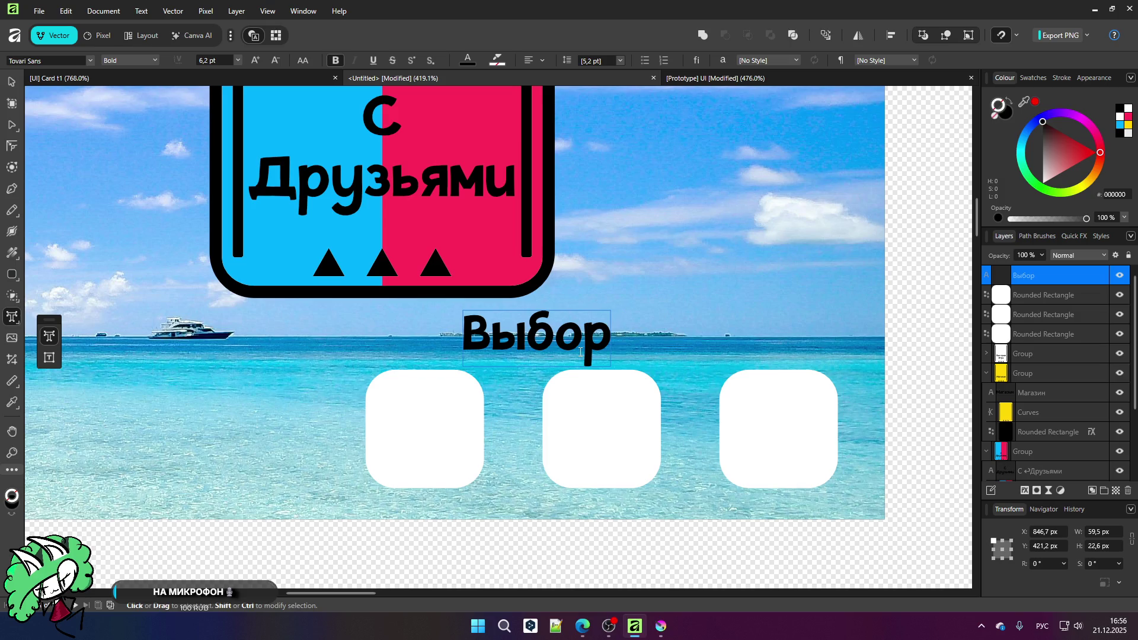
{"action": "type", "text": "фики"}
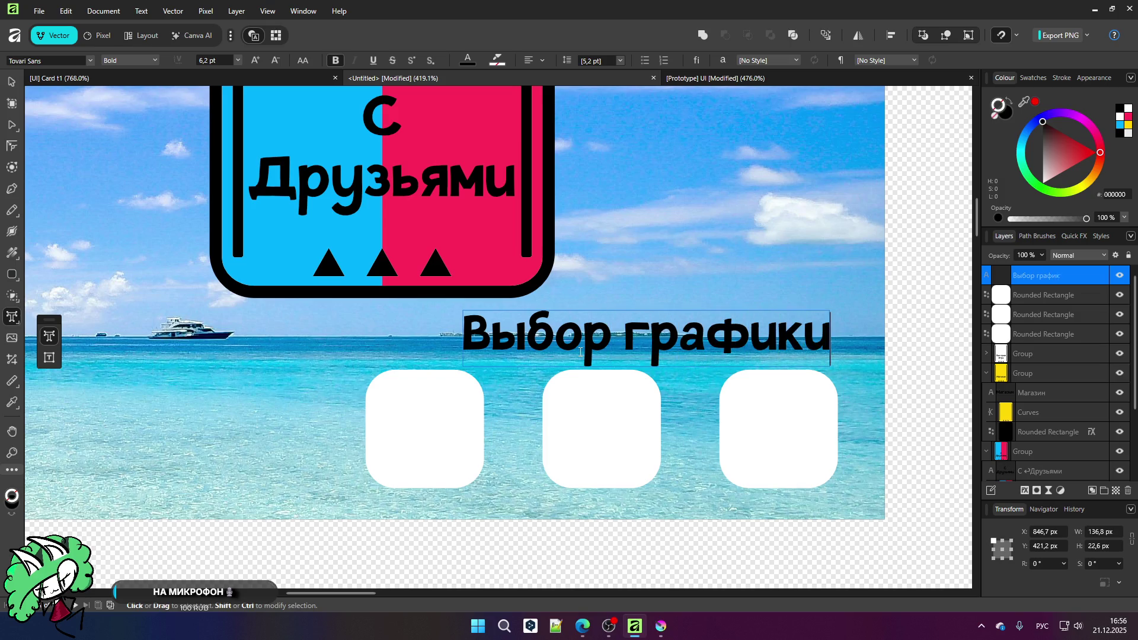
{"action": "key", "text": "Escape"}
{"action": "key", "text": "v"}
{"action": "left_click_drag", "start_coordinate": [553, 340], "coordinate": [506, 336]}
{"action": "left_click", "coordinate": [933, 318]}
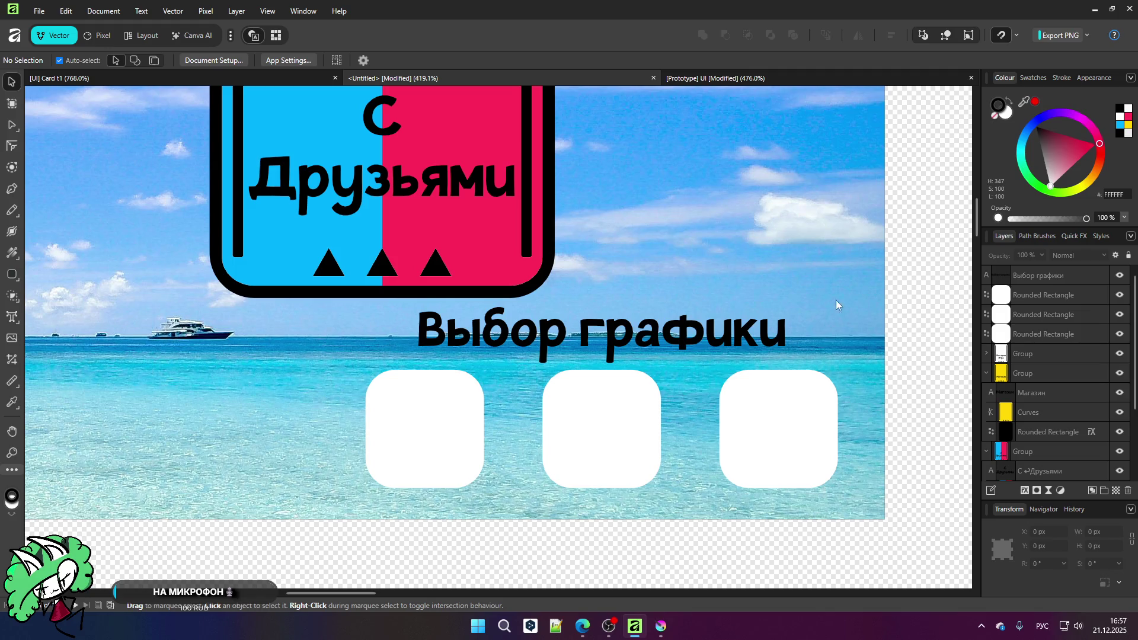
Step: Give the Выбор графики heading a white Outline layer effect of about 2.8 px radius
{"action": "left_click", "coordinate": [610, 330]}
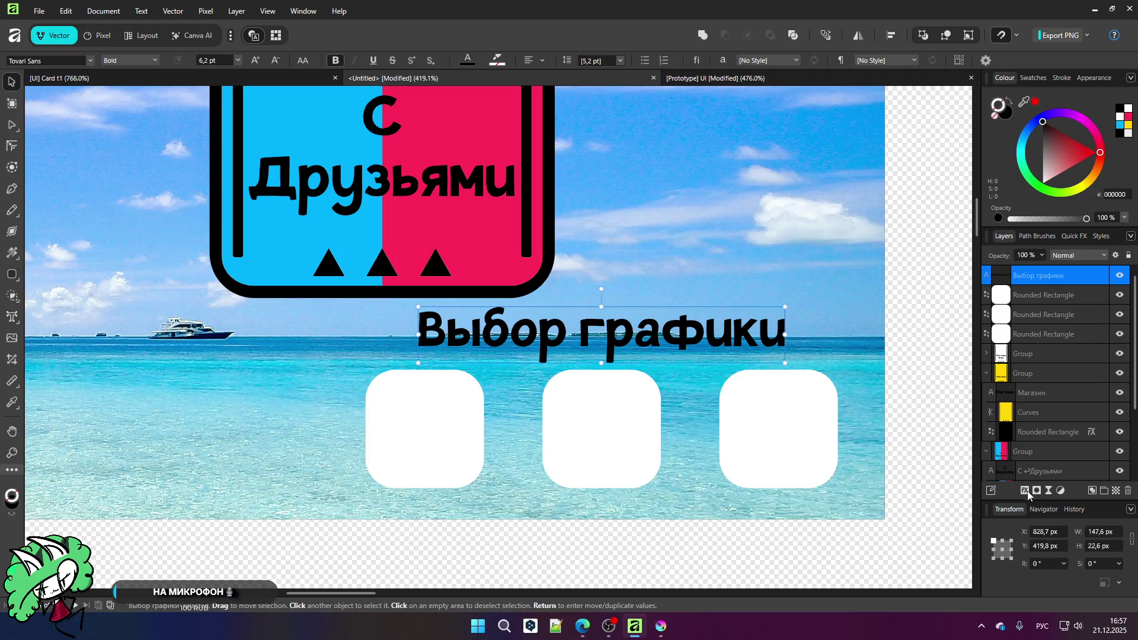
{"action": "left_click", "coordinate": [1025, 490]}
{"action": "left_click", "coordinate": [755, 287]}
{"action": "left_click", "coordinate": [947, 314]}
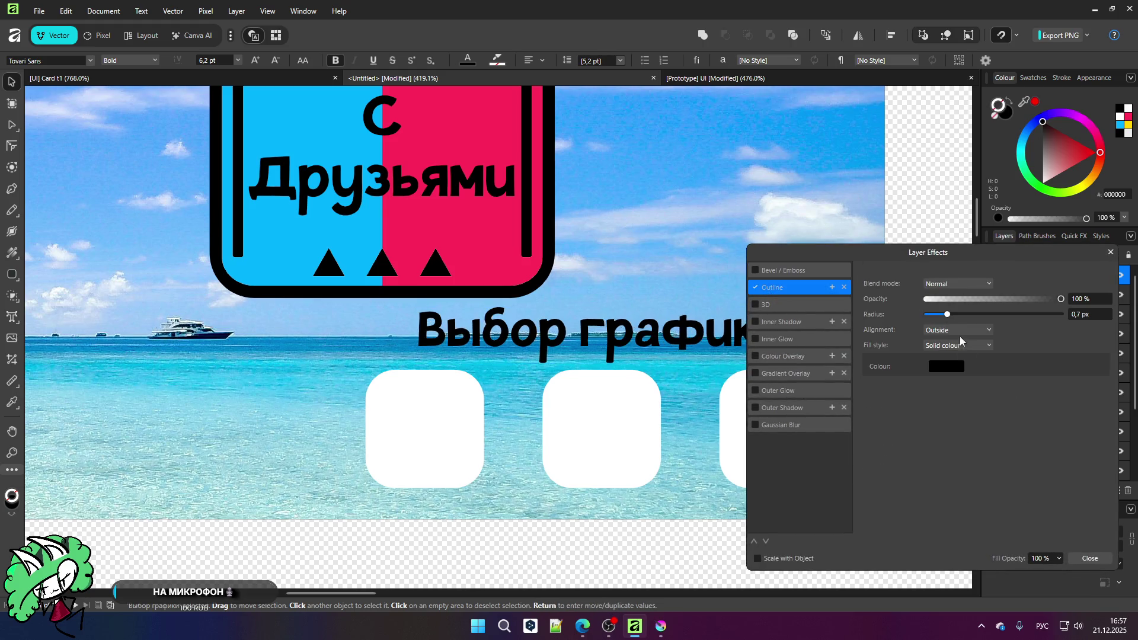
{"action": "left_click", "coordinate": [947, 366]}
{"action": "left_click_drag", "start_coordinate": [920, 446], "coordinate": [849, 431]}
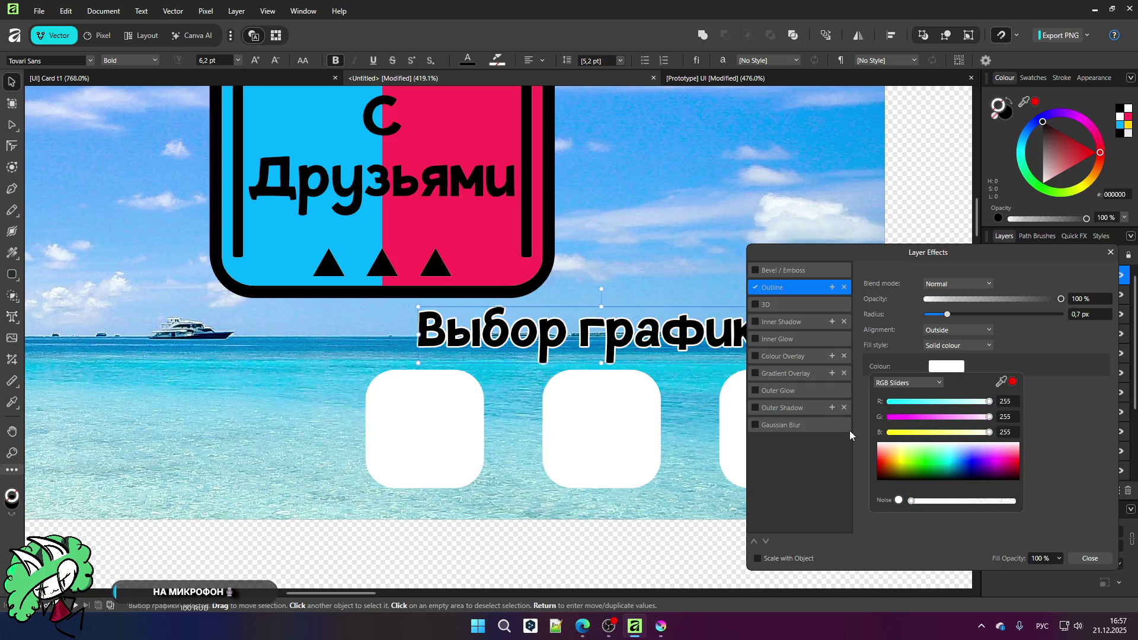
{"action": "left_click", "coordinate": [949, 314]}
{"action": "left_click_drag", "start_coordinate": [959, 316], "coordinate": [962, 317]}
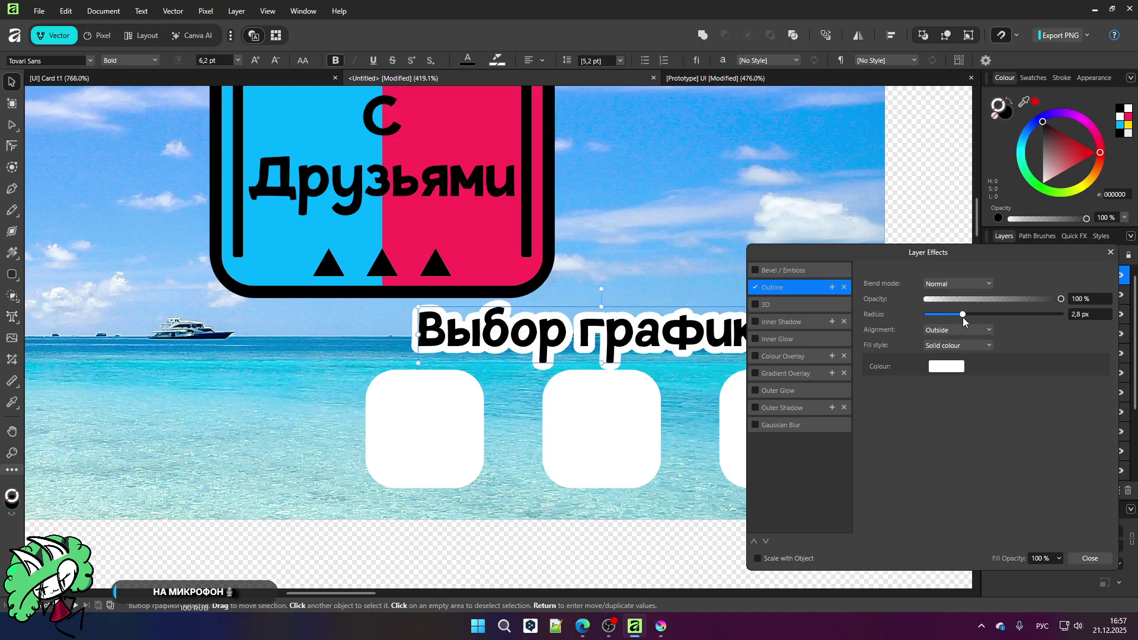
{"action": "left_click", "coordinate": [1108, 251]}
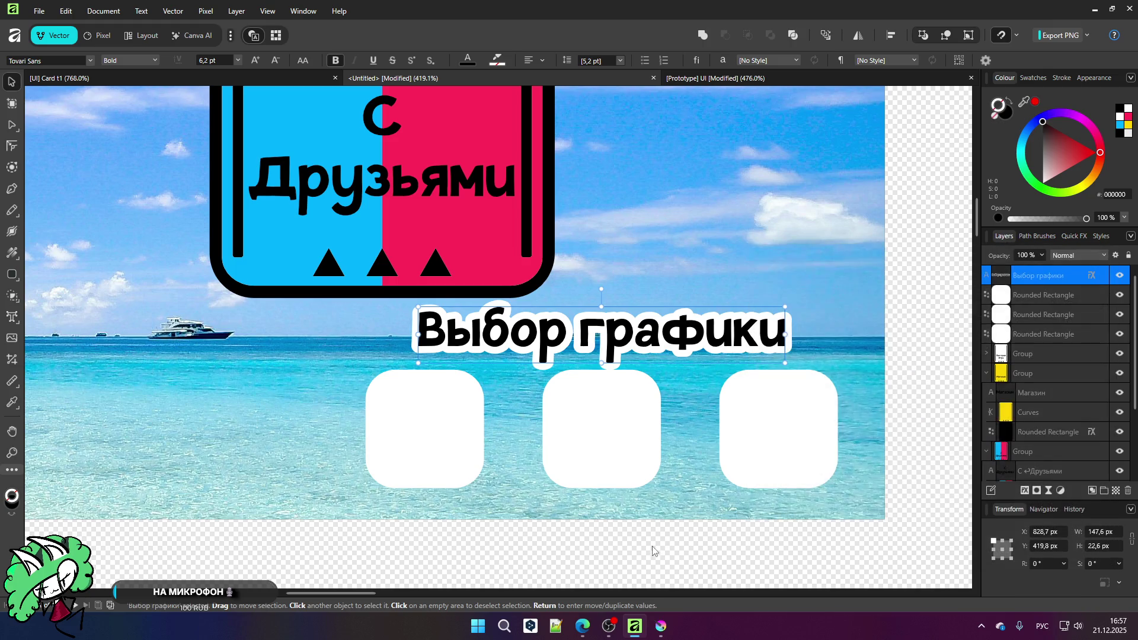
{"action": "left_click", "coordinate": [649, 545]}
{"action": "scroll", "coordinate": [544, 329], "scroll_direction": "down", "scroll_amount": 3}
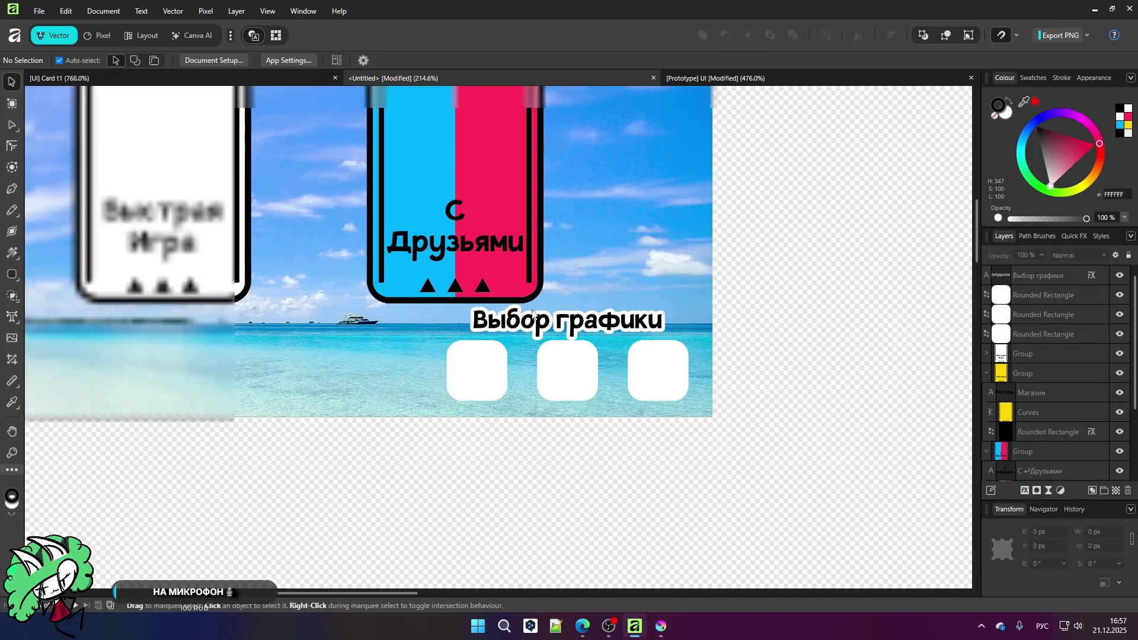
Step: Nudge the С Друзьями card toward the centre and the Магазин card slightly right
{"action": "scroll", "coordinate": [506, 354], "scroll_direction": "down", "scroll_amount": 3}
{"action": "scroll", "coordinate": [507, 352], "scroll_direction": "up", "scroll_amount": 3}
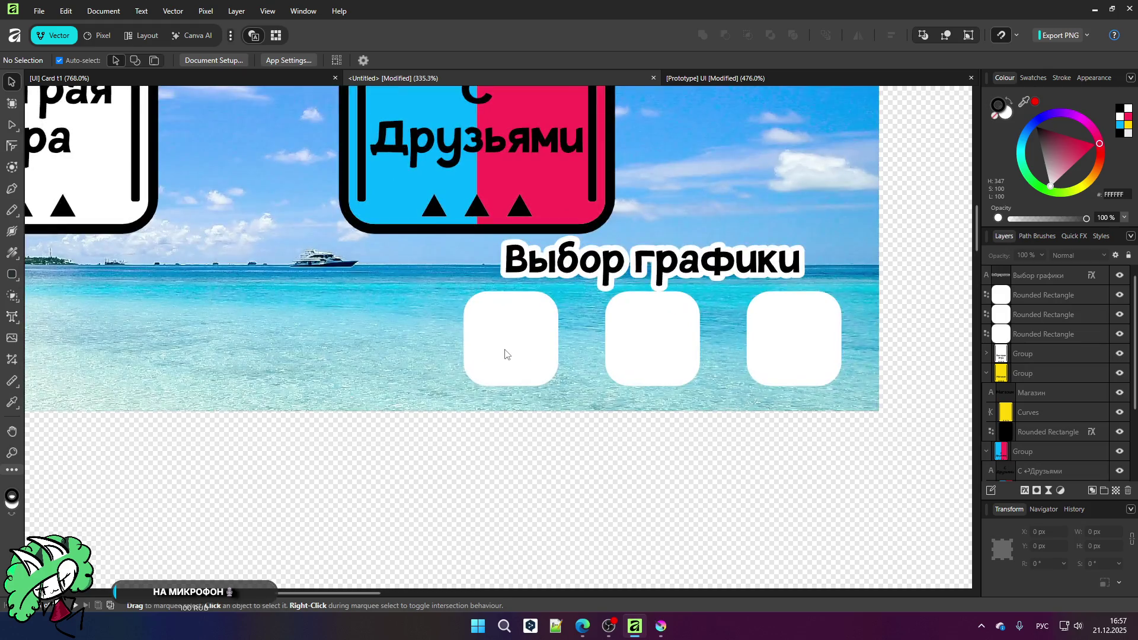
{"action": "scroll", "coordinate": [593, 357], "scroll_direction": "down", "scroll_amount": 2}
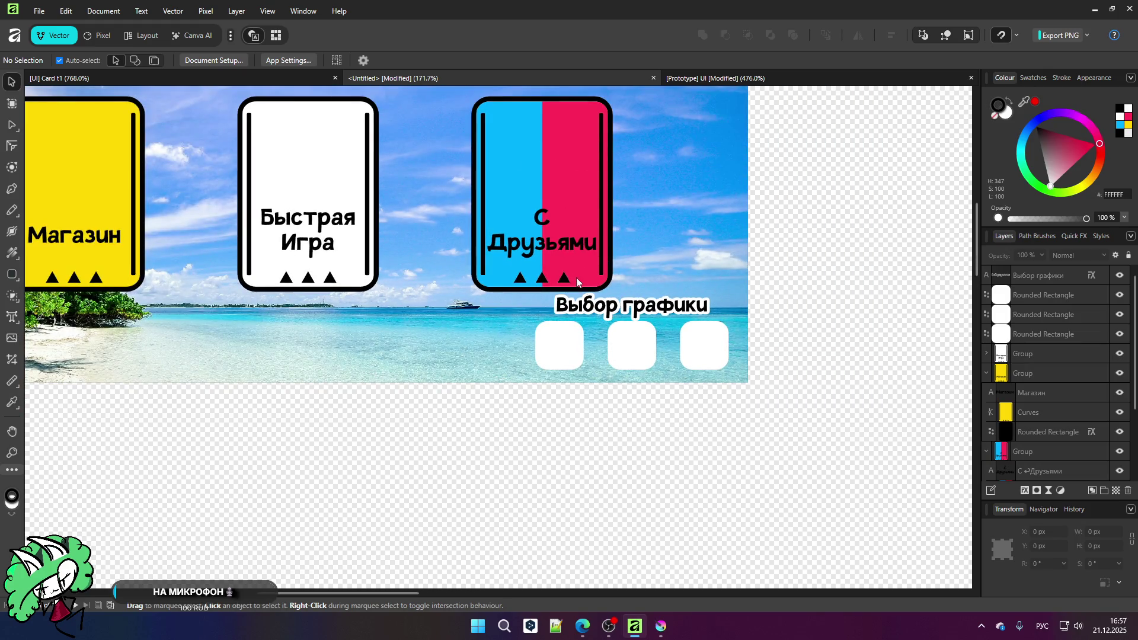
{"action": "scroll", "coordinate": [591, 315], "scroll_direction": "down", "scroll_amount": 2}
{"action": "scroll", "coordinate": [531, 262], "scroll_direction": "up", "scroll_amount": 1}
{"action": "scroll", "coordinate": [531, 261], "scroll_direction": "down", "scroll_amount": 1}
{"action": "scroll", "coordinate": [272, 225], "scroll_direction": "up", "scroll_amount": 1}
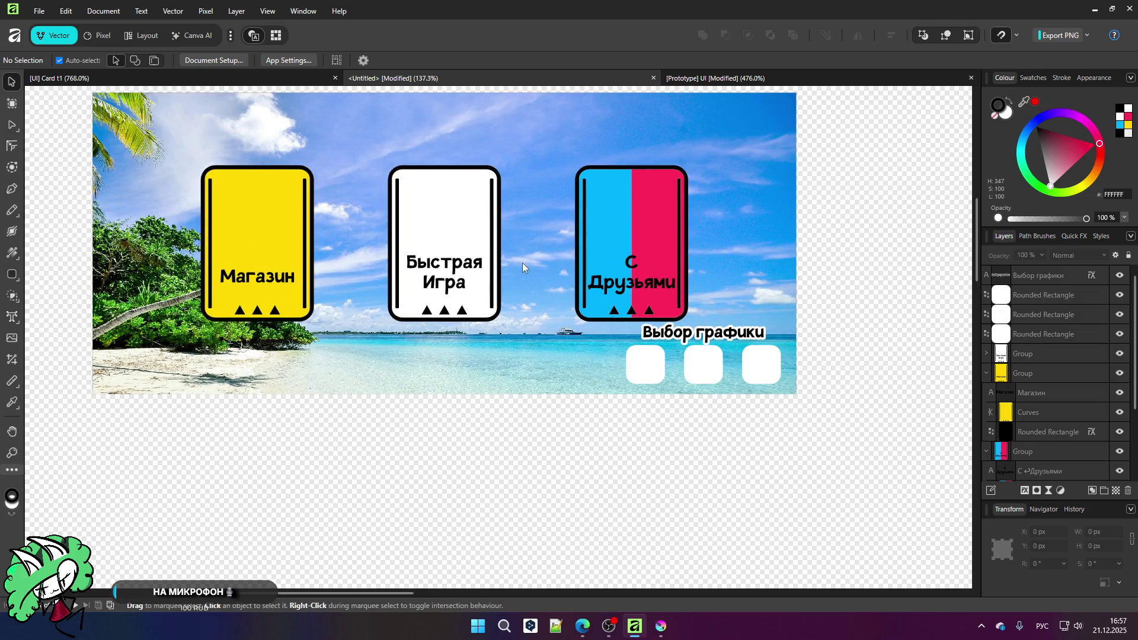
{"action": "left_click_drag", "start_coordinate": [621, 237], "coordinate": [602, 234]}
{"action": "left_click_drag", "start_coordinate": [260, 219], "coordinate": [282, 221]}
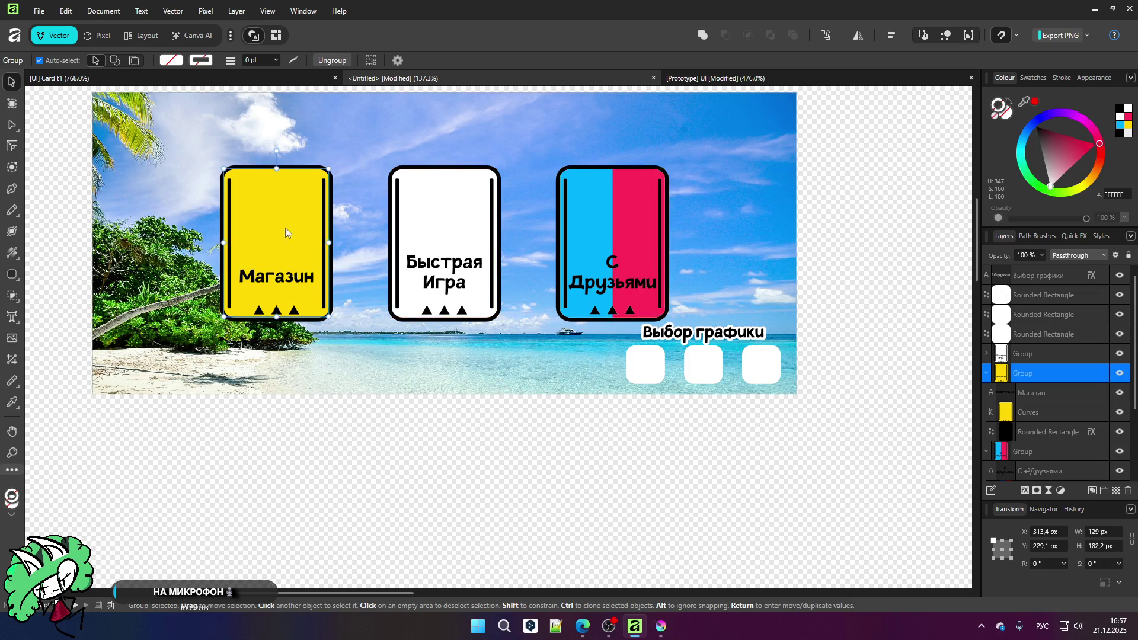
{"action": "left_click", "coordinate": [565, 490]}
Step: Shrink the Выбор графики heading slightly so it sits above the three white squares
{"action": "scroll", "coordinate": [678, 300], "scroll_direction": "up", "scroll_amount": 3, "text": "ctrl"}
{"action": "left_click", "coordinate": [677, 301]}
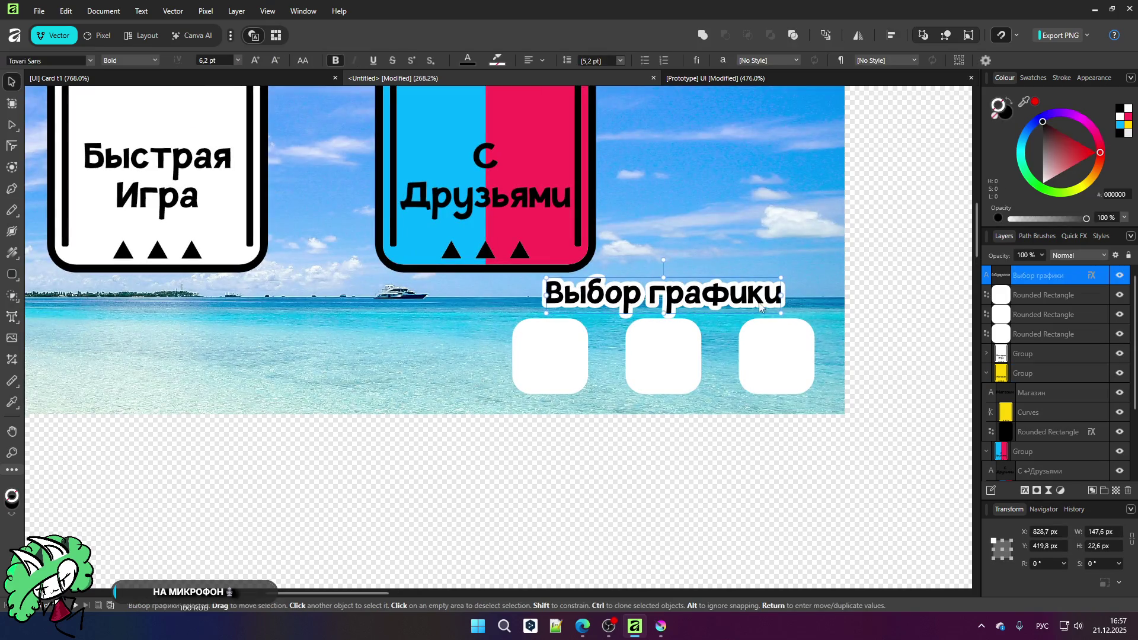
{"action": "left_click_drag", "start_coordinate": [778, 310], "coordinate": [765, 309]}
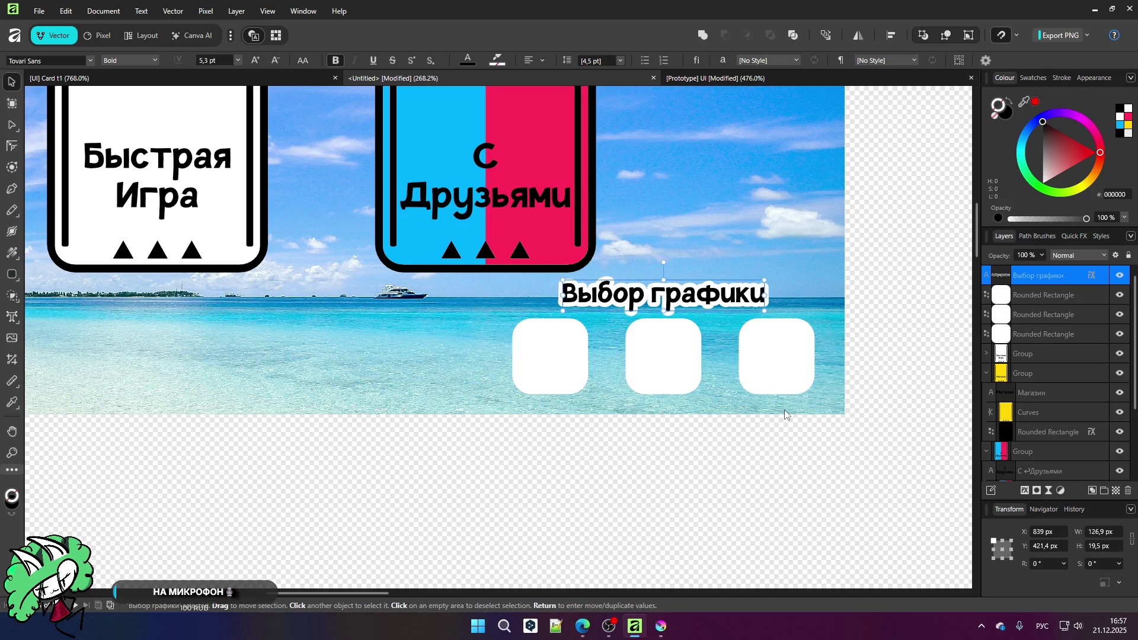
{"action": "scroll", "coordinate": [783, 411], "scroll_direction": "down", "scroll_amount": 2}
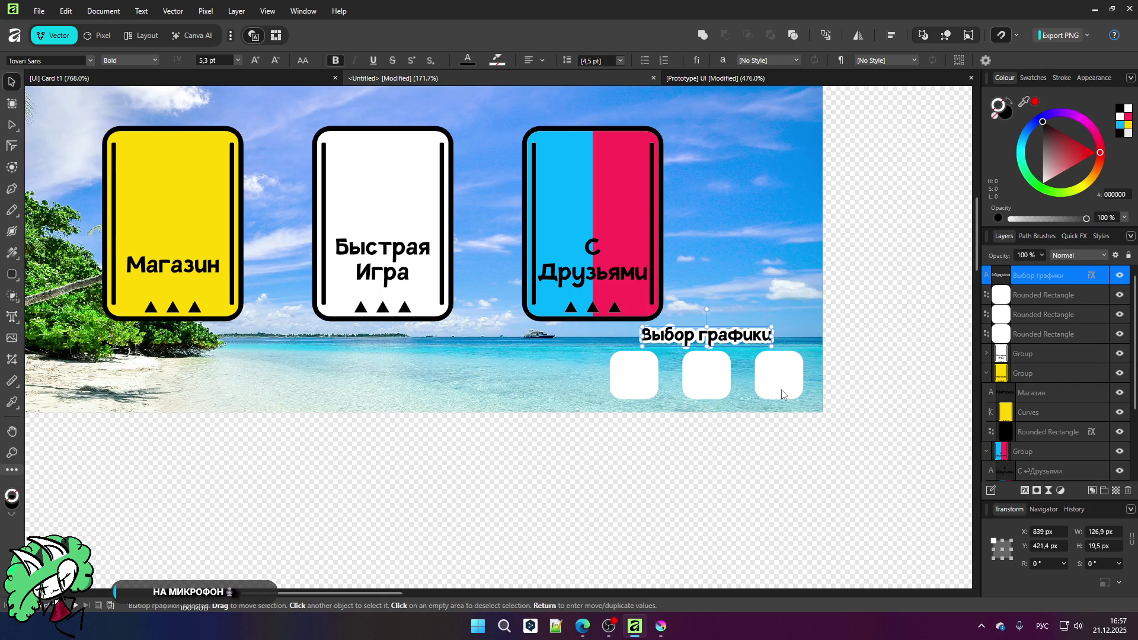
{"action": "left_click", "coordinate": [591, 445]}
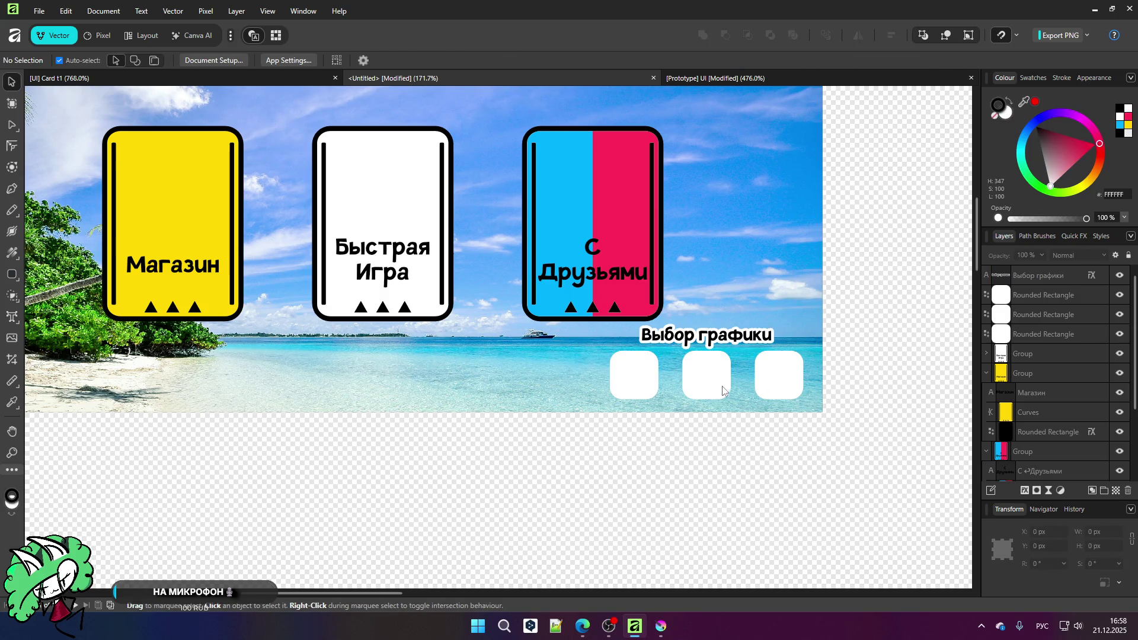
{"action": "scroll", "coordinate": [720, 389], "scroll_direction": "up", "scroll_amount": 2}
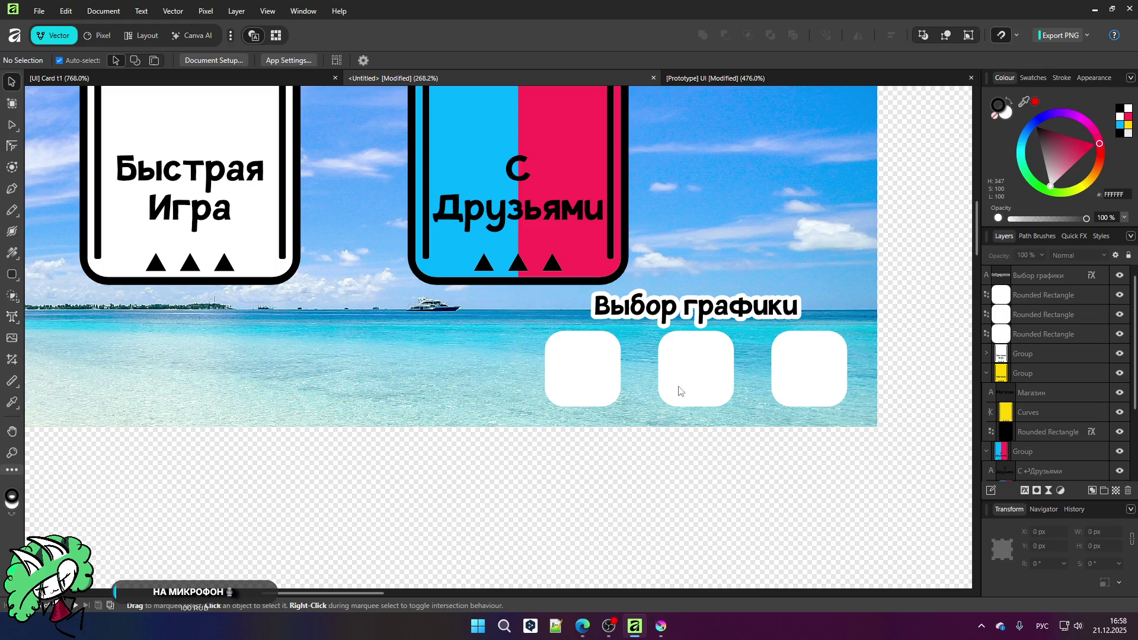
{"action": "scroll", "coordinate": [714, 387], "scroll_direction": "up", "scroll_amount": 1}
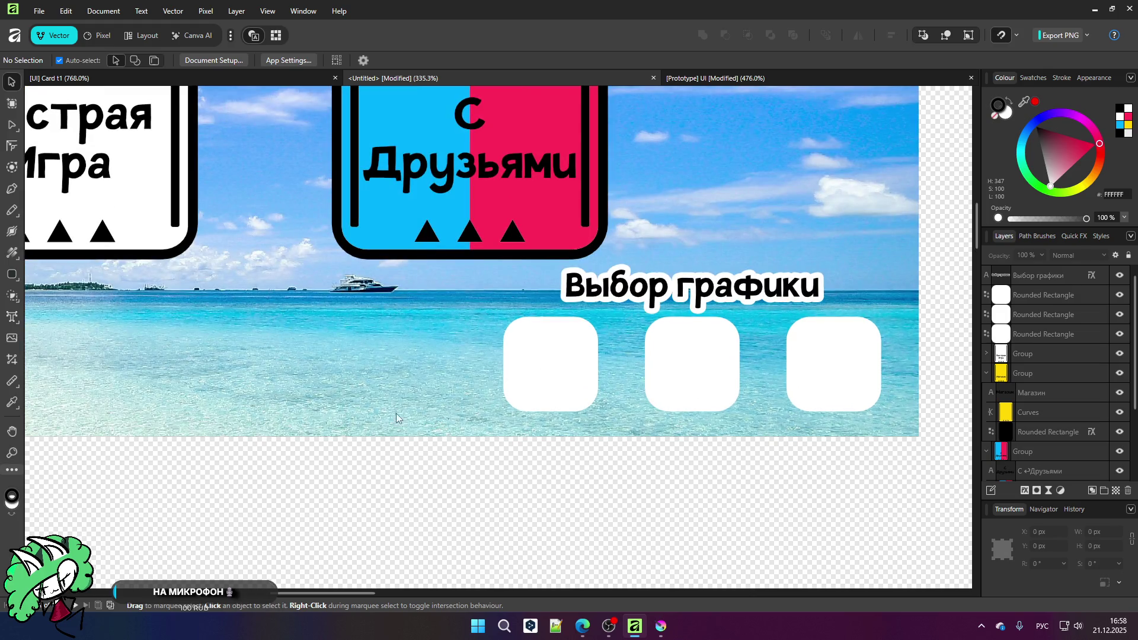
{"action": "scroll", "coordinate": [576, 338], "scroll_direction": "down", "scroll_amount": 2}
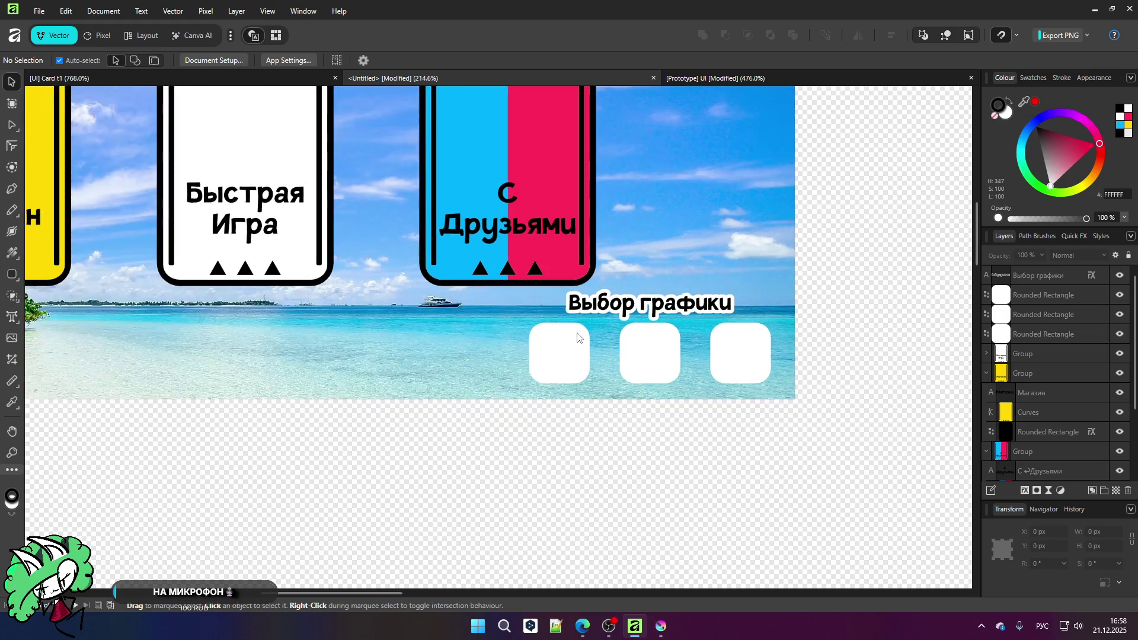
{"action": "scroll", "coordinate": [668, 353], "scroll_direction": "up", "scroll_amount": 3}
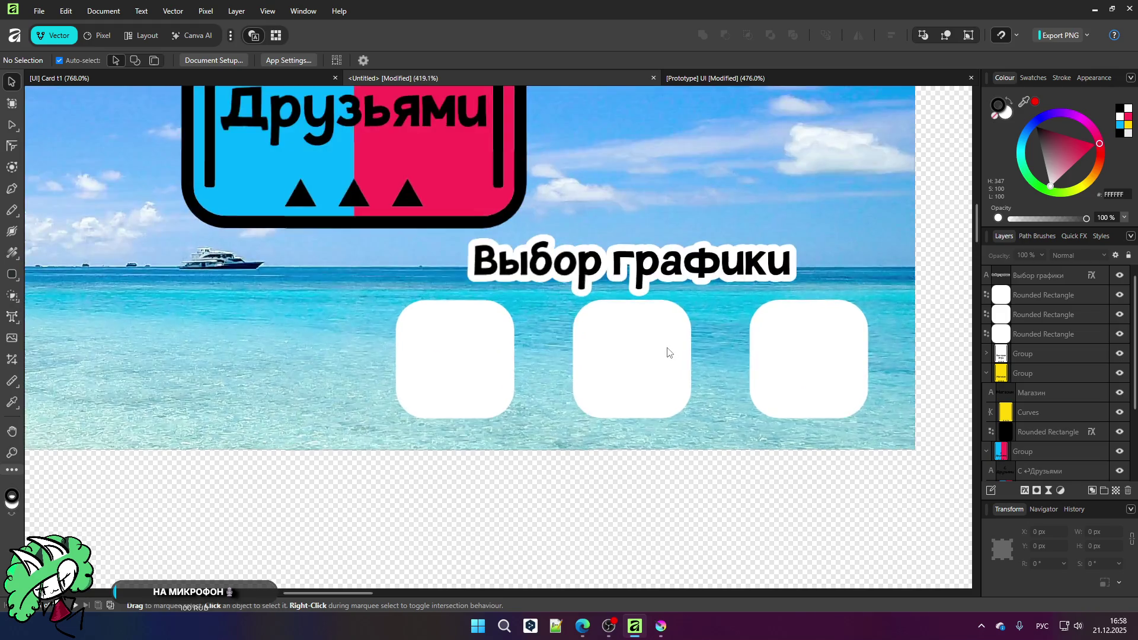
{"action": "scroll", "coordinate": [668, 353], "scroll_direction": "up", "scroll_amount": 2}
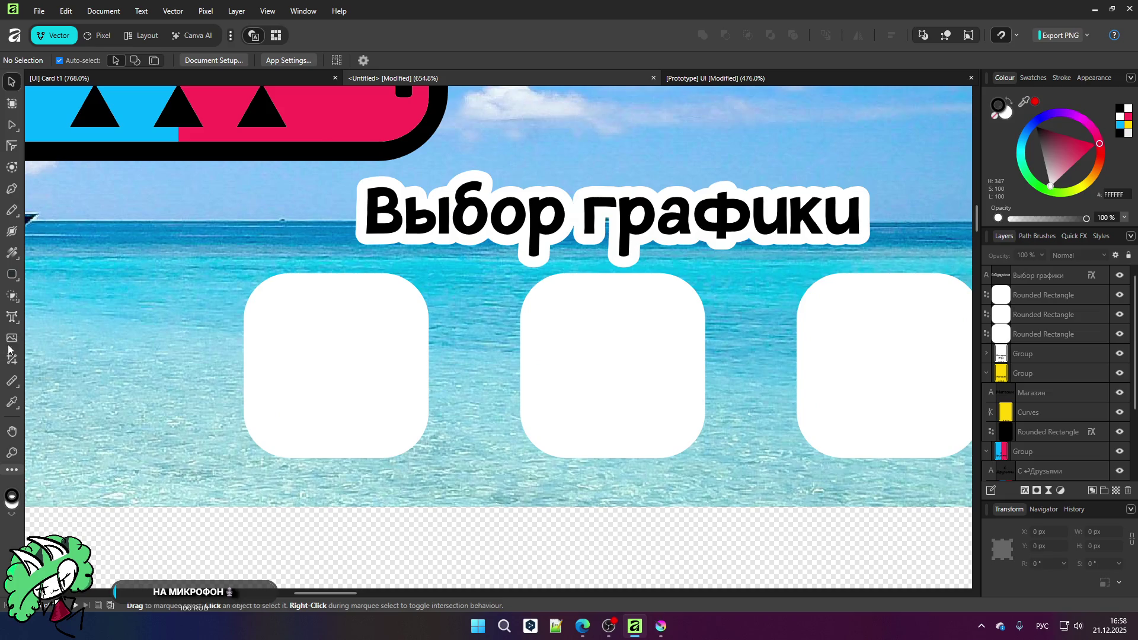
{"action": "scroll", "coordinate": [372, 326], "scroll_direction": "down", "scroll_amount": 1}
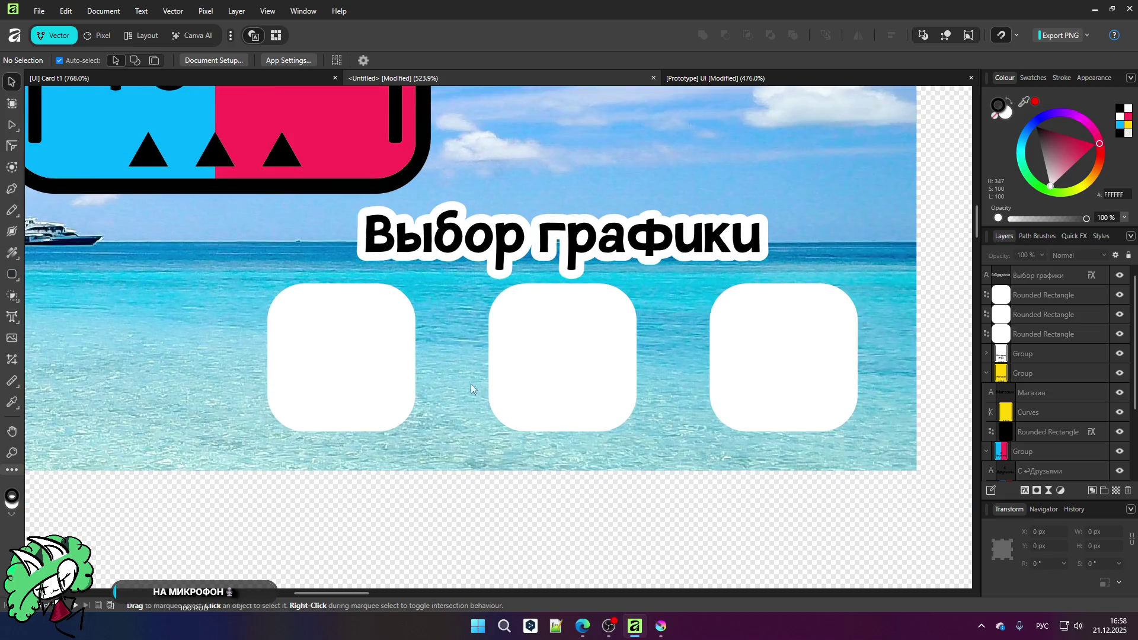
{"action": "left_click", "coordinate": [350, 388]}
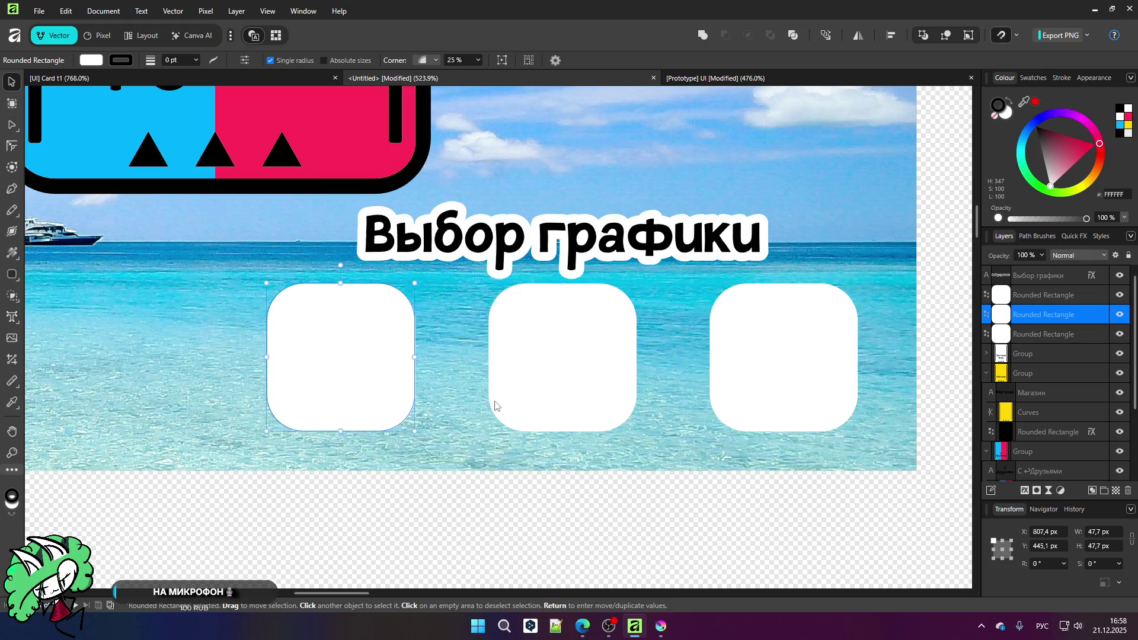
{"action": "left_click", "coordinate": [604, 394], "text": "shift"}
{"action": "left_click", "coordinate": [737, 378], "text": "shift"}
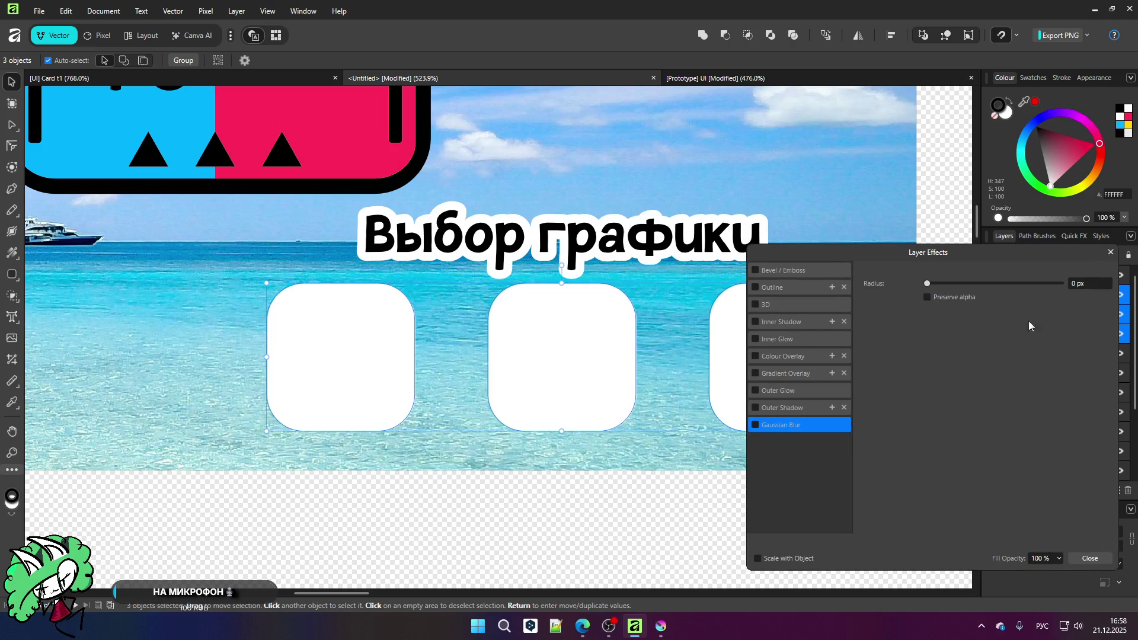
{"action": "left_click", "coordinate": [1108, 253]}
{"action": "left_click", "coordinate": [612, 511]}
{"action": "scroll", "coordinate": [299, 318], "scroll_direction": "down", "scroll_amount": 2}
{"action": "scroll", "coordinate": [296, 320], "scroll_direction": "up", "scroll_amount": 2}
{"action": "scroll", "coordinate": [320, 391], "scroll_direction": "up", "scroll_amount": 1}
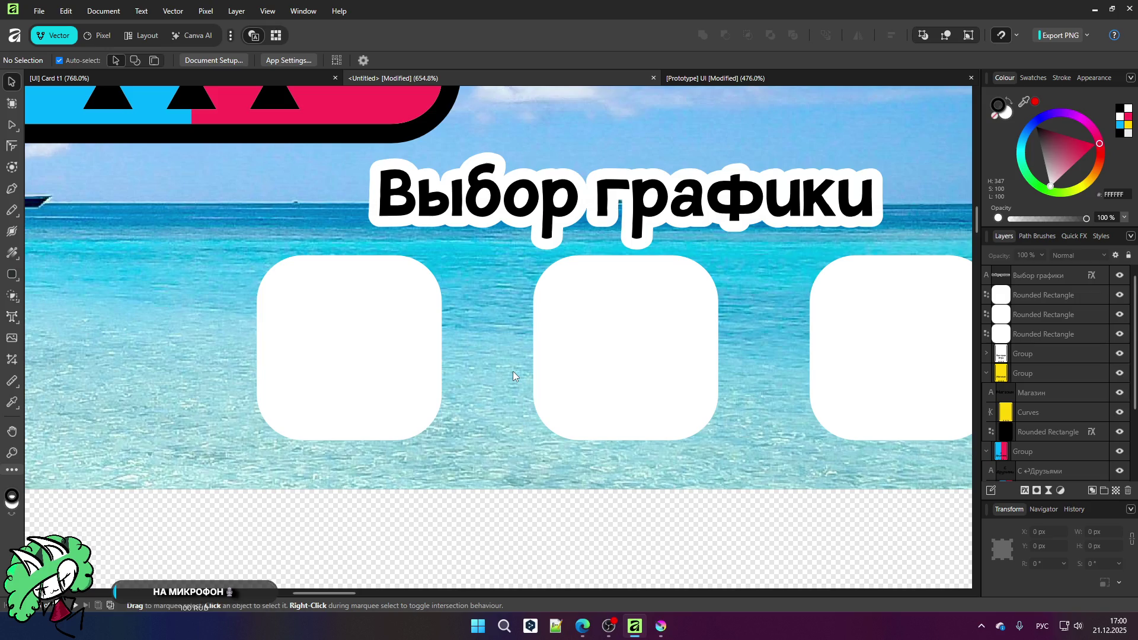
{"action": "scroll", "coordinate": [539, 320], "scroll_direction": "down", "scroll_amount": 5}
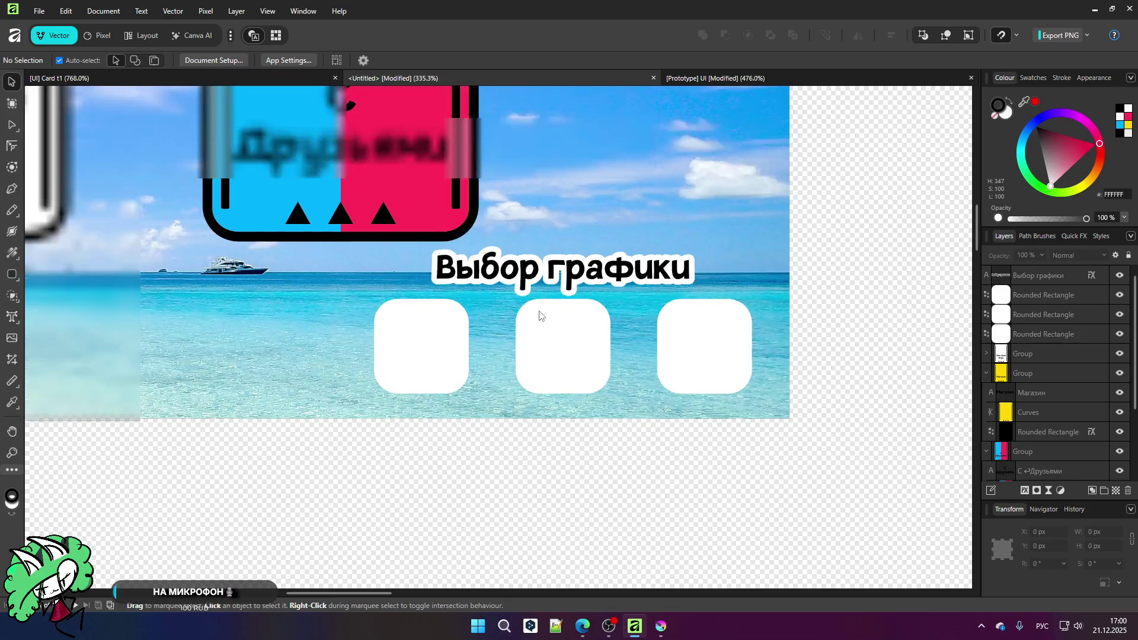
{"action": "scroll", "coordinate": [570, 298], "scroll_direction": "down", "scroll_amount": 3}
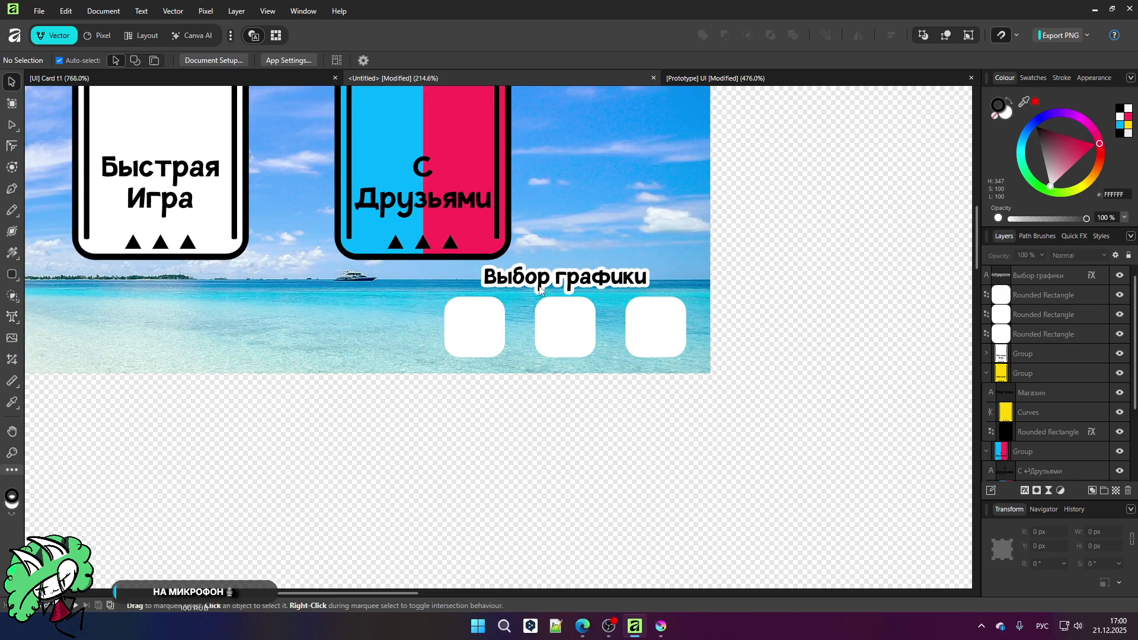
{"action": "scroll", "coordinate": [552, 283], "scroll_direction": "down", "scroll_amount": 2}
{"action": "scroll", "coordinate": [552, 283], "scroll_direction": "down", "scroll_amount": 2}
{"action": "scroll", "coordinate": [431, 287], "scroll_direction": "up", "scroll_amount": 3}
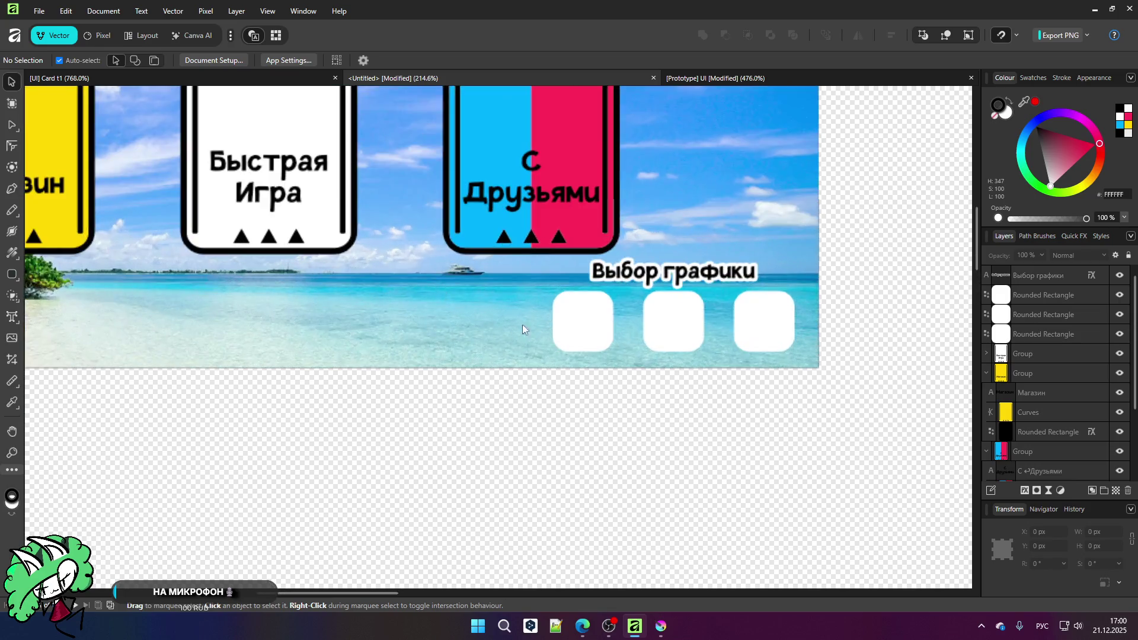
{"action": "scroll", "coordinate": [616, 333], "scroll_direction": "up", "scroll_amount": 5}
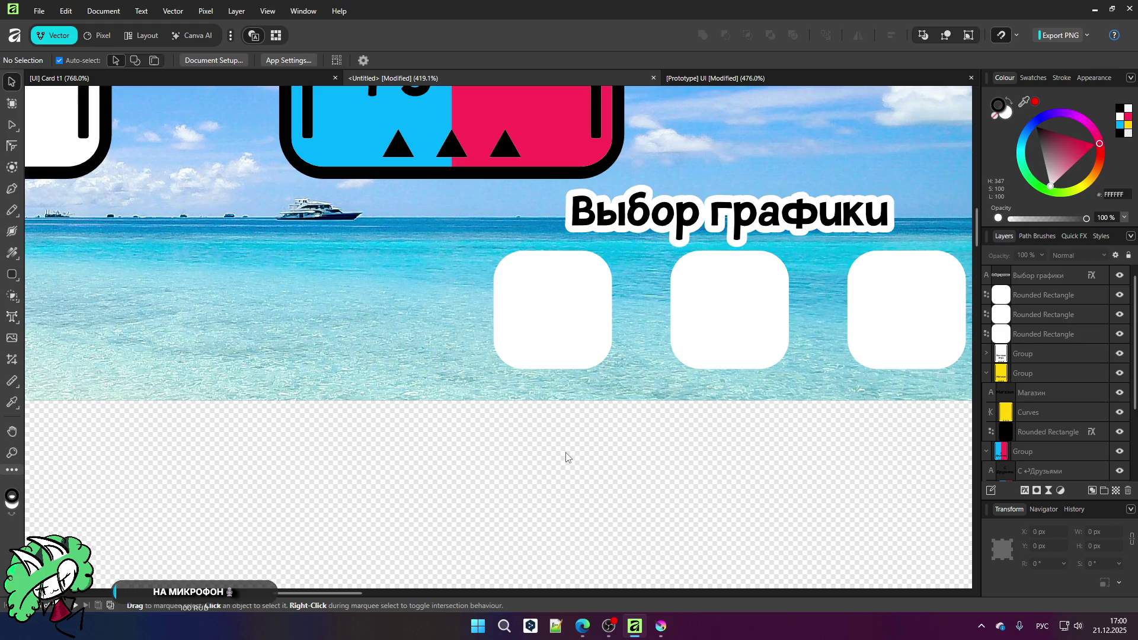
Step: Draw a black square centred in the first white rounded card
{"action": "left_click", "coordinate": [12, 274]}
{"action": "scroll", "coordinate": [554, 320], "scroll_direction": "up", "scroll_amount": 3}
{"action": "mouse_move", "coordinate": [484, 230]}
{"action": "left_mouse_down"}
{"action": "mouse_move", "coordinate": [602, 358]}
{"action": "mouse_move", "coordinate": [593, 349]}
{"action": "left_mouse_up"}
{"action": "key", "text": "ctrl+z"}
{"action": "left_click", "coordinate": [49, 229]}
{"action": "left_click_drag", "start_coordinate": [456, 269], "coordinate": [526, 362]}
{"action": "left_click_drag", "start_coordinate": [1047, 169], "coordinate": [1008, 107]}
{"action": "left_click", "coordinate": [11, 81]}
{"action": "mouse_move", "coordinate": [517, 297]}
{"action": "left_mouse_down"}
{"action": "mouse_move", "coordinate": [575, 308]}
{"action": "mouse_move", "coordinate": [570, 294]}
{"action": "left_mouse_up"}
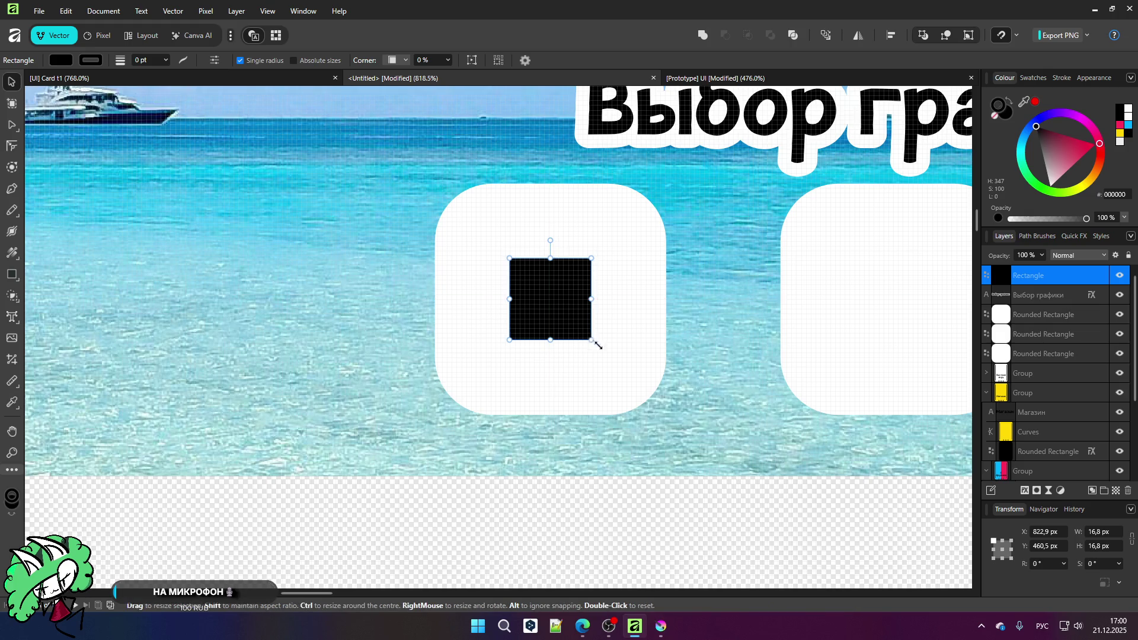
{"action": "left_click_drag", "start_coordinate": [590, 341], "coordinate": [604, 353]}
{"action": "left_click", "coordinate": [523, 509]}
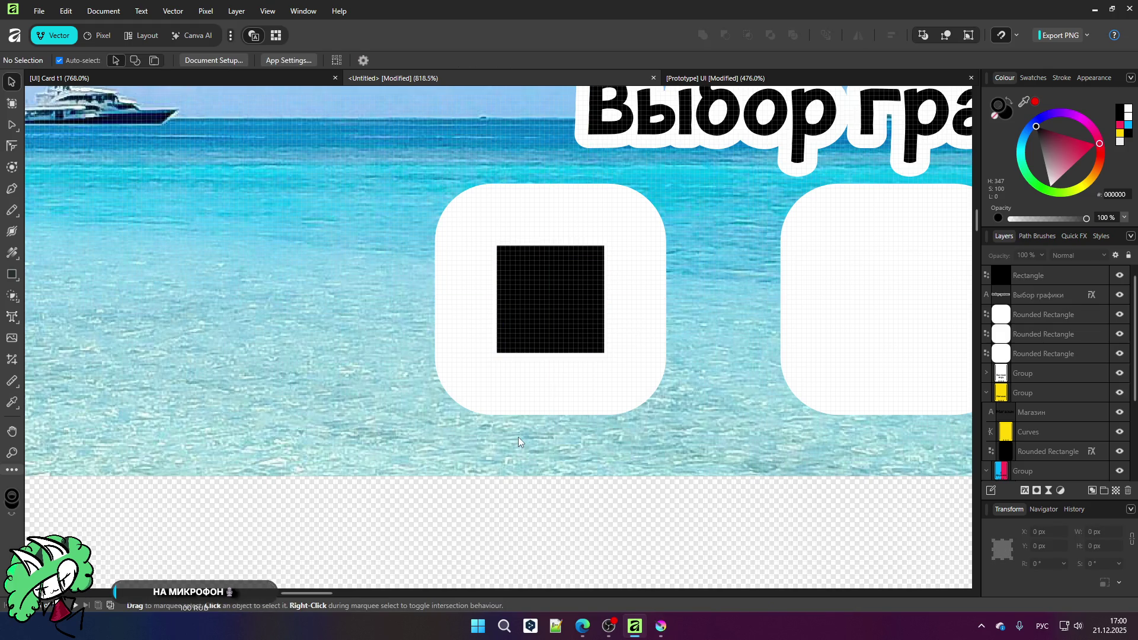
Step: Copy the black square into the middle card
{"action": "scroll", "coordinate": [367, 395], "scroll_direction": "down", "scroll_amount": 3}
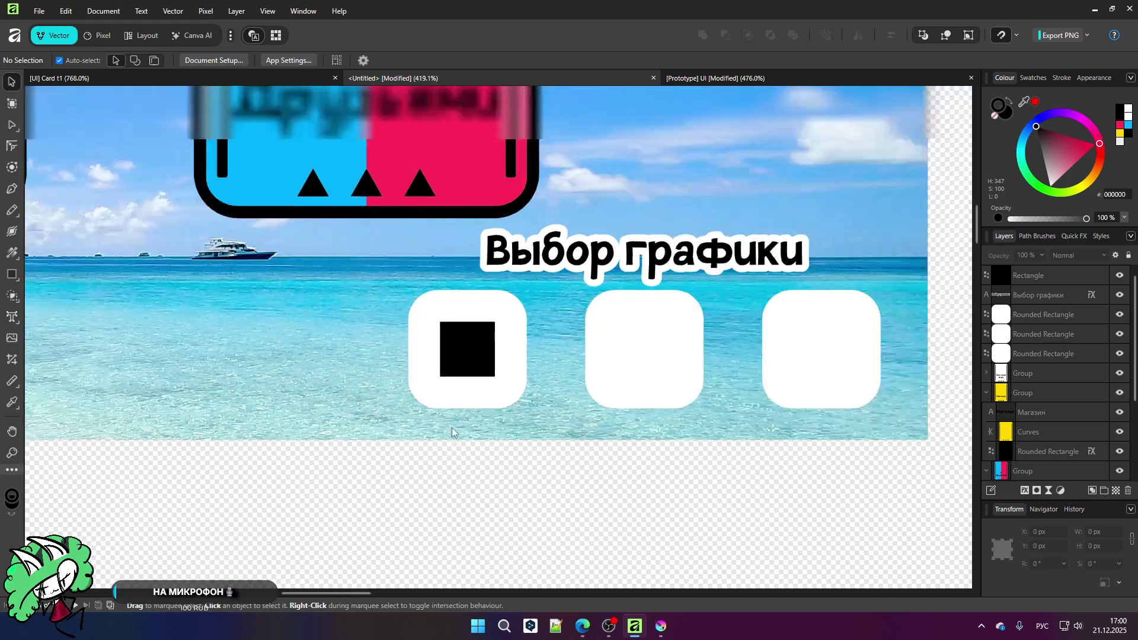
{"action": "scroll", "coordinate": [695, 377], "scroll_direction": "up", "scroll_amount": 3}
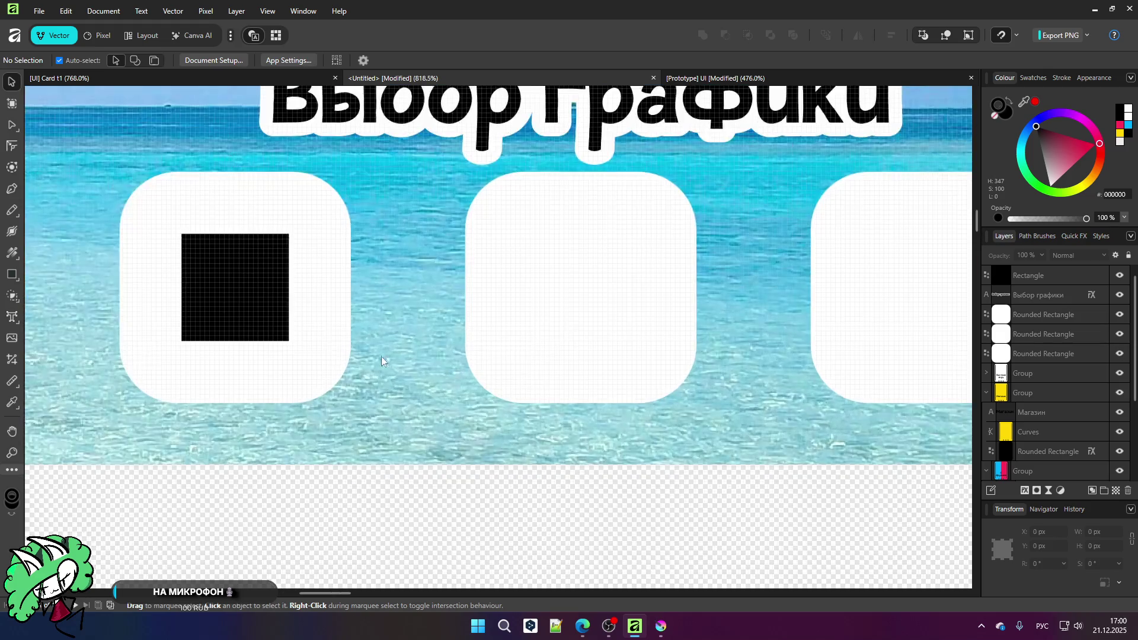
{"action": "left_click", "coordinate": [233, 312]}
{"action": "left_click_drag", "start_coordinate": [225, 313], "coordinate": [571, 309]}
{"action": "scroll", "coordinate": [449, 304], "scroll_direction": "down", "scroll_amount": 1}
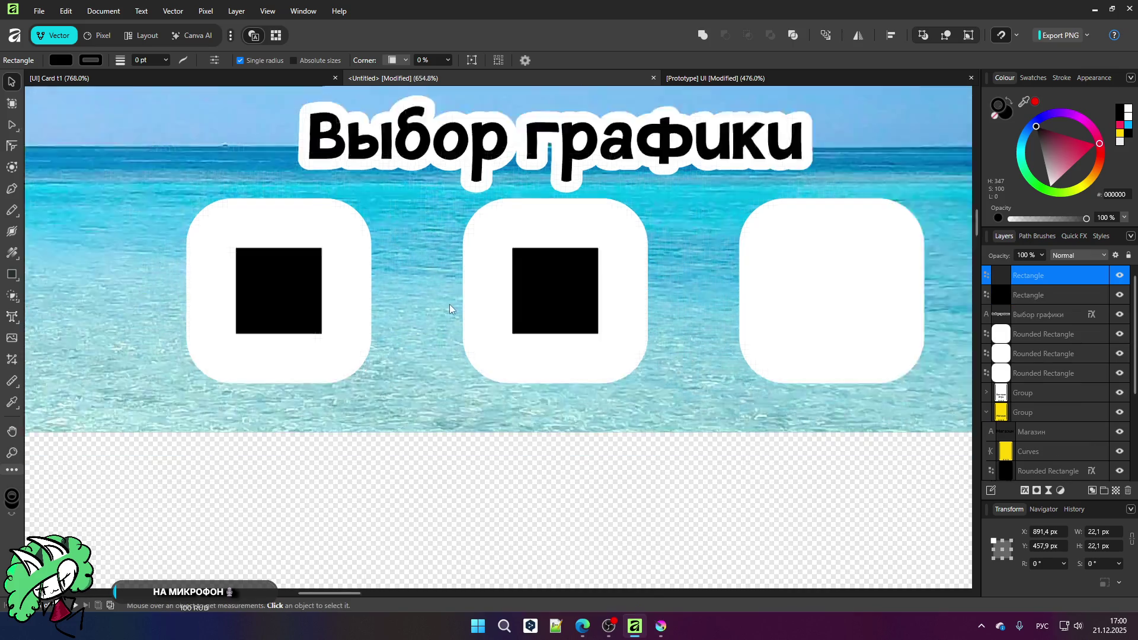
Step: Duplicate the middle square below itself, skew it into a slanted shape and fill it grey #969696
{"action": "mouse_move", "coordinate": [448, 290]}
{"action": "left_mouse_down"}
{"action": "mouse_move", "coordinate": [456, 343]}
{"action": "mouse_move", "coordinate": [436, 364]}
{"action": "left_mouse_up"}
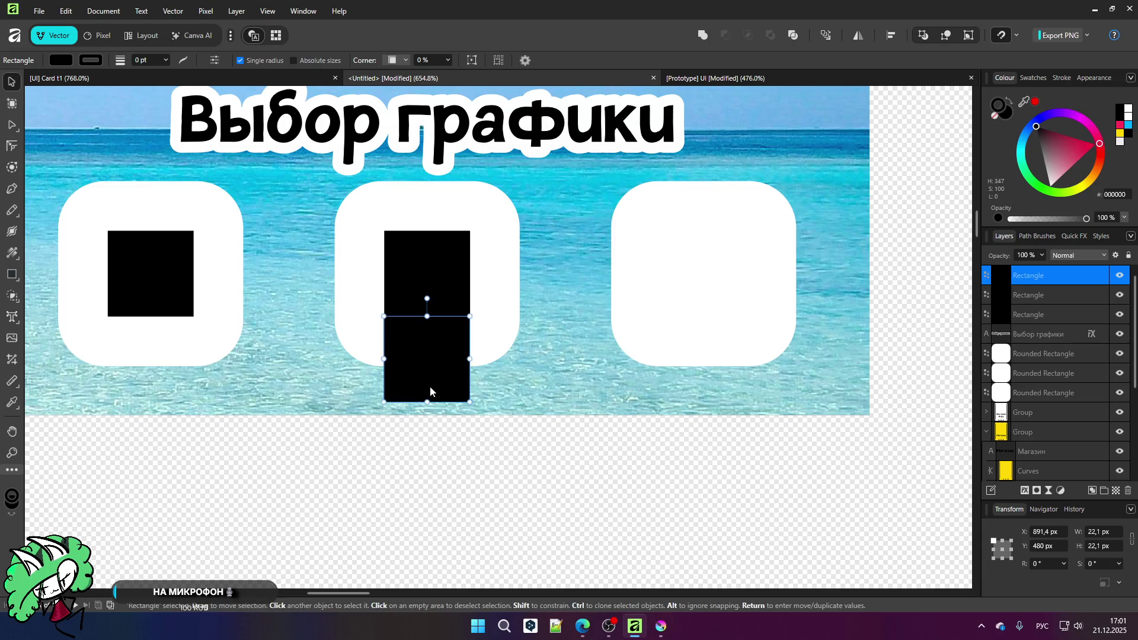
{"action": "mouse_move", "coordinate": [427, 405]}
{"action": "left_mouse_down"}
{"action": "mouse_move", "coordinate": [476, 406]}
{"action": "mouse_move", "coordinate": [442, 348]}
{"action": "left_mouse_up"}
{"action": "left_click", "coordinate": [460, 470]}
{"action": "left_click", "coordinate": [439, 340]}
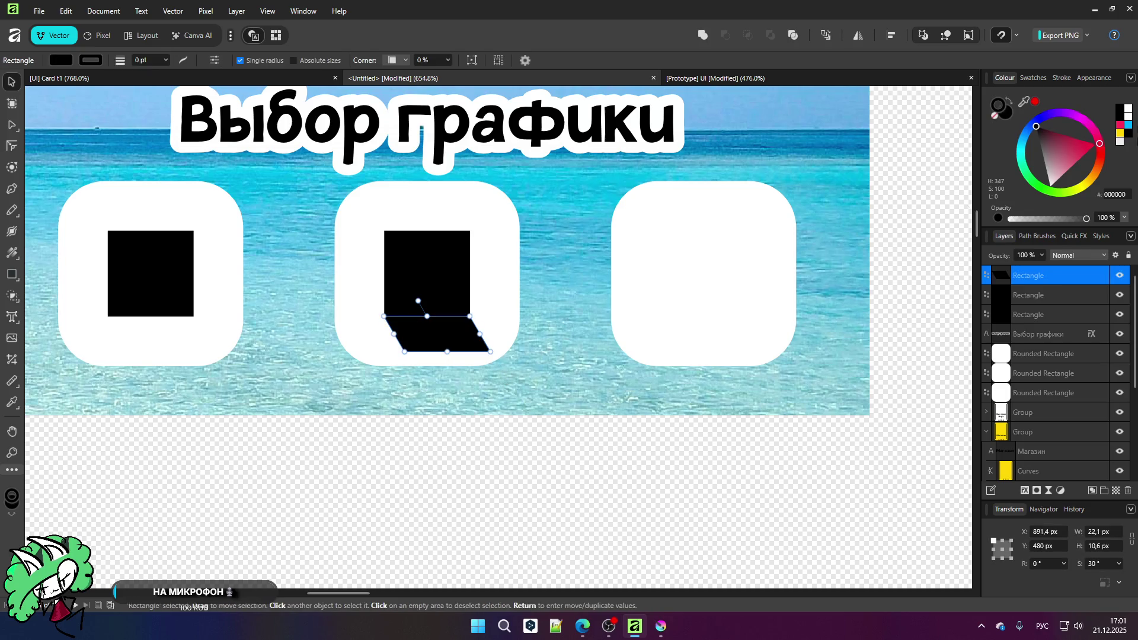
{"action": "left_click", "coordinate": [1044, 162]}
{"action": "left_click", "coordinate": [405, 516]}
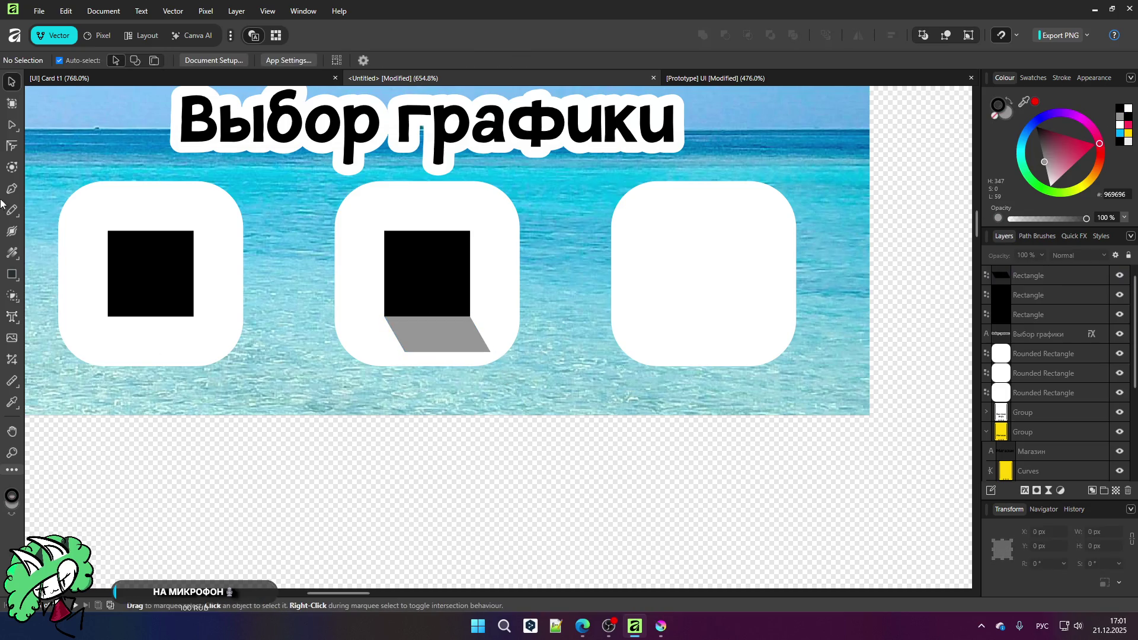
Step: Copy the black square and its grey shadow onto the third card
{"action": "left_click", "coordinate": [422, 264]}
{"action": "left_click", "coordinate": [429, 342], "text": "shift"}
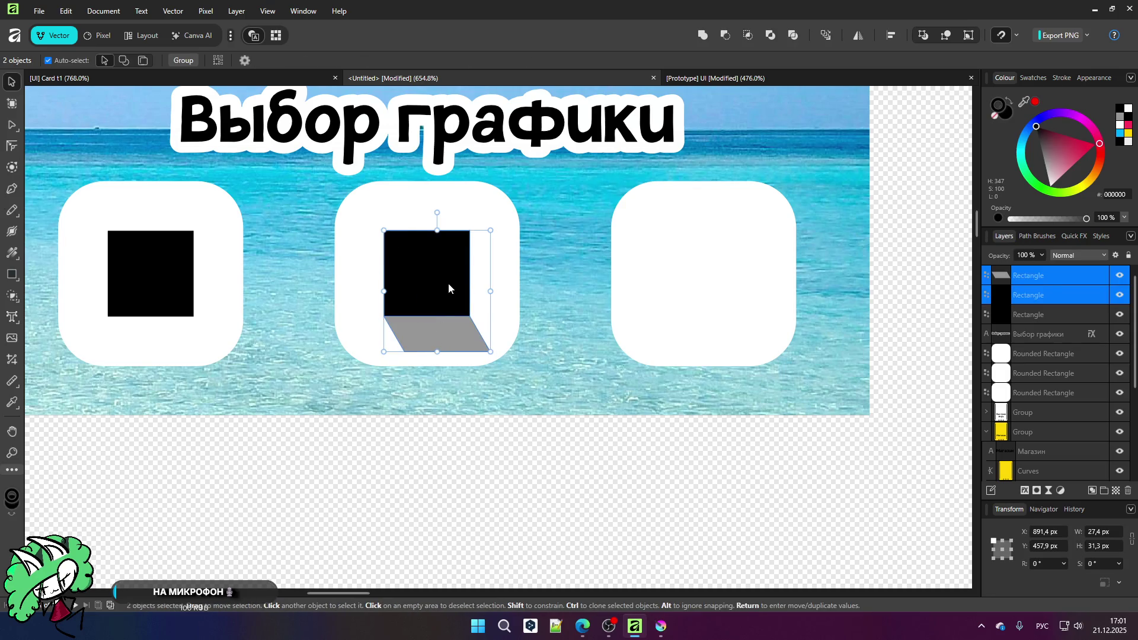
{"action": "left_click_drag", "start_coordinate": [438, 279], "coordinate": [713, 273], "text": "ctrl"}
{"action": "left_click", "coordinate": [711, 515]}
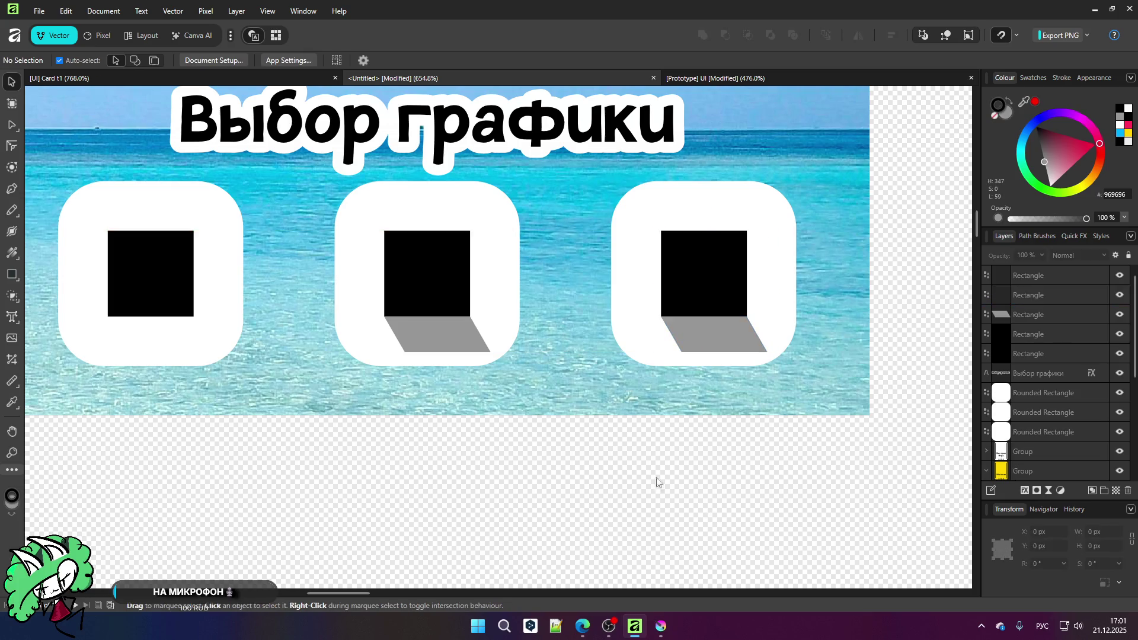
Step: Draw a small cyan (00FFDD) star beside the third card's black square
{"action": "right_click", "coordinate": [18, 286]}
{"action": "left_click", "coordinate": [59, 275]}
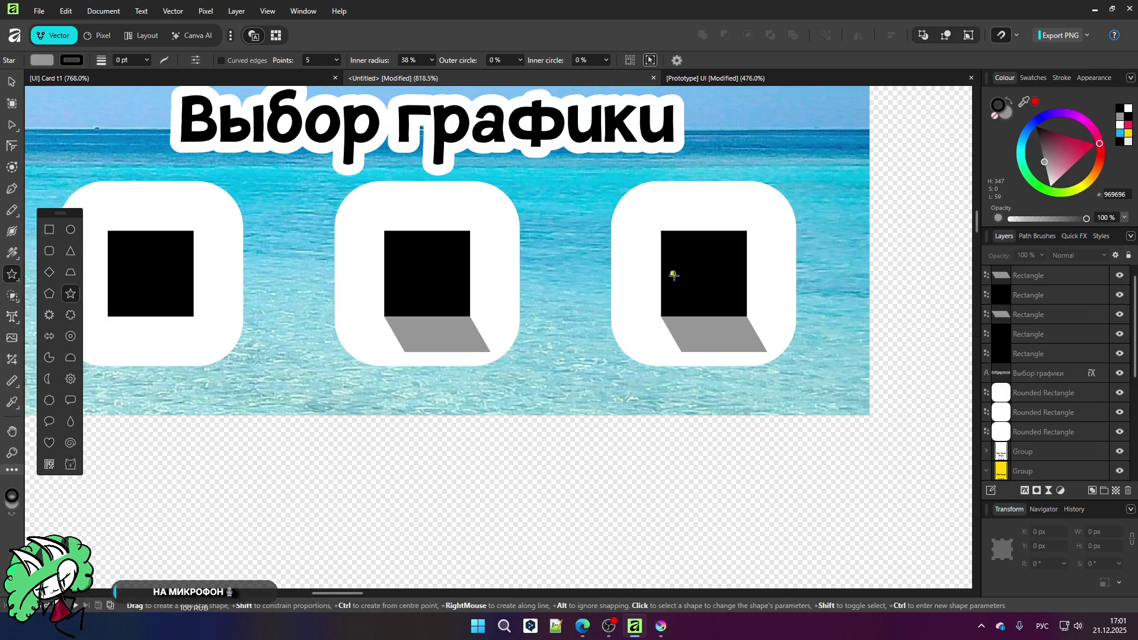
{"action": "scroll", "coordinate": [673, 272], "scroll_direction": "up", "scroll_amount": 2}
{"action": "left_click_drag", "start_coordinate": [644, 193], "coordinate": [680, 226]}
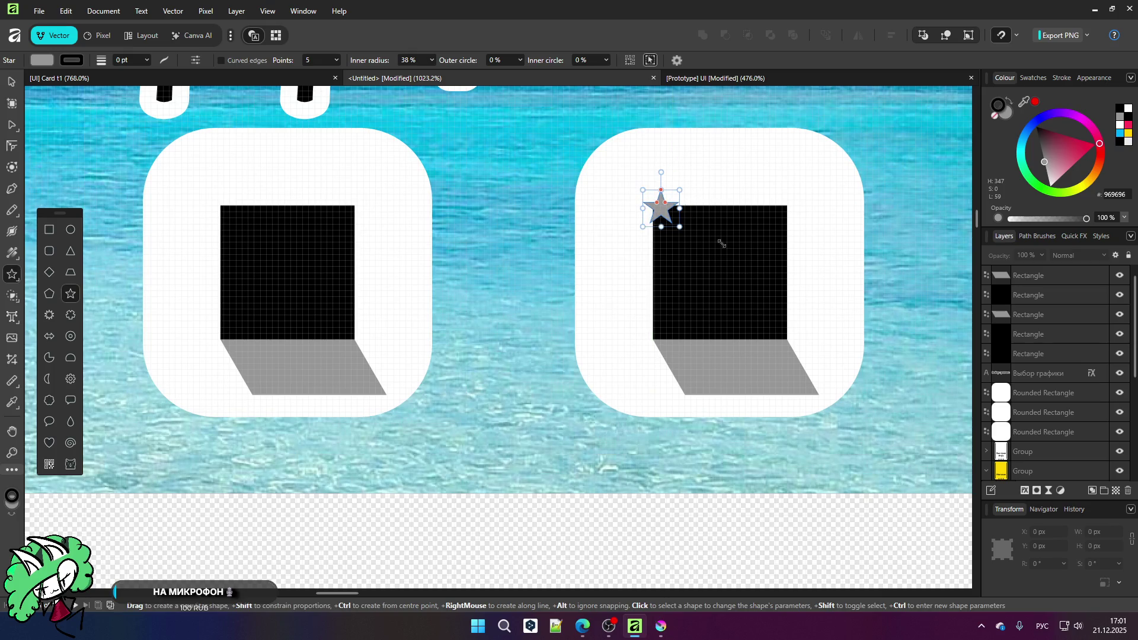
{"action": "left_click_drag", "start_coordinate": [1079, 152], "coordinate": [1050, 188]}
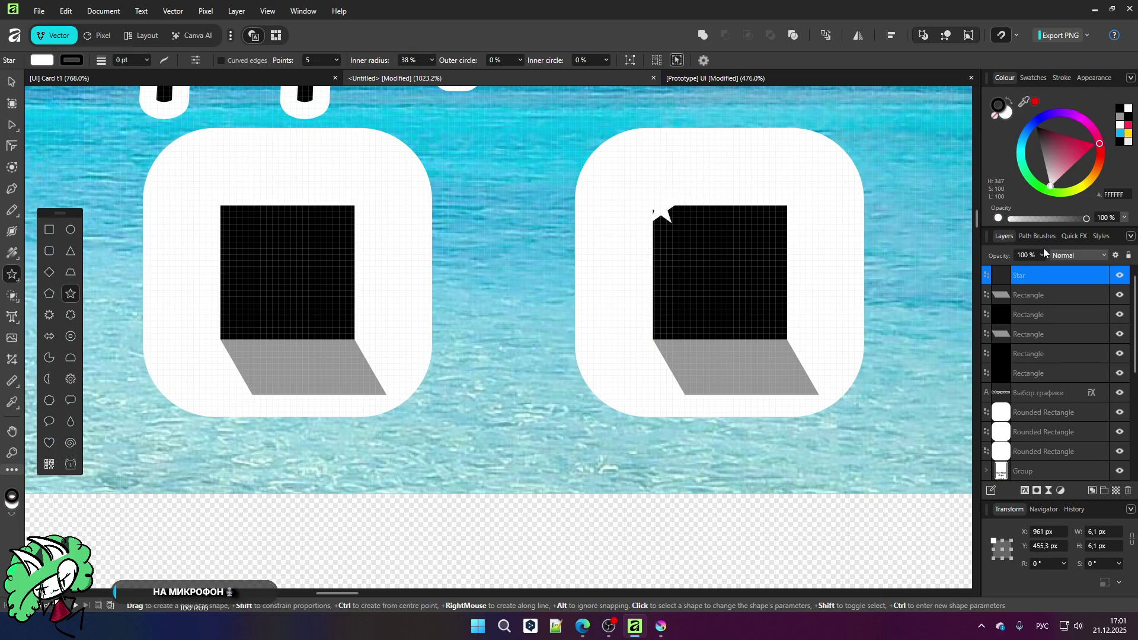
{"action": "left_click", "coordinate": [1024, 157]}
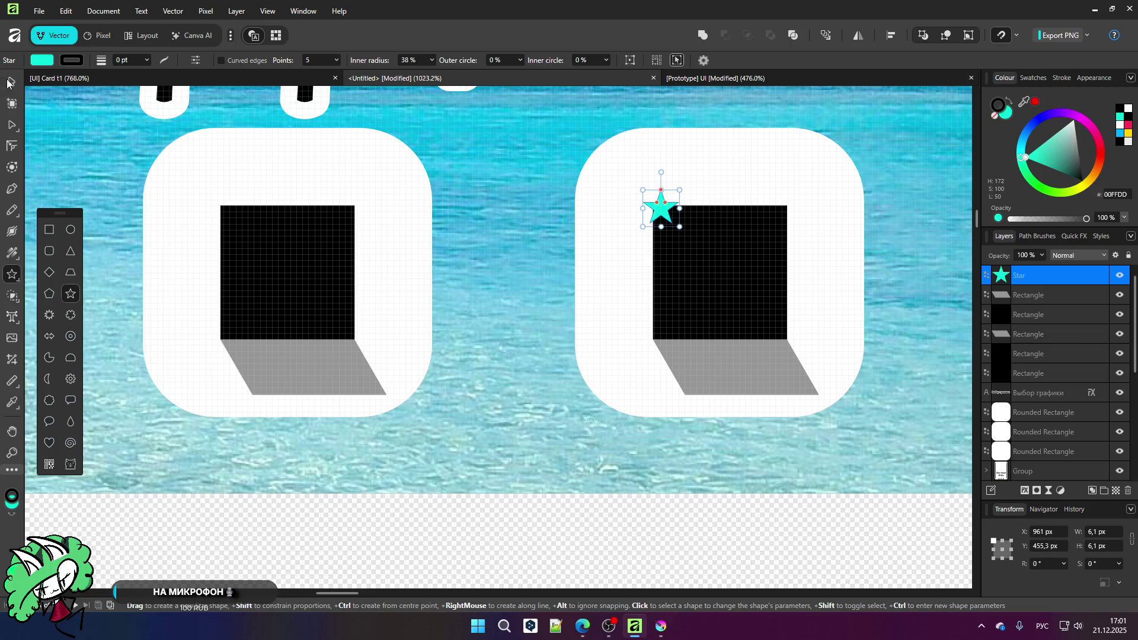
Step: Duplicate the cyan star to other spots around the black square
{"action": "left_click", "coordinate": [10, 82]}
{"action": "scroll", "coordinate": [261, 231], "scroll_direction": "down", "scroll_amount": 2}
{"action": "scroll", "coordinate": [505, 240], "scroll_direction": "up", "scroll_amount": 2}
{"action": "mouse_move", "coordinate": [531, 199]}
{"action": "left_mouse_down"}
{"action": "mouse_move", "coordinate": [657, 232]}
{"action": "mouse_move", "coordinate": [522, 285]}
{"action": "left_mouse_up"}
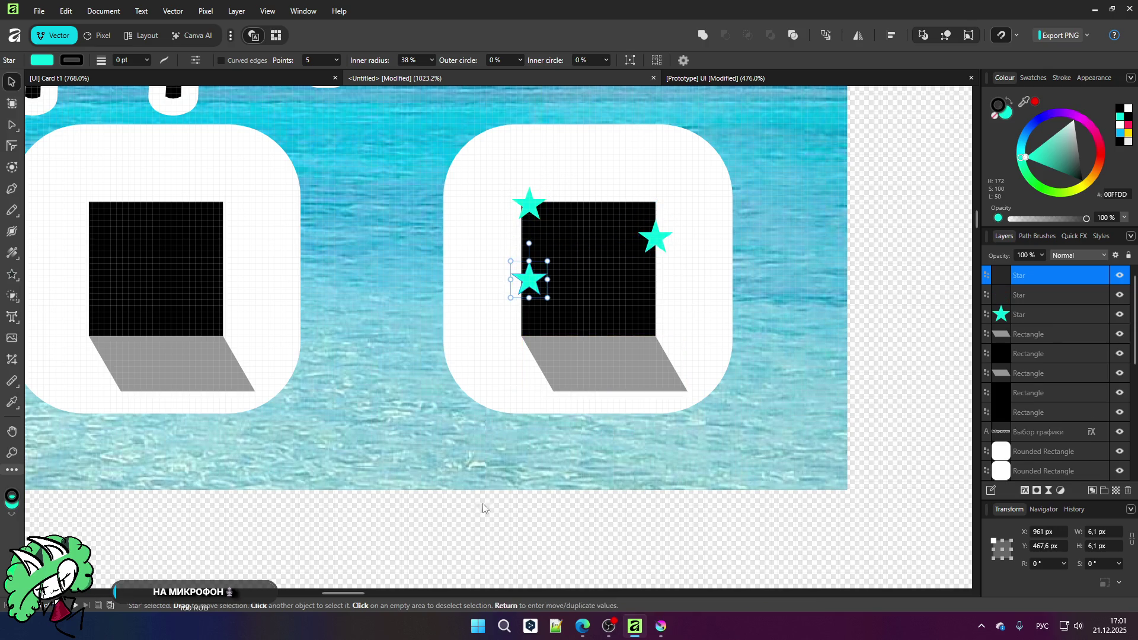
{"action": "left_click", "coordinate": [476, 533]}
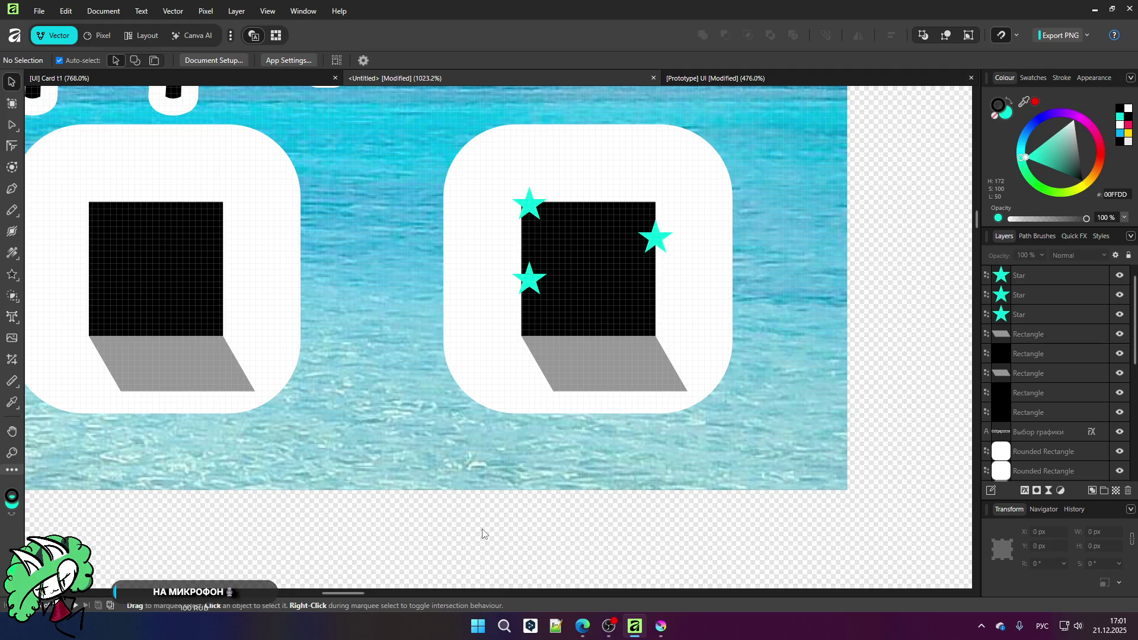
{"action": "scroll", "coordinate": [575, 399], "scroll_direction": "down", "scroll_amount": 5}
{"action": "scroll", "coordinate": [574, 389], "scroll_direction": "down", "scroll_amount": 3}
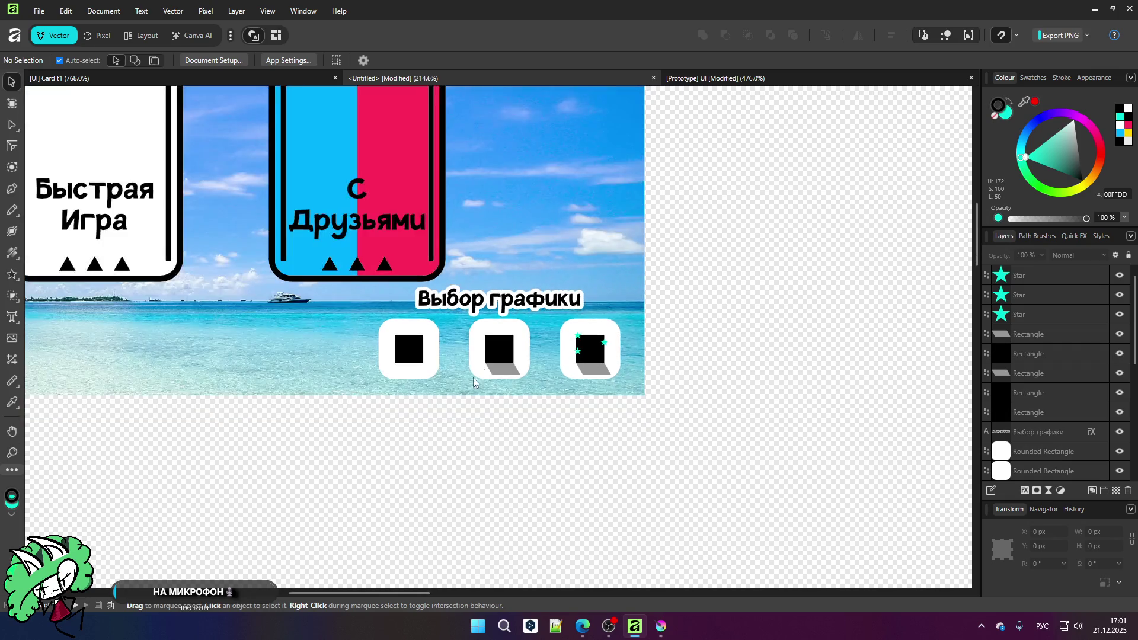
Step: Zoom around the Untitled beach card, then switch to the Prototype UI document tab
{"action": "scroll", "coordinate": [479, 377], "scroll_direction": "down", "scroll_amount": 4}
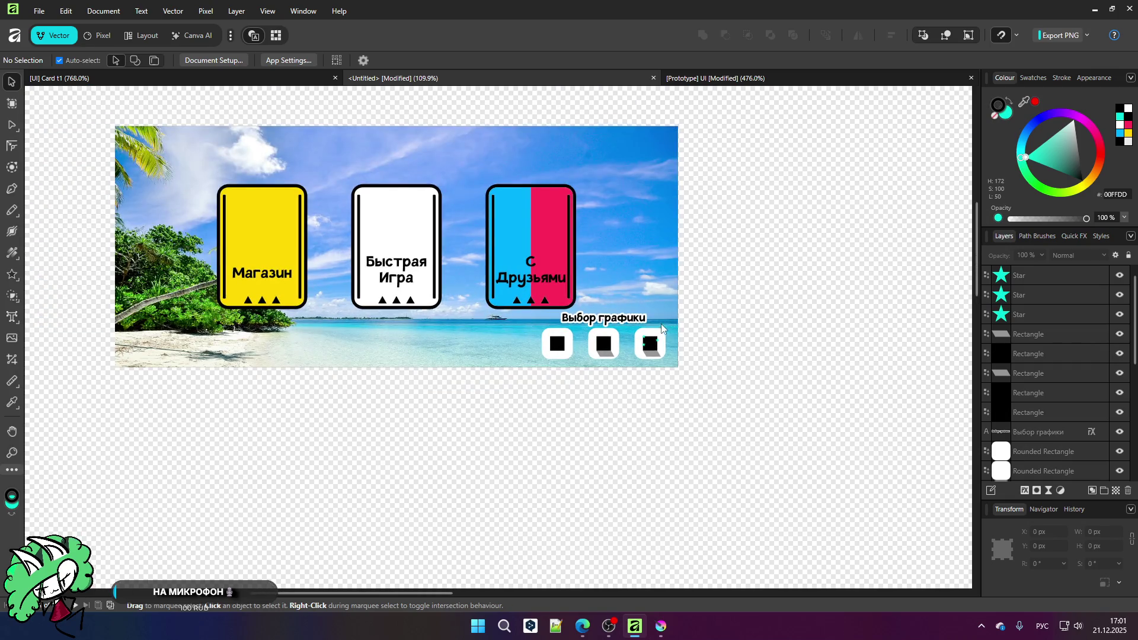
{"action": "scroll", "coordinate": [145, 327], "scroll_direction": "up", "scroll_amount": 1}
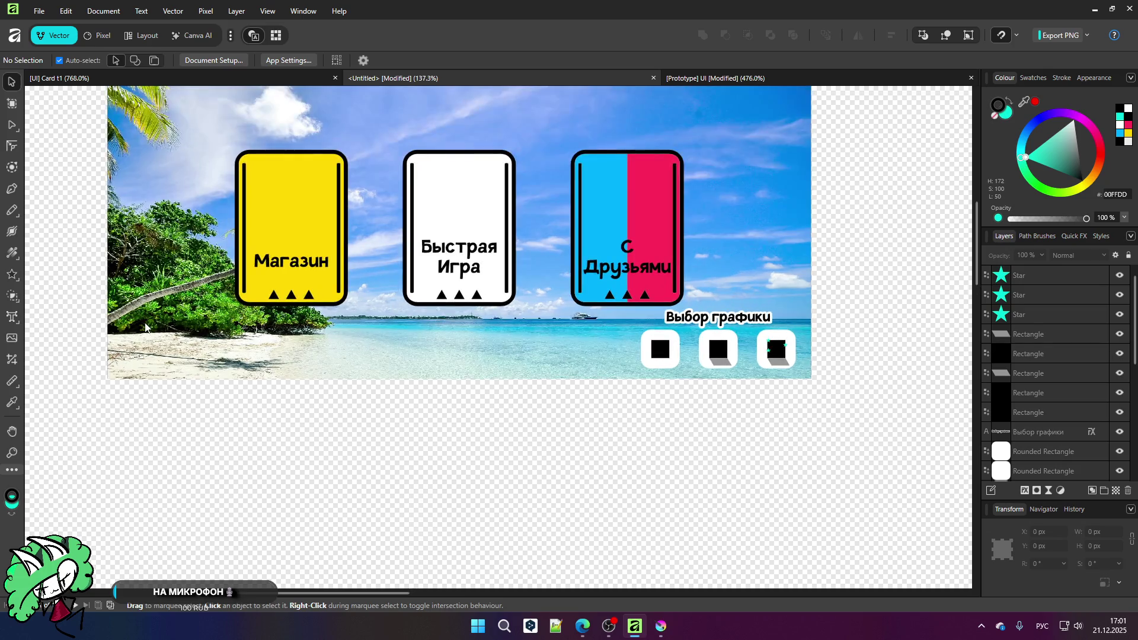
{"action": "scroll", "coordinate": [145, 327], "scroll_direction": "up", "scroll_amount": 1}
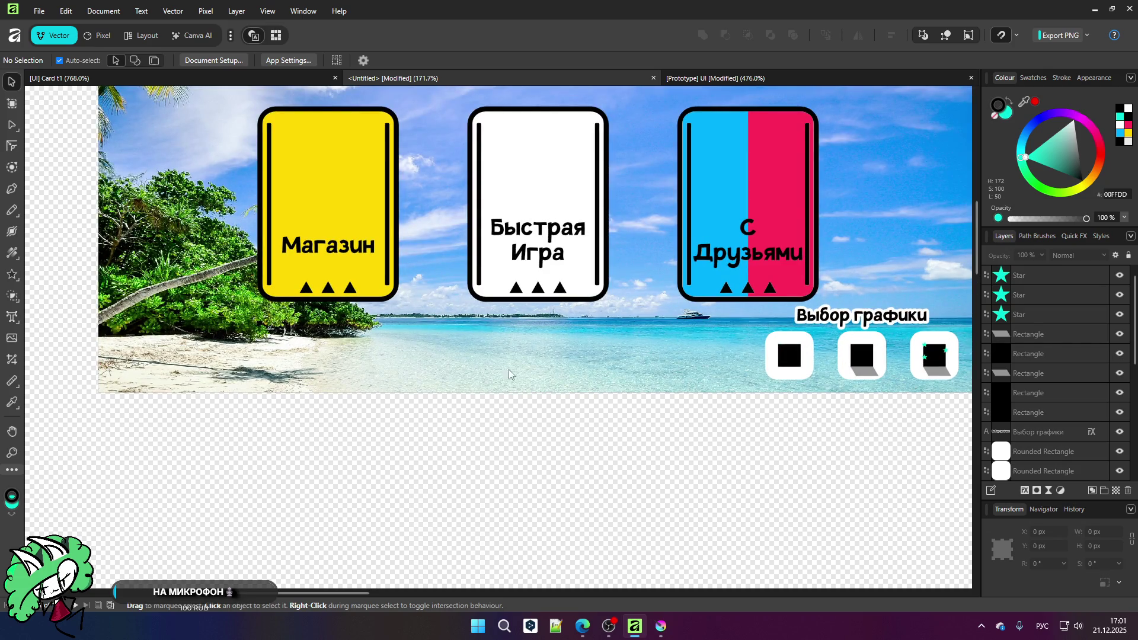
{"action": "scroll", "coordinate": [597, 430], "scroll_direction": "down", "scroll_amount": 3}
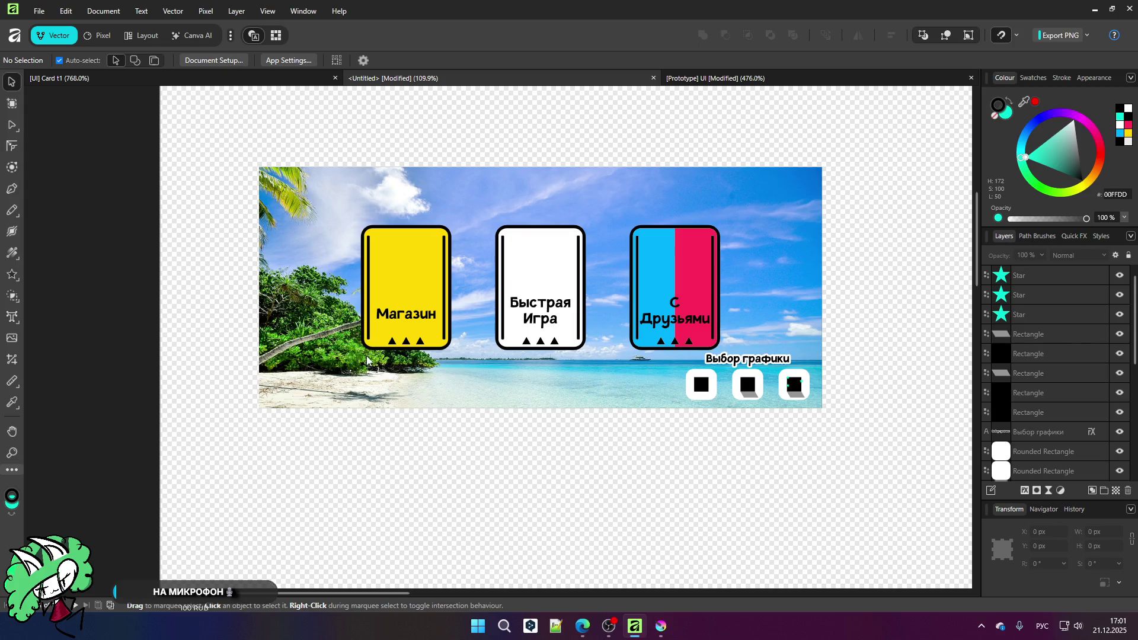
{"action": "scroll", "coordinate": [366, 355], "scroll_direction": "down", "scroll_amount": 2}
{"action": "scroll", "coordinate": [678, 386], "scroll_direction": "down", "scroll_amount": 2}
{"action": "scroll", "coordinate": [399, 304], "scroll_direction": "down", "scroll_amount": 1}
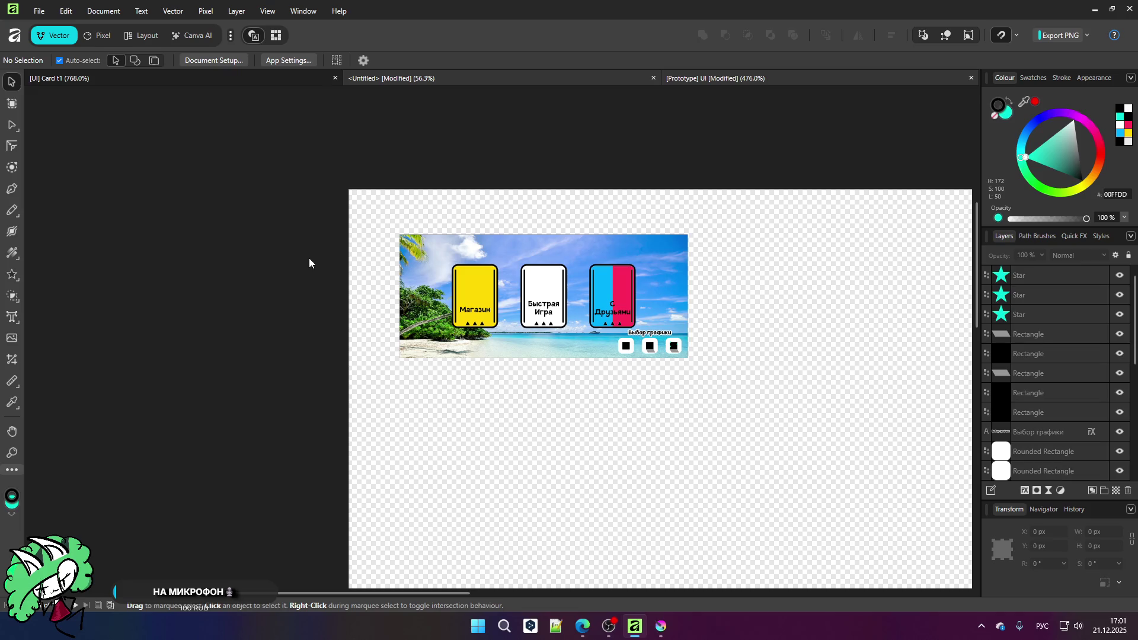
{"action": "left_click", "coordinate": [715, 77]}
{"action": "scroll", "coordinate": [666, 444], "scroll_direction": "down", "scroll_amount": 3}
{"action": "scroll", "coordinate": [665, 444], "scroll_direction": "up", "scroll_amount": 3}
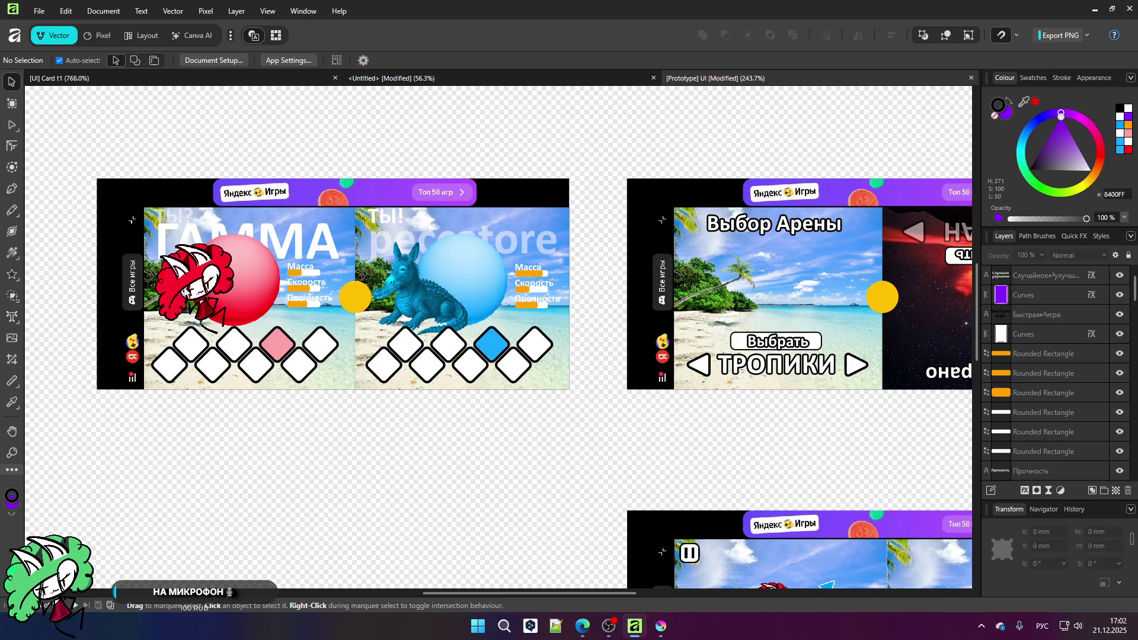
Step: Zoom out to view all Prototype UI artboards and marquee-select the arena screen's objects, then deselect
{"action": "scroll", "coordinate": [367, 195], "scroll_direction": "down", "scroll_amount": 3}
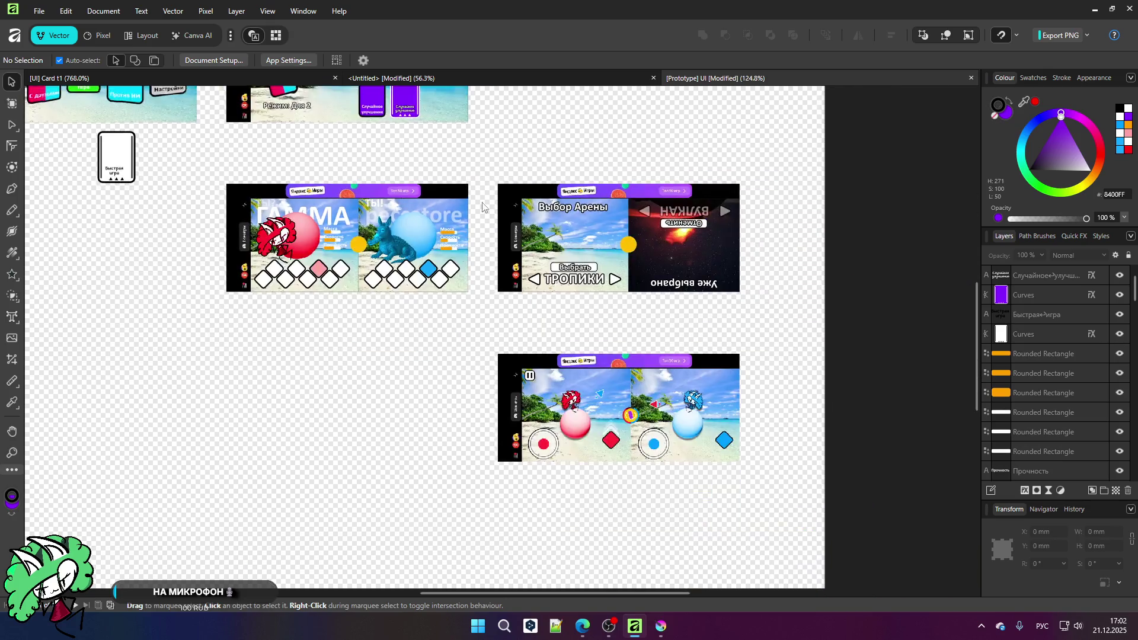
{"action": "scroll", "coordinate": [671, 212], "scroll_direction": "up", "scroll_amount": 4}
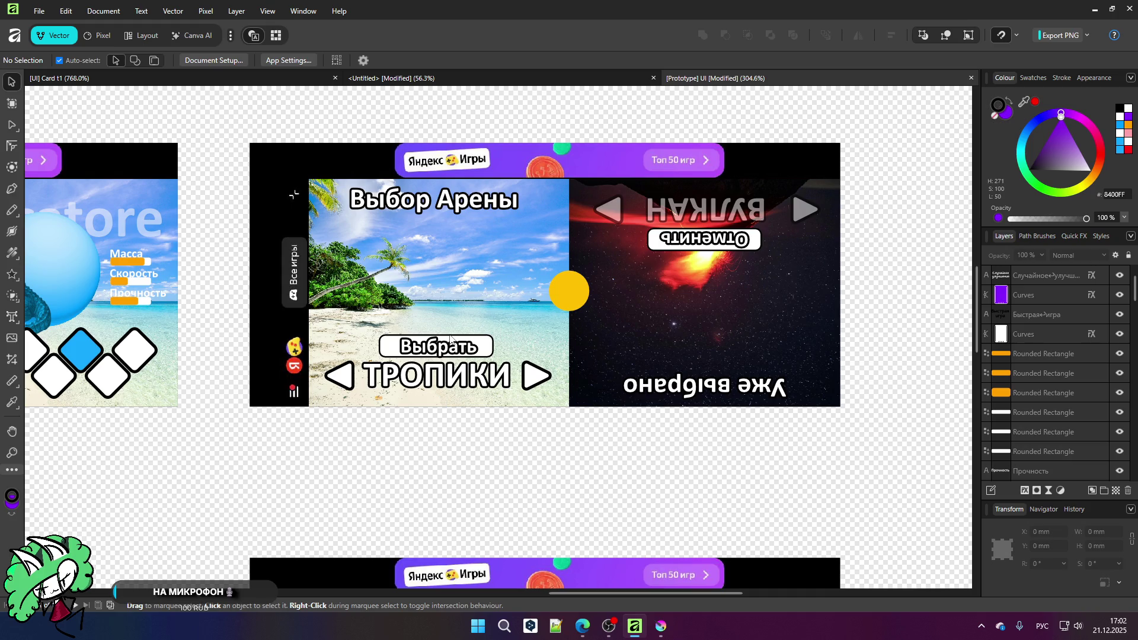
{"action": "scroll", "coordinate": [451, 340], "scroll_direction": "down", "scroll_amount": 5}
{"action": "scroll", "coordinate": [471, 496], "scroll_direction": "up", "scroll_amount": 2, "text": "ctrl"}
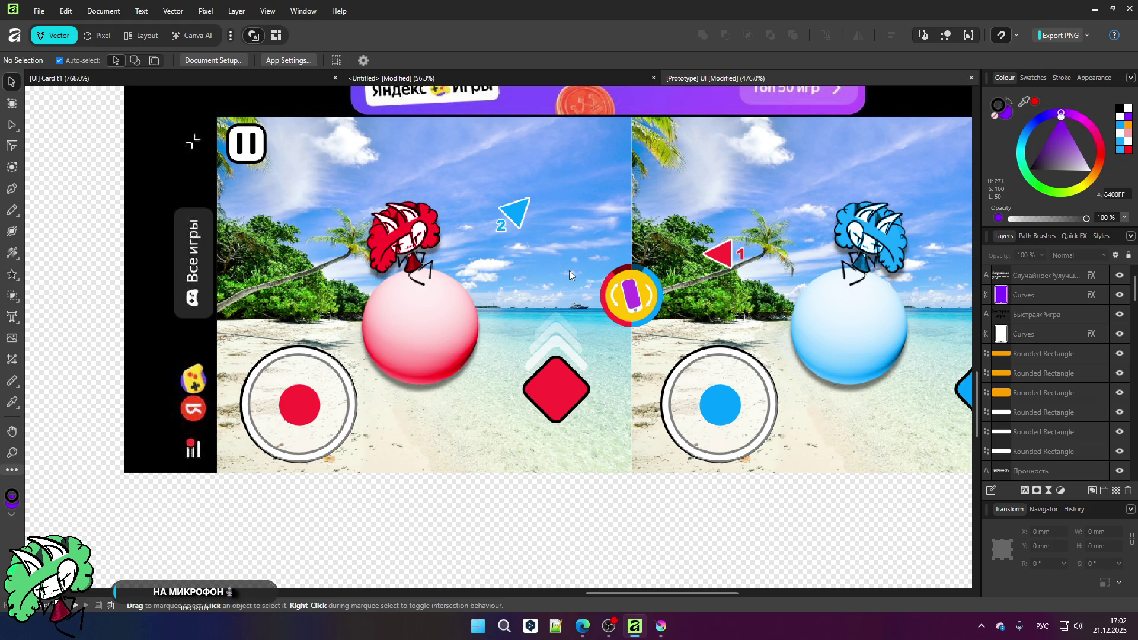
{"action": "key", "text": "ctrl+0"}
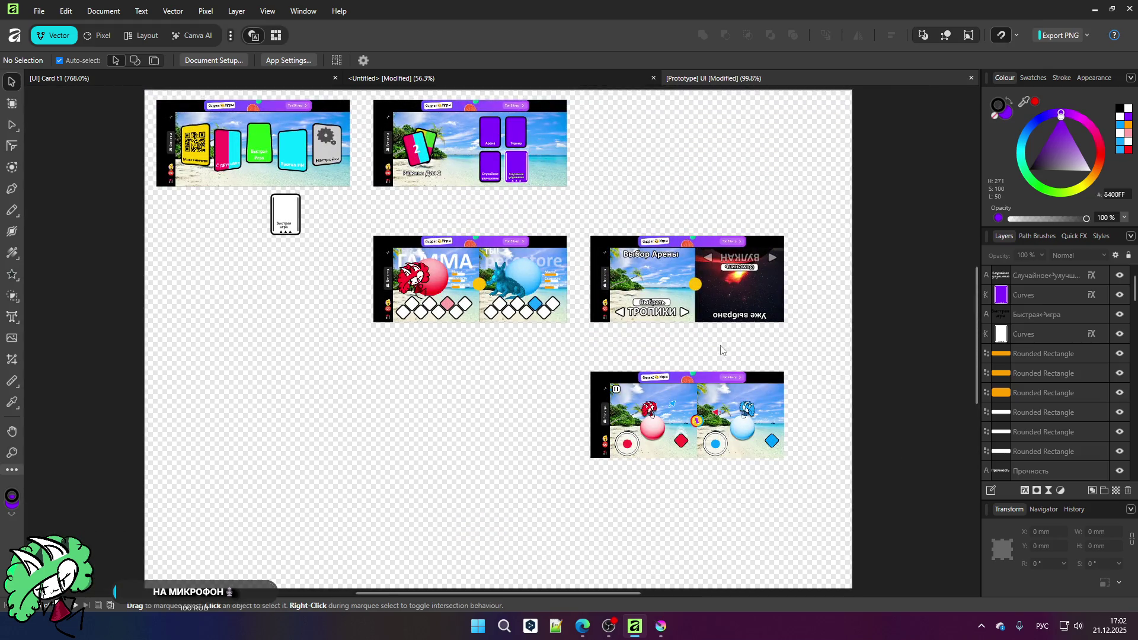
{"action": "scroll", "coordinate": [706, 225], "scroll_direction": "up", "scroll_amount": 5, "text": "ctrl"}
{"action": "scroll", "coordinate": [699, 211], "scroll_direction": "down", "scroll_amount": 3, "text": "ctrl"}
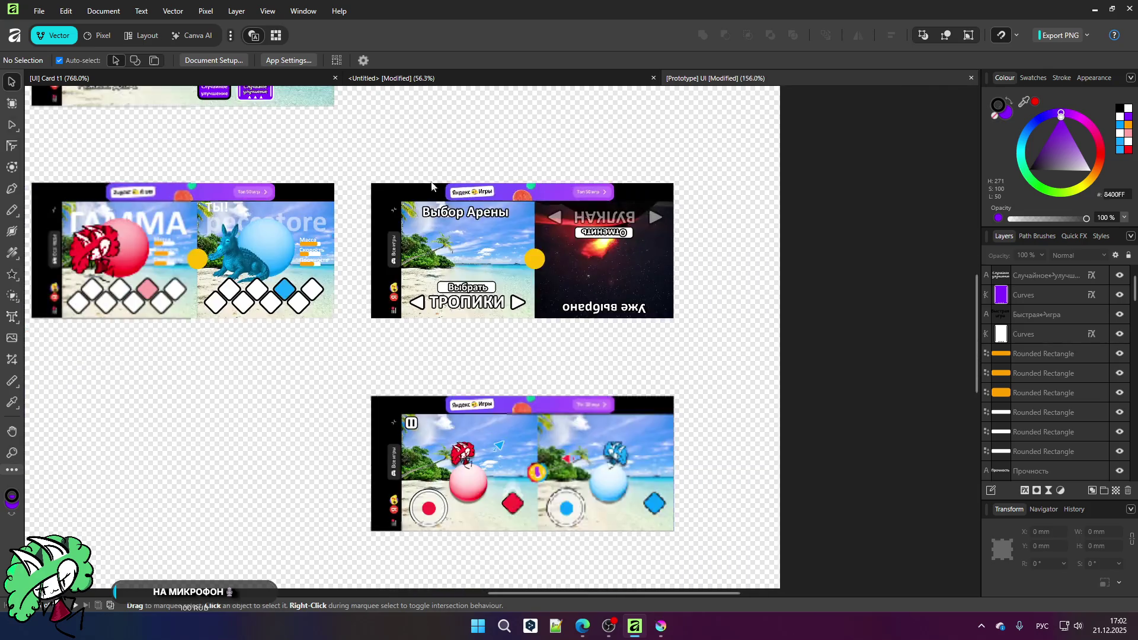
{"action": "scroll", "coordinate": [506, 226], "scroll_direction": "up", "scroll_amount": 3, "text": "ctrl"}
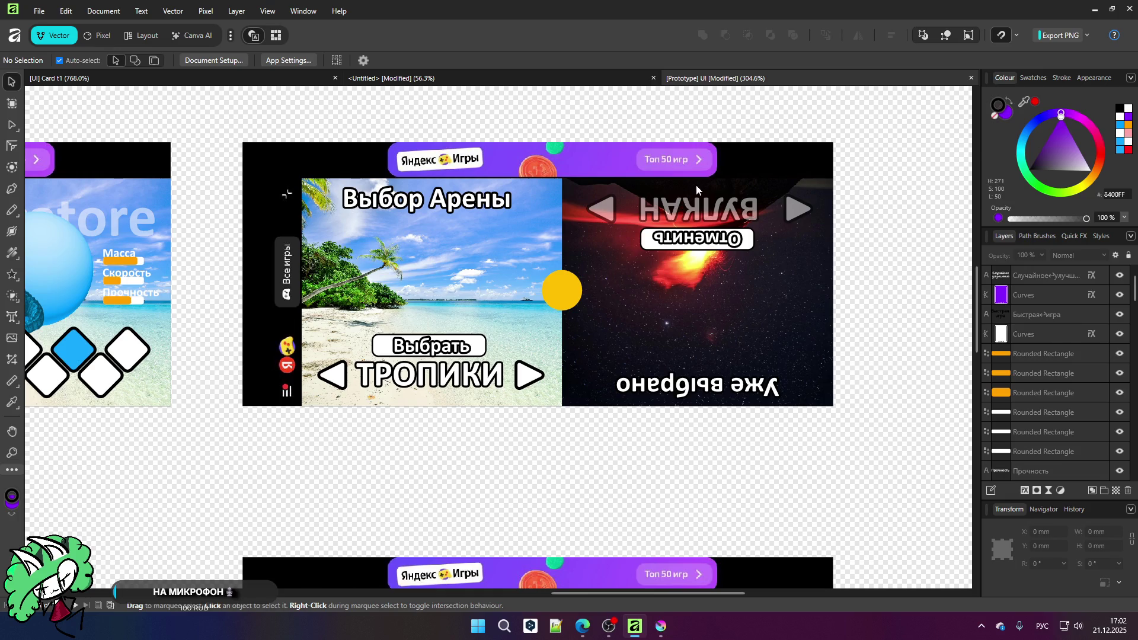
{"action": "left_click_drag", "start_coordinate": [712, 117], "coordinate": [853, 424]}
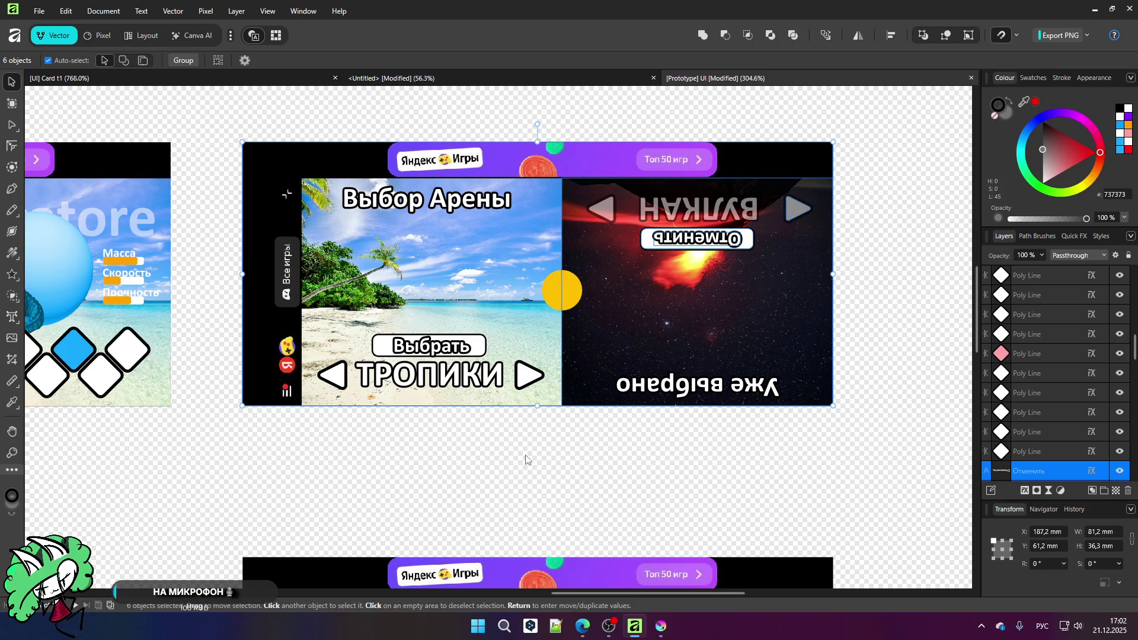
{"action": "left_click", "coordinate": [554, 461]}
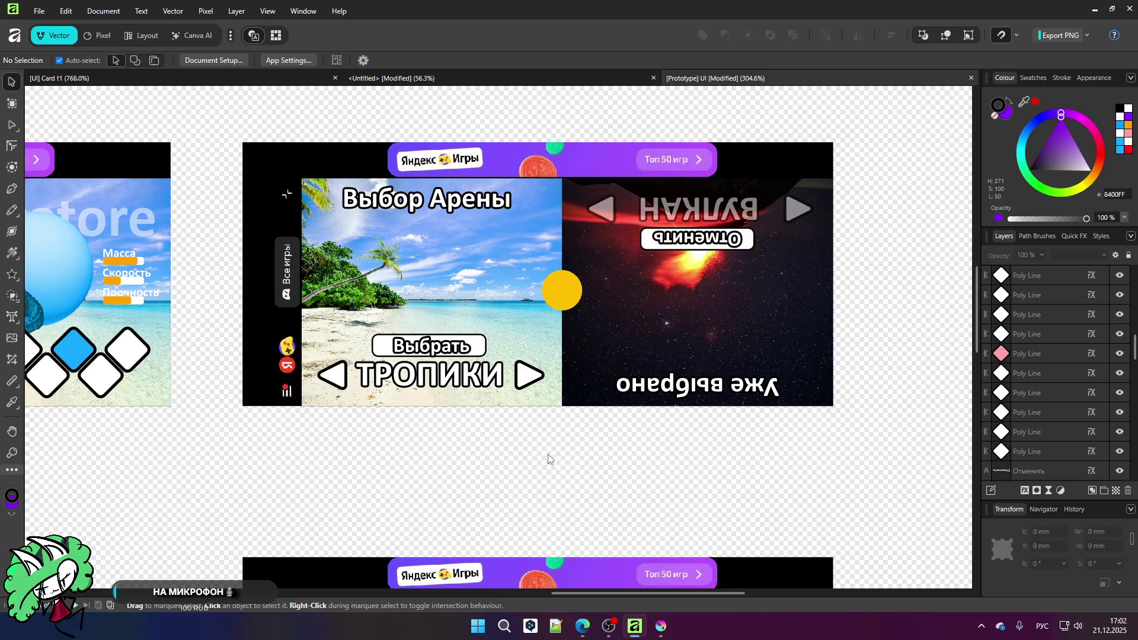
Step: Return to the Untitled beach card document
{"action": "scroll", "coordinate": [595, 205], "scroll_direction": "down", "scroll_amount": 2}
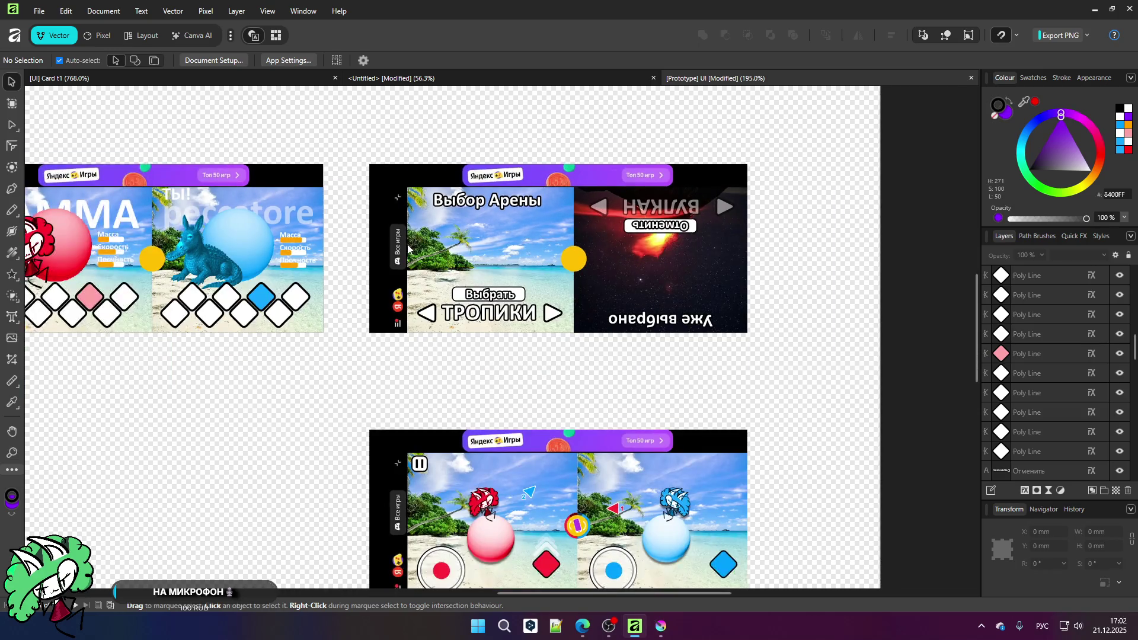
{"action": "scroll", "coordinate": [618, 211], "scroll_direction": "down", "scroll_amount": 1}
{"action": "scroll", "coordinate": [408, 248], "scroll_direction": "up", "scroll_amount": 2}
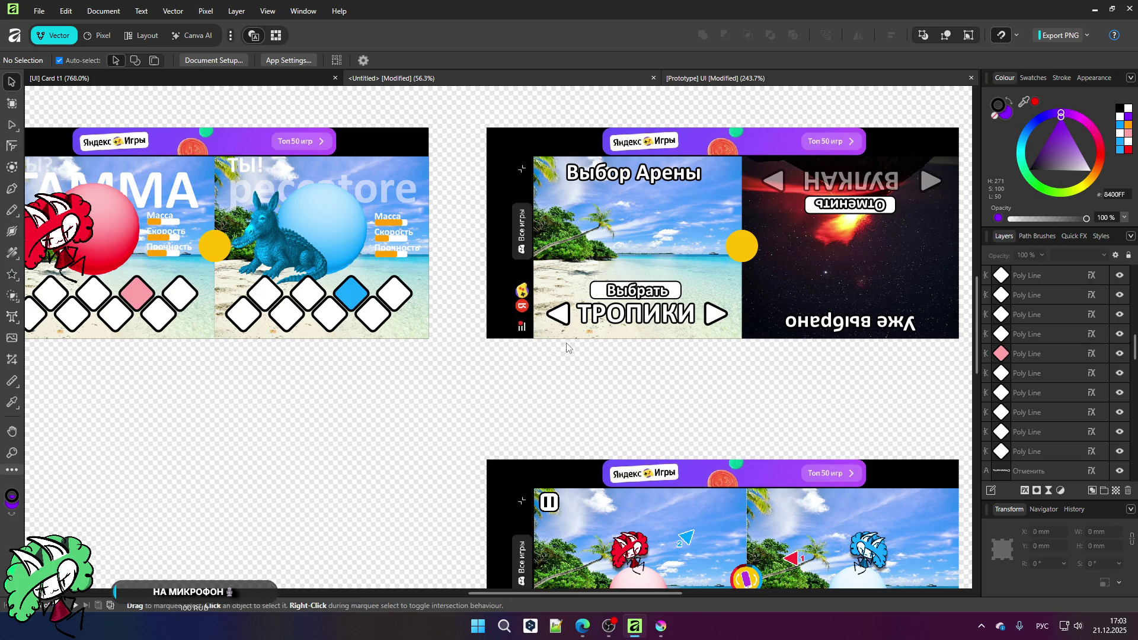
{"action": "left_click", "coordinate": [440, 78]}
Step: Duplicate a small white rounded button backing and move it to the beach's lower-left corner
{"action": "scroll", "coordinate": [581, 386], "scroll_direction": "up", "scroll_amount": 2}
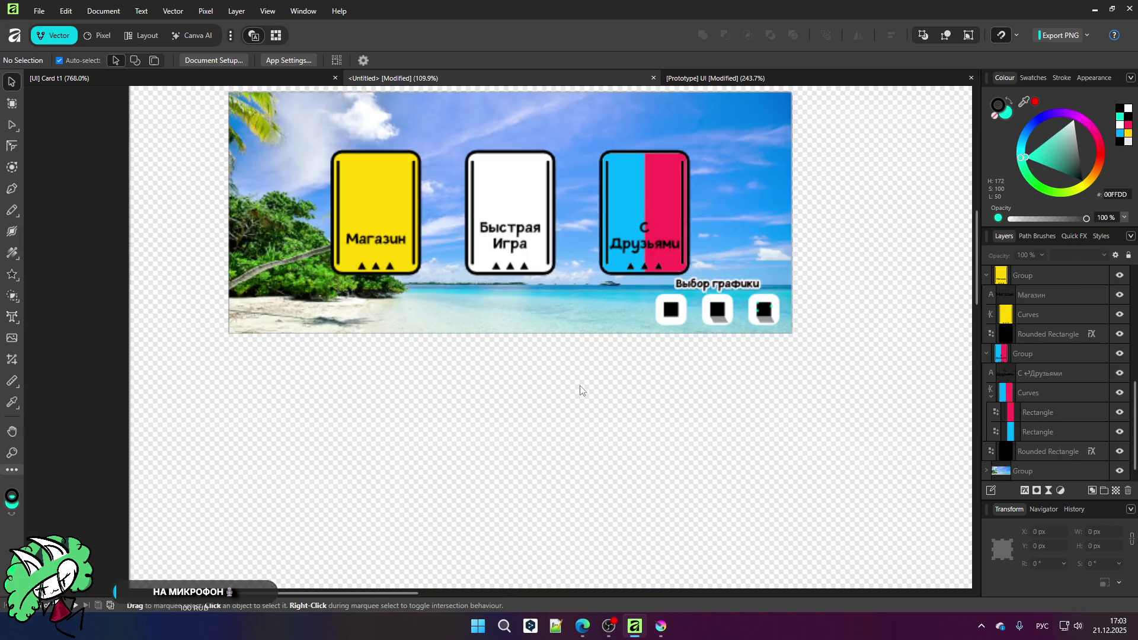
{"action": "scroll", "coordinate": [553, 352], "scroll_direction": "up", "scroll_amount": 1}
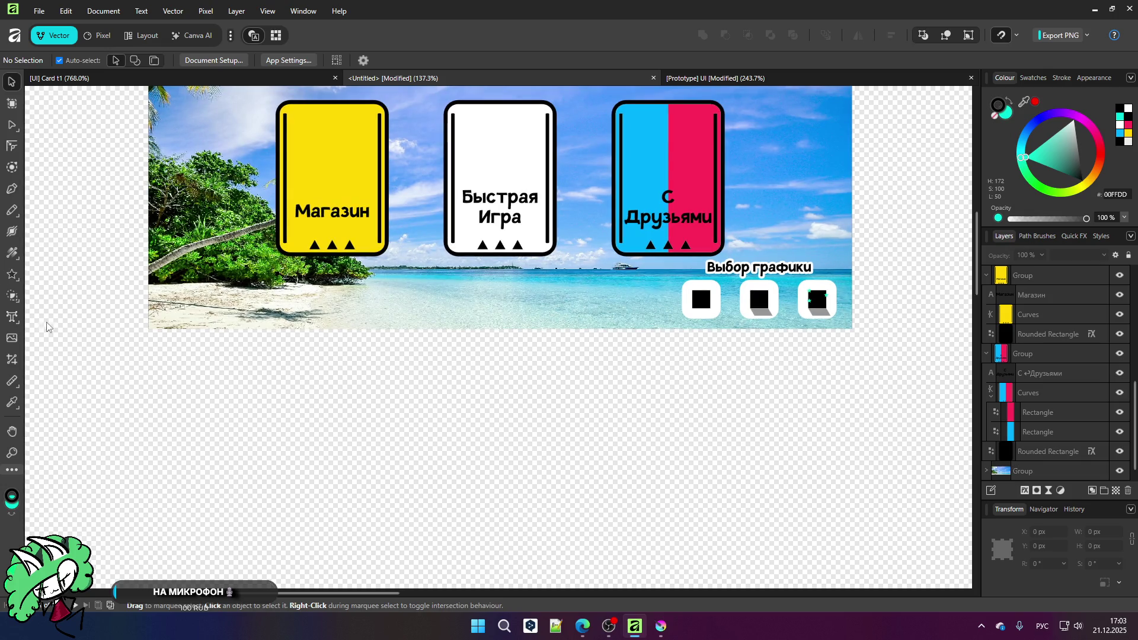
{"action": "right_click", "coordinate": [16, 298]}
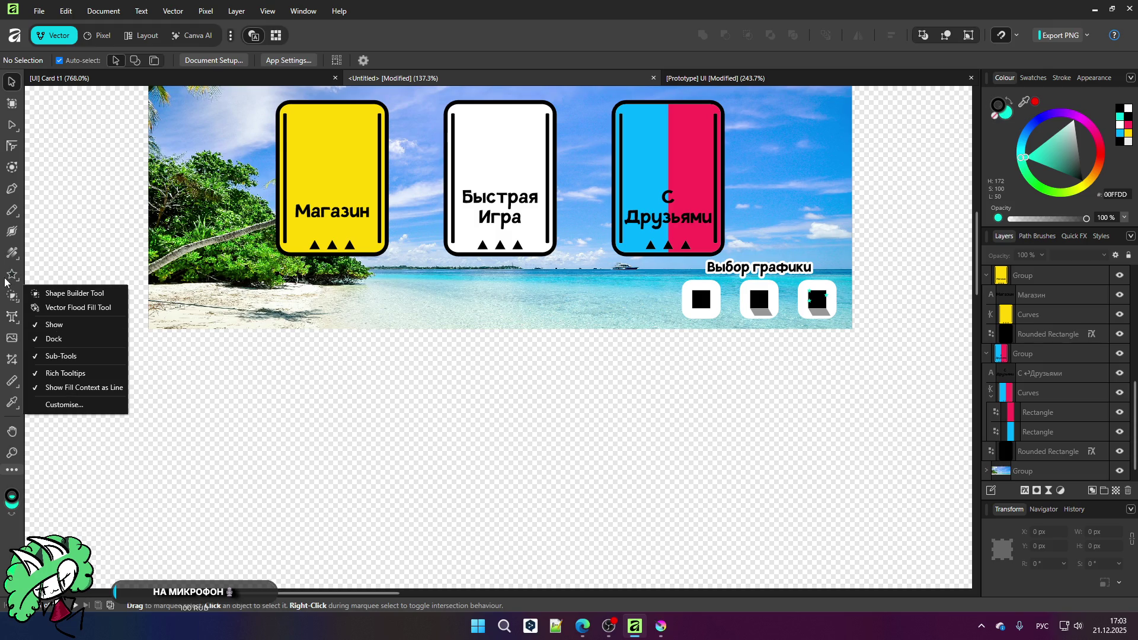
{"action": "right_click", "coordinate": [16, 279]}
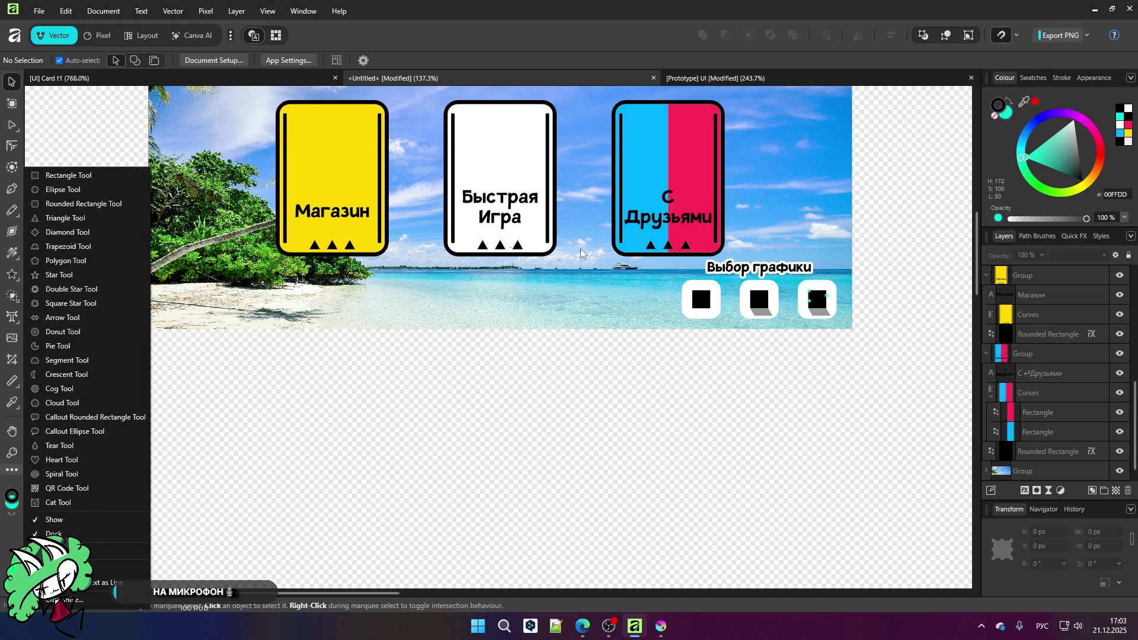
{"action": "left_click", "coordinate": [694, 293]}
{"action": "key", "text": "ctrl+v"}
{"action": "mouse_move", "coordinate": [659, 296]}
{"action": "left_mouse_down"}
{"action": "mouse_move", "coordinate": [155, 296]}
{"action": "mouse_move", "coordinate": [173, 298]}
{"action": "left_mouse_up"}
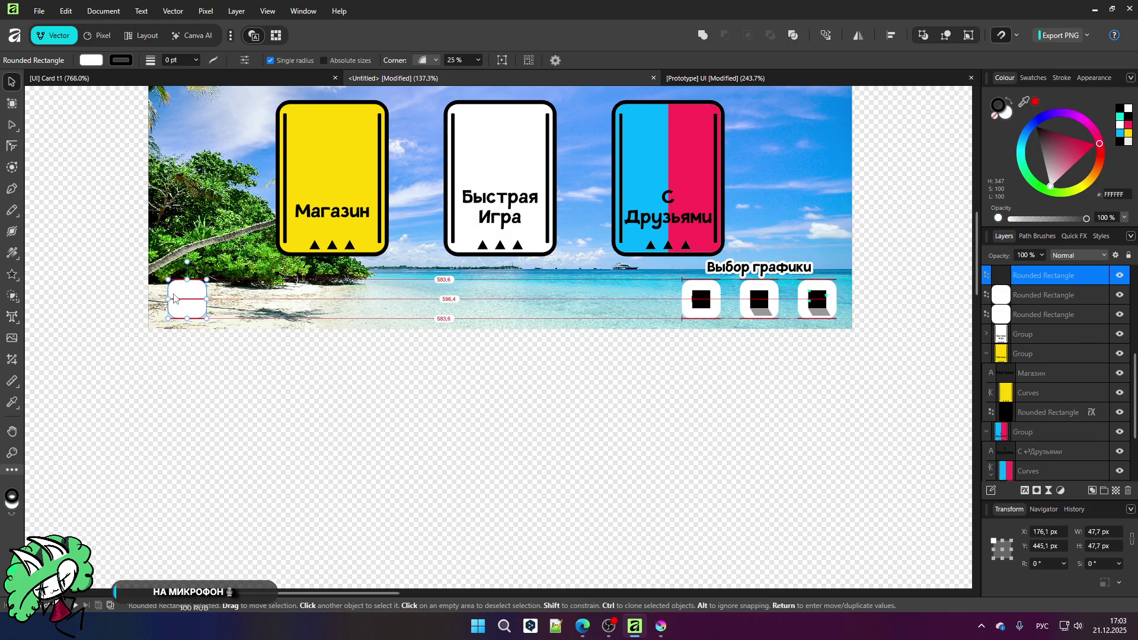
{"action": "left_click", "coordinate": [224, 414]}
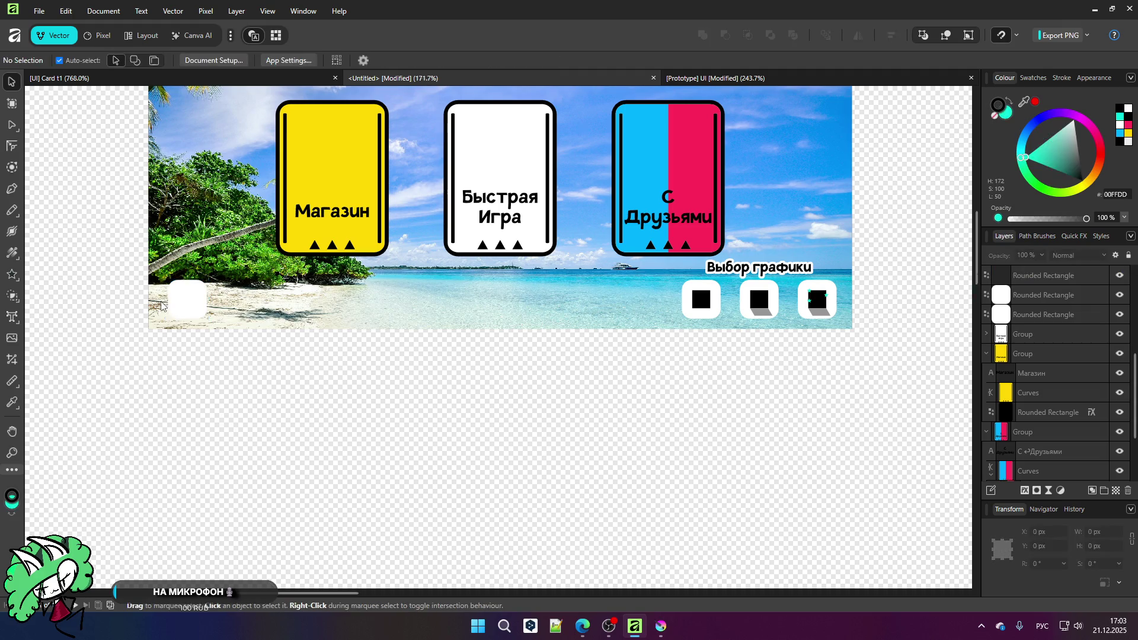
Step: Draw a narrow black rectangle on the new white rounded square
{"action": "scroll", "coordinate": [166, 303], "scroll_direction": "up", "scroll_amount": 5}
{"action": "left_click", "coordinate": [247, 316]}
{"action": "scroll", "coordinate": [243, 314], "scroll_direction": "up", "scroll_amount": 3}
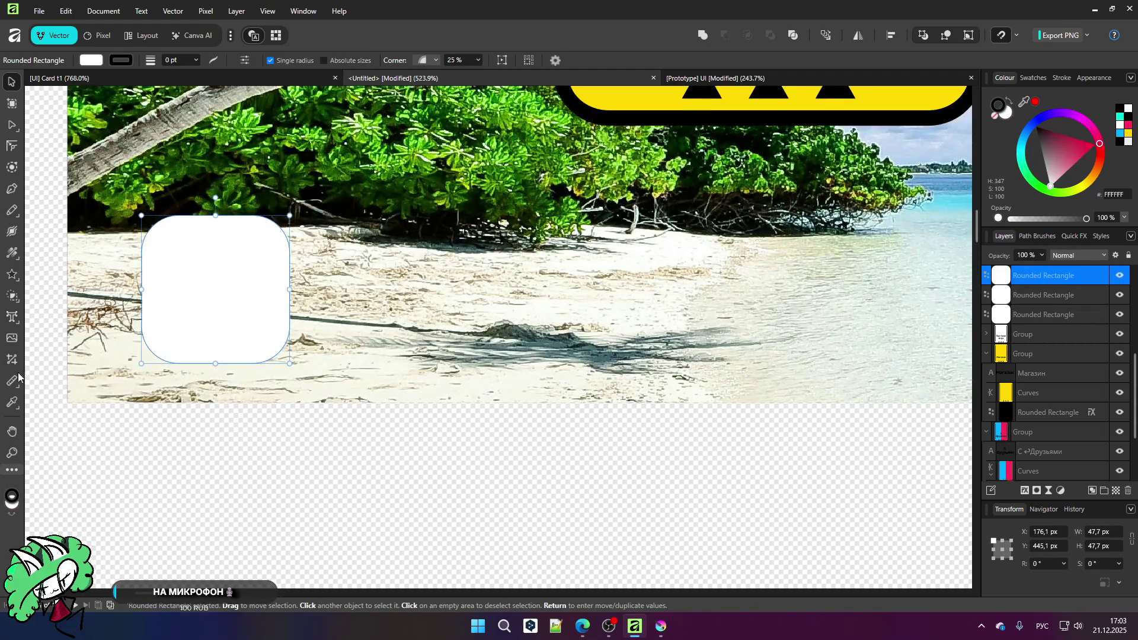
{"action": "right_click", "coordinate": [13, 317]}
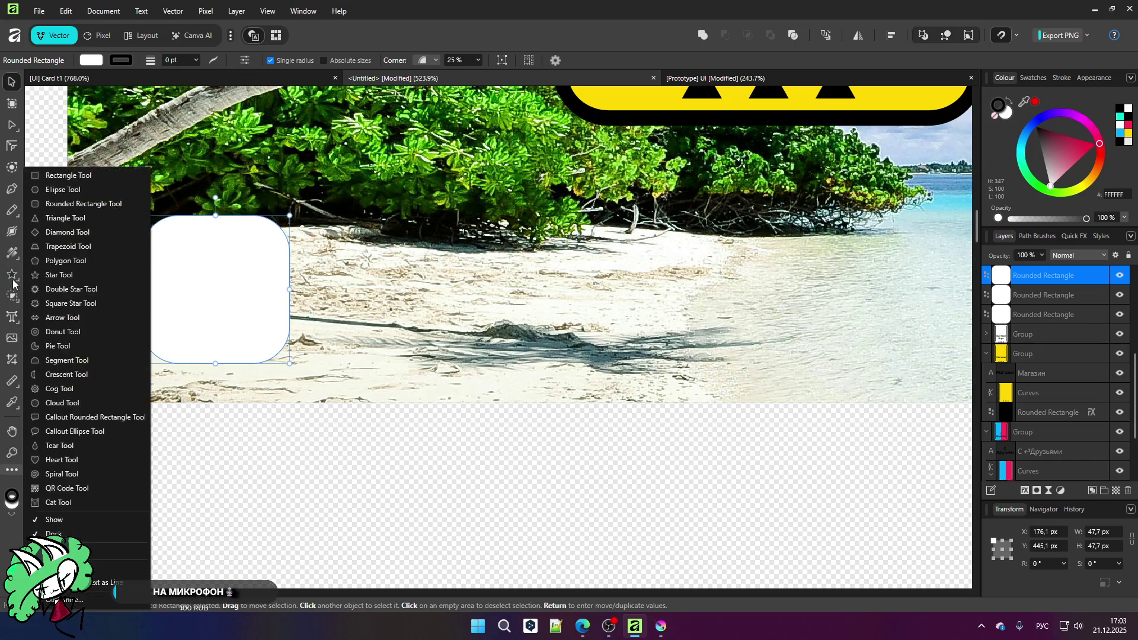
{"action": "left_click", "coordinate": [65, 183]}
{"action": "scroll", "coordinate": [189, 296], "scroll_direction": "up", "scroll_amount": 2}
{"action": "mouse_move", "coordinate": [120, 199]}
{"action": "left_mouse_down"}
{"action": "mouse_move", "coordinate": [178, 261]}
{"action": "mouse_move", "coordinate": [147, 308]}
{"action": "left_mouse_up"}
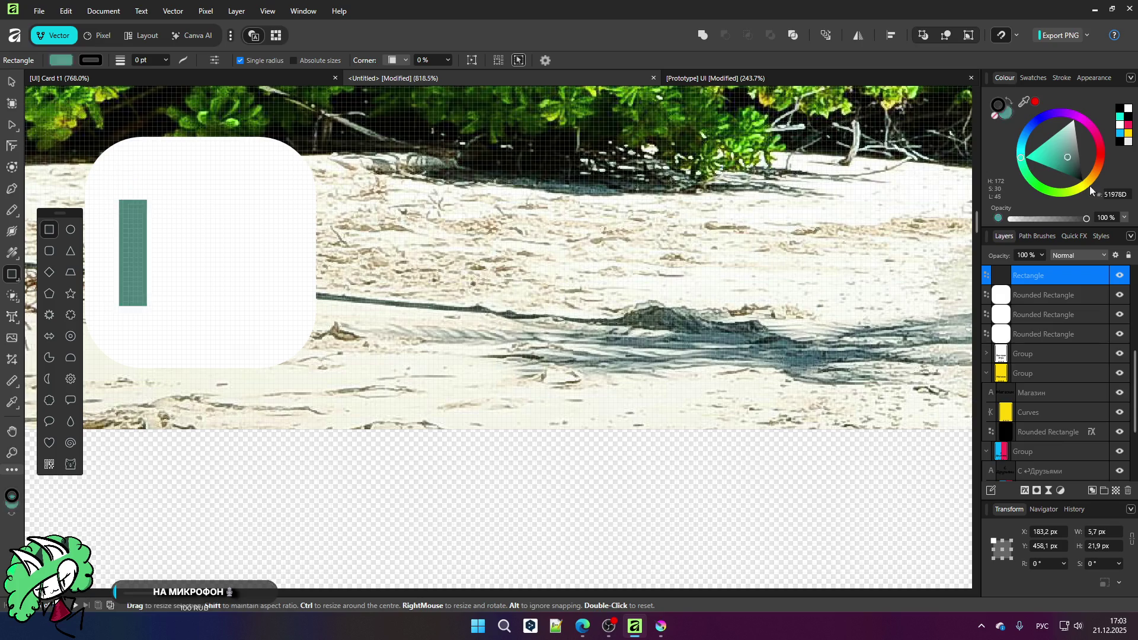
{"action": "key", "text": "ctrl+minus"}
{"action": "left_click", "coordinate": [8, 80]}
Step: Add a larger black rectangle and a narrow copy on its right to form the card-stack icon
{"action": "left_click_drag", "start_coordinate": [244, 301], "coordinate": [317, 294]}
{"action": "left_click_drag", "start_coordinate": [286, 335], "coordinate": [287, 346]}
{"action": "scroll", "coordinate": [243, 306], "scroll_direction": "up", "scroll_amount": 4}
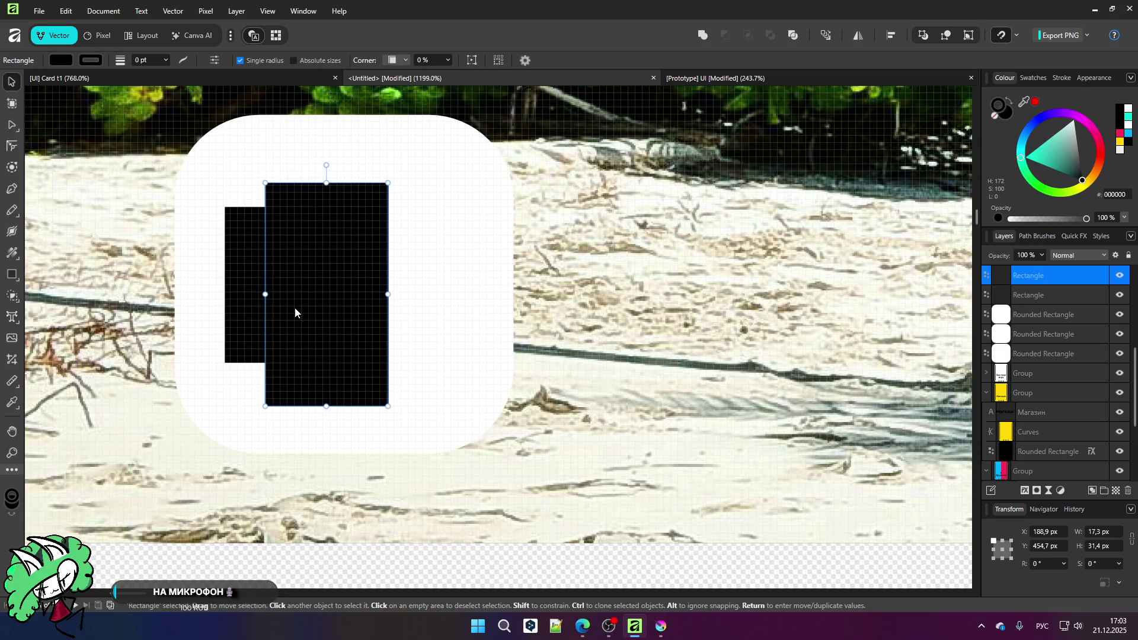
{"action": "left_click_drag", "start_coordinate": [388, 284], "coordinate": [402, 284]}
{"action": "left_click", "coordinate": [253, 287]}
{"action": "left_click_drag", "start_coordinate": [253, 287], "coordinate": [463, 283]}
{"action": "scroll", "coordinate": [427, 290], "scroll_direction": "down", "scroll_amount": 2}
{"action": "left_click", "coordinate": [407, 483]}
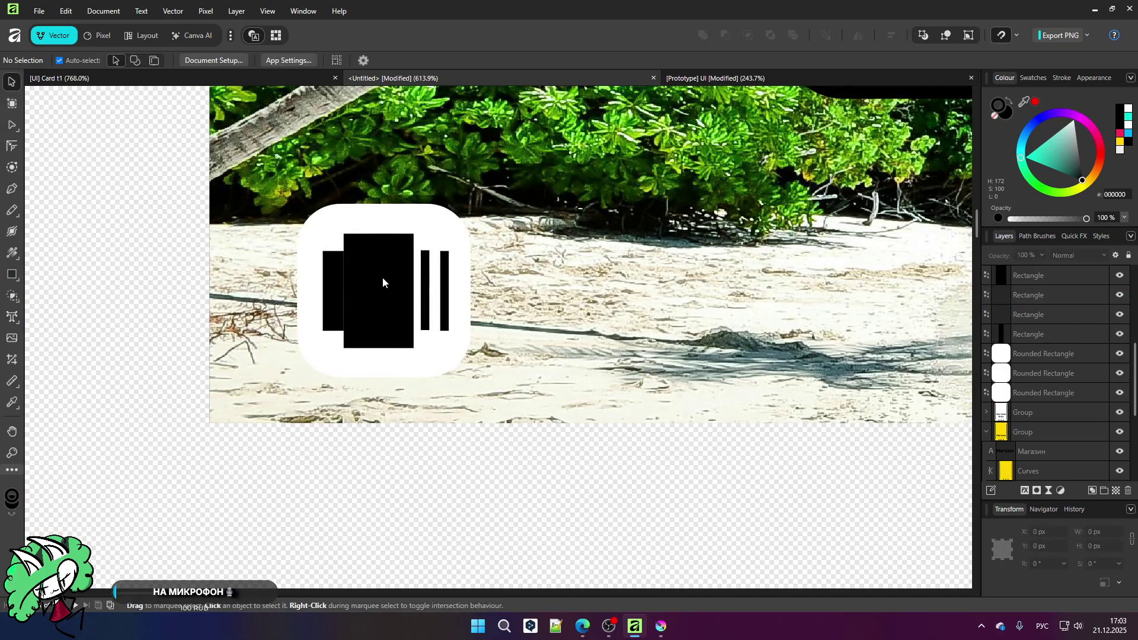
{"action": "scroll", "coordinate": [369, 292], "scroll_direction": "down", "scroll_amount": 4}
{"action": "scroll", "coordinate": [527, 314], "scroll_direction": "up", "scroll_amount": 1}
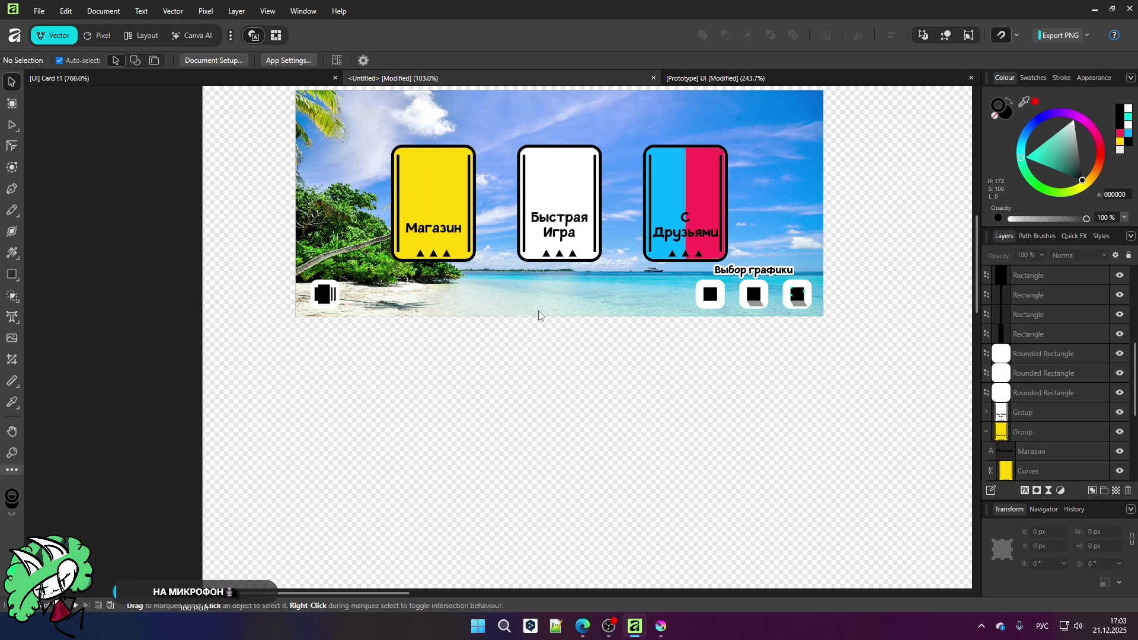
{"action": "scroll", "coordinate": [322, 313], "scroll_direction": "up", "scroll_amount": 2}
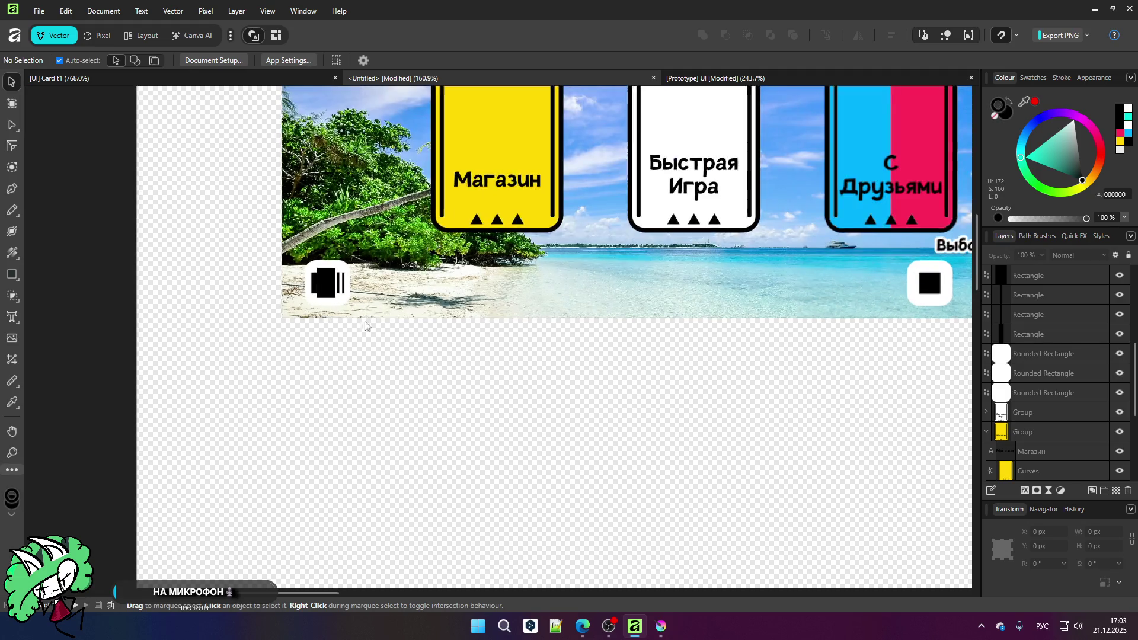
{"action": "scroll", "coordinate": [365, 317], "scroll_direction": "up", "scroll_amount": 1}
{"action": "scroll", "coordinate": [362, 314], "scroll_direction": "up", "scroll_amount": 1}
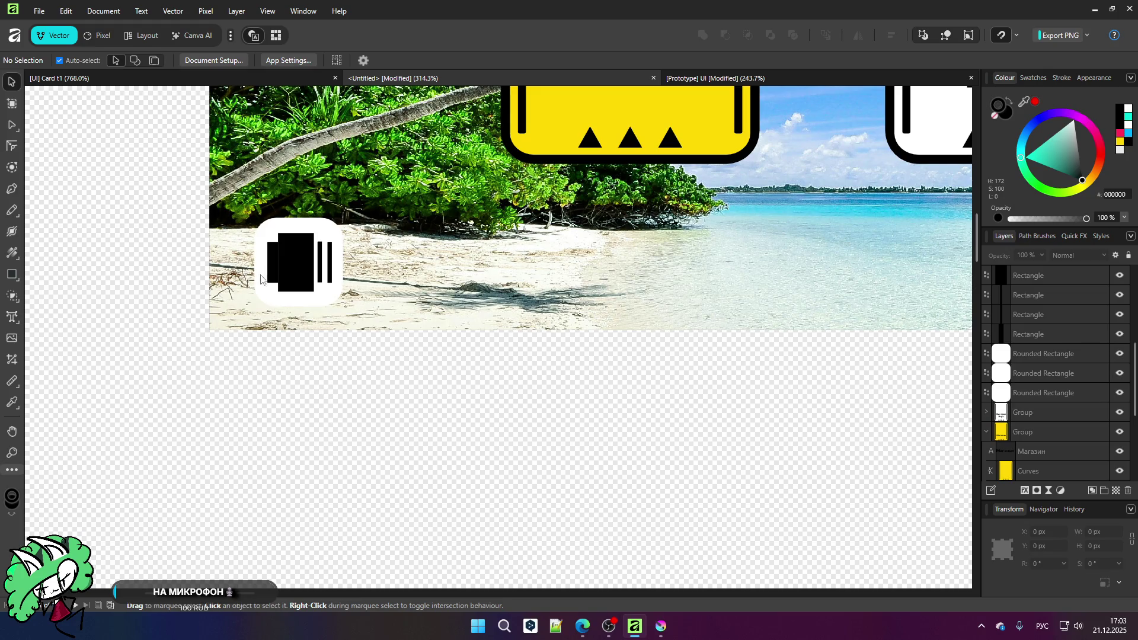
{"action": "scroll", "coordinate": [272, 242], "scroll_direction": "up", "scroll_amount": 2}
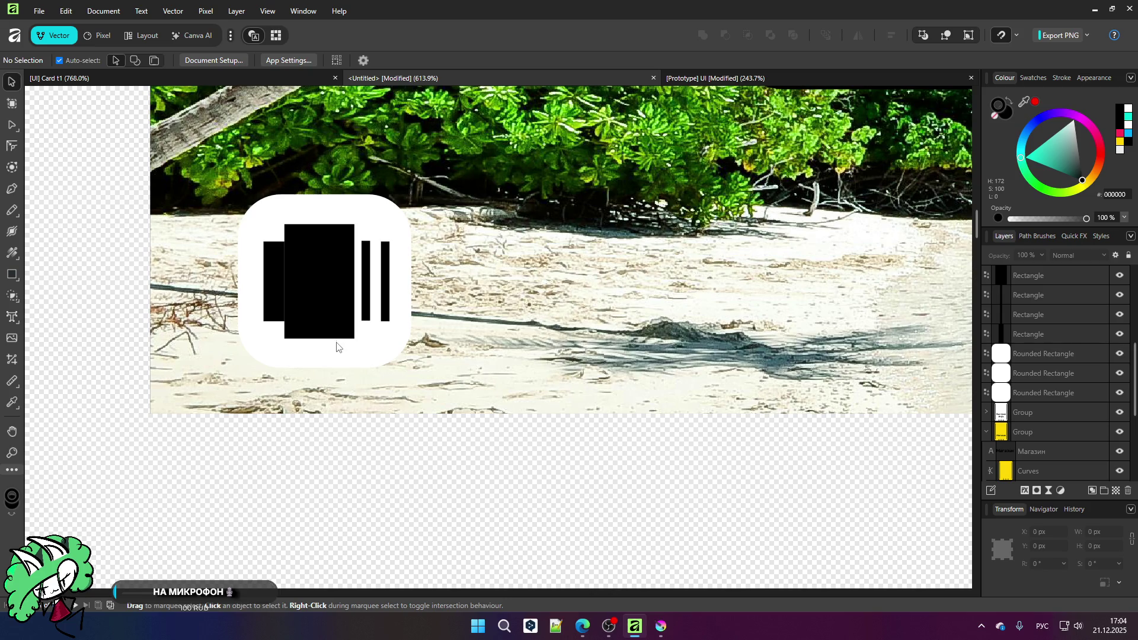
{"action": "scroll", "coordinate": [328, 326], "scroll_direction": "down", "scroll_amount": 3}
{"action": "scroll", "coordinate": [592, 284], "scroll_direction": "down", "scroll_amount": 2}
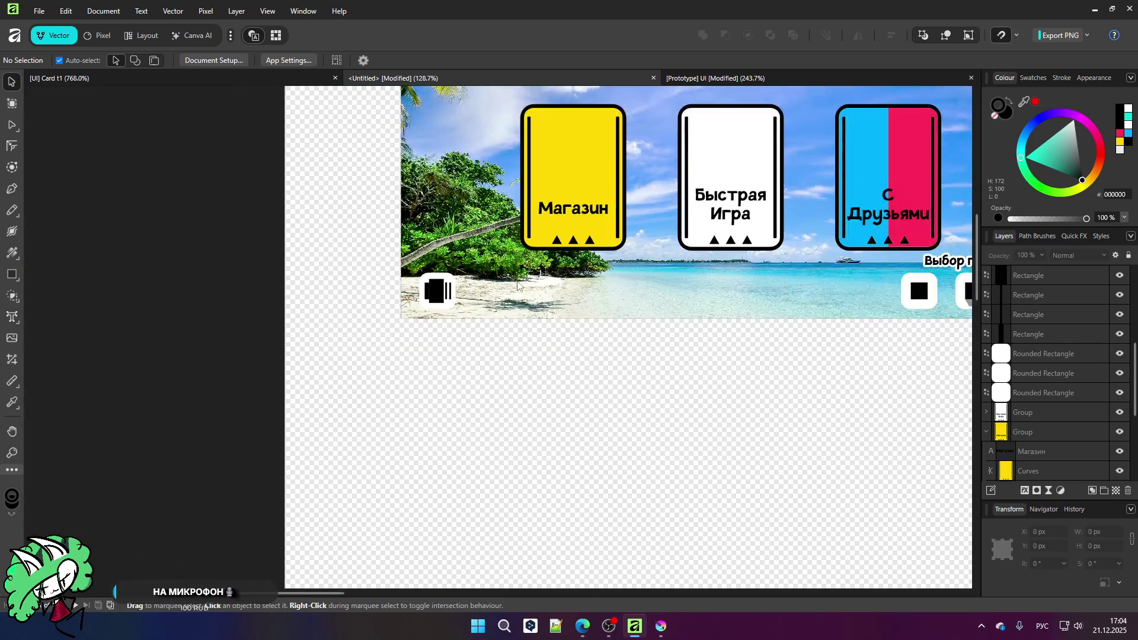
{"action": "scroll", "coordinate": [894, 313], "scroll_direction": "up", "scroll_amount": 1}
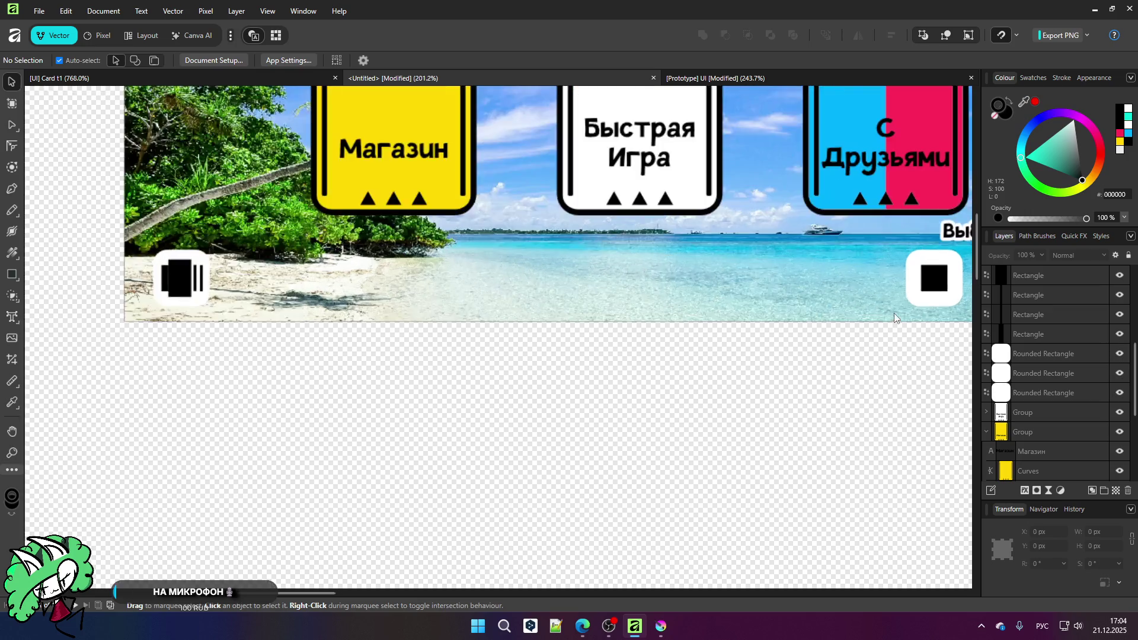
{"action": "scroll", "coordinate": [614, 356], "scroll_direction": "down", "scroll_amount": 3}
{"action": "scroll", "coordinate": [691, 202], "scroll_direction": "up", "scroll_amount": 1}
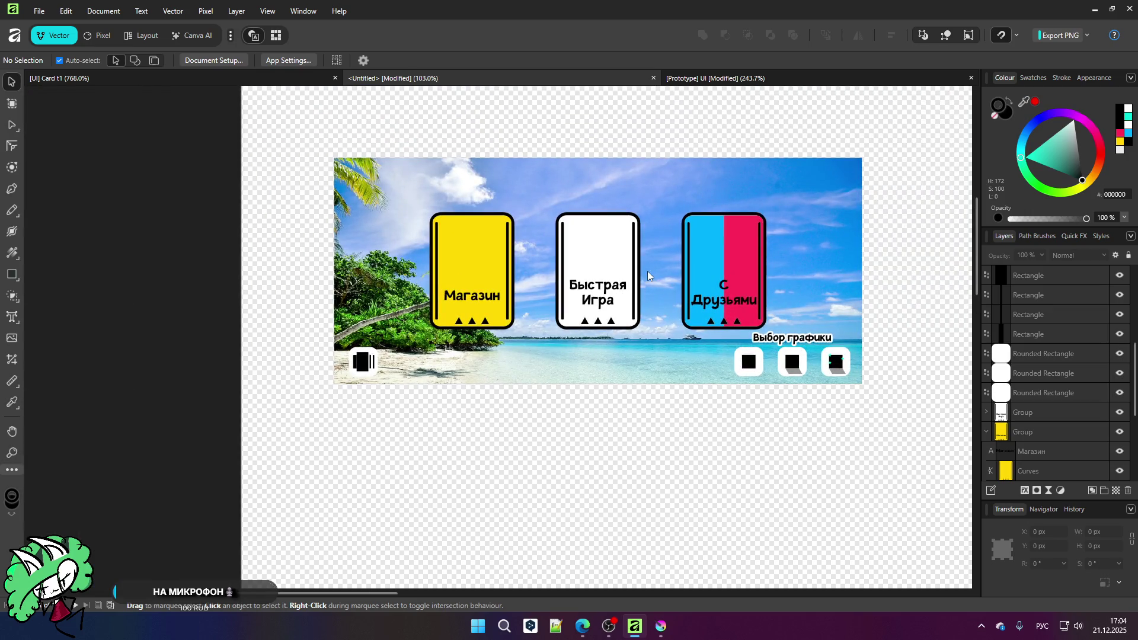
{"action": "scroll", "coordinate": [802, 301], "scroll_direction": "up", "scroll_amount": 2}
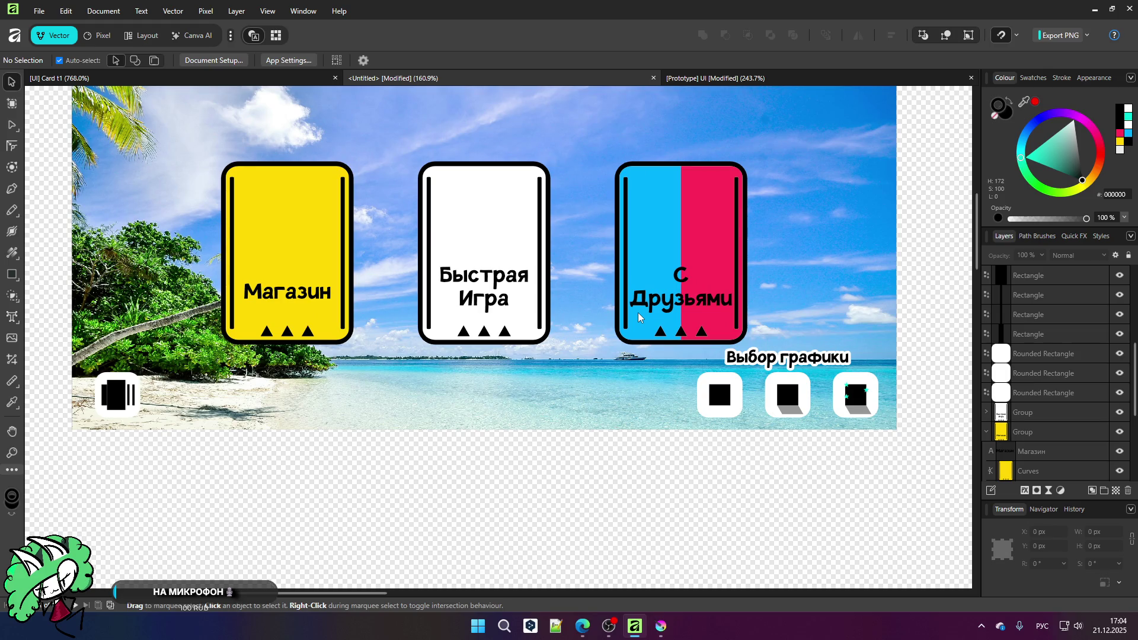
{"action": "scroll", "coordinate": [625, 364], "scroll_direction": "up", "scroll_amount": 8}
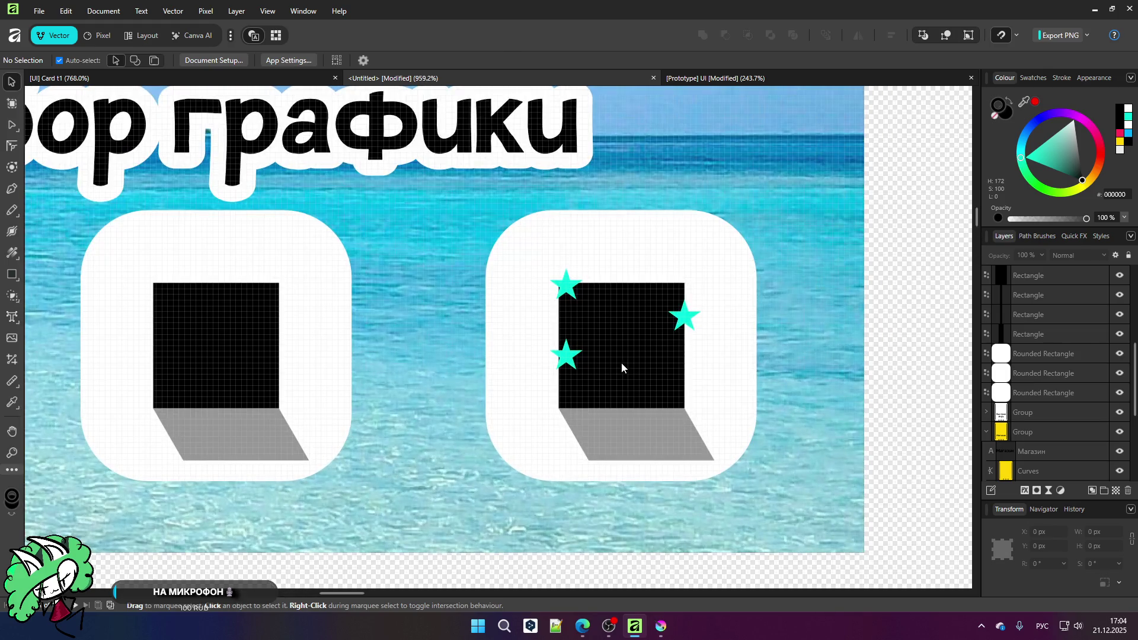
Step: Draw a small white bar on the third icon's black square beside the top-left star
{"action": "left_click", "coordinate": [621, 362]}
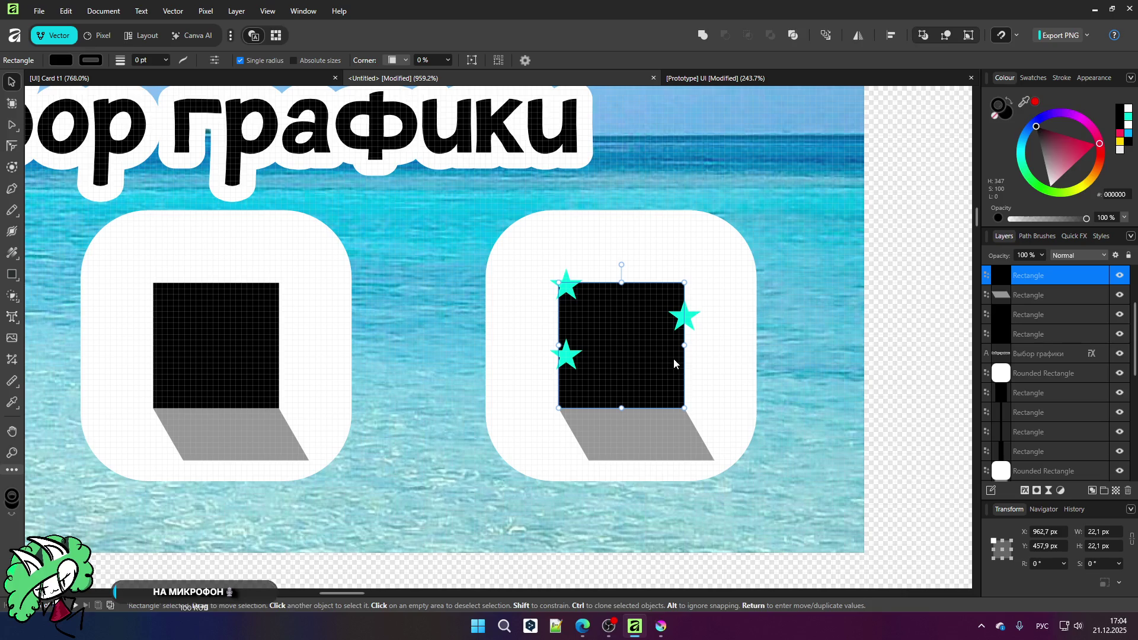
{"action": "mouse_move", "coordinate": [606, 314]}
{"action": "left_mouse_down"}
{"action": "mouse_move", "coordinate": [637, 377]}
{"action": "mouse_move", "coordinate": [646, 363]}
{"action": "mouse_move", "coordinate": [629, 348]}
{"action": "mouse_move", "coordinate": [625, 369]}
{"action": "left_mouse_up"}
{"action": "mouse_move", "coordinate": [1042, 171]}
{"action": "left_mouse_down"}
{"action": "mouse_move", "coordinate": [1061, 178]}
{"action": "mouse_move", "coordinate": [1050, 186]}
{"action": "left_mouse_up"}
{"action": "scroll", "coordinate": [664, 310], "scroll_direction": "up", "scroll_amount": 1}
{"action": "mouse_move", "coordinate": [616, 344]}
{"action": "left_mouse_down"}
{"action": "mouse_move", "coordinate": [549, 336]}
{"action": "mouse_move", "coordinate": [554, 310]}
{"action": "mouse_move", "coordinate": [596, 308]}
{"action": "mouse_move", "coordinate": [640, 325]}
{"action": "mouse_move", "coordinate": [630, 330]}
{"action": "mouse_move", "coordinate": [641, 301]}
{"action": "left_mouse_up"}
{"action": "scroll", "coordinate": [725, 304], "scroll_direction": "down", "scroll_amount": 3}
{"action": "scroll", "coordinate": [726, 304], "scroll_direction": "down", "scroll_amount": 2}
{"action": "left_click", "coordinate": [655, 495]}
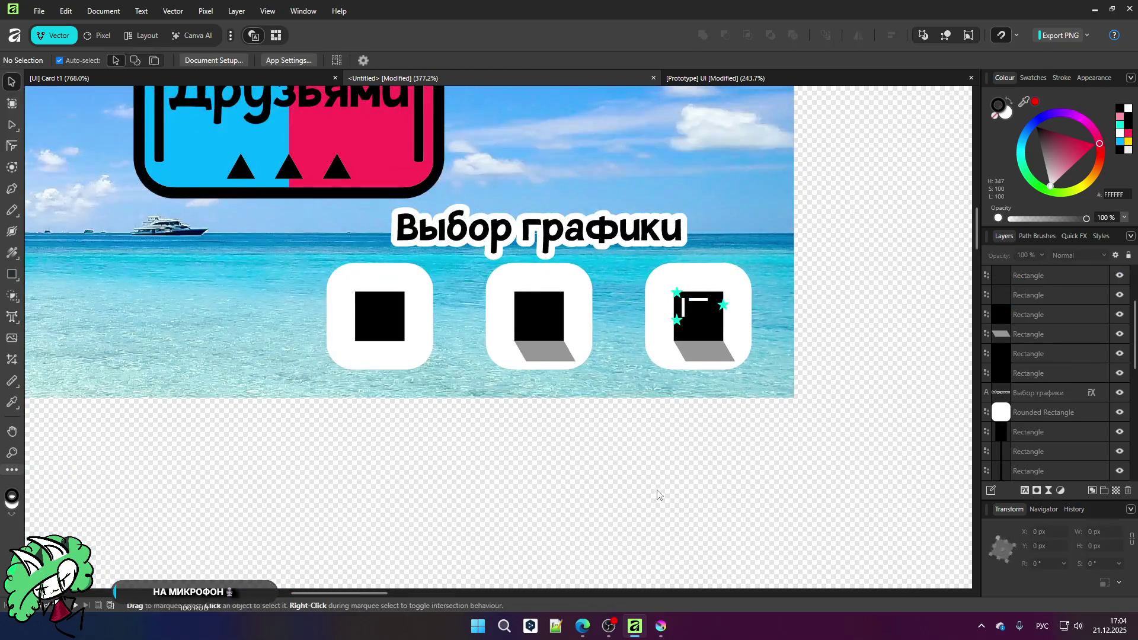
Step: Delete both white bars from the black square
{"action": "scroll", "coordinate": [688, 470], "scroll_direction": "down", "scroll_amount": 4}
{"action": "scroll", "coordinate": [187, 315], "scroll_direction": "up", "scroll_amount": 2}
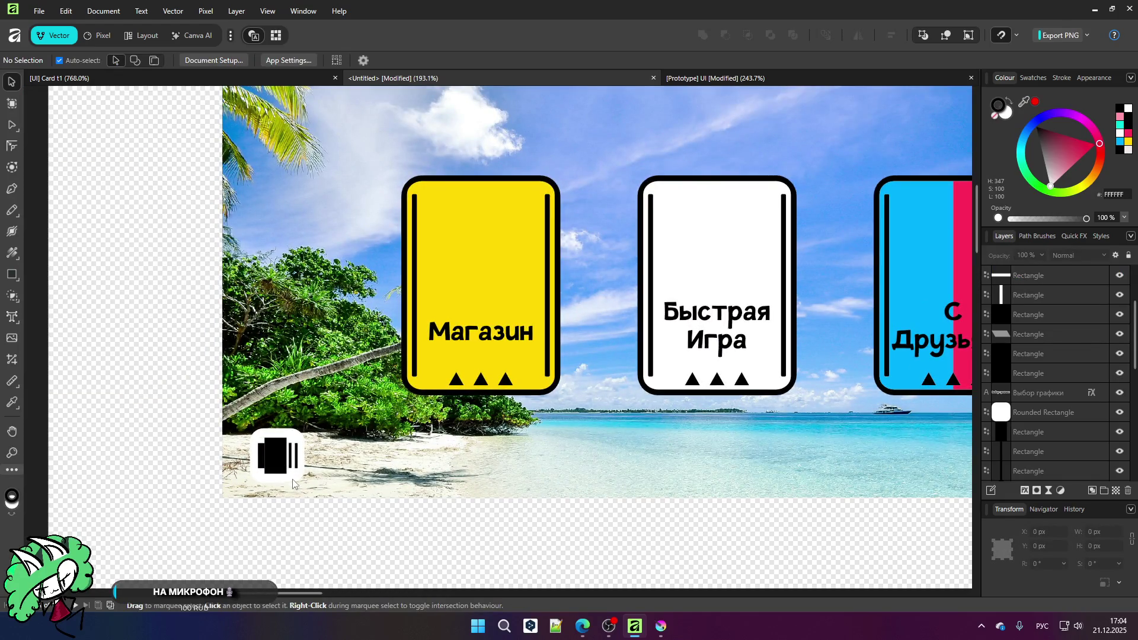
{"action": "scroll", "coordinate": [244, 351], "scroll_direction": "down", "scroll_amount": 2}
{"action": "scroll", "coordinate": [528, 375], "scroll_direction": "up", "scroll_amount": 6}
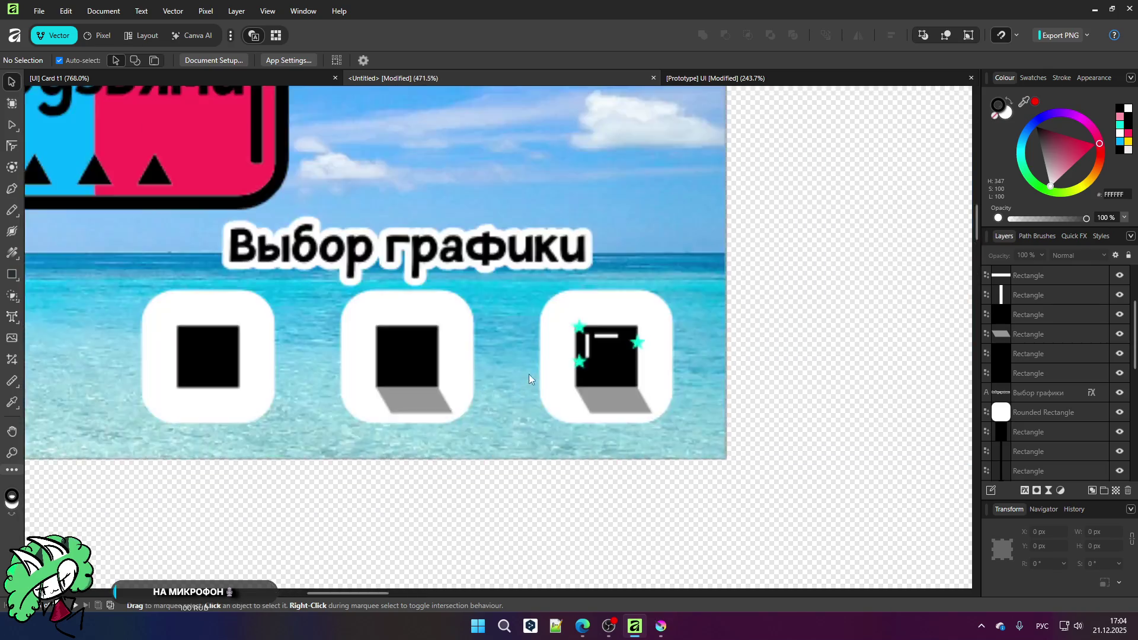
{"action": "left_click", "coordinate": [566, 310]}
{"action": "key", "text": "Delete"}
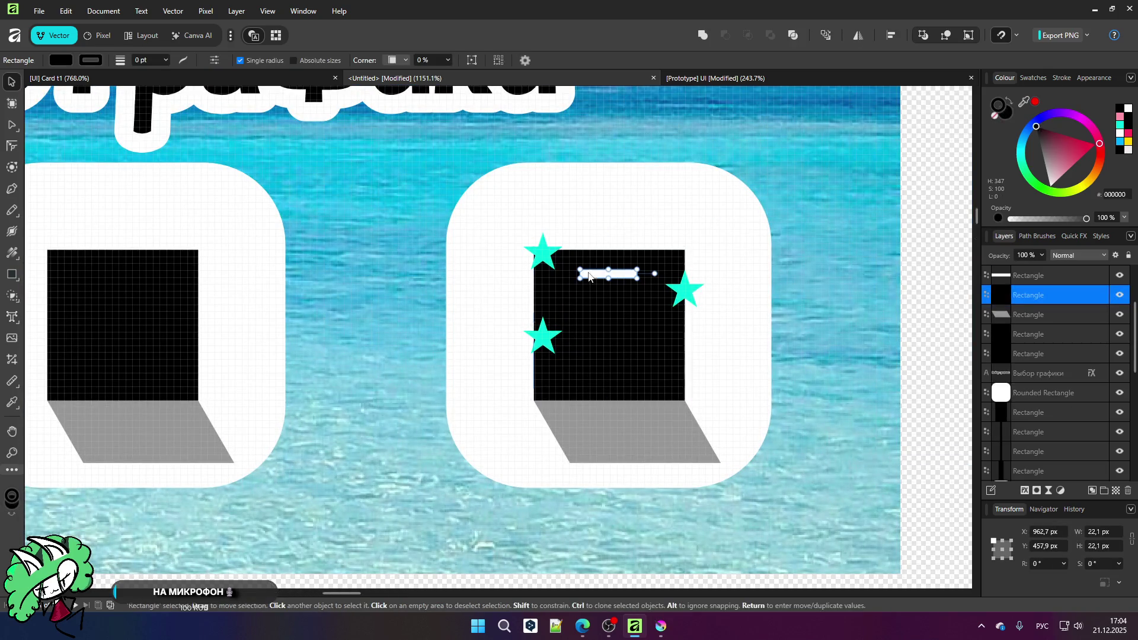
{"action": "left_click", "coordinate": [587, 275]}
{"action": "key", "text": "Delete"}
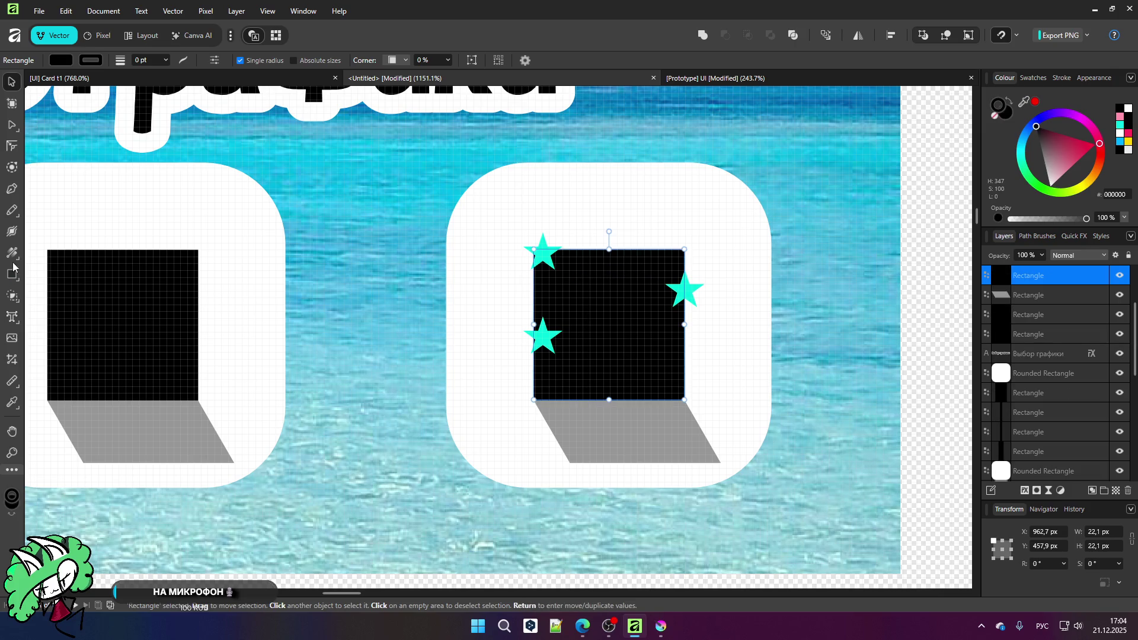
Step: Apply a diagonal linear gradient across the black square with the Fill tool
{"action": "left_click", "coordinate": [12, 254]}
{"action": "left_click_drag", "start_coordinate": [533, 249], "coordinate": [685, 402]}
{"action": "scroll", "coordinate": [650, 375], "scroll_direction": "down", "scroll_amount": 5}
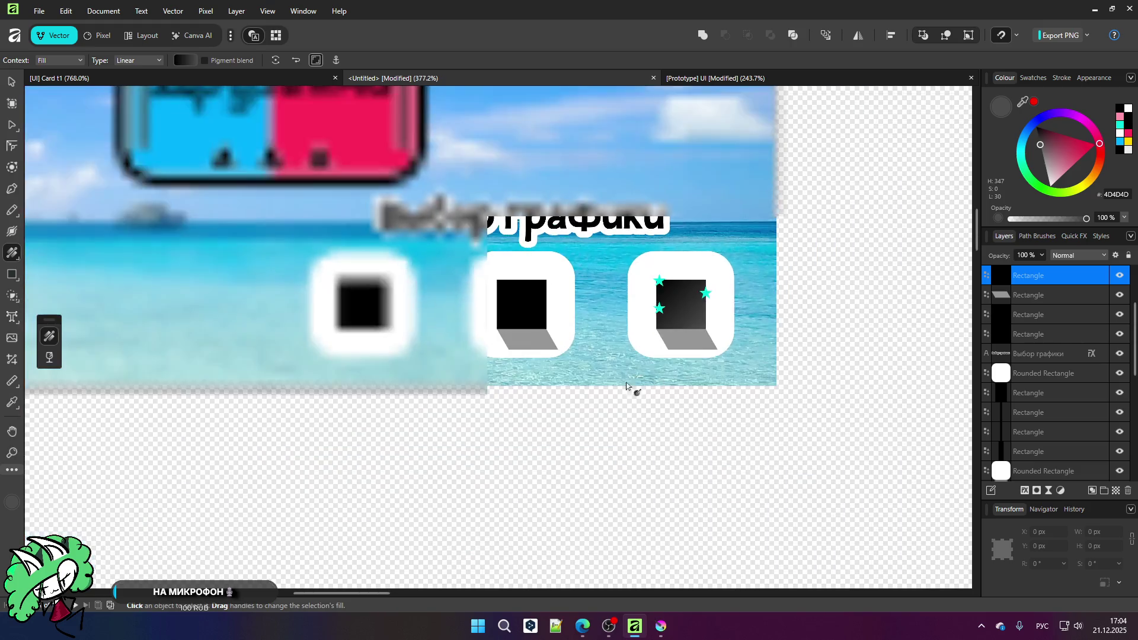
{"action": "key", "text": "v"}
{"action": "left_click", "coordinate": [661, 457]}
Step: Pan over to inspect the white tile behind the left icon, then deselect
{"action": "scroll", "coordinate": [752, 460], "scroll_direction": "down", "scroll_amount": 3}
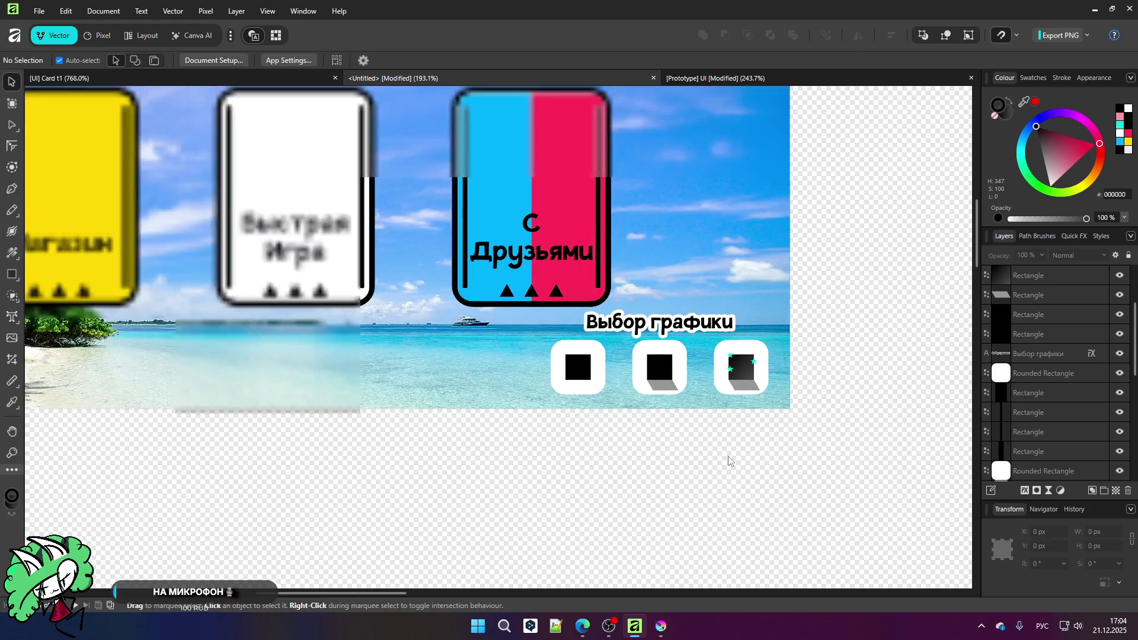
{"action": "scroll", "coordinate": [759, 439], "scroll_direction": "down", "scroll_amount": 2}
{"action": "scroll", "coordinate": [261, 406], "scroll_direction": "left", "scroll_amount": 4}
{"action": "scroll", "coordinate": [383, 437], "scroll_direction": "up", "scroll_amount": 4}
{"action": "scroll", "coordinate": [346, 410], "scroll_direction": "up", "scroll_amount": 5}
{"action": "left_click", "coordinate": [292, 326]}
{"action": "scroll", "coordinate": [282, 321], "scroll_direction": "down", "scroll_amount": 7}
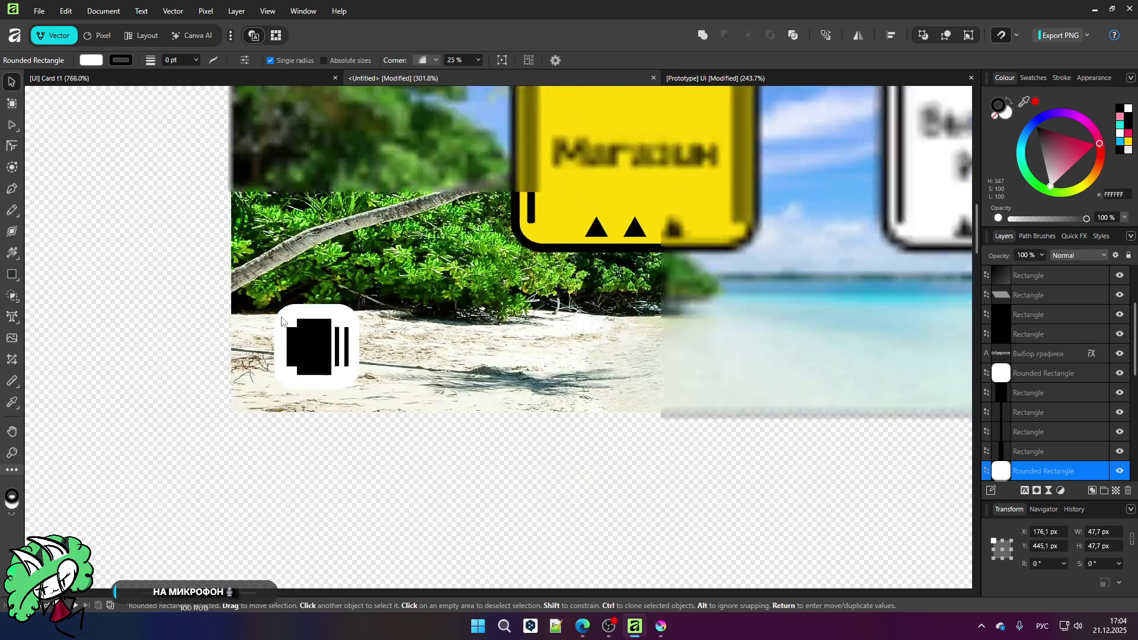
{"action": "scroll", "coordinate": [282, 321], "scroll_direction": "down", "scroll_amount": 2}
{"action": "left_click", "coordinate": [341, 468]}
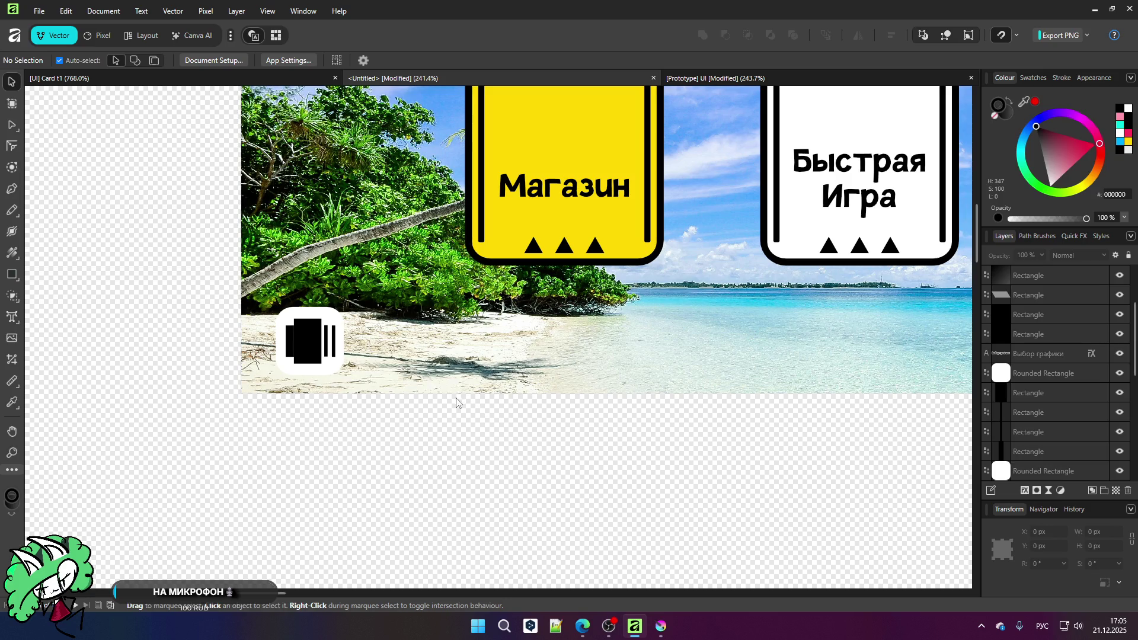
{"action": "scroll", "coordinate": [350, 360], "scroll_direction": "down", "scroll_amount": 5}
{"action": "scroll", "coordinate": [398, 366], "scroll_direction": "up", "scroll_amount": 3}
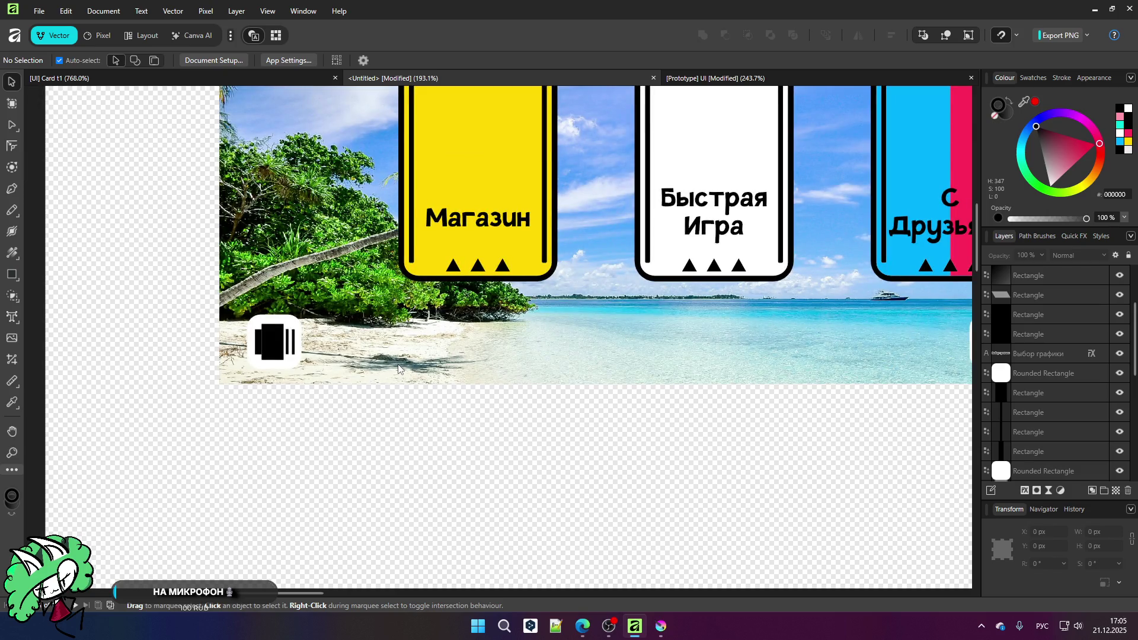
{"action": "scroll", "coordinate": [398, 367], "scroll_direction": "down", "scroll_amount": 1}
{"action": "scroll", "coordinate": [400, 370], "scroll_direction": "down", "scroll_amount": 2}
{"action": "scroll", "coordinate": [792, 361], "scroll_direction": "up", "scroll_amount": 1}
{"action": "scroll", "coordinate": [792, 361], "scroll_direction": "up", "scroll_amount": 1}
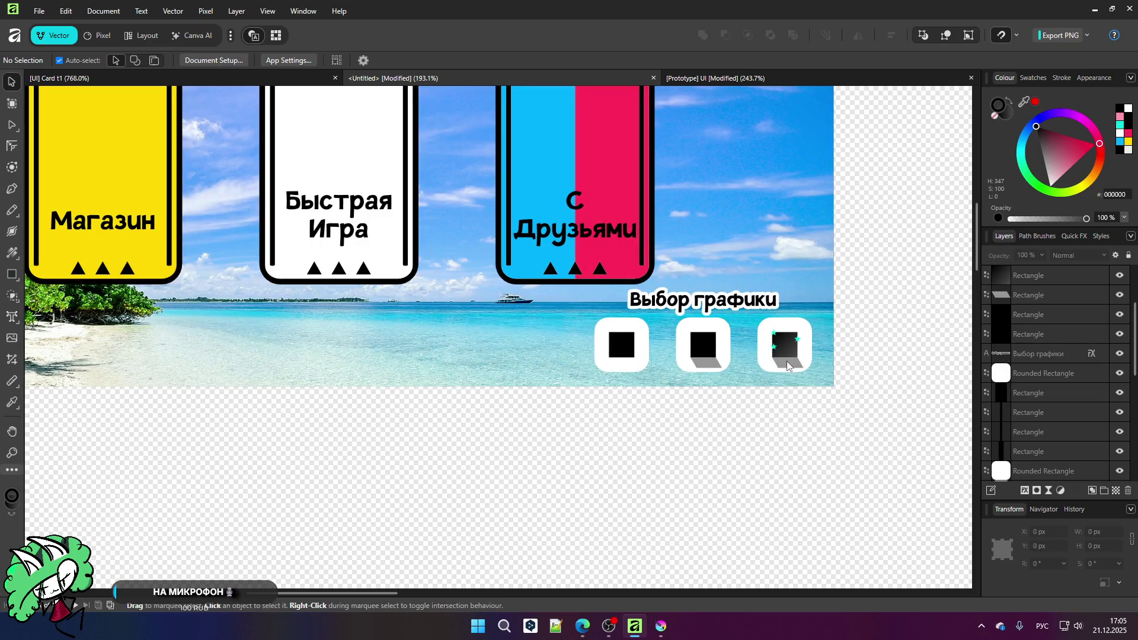
{"action": "scroll", "coordinate": [788, 360], "scroll_direction": "down", "scroll_amount": 2}
{"action": "scroll", "coordinate": [394, 334], "scroll_direction": "down", "scroll_amount": 2}
{"action": "scroll", "coordinate": [678, 460], "scroll_direction": "up", "scroll_amount": 2}
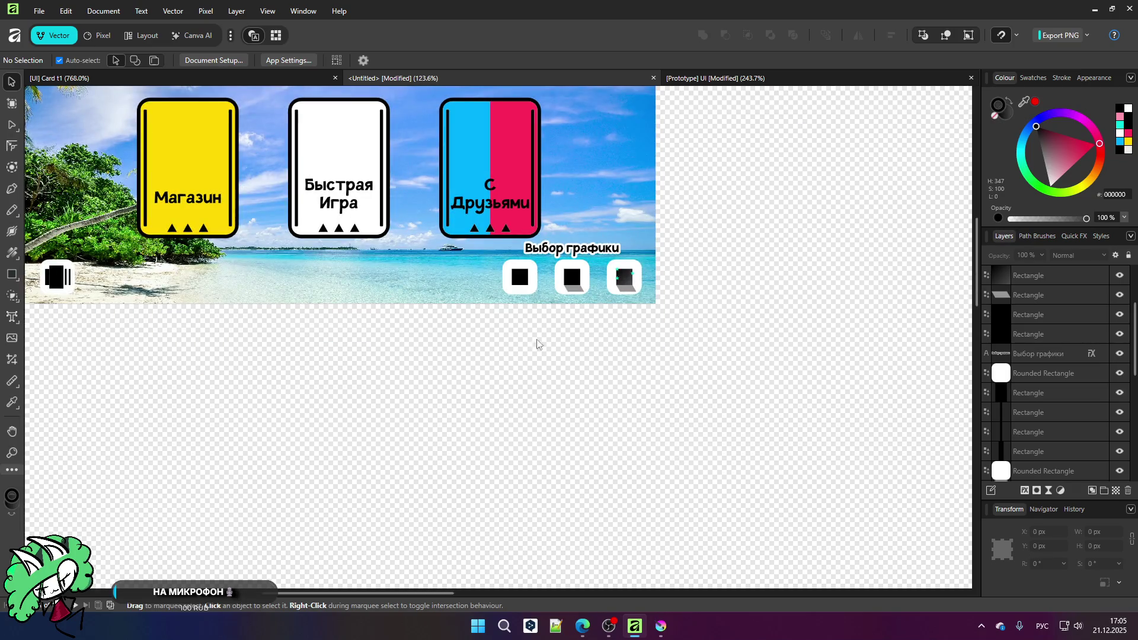
{"action": "left_click", "coordinate": [518, 292]}
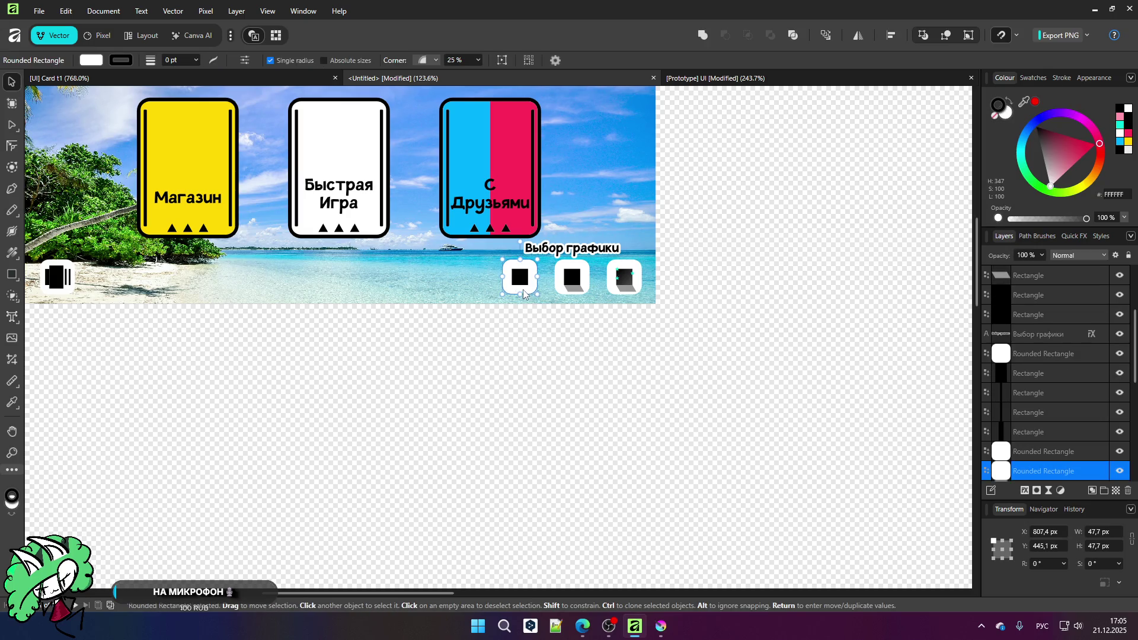
Step: Copy the white tile below the banner, widen it into a long bar, and copy the Выбор графики title above it
{"action": "left_click_drag", "start_coordinate": [523, 293], "coordinate": [540, 398]}
{"action": "scroll", "coordinate": [562, 408], "scroll_direction": "up", "scroll_amount": 3}
{"action": "mouse_move", "coordinate": [546, 359]}
{"action": "left_mouse_down"}
{"action": "mouse_move", "coordinate": [743, 351]}
{"action": "mouse_move", "coordinate": [741, 360]}
{"action": "left_mouse_up"}
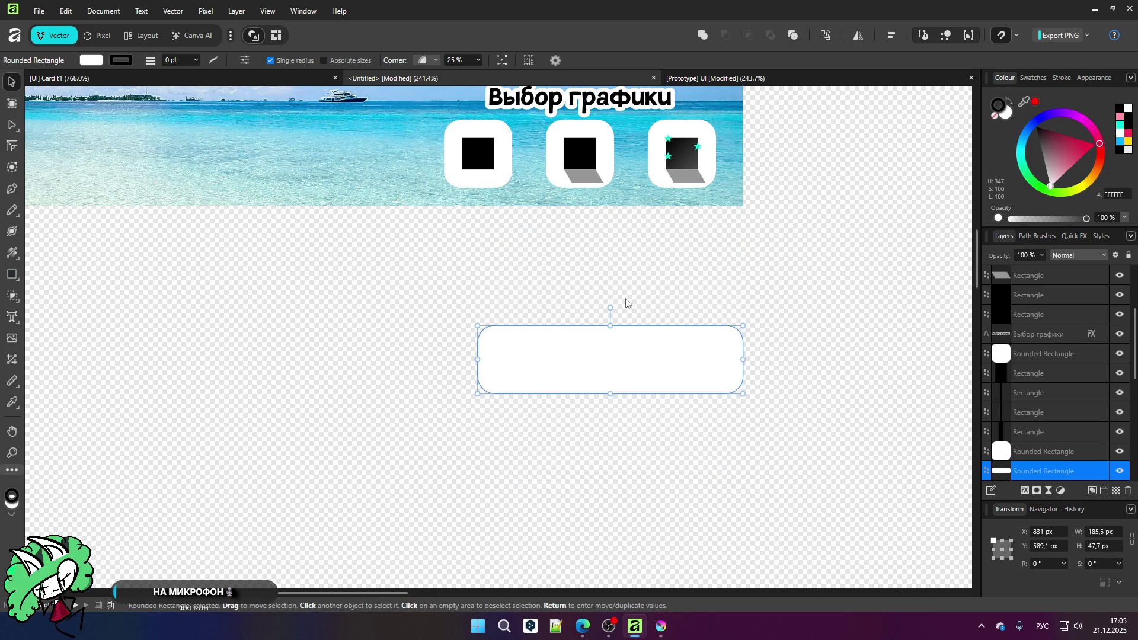
{"action": "left_click", "coordinate": [557, 103]}
{"action": "mouse_move", "coordinate": [558, 103]}
{"action": "left_mouse_down"}
{"action": "mouse_move", "coordinate": [590, 185]}
{"action": "mouse_move", "coordinate": [587, 319]}
{"action": "mouse_move", "coordinate": [587, 308]}
{"action": "left_mouse_up"}
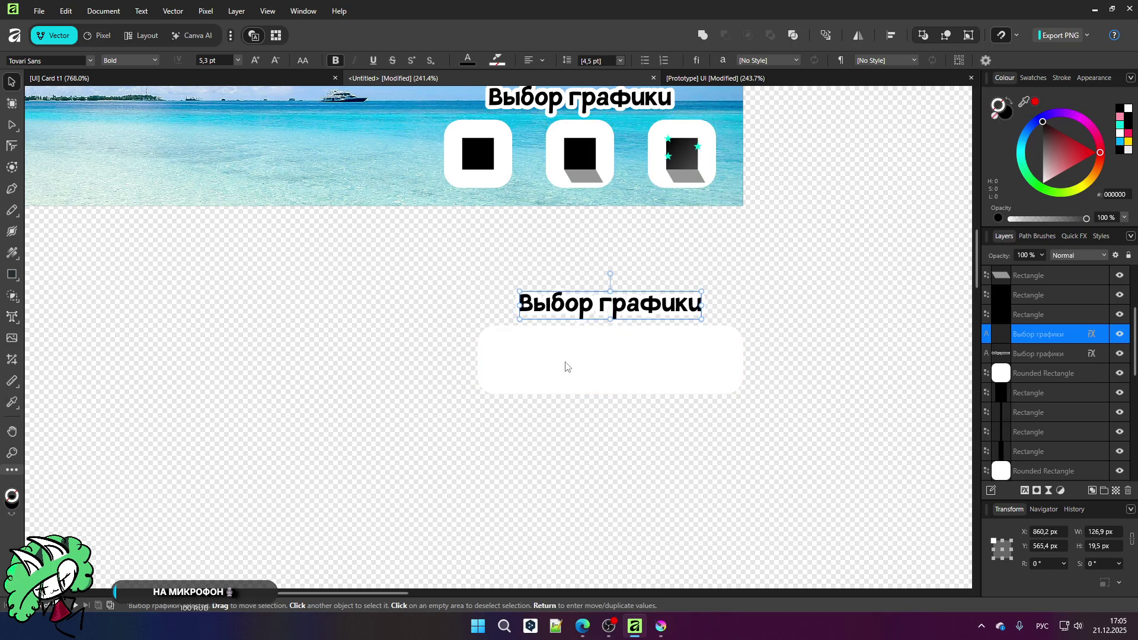
Step: Copy the second icon's black square and grey shadow beside the new bar, then select both copies
{"action": "double_click", "coordinate": [566, 368]}
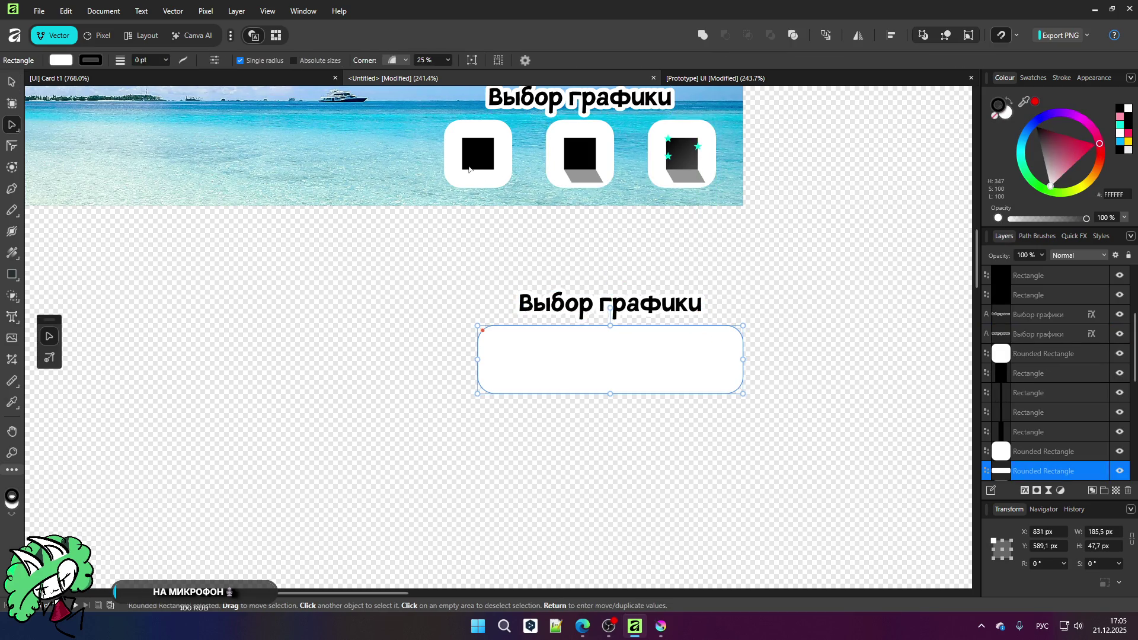
{"action": "left_click", "coordinate": [486, 159]}
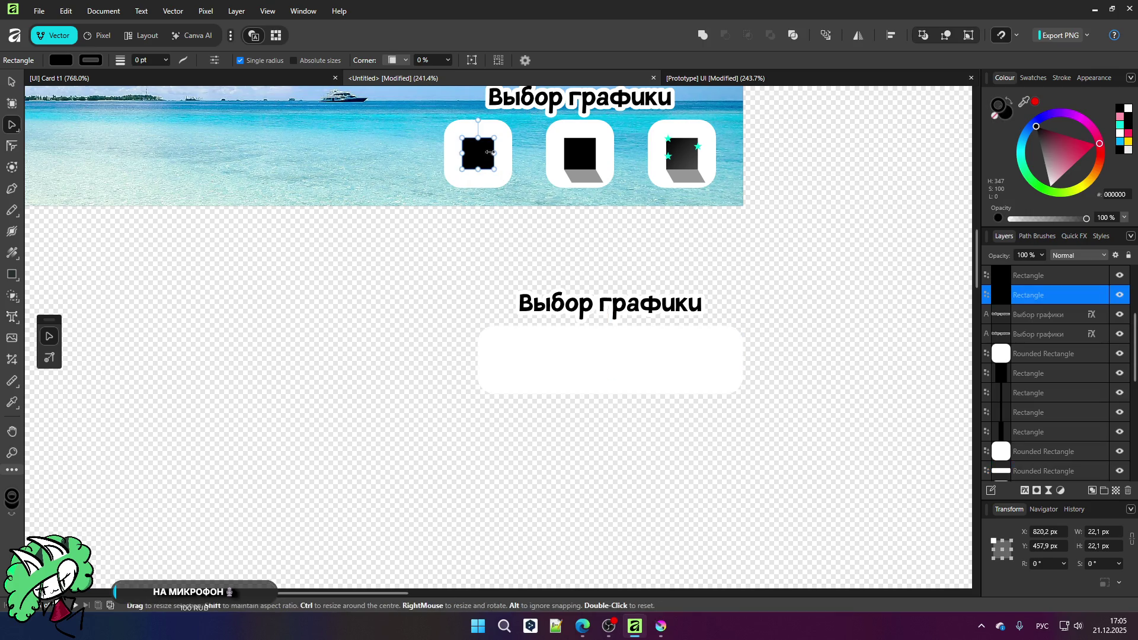
{"action": "left_click", "coordinate": [584, 176]}
{"action": "left_click", "coordinate": [585, 165], "text": "shift"}
{"action": "left_click_drag", "start_coordinate": [585, 165], "coordinate": [450, 366]}
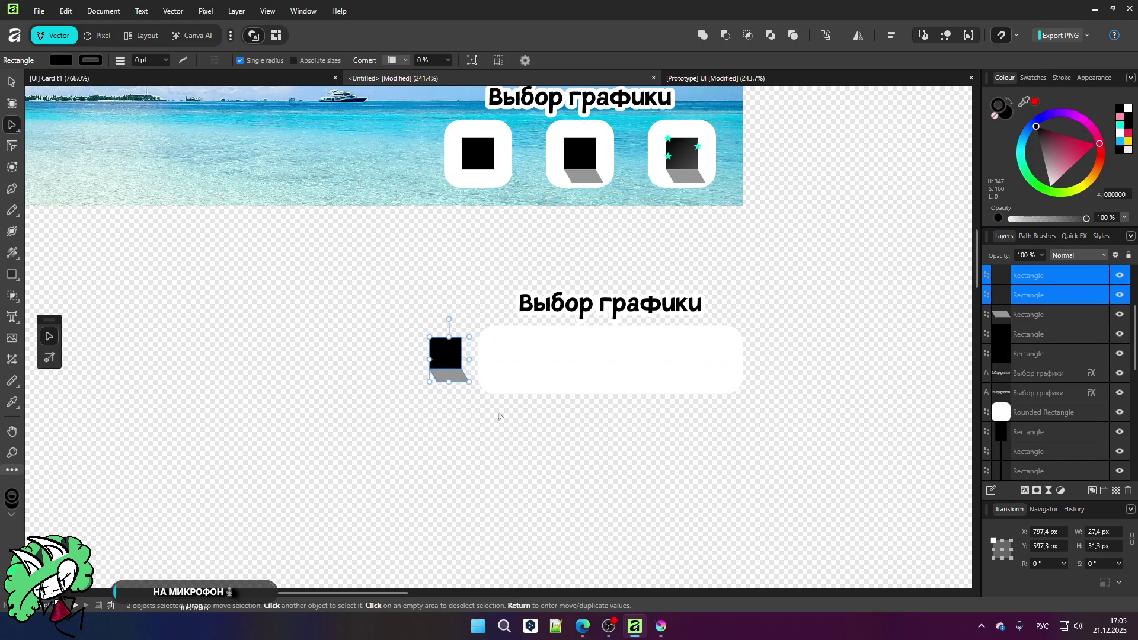
{"action": "left_click", "coordinate": [563, 399]}
{"action": "scroll", "coordinate": [564, 399], "scroll_direction": "up", "scroll_amount": 3}
{"action": "left_click", "coordinate": [339, 314]}
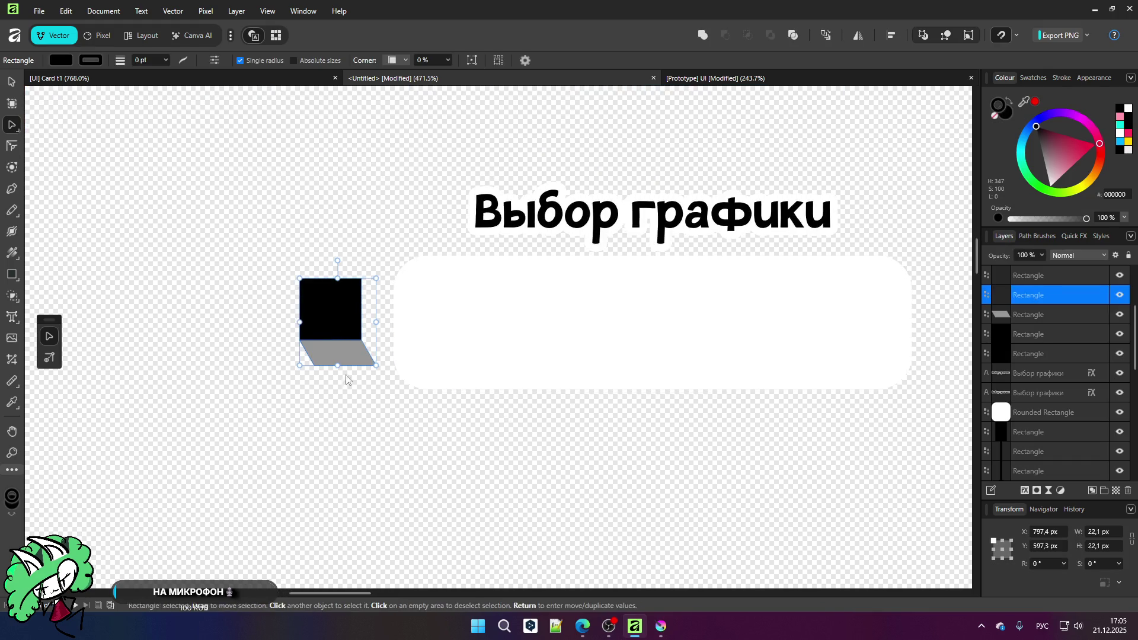
{"action": "left_click", "coordinate": [337, 358], "text": "shift"}
Step: Give the copied square and shadow a 1.5 px white Outline layer effect
{"action": "left_click", "coordinate": [1024, 490]}
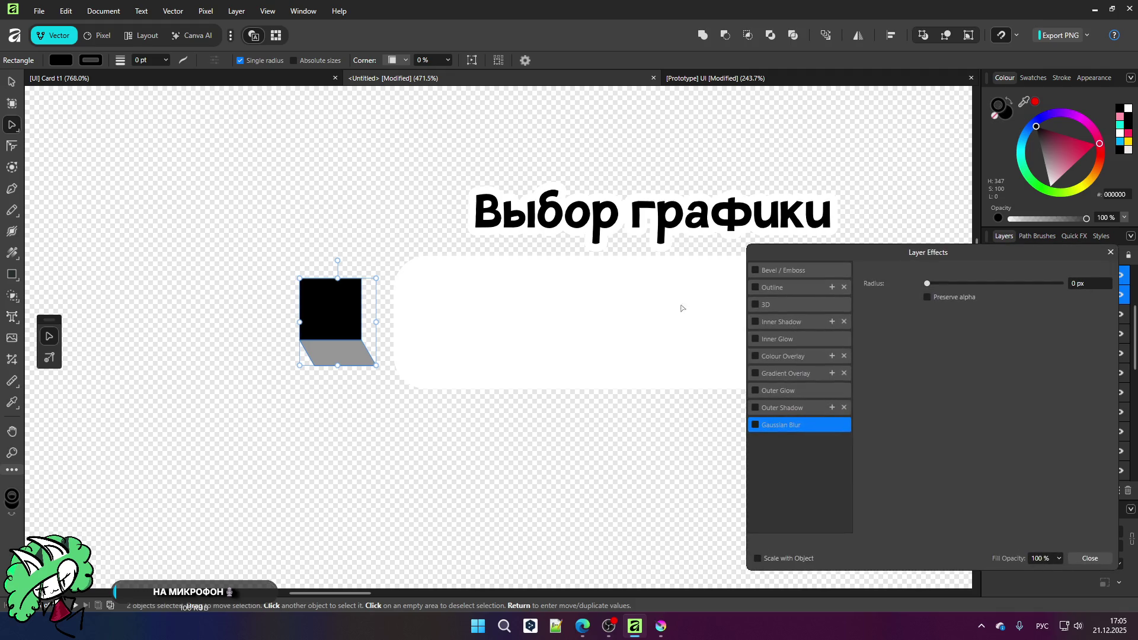
{"action": "left_click", "coordinate": [755, 287]}
{"action": "left_click", "coordinate": [959, 314]}
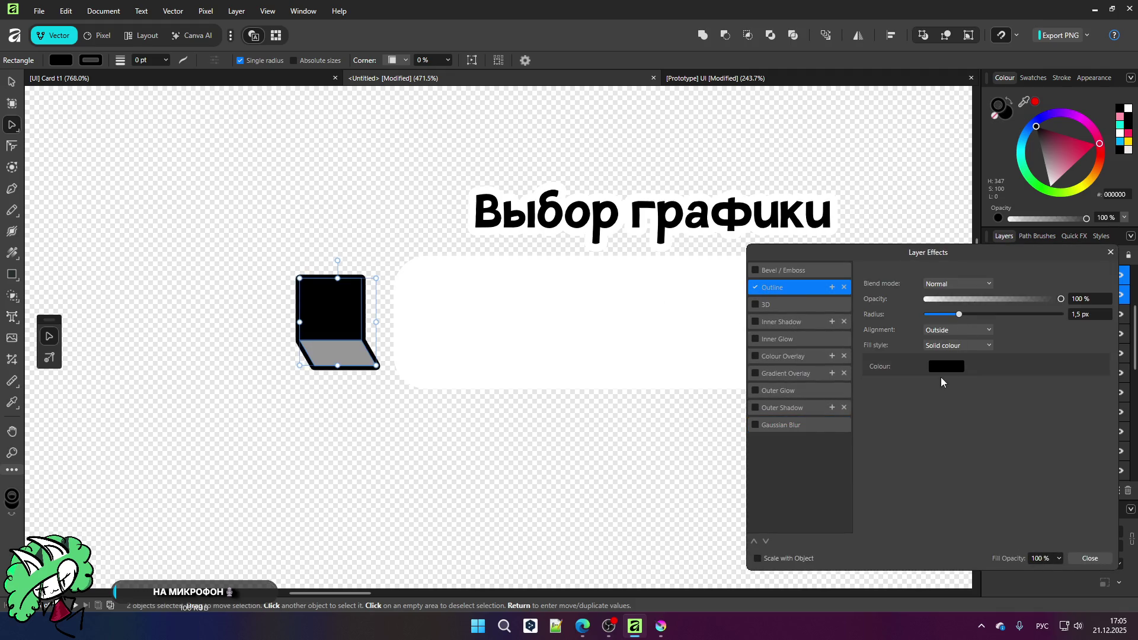
{"action": "left_click", "coordinate": [946, 366]}
{"action": "mouse_move", "coordinate": [925, 450]}
{"action": "left_mouse_down"}
{"action": "mouse_move", "coordinate": [800, 394]}
{"action": "mouse_move", "coordinate": [856, 398]}
{"action": "left_mouse_up"}
{"action": "left_click_drag", "start_coordinate": [930, 448], "coordinate": [584, 490]}
{"action": "left_click_drag", "start_coordinate": [911, 449], "coordinate": [769, 383]}
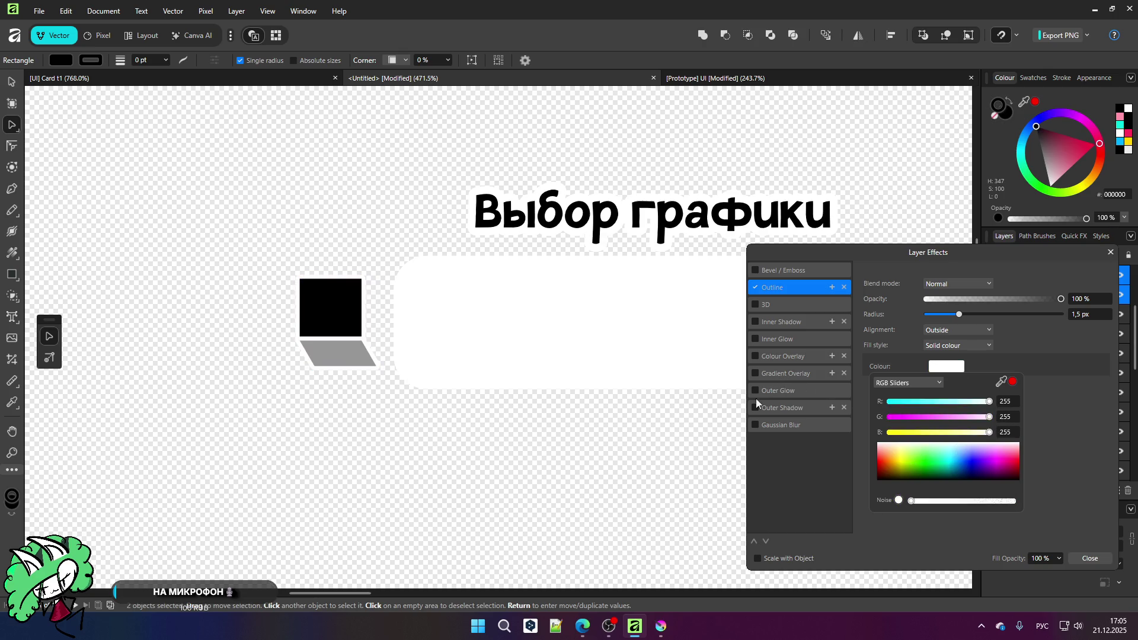
{"action": "left_click", "coordinate": [542, 437]}
{"action": "scroll", "coordinate": [543, 427], "scroll_direction": "down", "scroll_amount": 3}
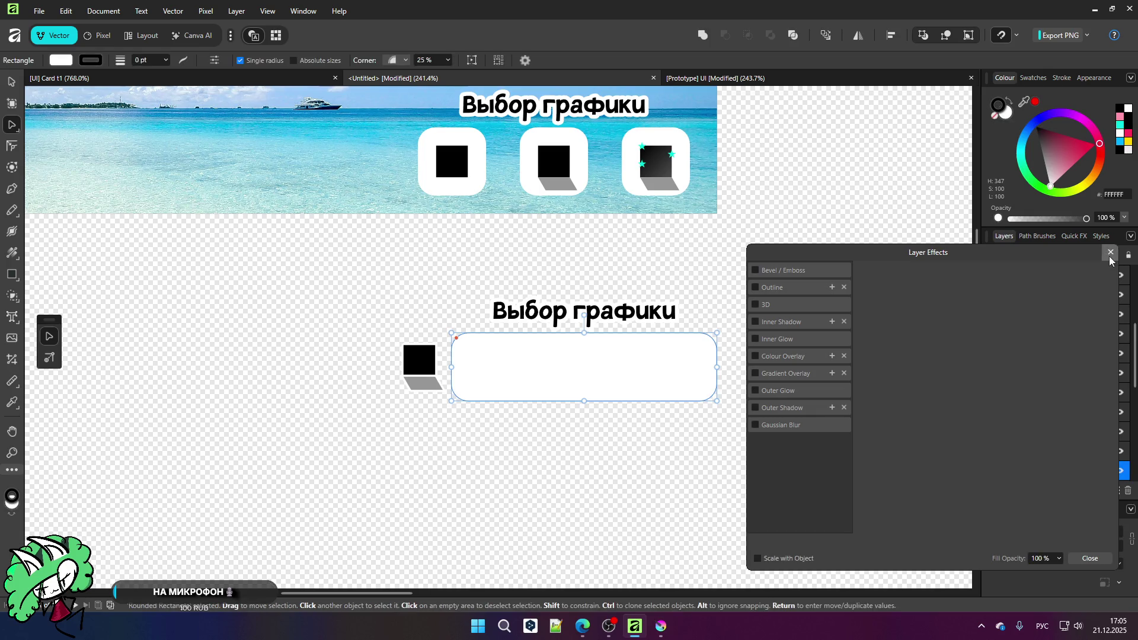
{"action": "left_click", "coordinate": [1110, 252]}
{"action": "left_click", "coordinate": [545, 318]}
{"action": "key", "text": "ctrl+j"}
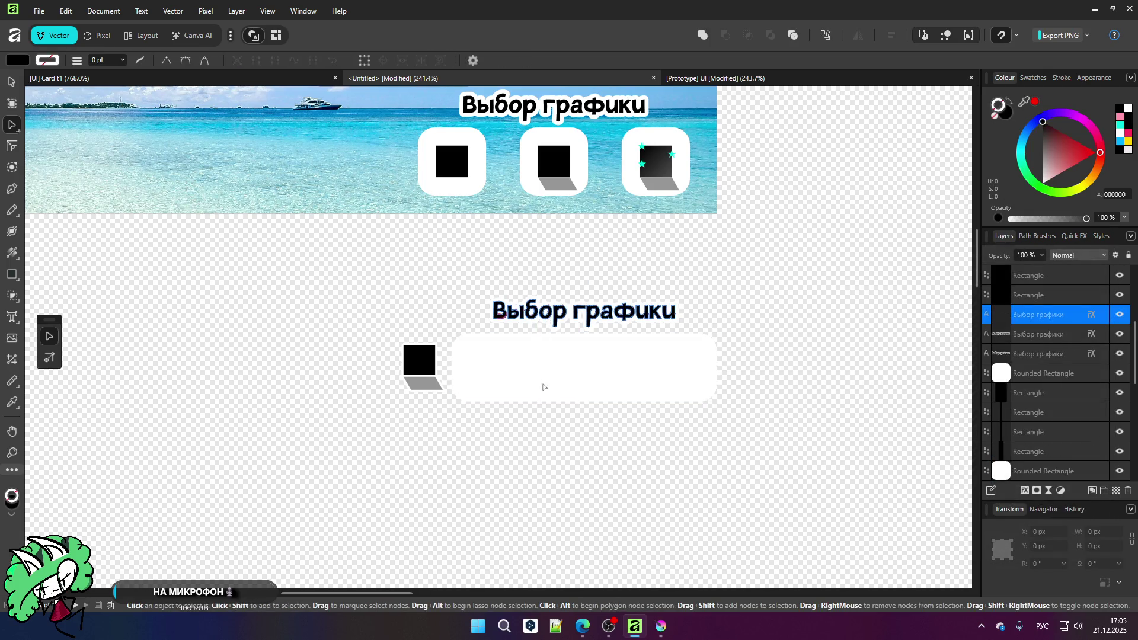
{"action": "left_click_drag", "start_coordinate": [528, 306], "coordinate": [554, 323]}
{"action": "left_click_drag", "start_coordinate": [777, 416], "coordinate": [331, 269]}
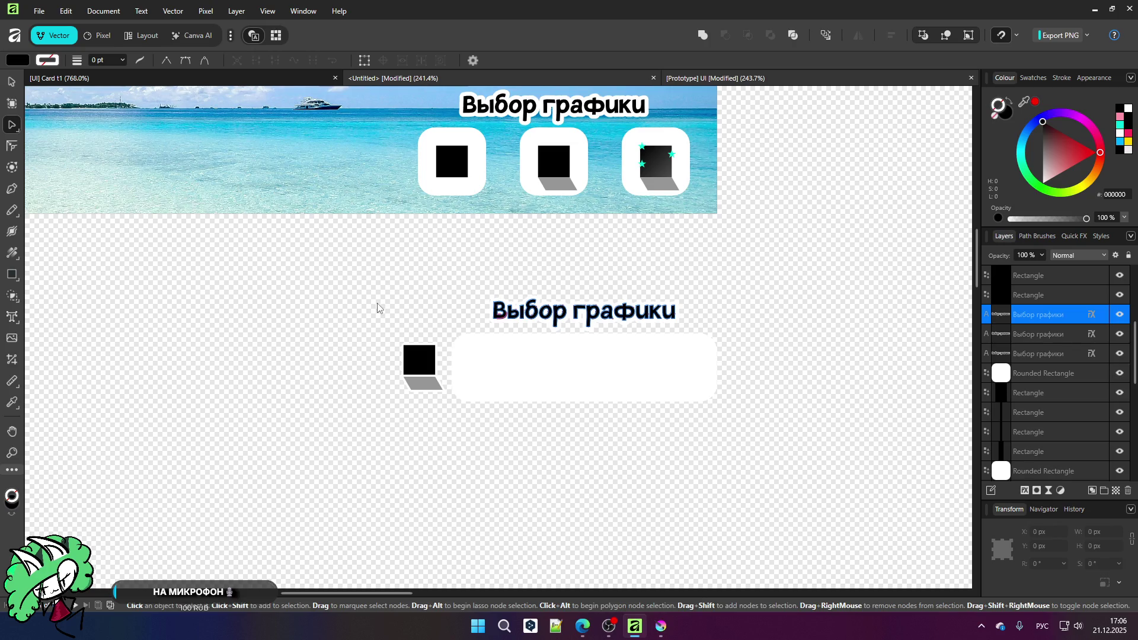
{"action": "key", "text": "ctrl+Tab"}
{"action": "key", "text": "v"}
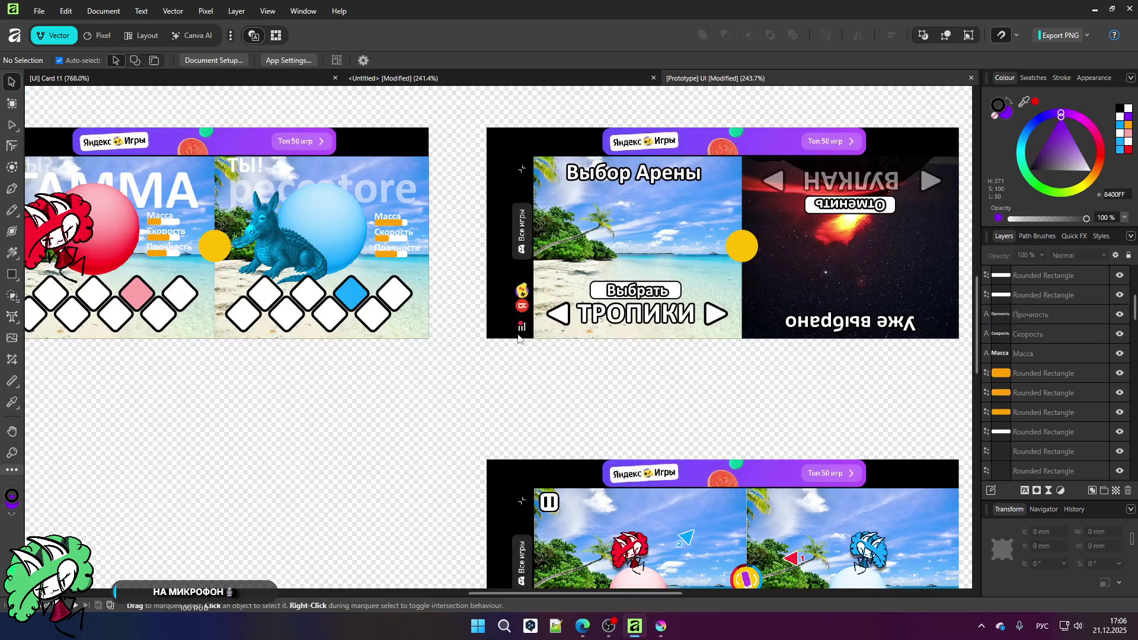
{"action": "scroll", "coordinate": [772, 328], "scroll_direction": "up", "scroll_amount": 3}
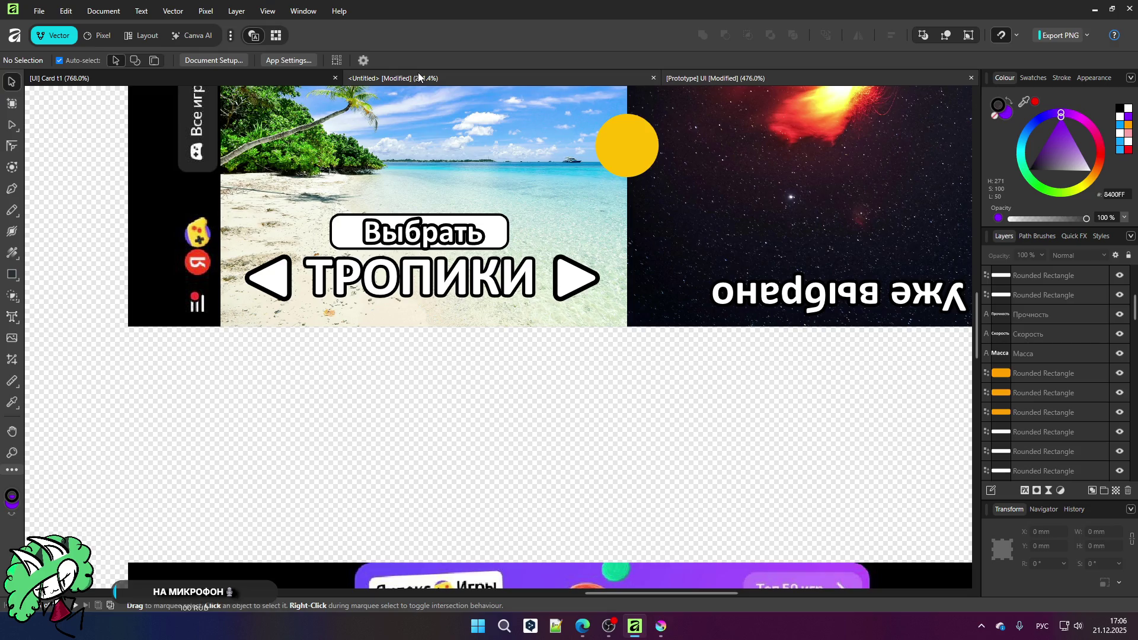
{"action": "key", "text": "a"}
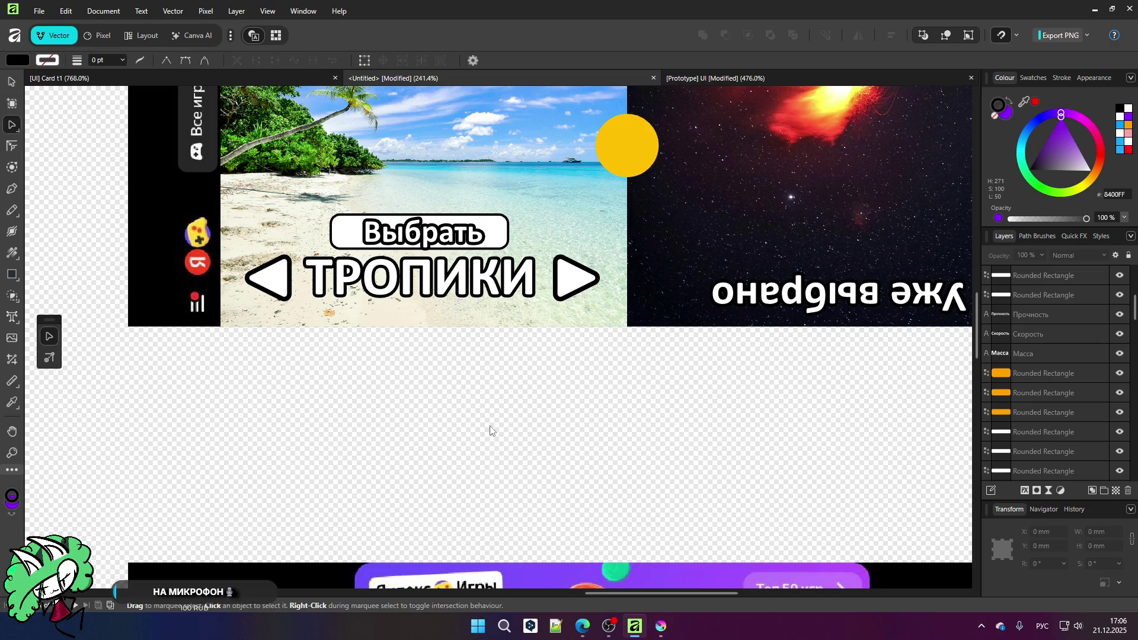
{"action": "scroll", "coordinate": [490, 431], "scroll_direction": "up", "scroll_amount": 5}
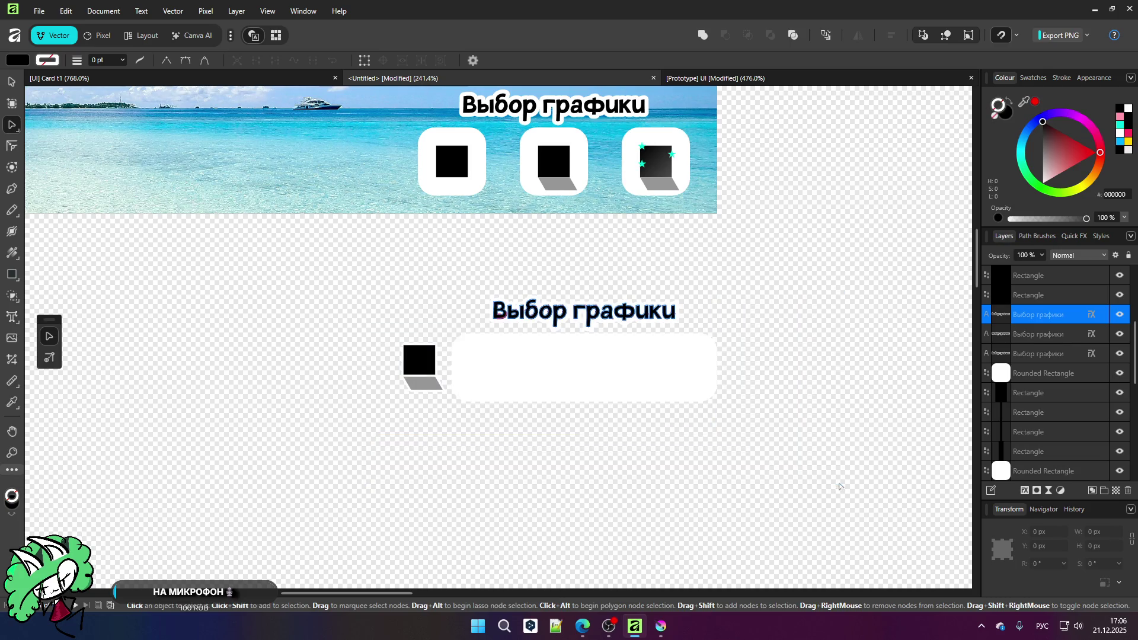
{"action": "left_click", "coordinate": [587, 388]}
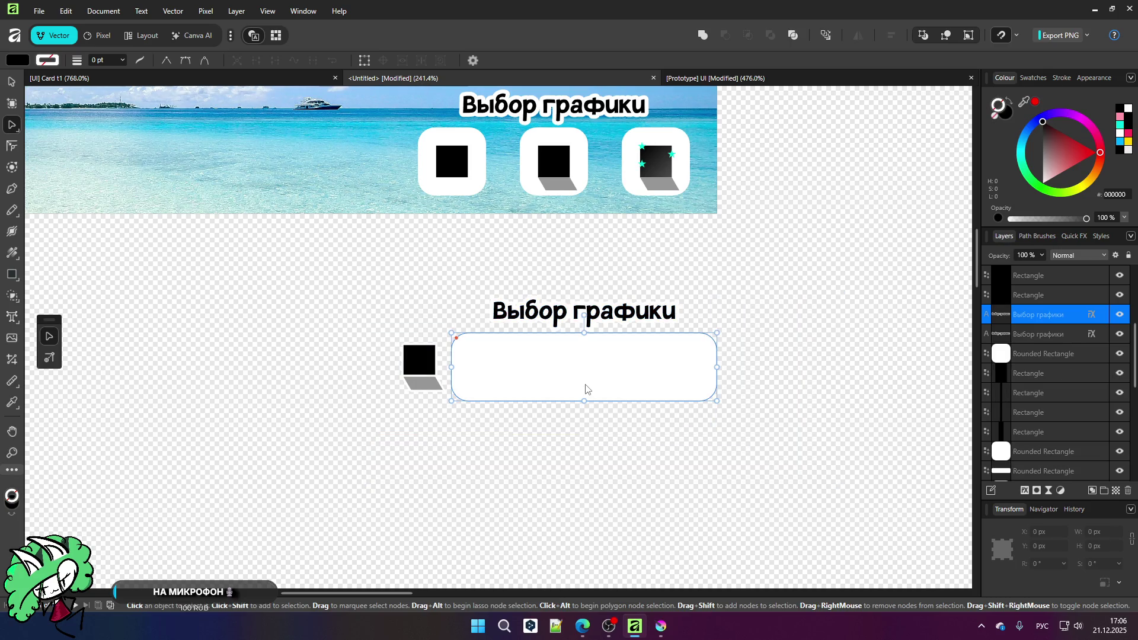
Step: Delete the spare white bar, duplicate Выбор графики heading, black square and grey skewed shadow, then check the area
{"action": "key", "text": "Delete"}
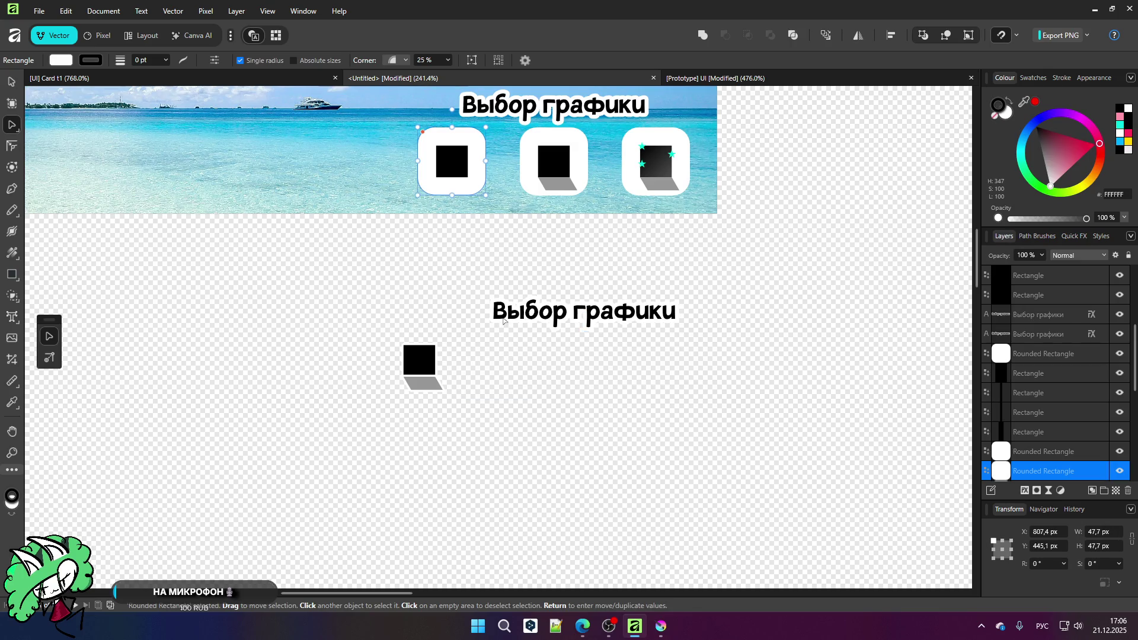
{"action": "left_click", "coordinate": [504, 323]}
{"action": "key", "text": "Delete"}
{"action": "left_click", "coordinate": [418, 368]}
{"action": "key", "text": "Delete"}
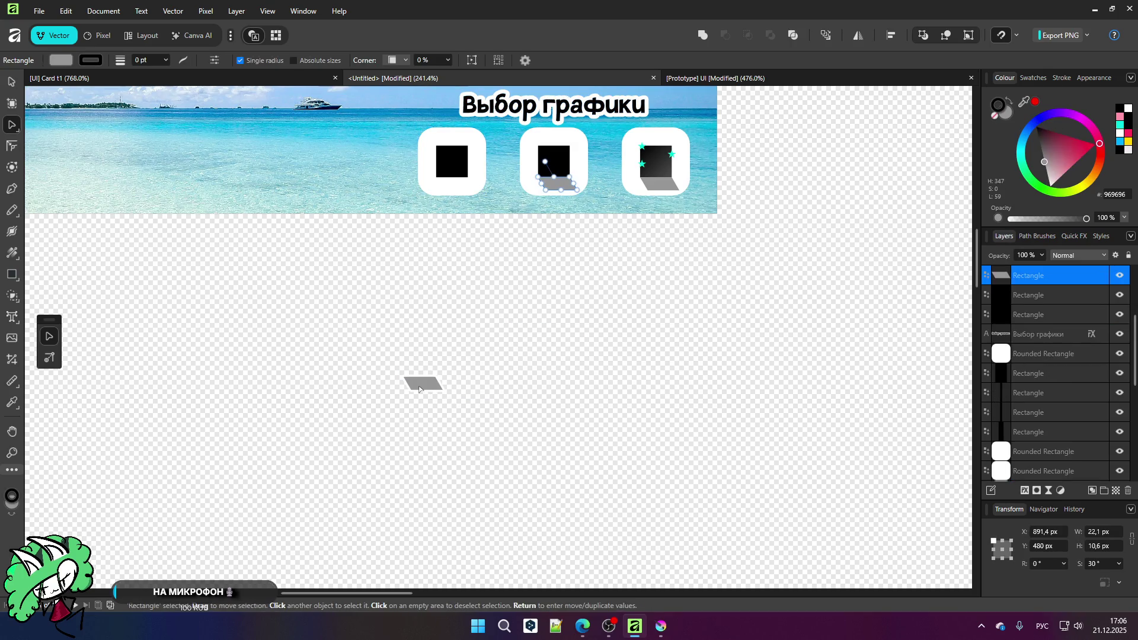
{"action": "key", "text": "Delete"}
{"action": "scroll", "coordinate": [549, 412], "scroll_direction": "down", "scroll_amount": 6}
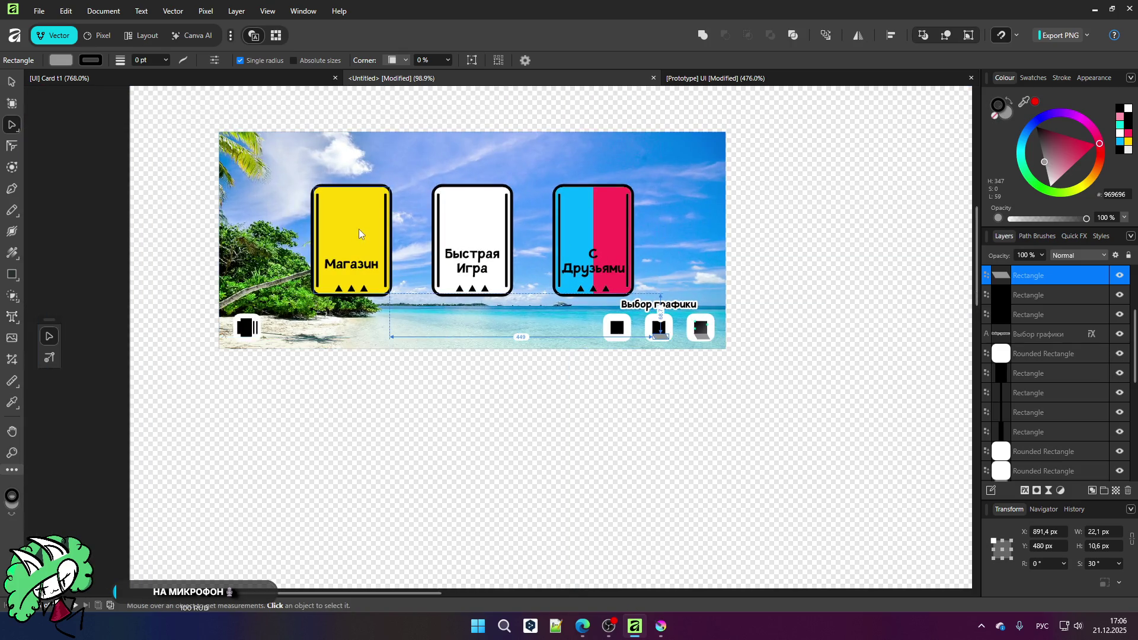
{"action": "scroll", "coordinate": [359, 227], "scroll_direction": "up", "scroll_amount": 4}
{"action": "scroll", "coordinate": [326, 215], "scroll_direction": "down", "scroll_amount": 1}
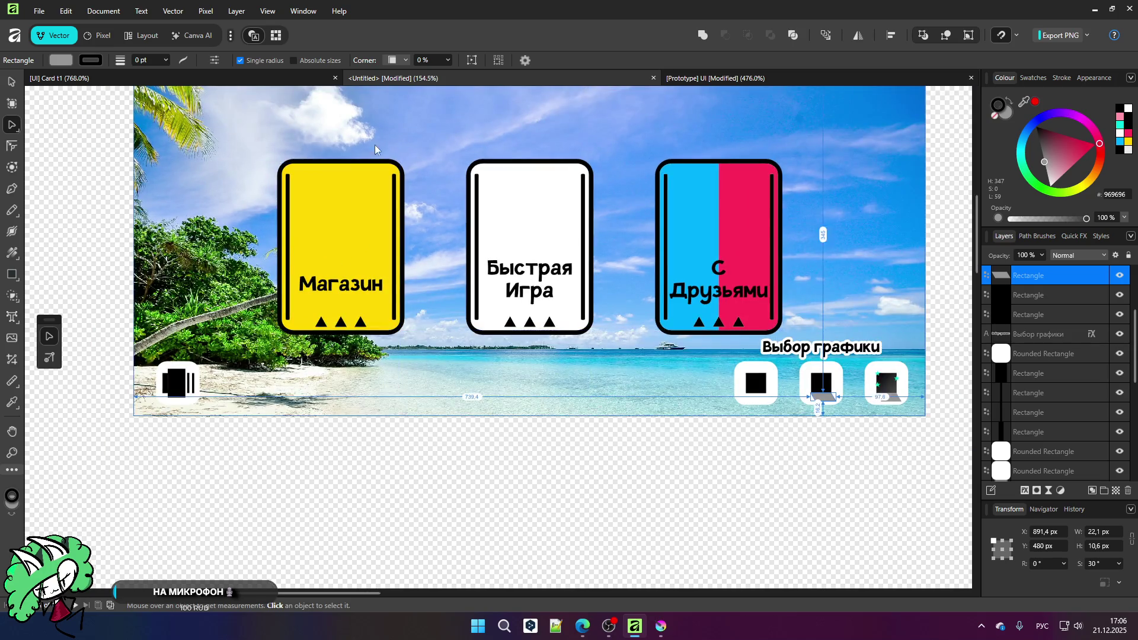
{"action": "scroll", "coordinate": [433, 150], "scroll_direction": "up", "scroll_amount": 2}
{"action": "scroll", "coordinate": [399, 226], "scroll_direction": "down", "scroll_amount": 1}
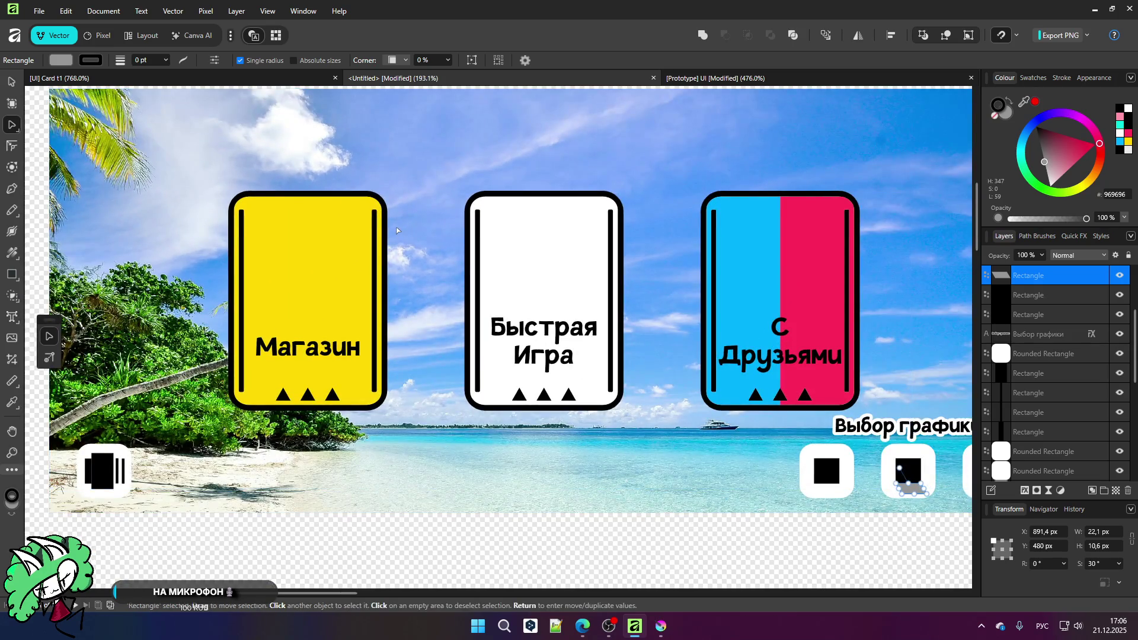
{"action": "scroll", "coordinate": [396, 237], "scroll_direction": "down", "scroll_amount": 1}
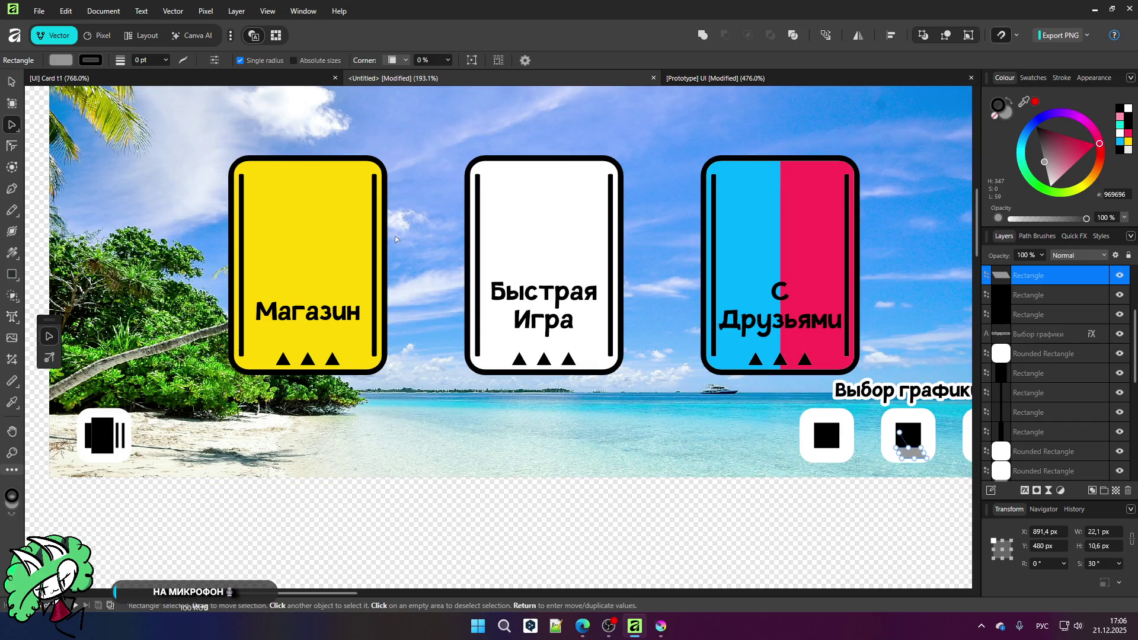
{"action": "left_click_drag", "start_coordinate": [304, 596], "coordinate": [339, 597]}
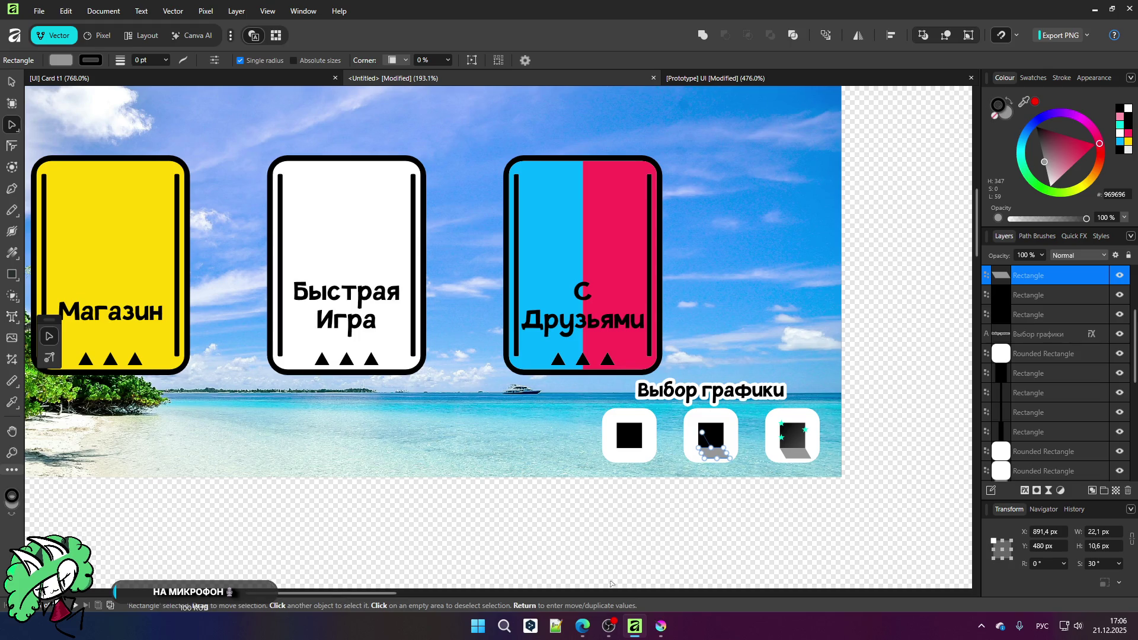
{"action": "left_click", "coordinate": [663, 584]}
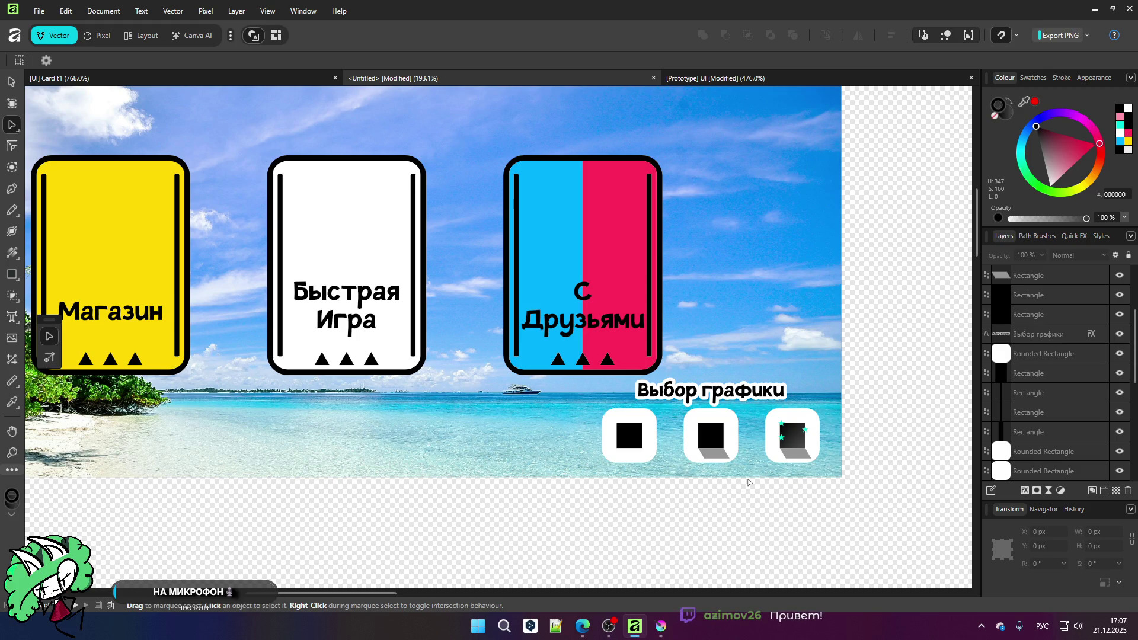
{"action": "scroll", "coordinate": [697, 331], "scroll_direction": "down", "scroll_amount": 2}
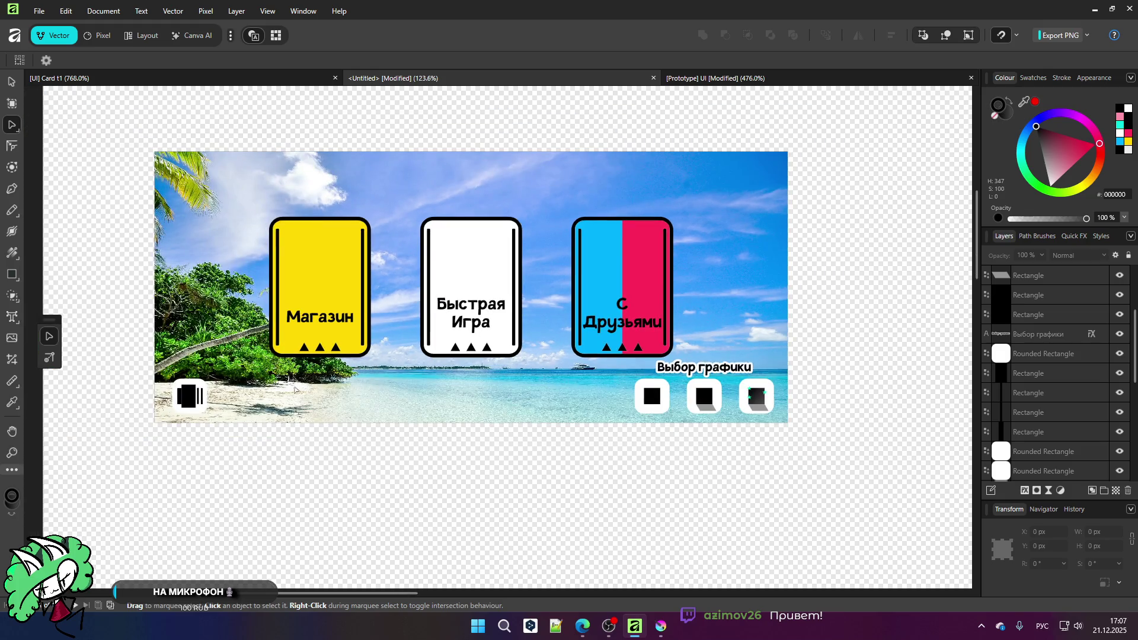
{"action": "scroll", "coordinate": [320, 237], "scroll_direction": "up", "scroll_amount": 3}
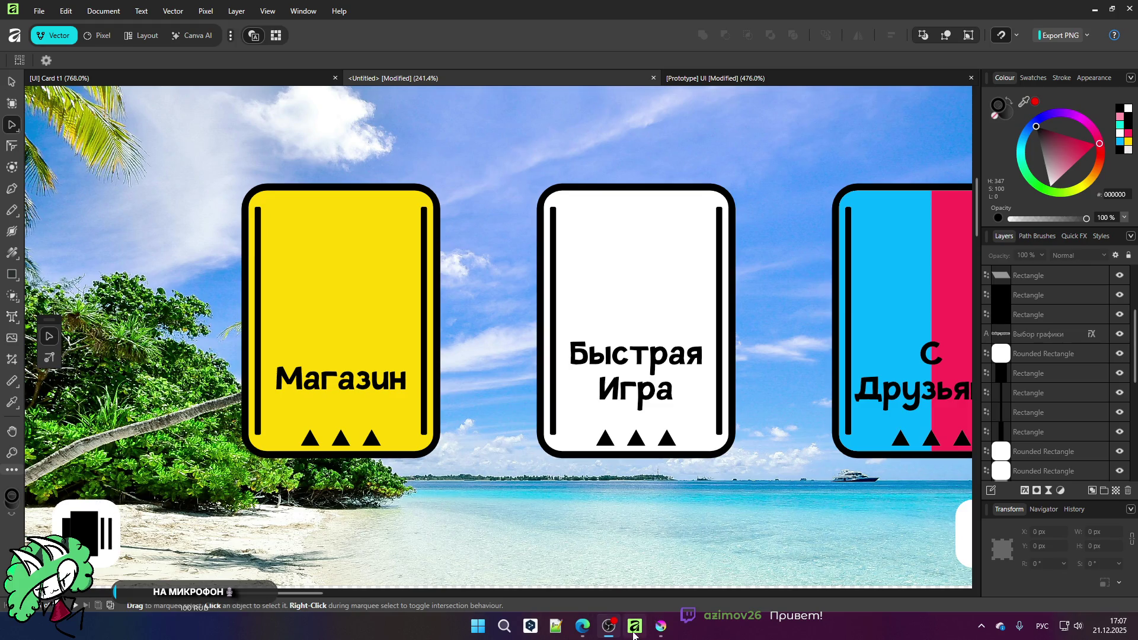
{"action": "scroll", "coordinate": [409, 416], "scroll_direction": "down", "scroll_amount": 2}
{"action": "scroll", "coordinate": [410, 425], "scroll_direction": "down", "scroll_amount": 2}
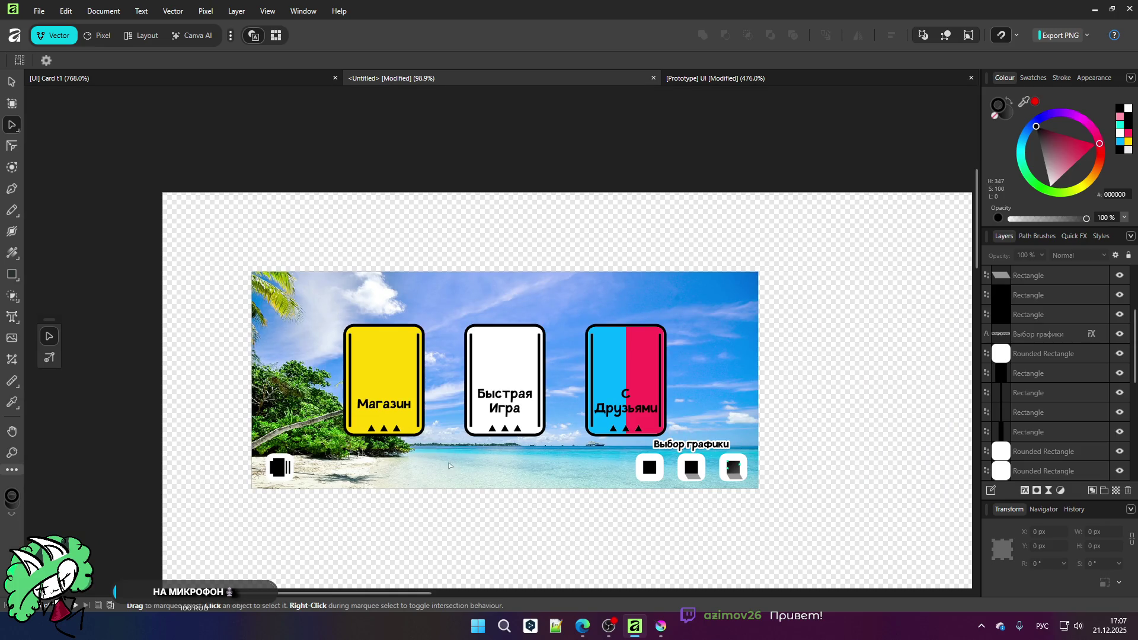
{"action": "scroll", "coordinate": [427, 483], "scroll_direction": "up", "scroll_amount": 4}
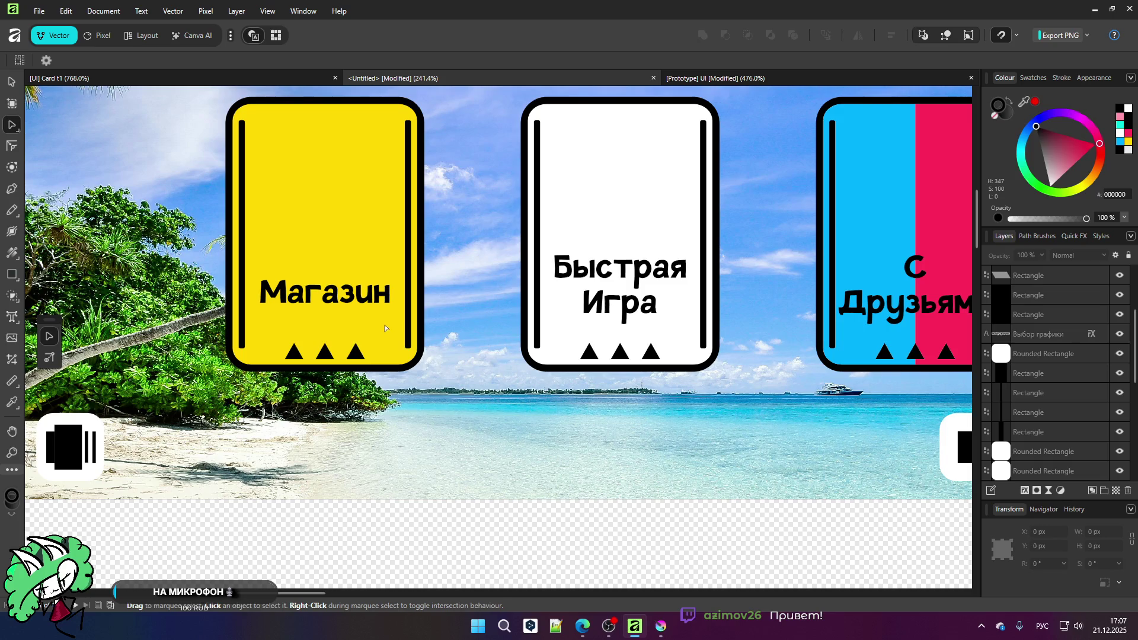
{"action": "scroll", "coordinate": [385, 329], "scroll_direction": "down", "scroll_amount": 3}
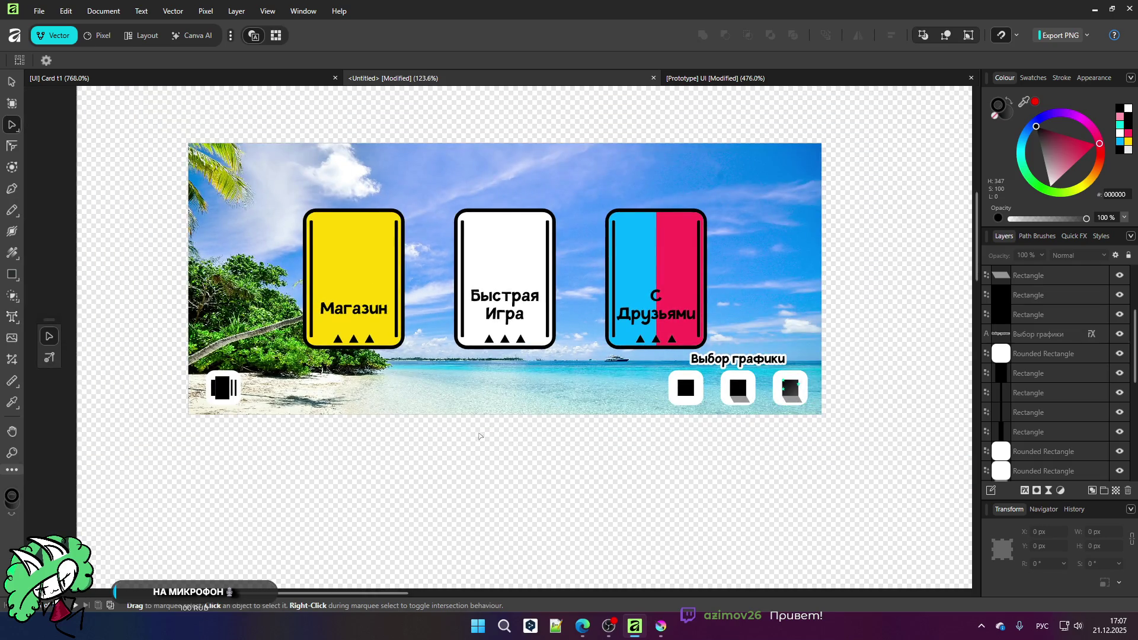
{"action": "scroll", "coordinate": [385, 379], "scroll_direction": "down", "scroll_amount": 2}
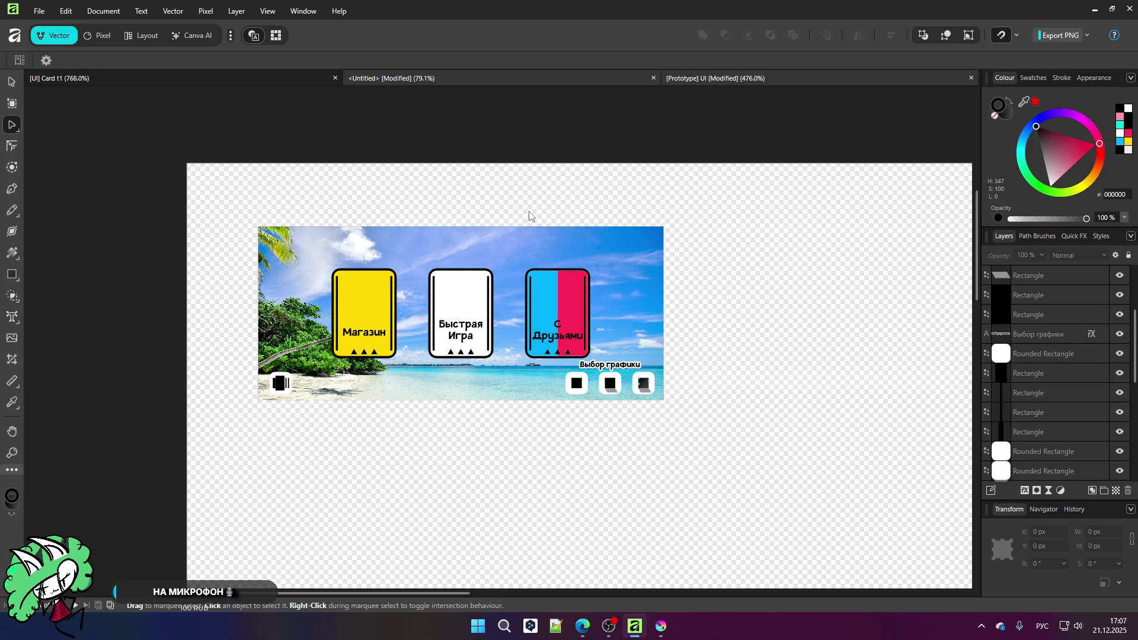
{"action": "key", "text": "v"}
{"action": "scroll", "coordinate": [528, 212], "scroll_direction": "down", "scroll_amount": 8}
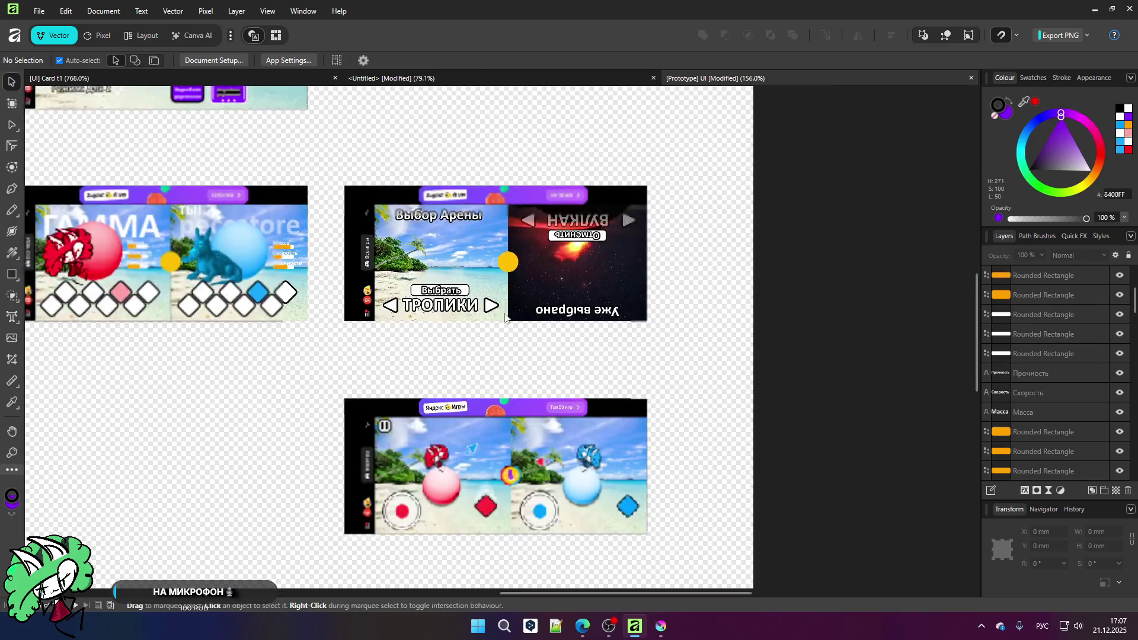
{"action": "scroll", "coordinate": [528, 162], "scroll_direction": "up", "scroll_amount": 7}
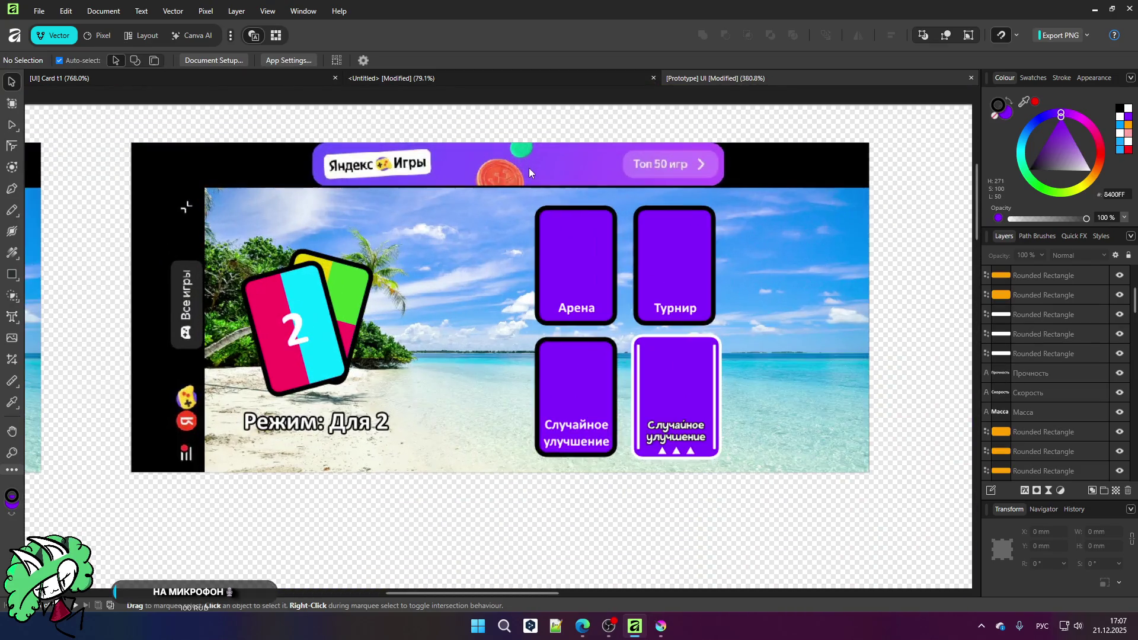
{"action": "key", "text": "a"}
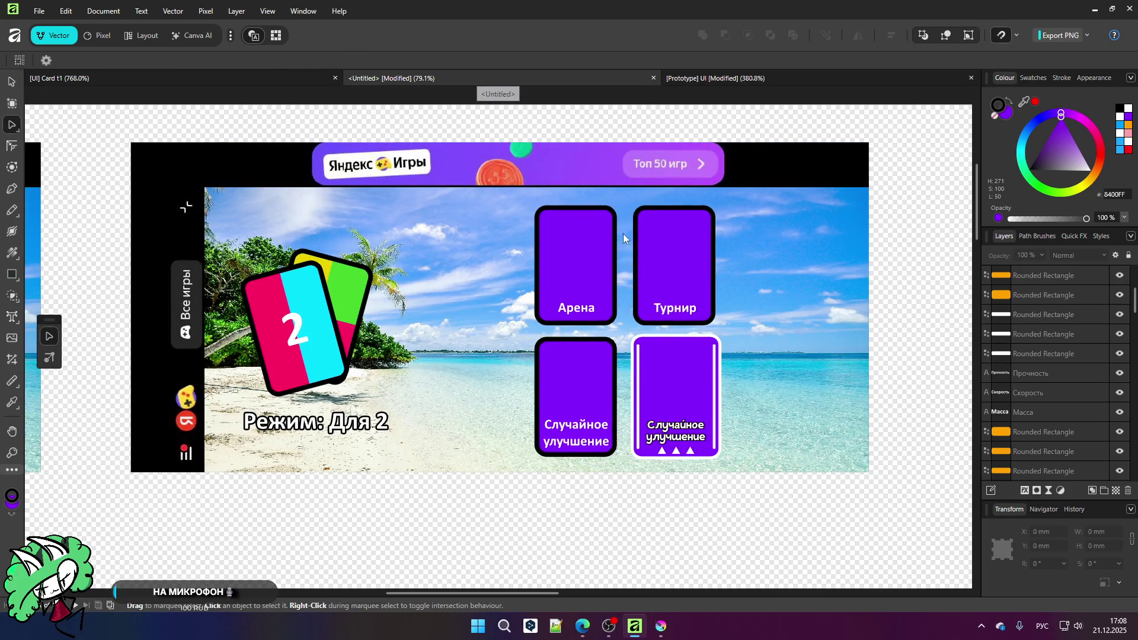
{"action": "left_click", "coordinate": [605, 78]}
{"action": "scroll", "coordinate": [406, 259], "scroll_direction": "down", "scroll_amount": 3}
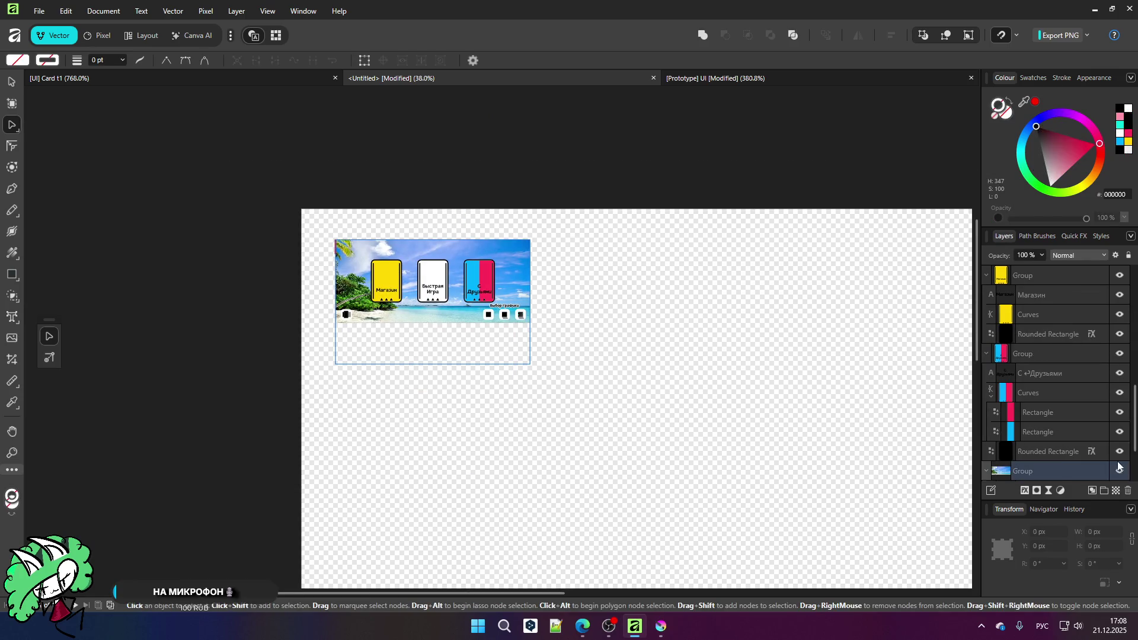
Step: Collapse the card group and drop a copy of the beach background Rectangle below the menu banner
{"action": "left_click", "coordinate": [986, 354]}
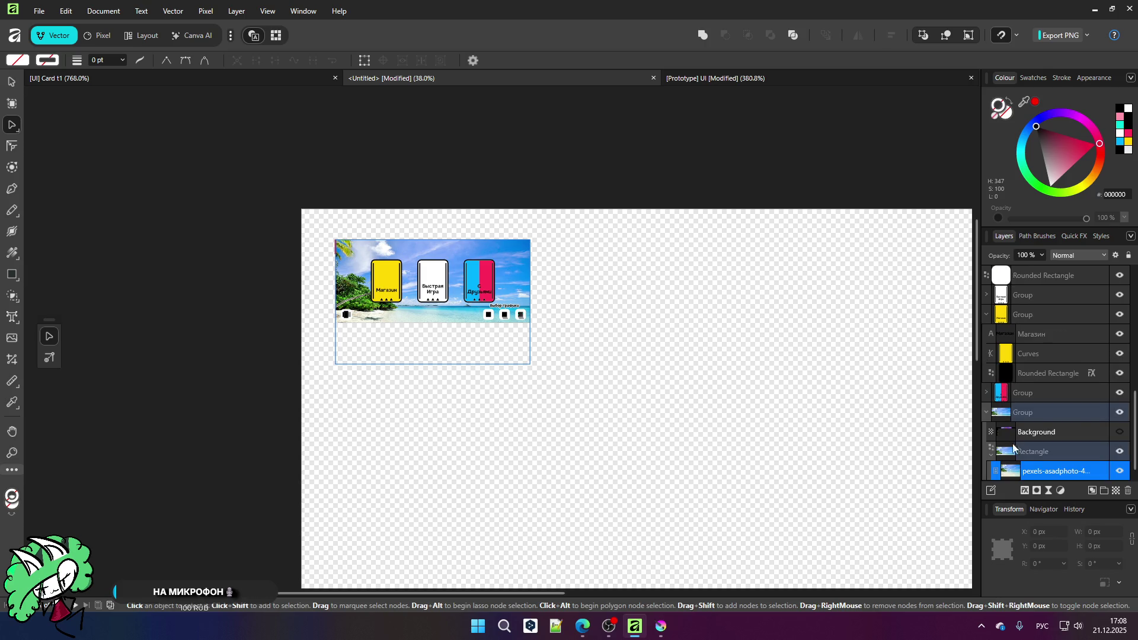
{"action": "left_click", "coordinate": [426, 323]}
{"action": "left_click_drag", "start_coordinate": [426, 323], "coordinate": [425, 434]}
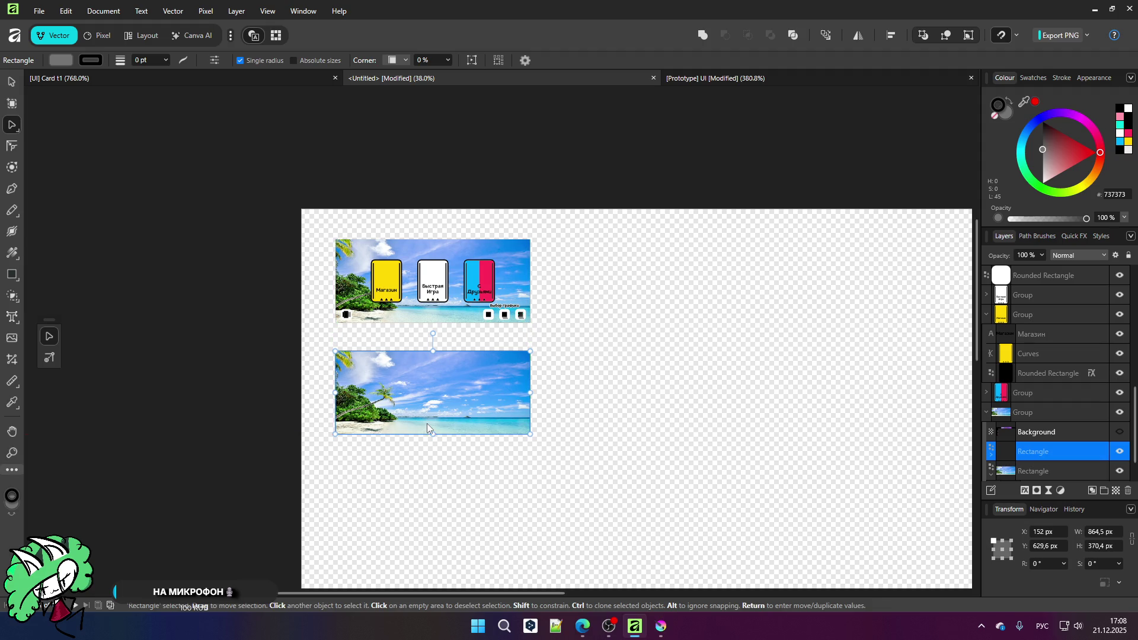
{"action": "left_click", "coordinate": [1017, 36]}
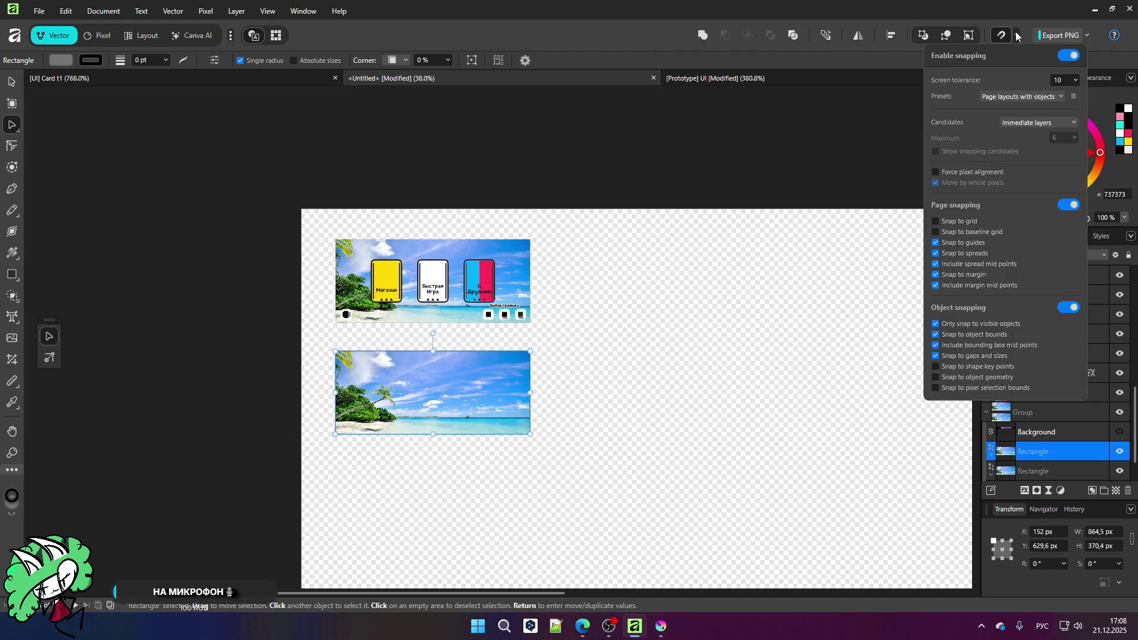
{"action": "left_click", "coordinate": [859, 290]}
{"action": "scroll", "coordinate": [426, 457], "scroll_direction": "up", "scroll_amount": 2}
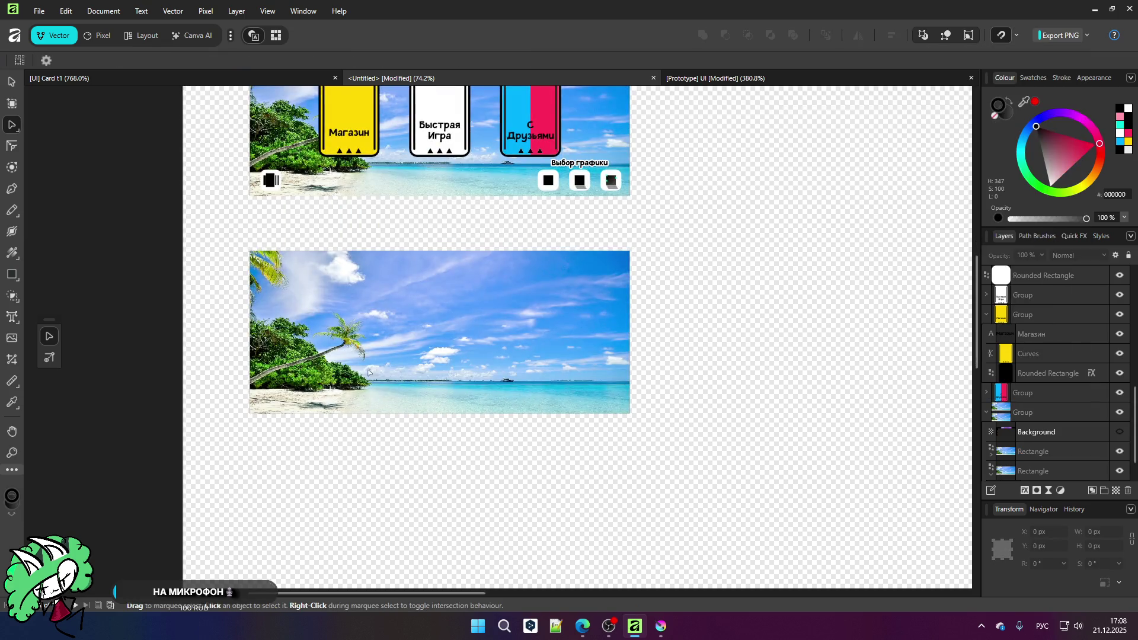
{"action": "scroll", "coordinate": [368, 374], "scroll_direction": "up", "scroll_amount": 1}
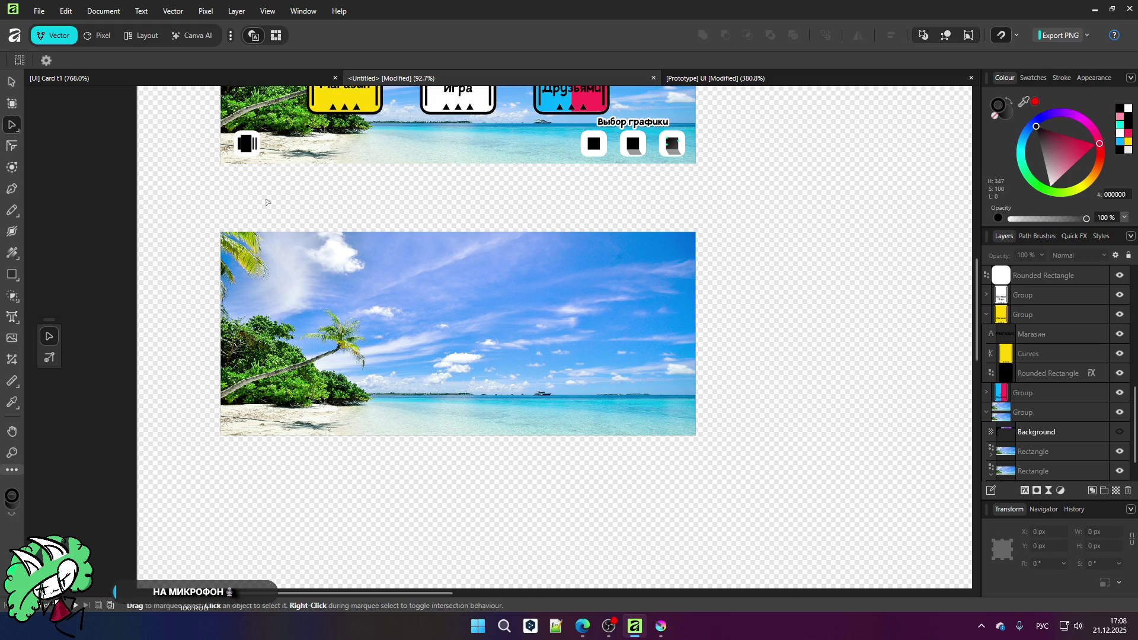
{"action": "scroll", "coordinate": [534, 372], "scroll_direction": "down", "scroll_amount": 3}
{"action": "scroll", "coordinate": [522, 353], "scroll_direction": "up", "scroll_amount": 3}
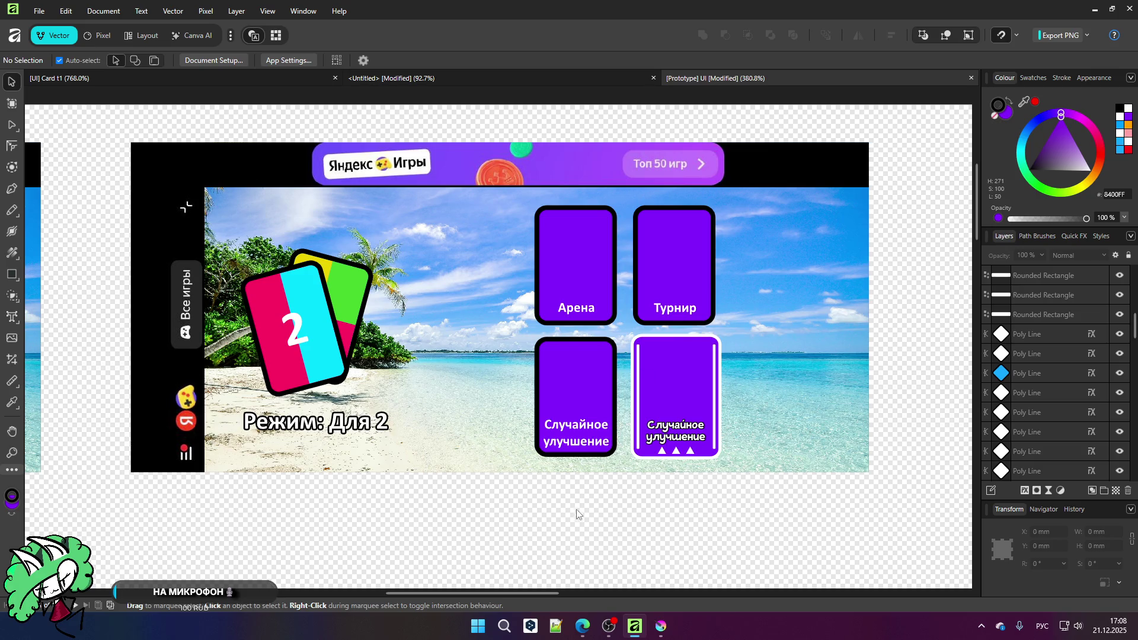
Step: Zoom out to the overview, then zoom in on the beach gameplay artboard with the red and blue characters
{"action": "scroll", "coordinate": [576, 510], "scroll_direction": "down", "scroll_amount": 5}
{"action": "scroll", "coordinate": [591, 407], "scroll_direction": "up", "scroll_amount": 3}
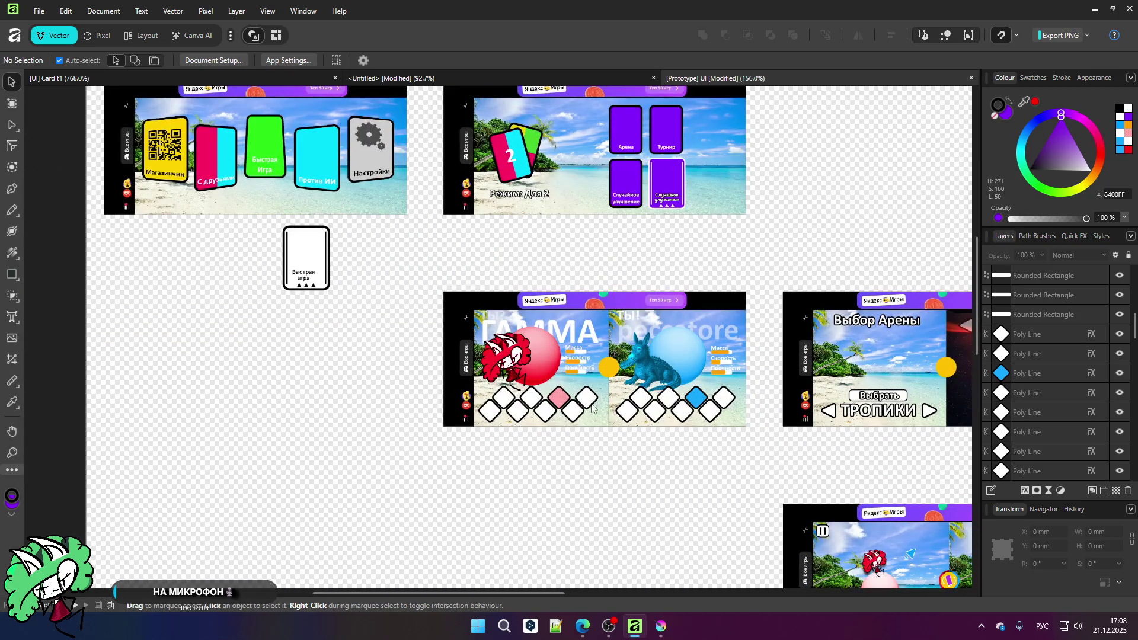
{"action": "scroll", "coordinate": [591, 407], "scroll_direction": "up", "scroll_amount": 3}
{"action": "scroll", "coordinate": [338, 255], "scroll_direction": "down", "scroll_amount": 1}
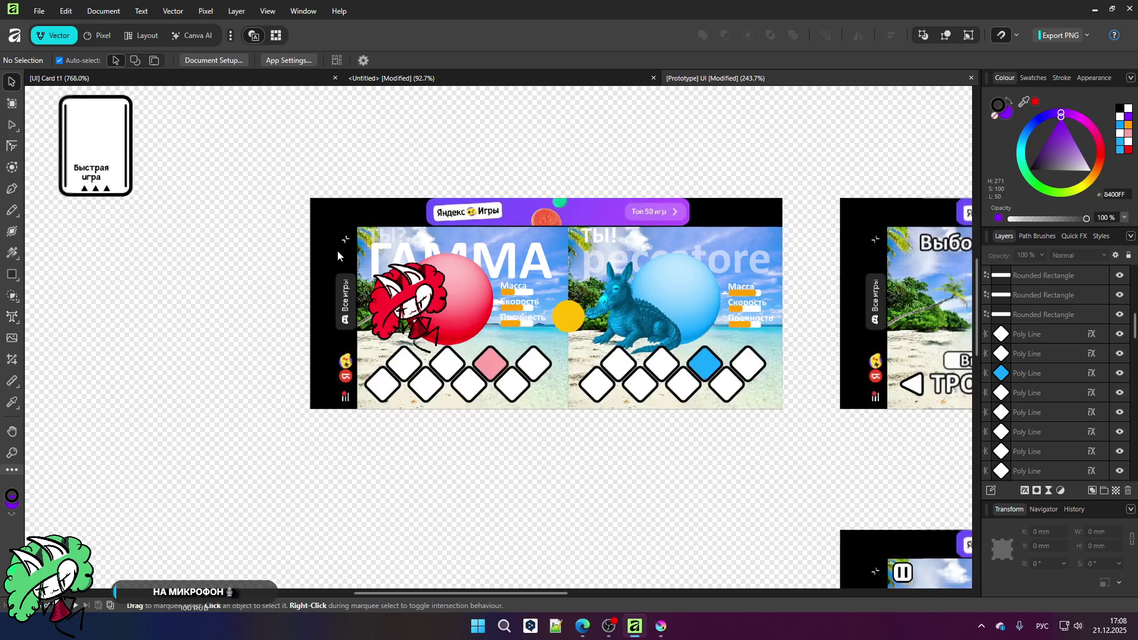
{"action": "scroll", "coordinate": [338, 255], "scroll_direction": "up", "scroll_amount": 1}
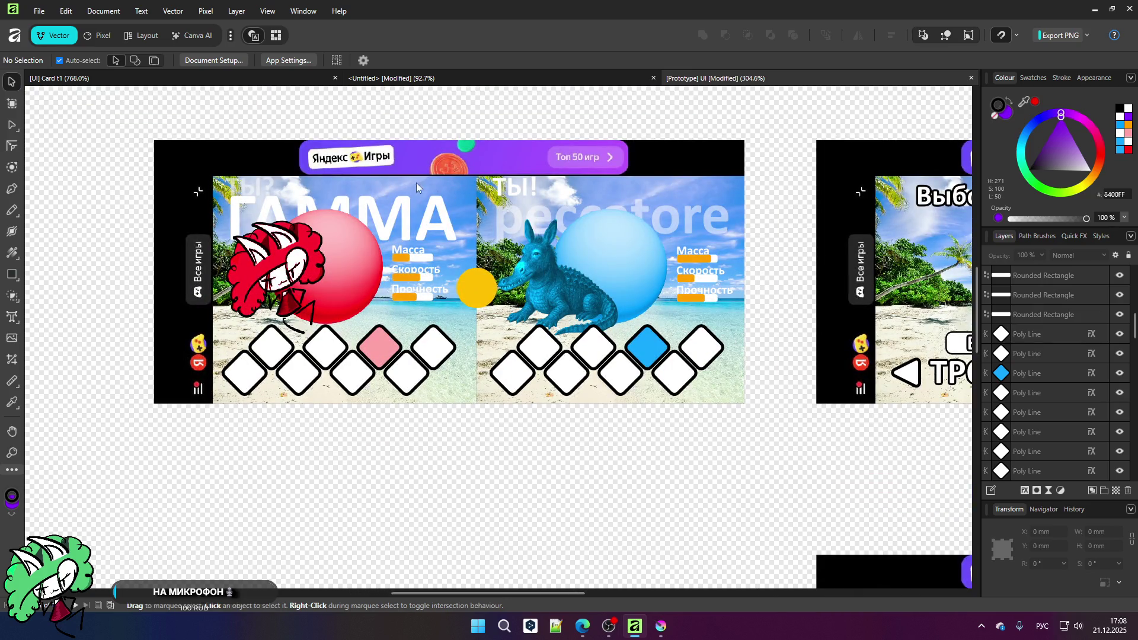
{"action": "scroll", "coordinate": [370, 179], "scroll_direction": "down", "scroll_amount": 4}
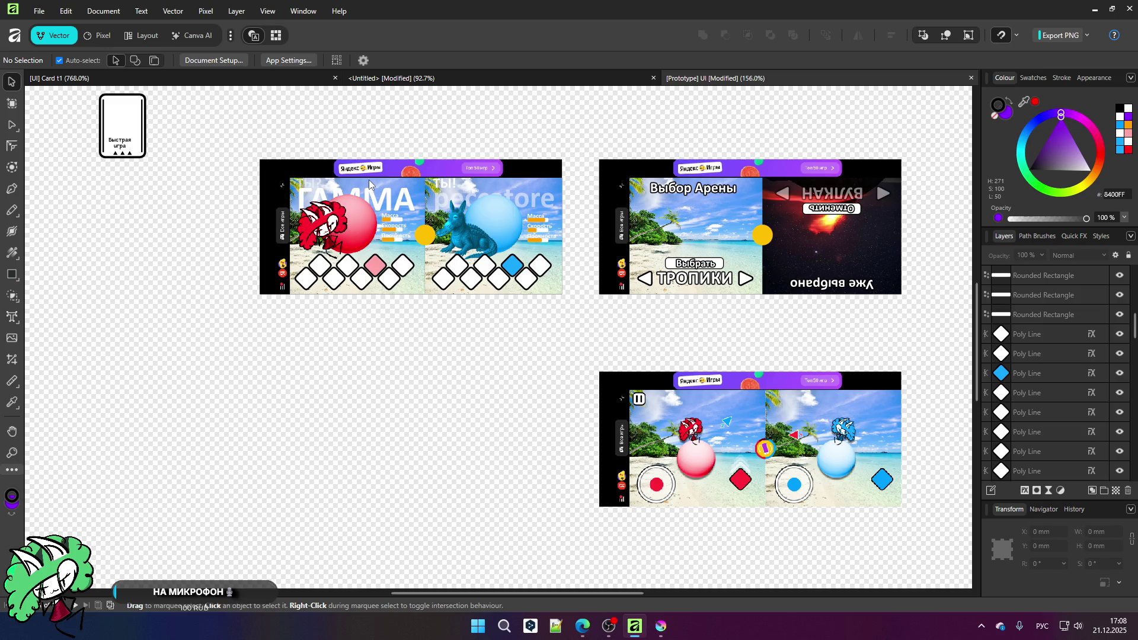
{"action": "scroll", "coordinate": [754, 457], "scroll_direction": "up", "scroll_amount": 4}
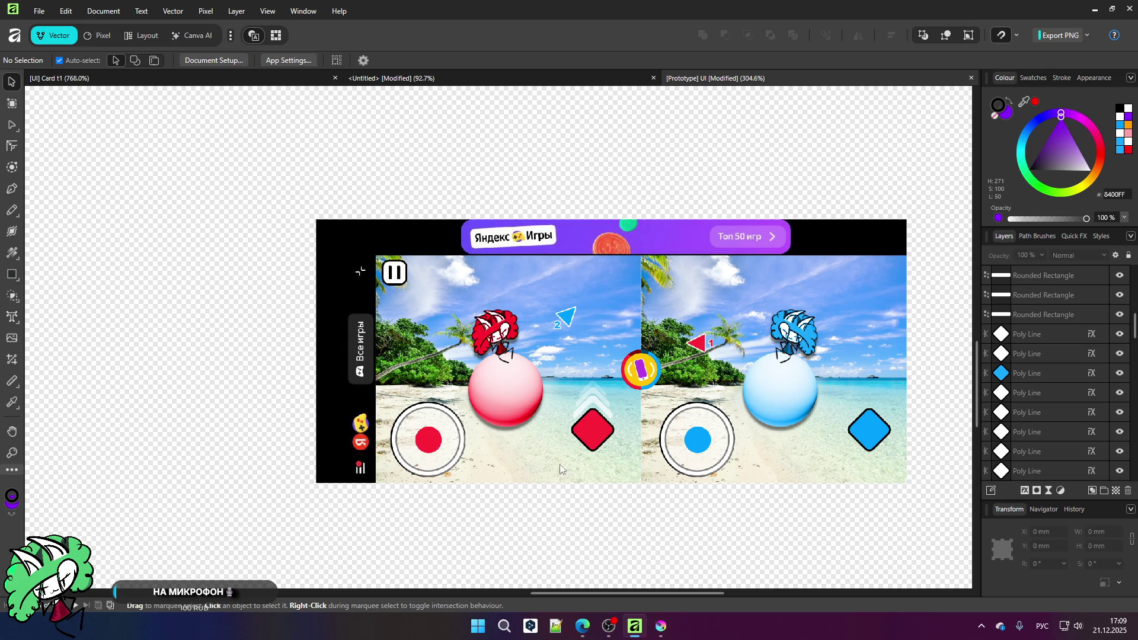
Step: Zoom in on the gameplay mockup's red diamond and coin icon, then zoom out to see every artboard
{"action": "scroll", "coordinate": [568, 461], "scroll_direction": "up", "scroll_amount": 2}
{"action": "scroll", "coordinate": [577, 436], "scroll_direction": "up", "scroll_amount": 1}
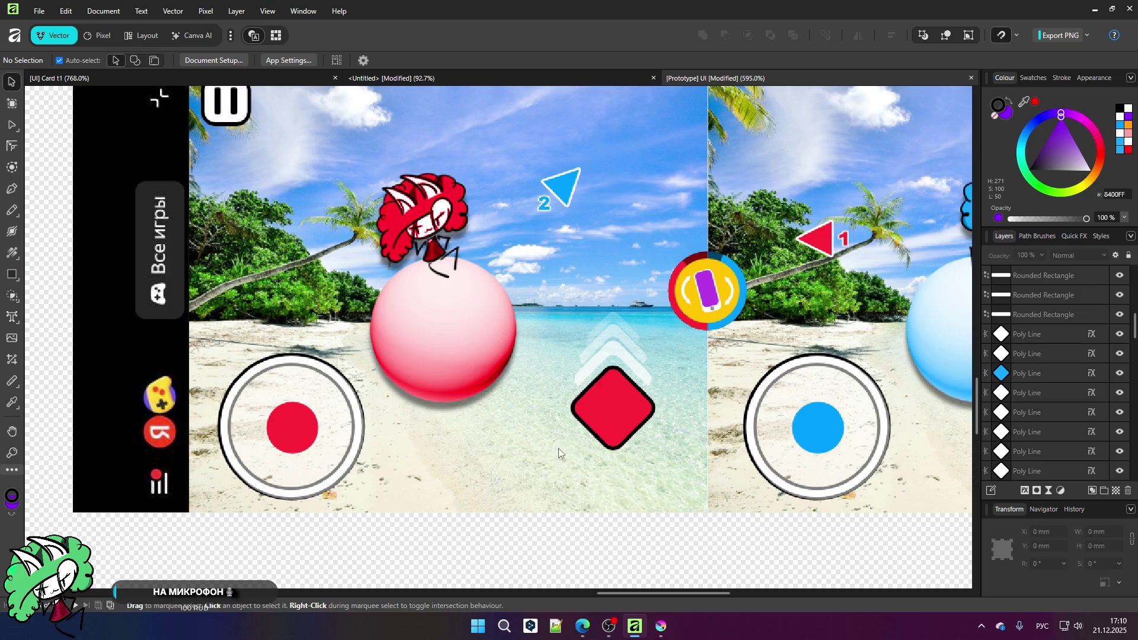
{"action": "scroll", "coordinate": [475, 424], "scroll_direction": "down", "scroll_amount": 1}
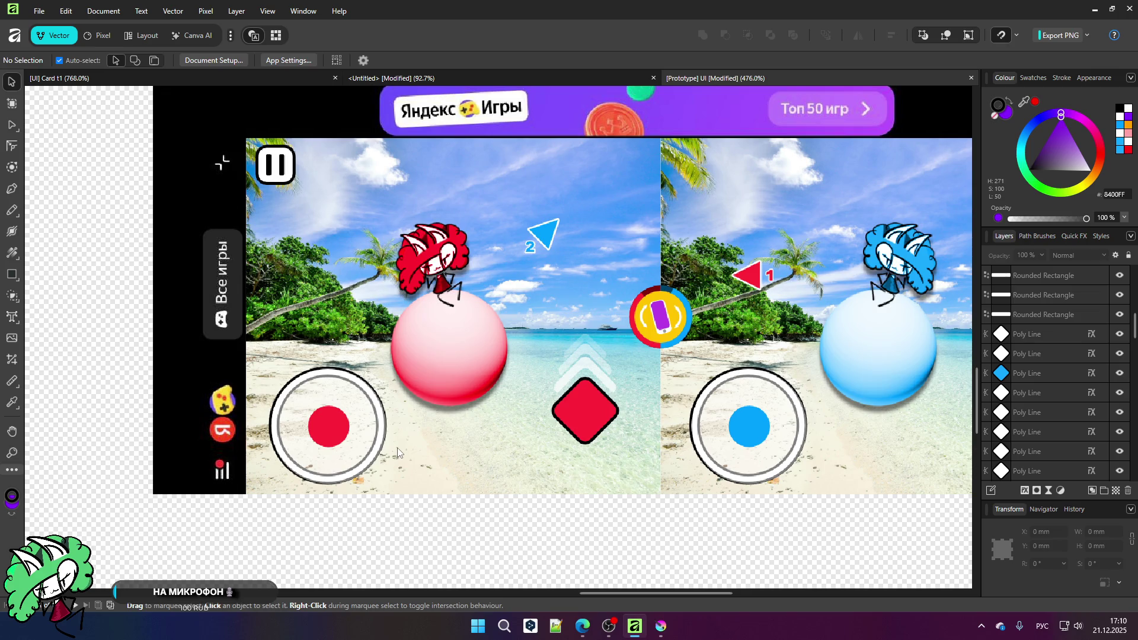
{"action": "scroll", "coordinate": [507, 329], "scroll_direction": "down", "scroll_amount": 2}
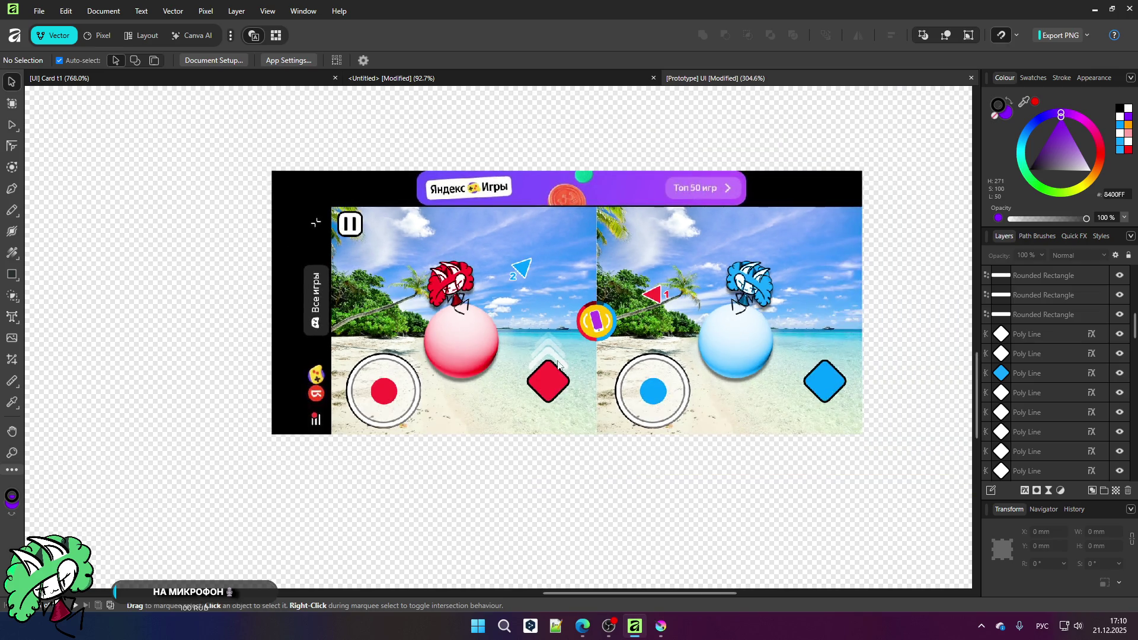
{"action": "scroll", "coordinate": [557, 368], "scroll_direction": "up", "scroll_amount": 2}
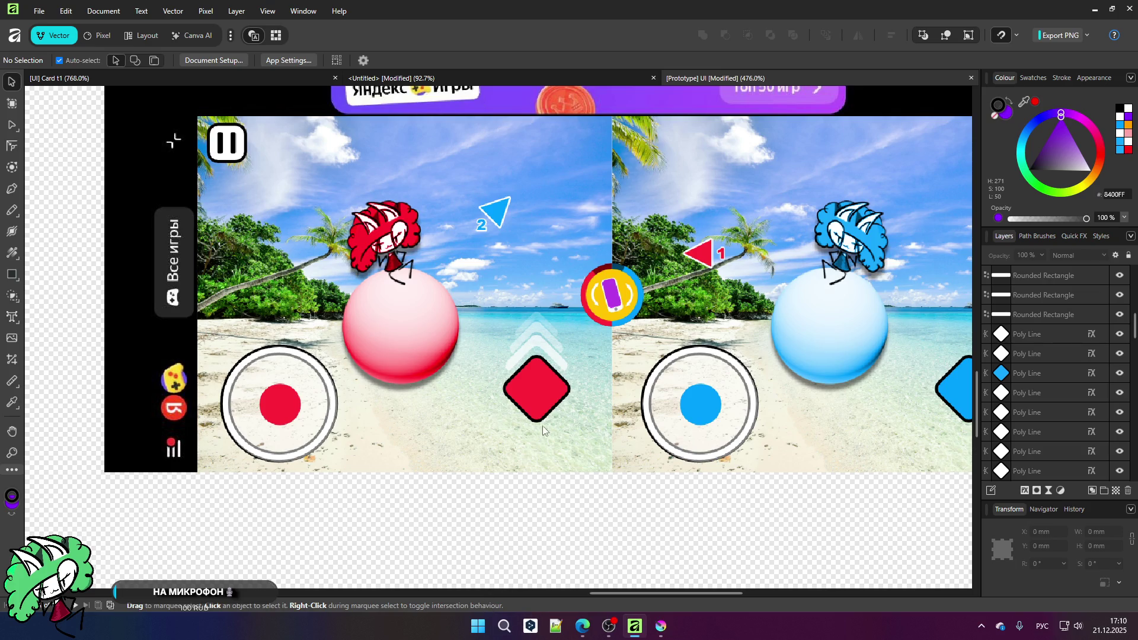
{"action": "scroll", "coordinate": [524, 409], "scroll_direction": "up", "scroll_amount": 2}
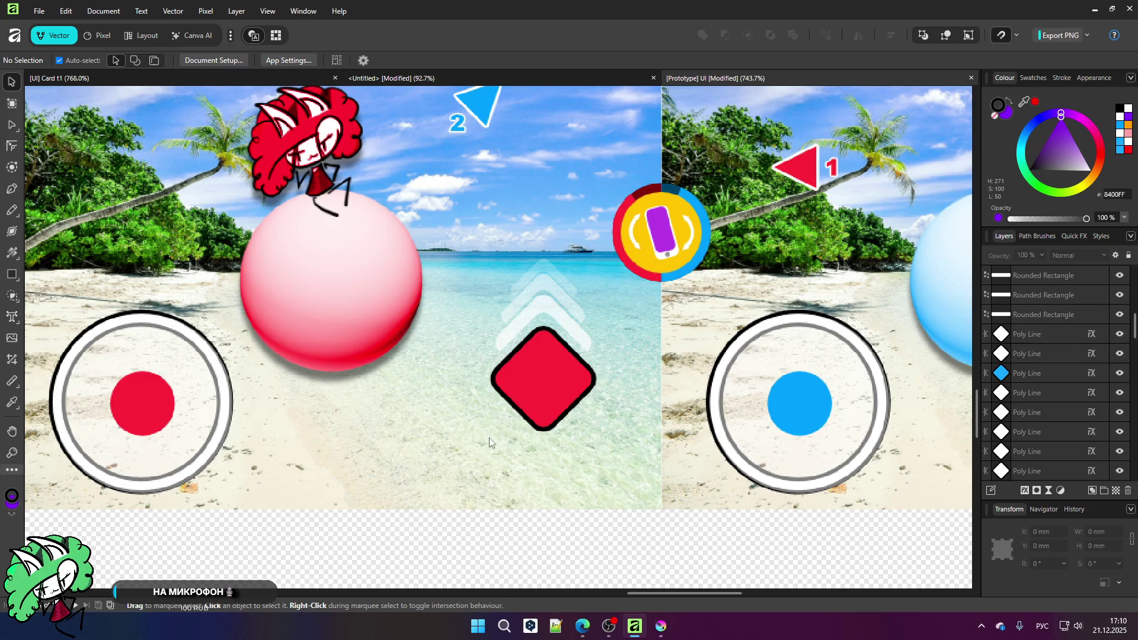
{"action": "scroll", "coordinate": [493, 391], "scroll_direction": "down", "scroll_amount": 1}
{"action": "scroll", "coordinate": [532, 362], "scroll_direction": "up", "scroll_amount": 3}
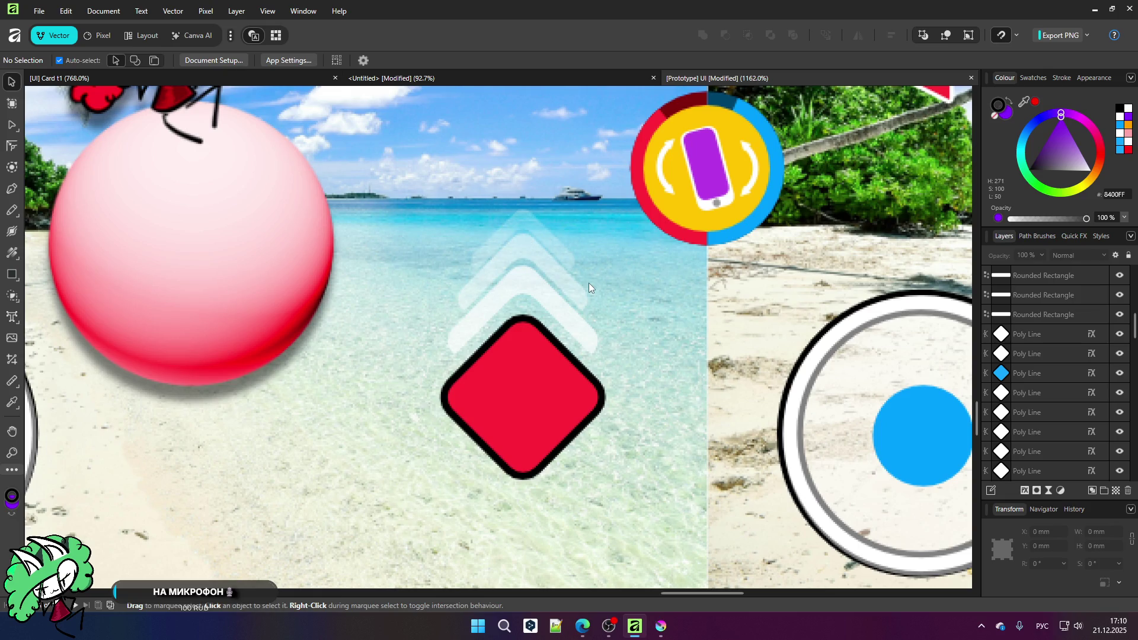
{"action": "scroll", "coordinate": [589, 283], "scroll_direction": "down", "scroll_amount": 4}
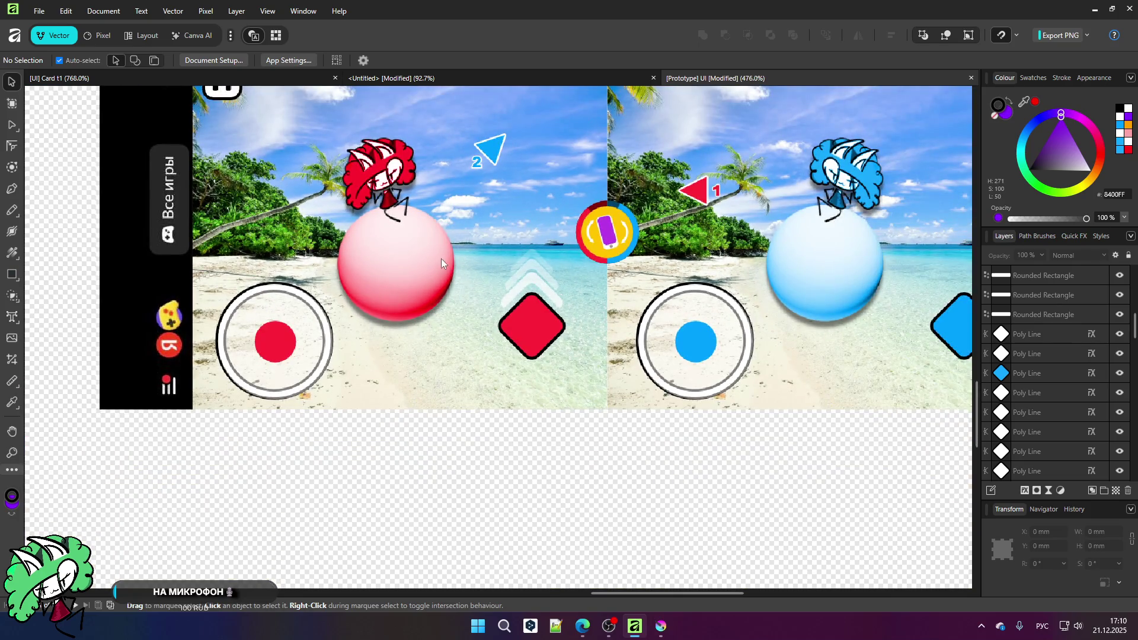
{"action": "scroll", "coordinate": [439, 267], "scroll_direction": "down", "scroll_amount": 2}
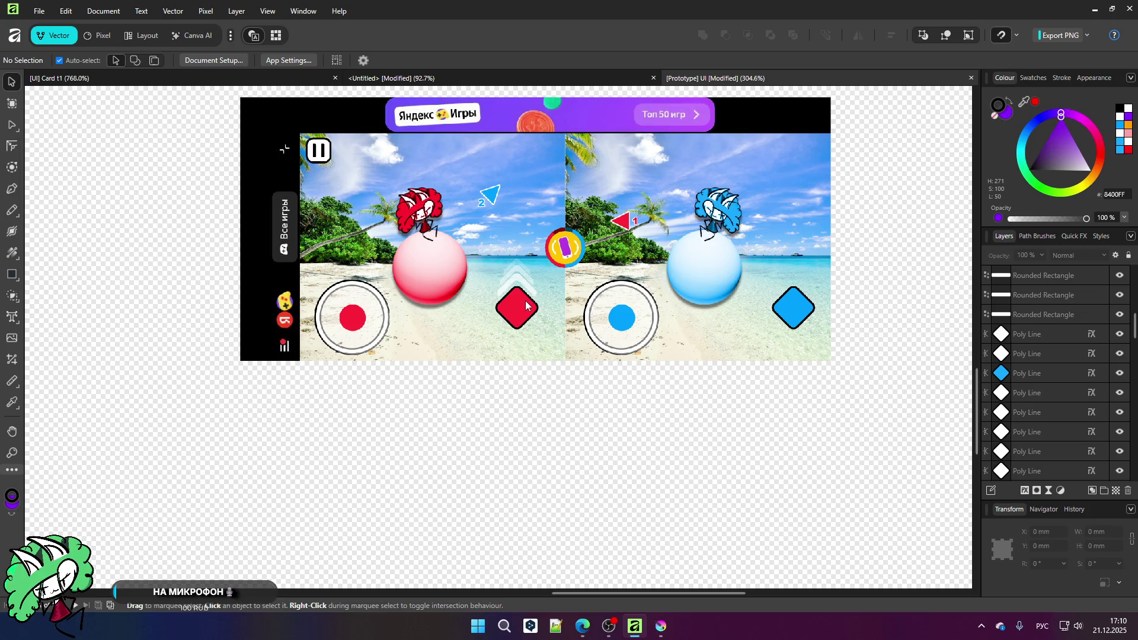
{"action": "scroll", "coordinate": [406, 219], "scroll_direction": "up", "scroll_amount": 2}
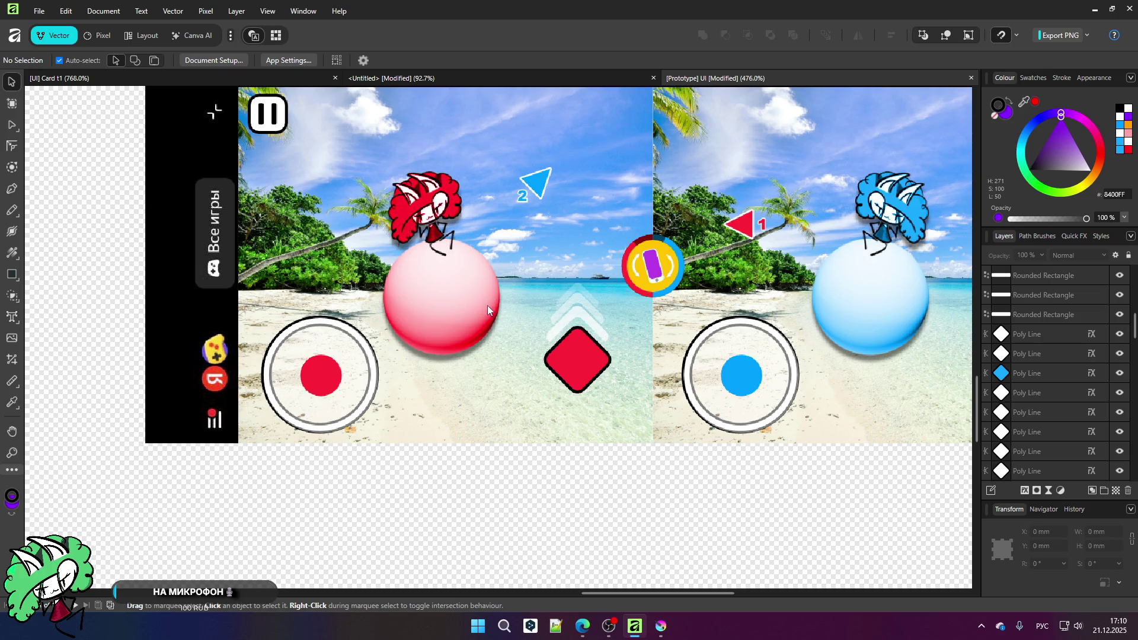
{"action": "scroll", "coordinate": [442, 327], "scroll_direction": "down", "scroll_amount": 2}
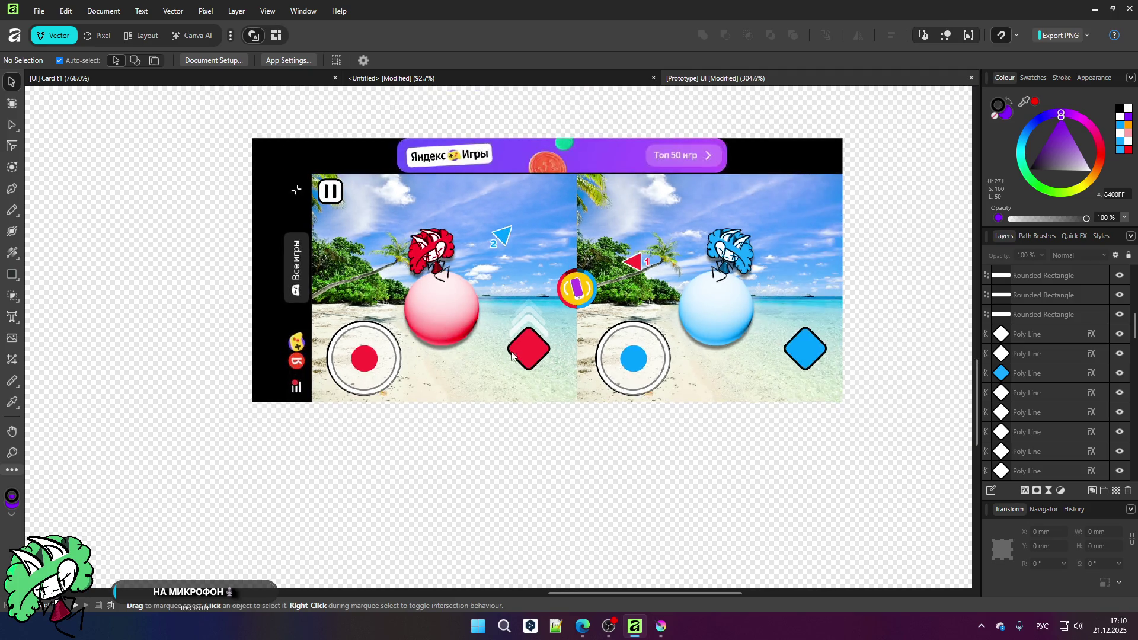
{"action": "scroll", "coordinate": [578, 304], "scroll_direction": "up", "scroll_amount": 2}
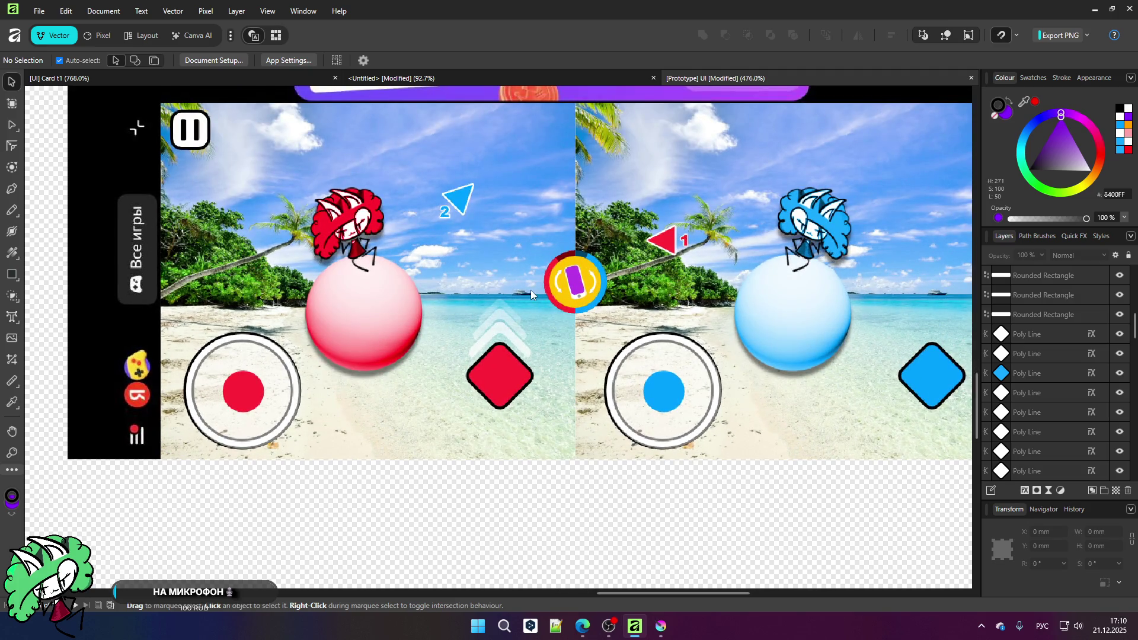
{"action": "scroll", "coordinate": [586, 264], "scroll_direction": "up", "scroll_amount": 3}
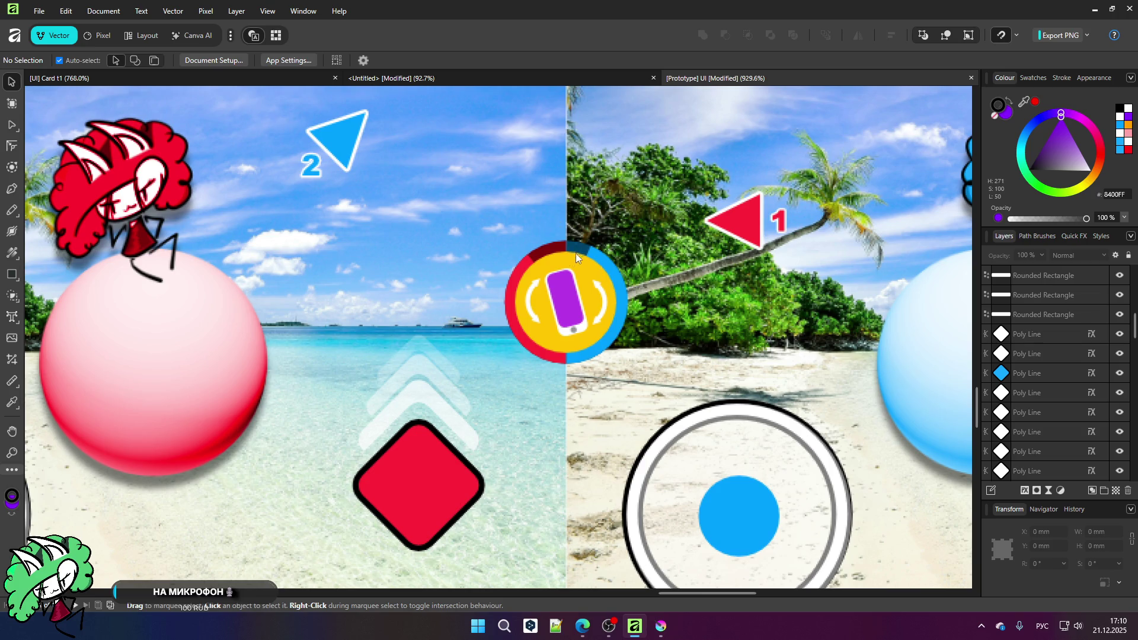
{"action": "scroll", "coordinate": [504, 273], "scroll_direction": "down", "scroll_amount": 5}
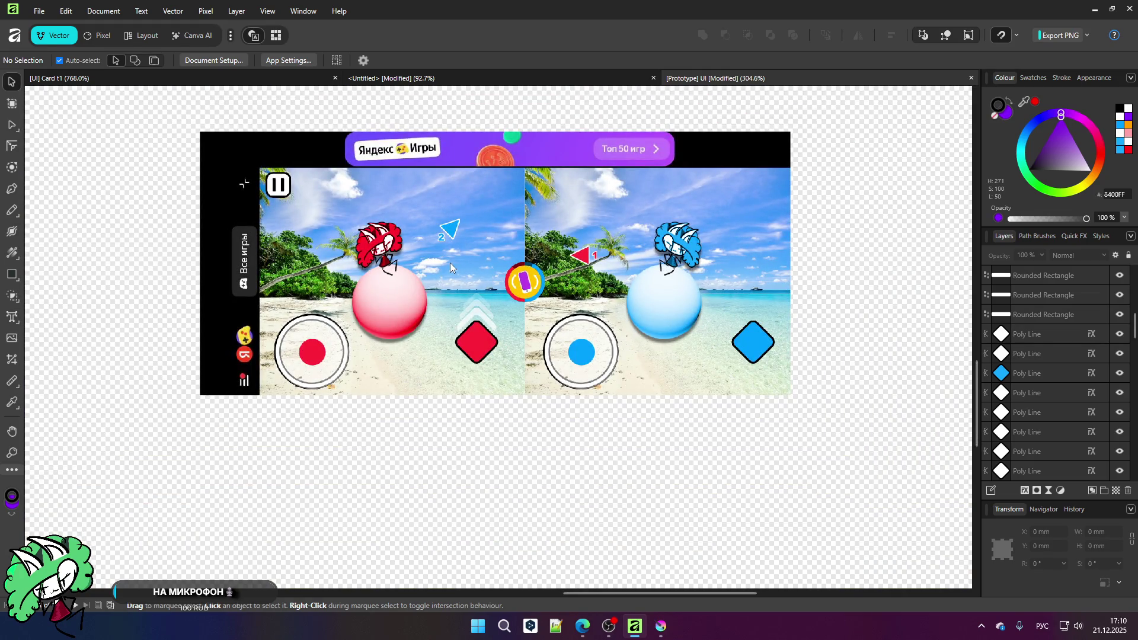
{"action": "scroll", "coordinate": [517, 282], "scroll_direction": "up", "scroll_amount": 3}
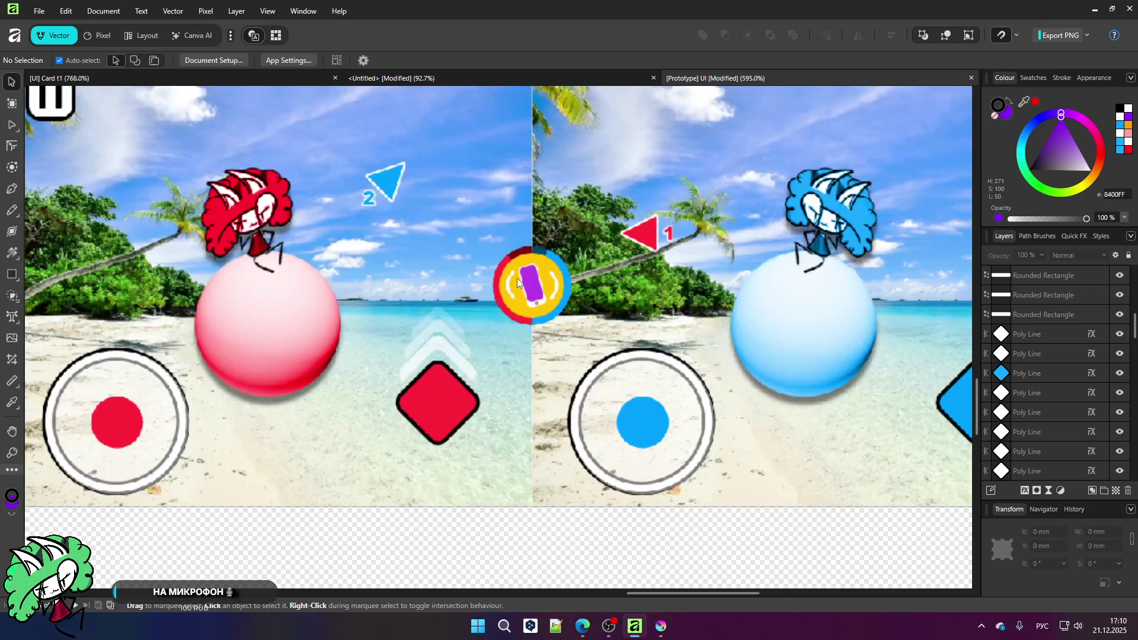
{"action": "scroll", "coordinate": [527, 278], "scroll_direction": "up", "scroll_amount": 3}
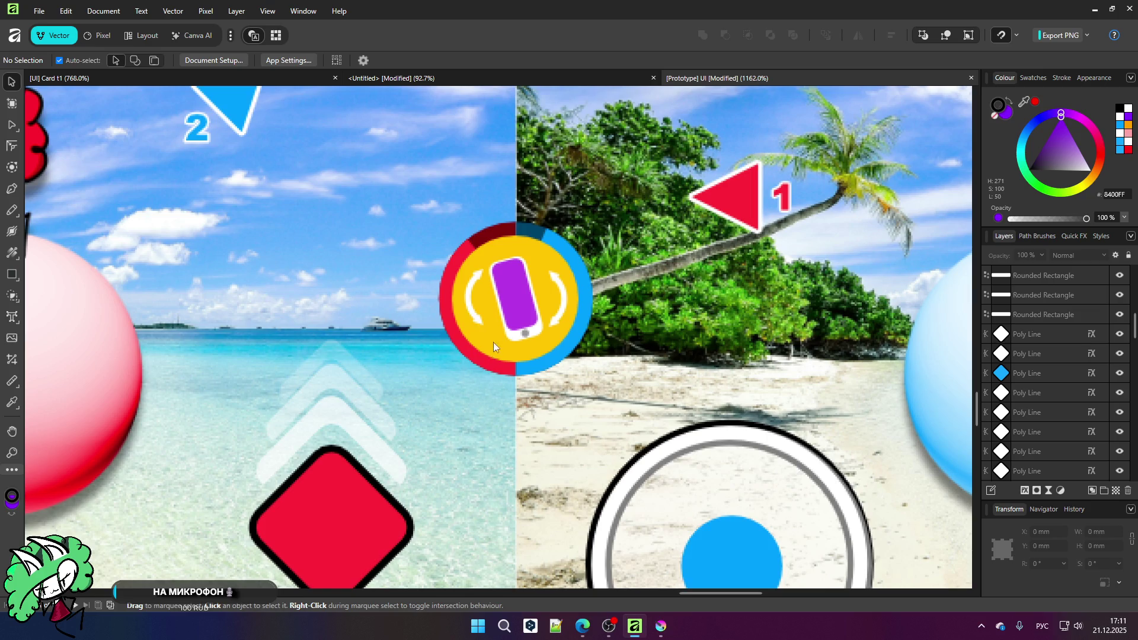
{"action": "scroll", "coordinate": [492, 344], "scroll_direction": "down", "scroll_amount": 4}
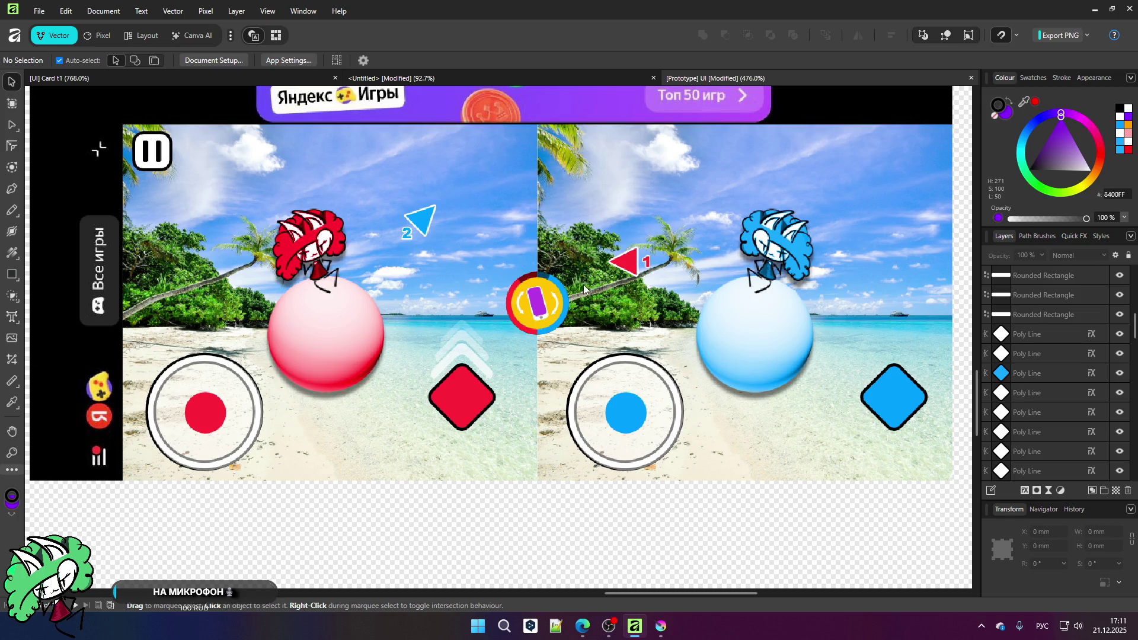
{"action": "scroll", "coordinate": [584, 290], "scroll_direction": "down", "scroll_amount": 8}
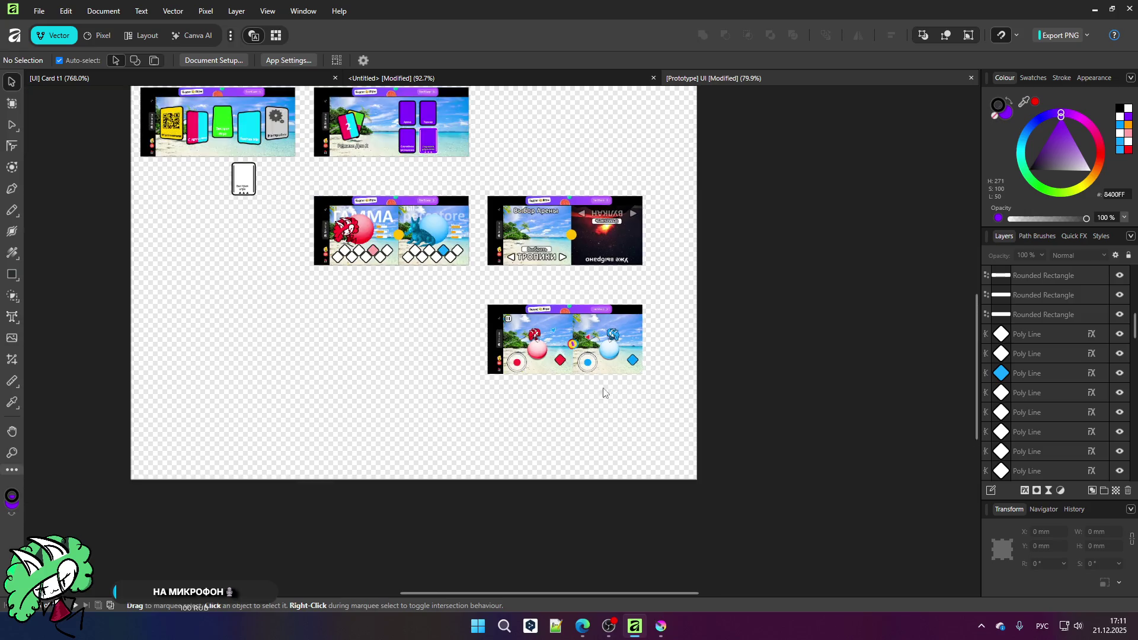
Step: Zoom in and out around the GAMMA artboard in the Prototype UI mockups
{"action": "scroll", "coordinate": [608, 415], "scroll_direction": "up", "scroll_amount": 3}
{"action": "scroll", "coordinate": [531, 348], "scroll_direction": "up", "scroll_amount": 2}
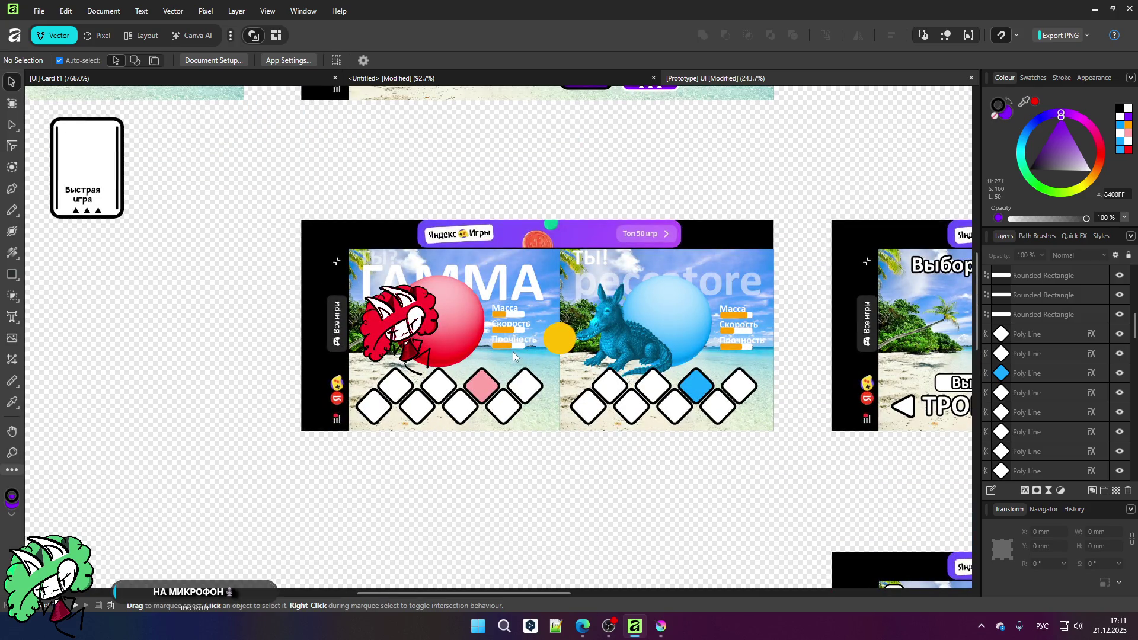
{"action": "scroll", "coordinate": [512, 352], "scroll_direction": "down", "scroll_amount": 2}
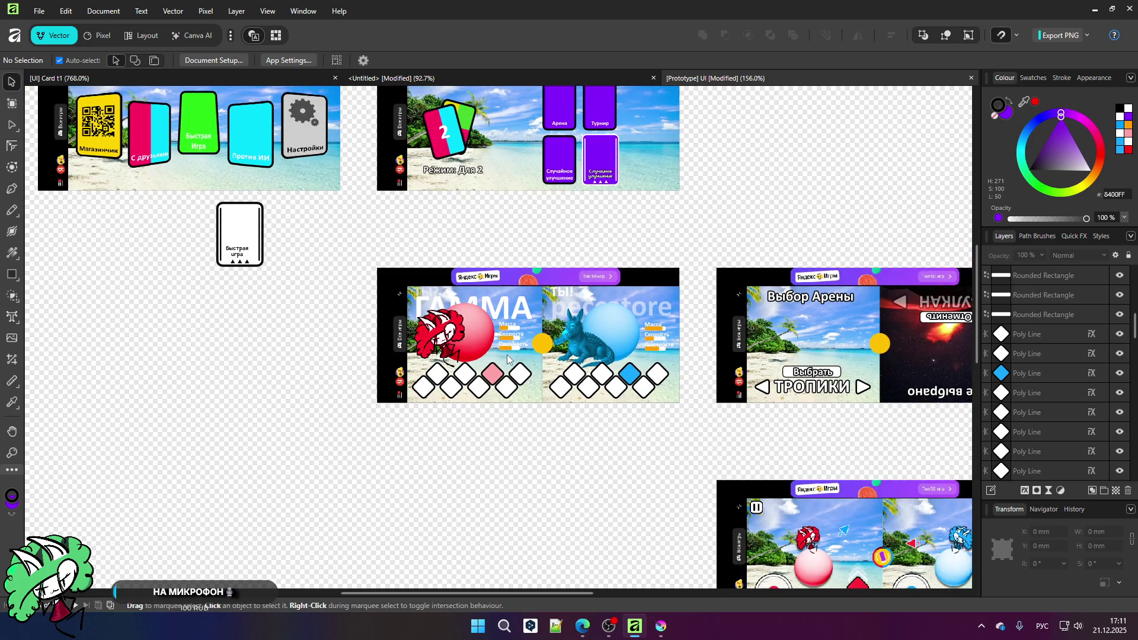
{"action": "scroll", "coordinate": [508, 356], "scroll_direction": "up", "scroll_amount": 3}
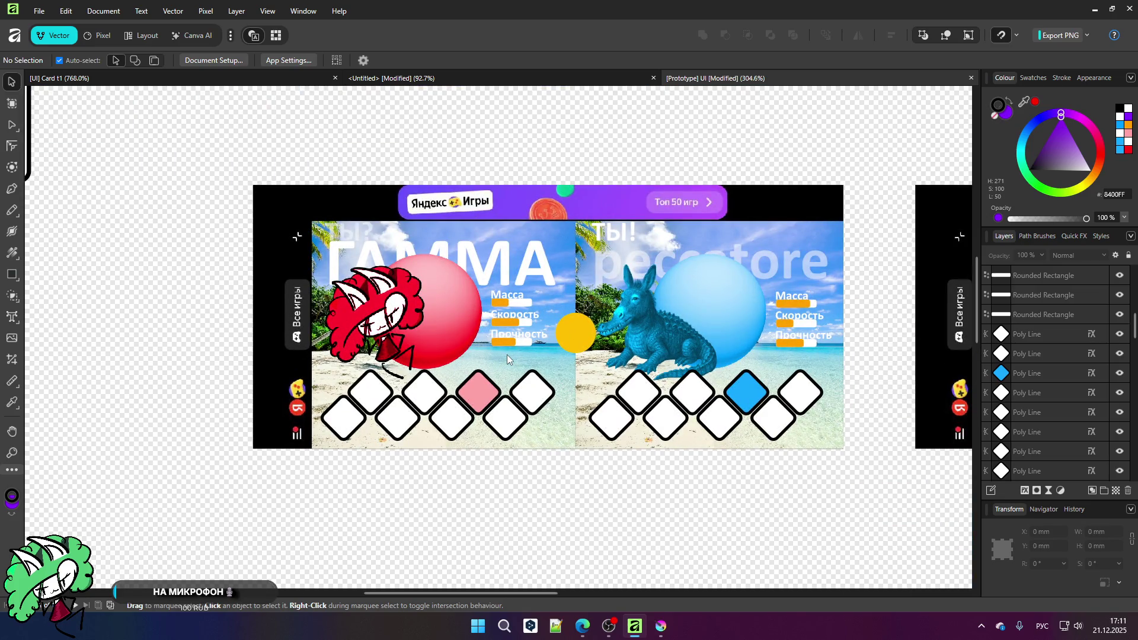
{"action": "scroll", "coordinate": [501, 360], "scroll_direction": "down", "scroll_amount": 4}
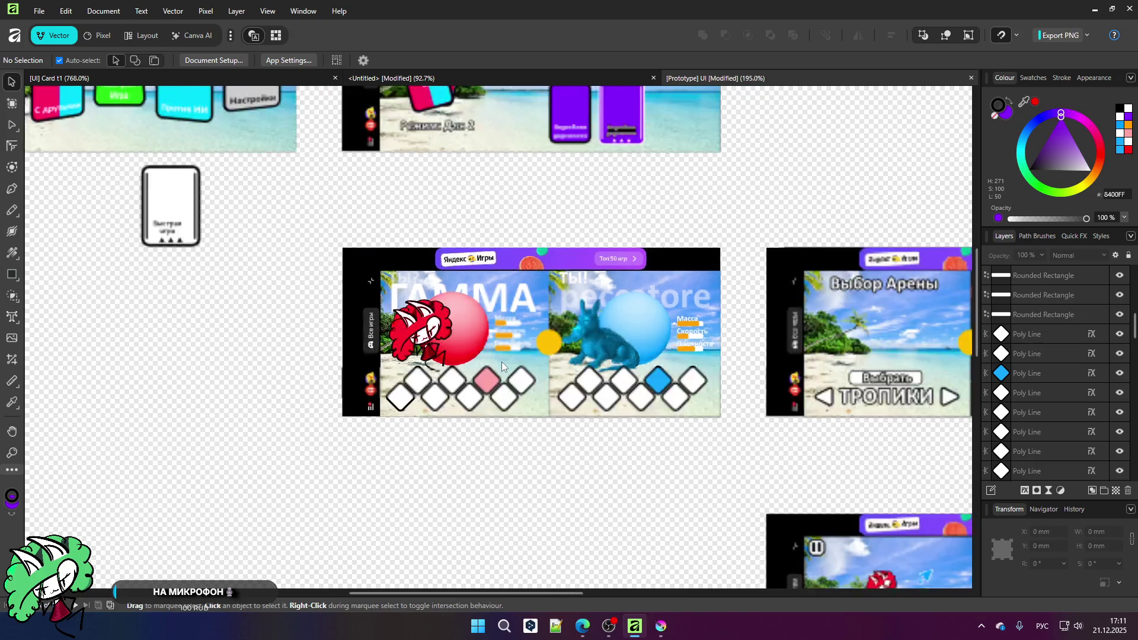
{"action": "scroll", "coordinate": [617, 389], "scroll_direction": "up", "scroll_amount": 2}
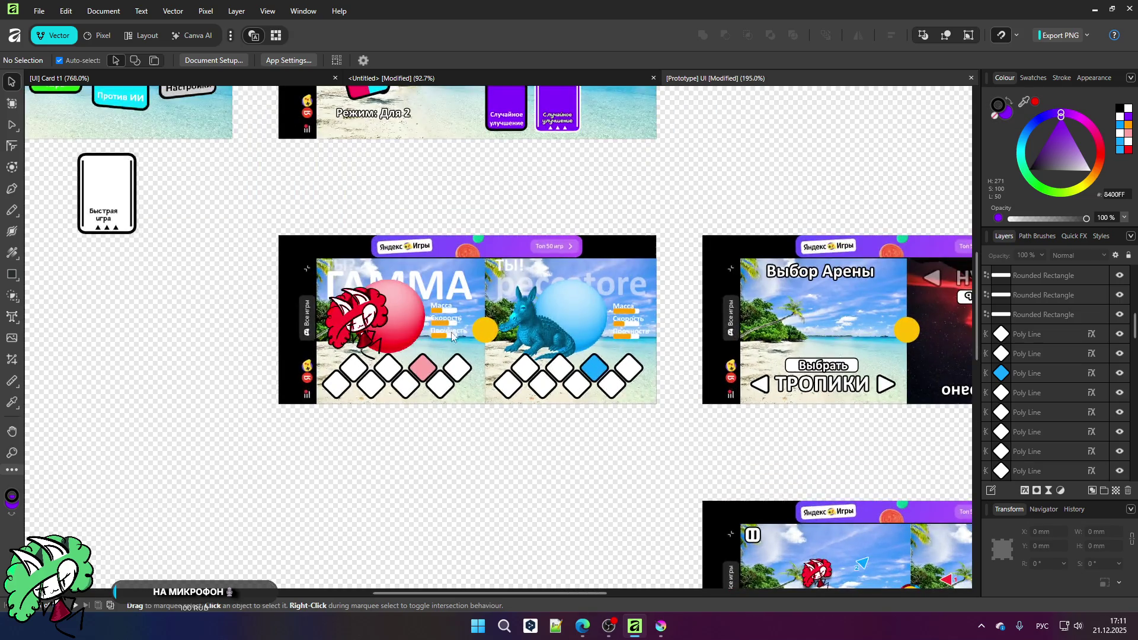
{"action": "scroll", "coordinate": [473, 341], "scroll_direction": "down", "scroll_amount": 2}
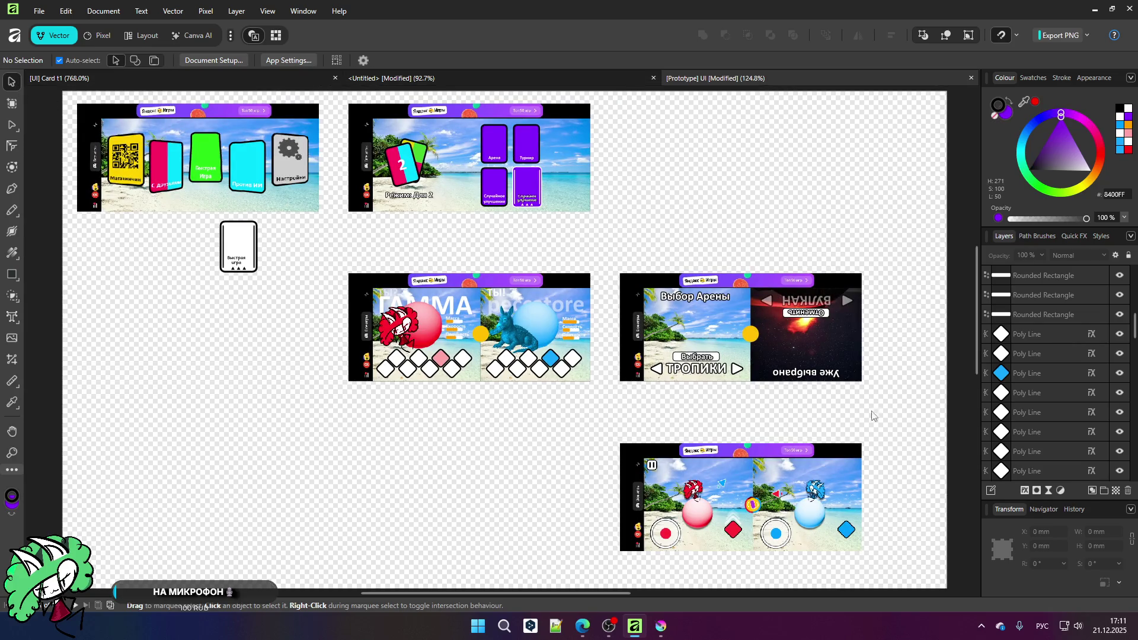
{"action": "scroll", "coordinate": [808, 365], "scroll_direction": "up", "scroll_amount": 4}
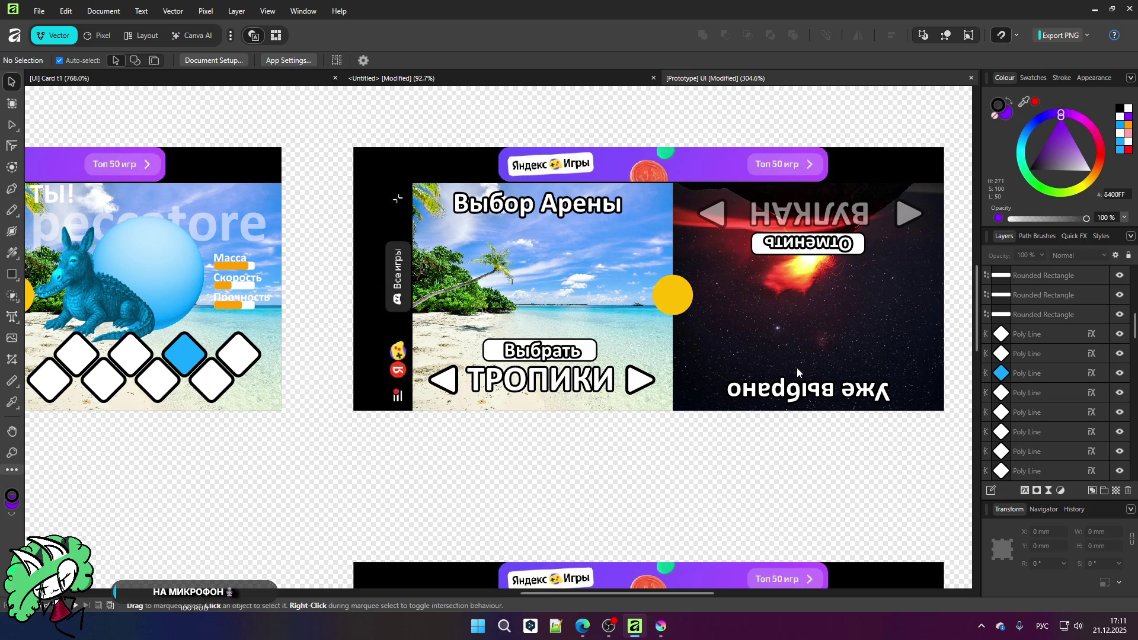
{"action": "scroll", "coordinate": [797, 368], "scroll_direction": "down", "scroll_amount": 4}
{"action": "scroll", "coordinate": [430, 316], "scroll_direction": "up", "scroll_amount": 1}
{"action": "scroll", "coordinate": [58, 311], "scroll_direction": "up", "scroll_amount": 3}
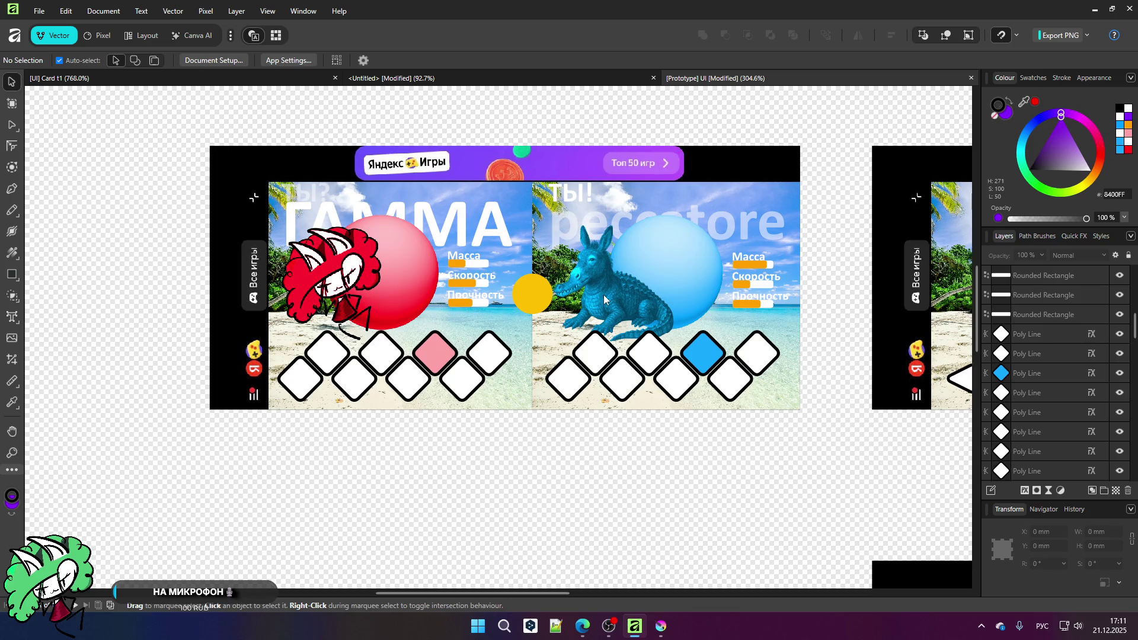
{"action": "scroll", "coordinate": [498, 298], "scroll_direction": "up", "scroll_amount": 1}
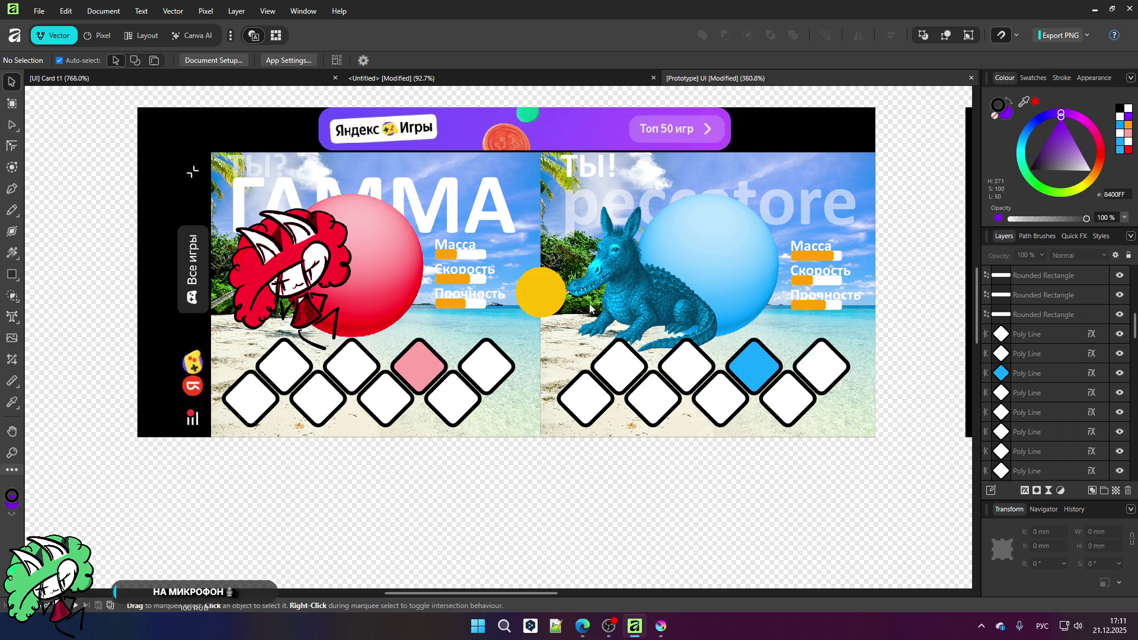
{"action": "scroll", "coordinate": [611, 308], "scroll_direction": "down", "scroll_amount": 6}
{"action": "scroll", "coordinate": [492, 301], "scroll_direction": "up", "scroll_amount": 4}
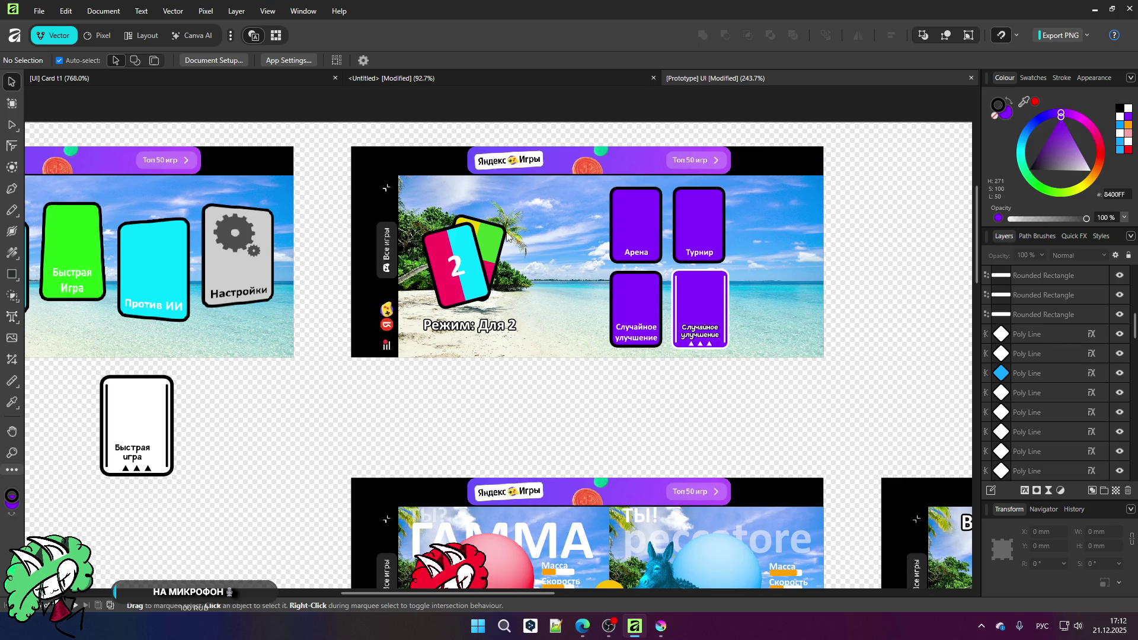
{"action": "scroll", "coordinate": [499, 417], "scroll_direction": "down", "scroll_amount": 5}
{"action": "scroll", "coordinate": [468, 371], "scroll_direction": "up", "scroll_amount": 8}
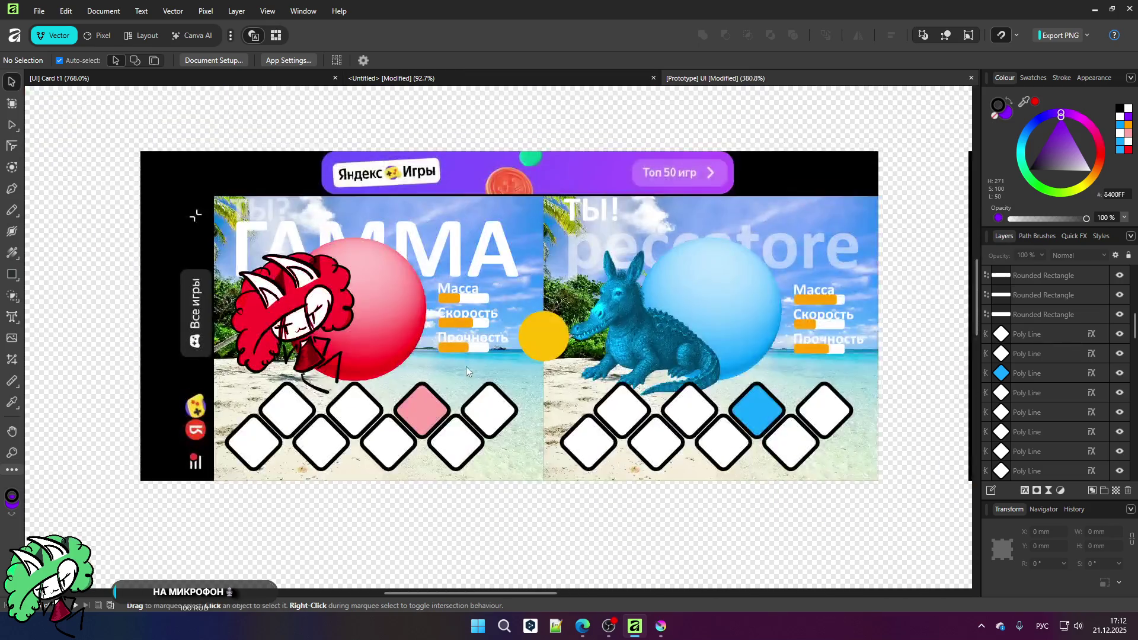
{"action": "scroll", "coordinate": [468, 371], "scroll_direction": "up", "scroll_amount": 3}
{"action": "scroll", "coordinate": [473, 332], "scroll_direction": "down", "scroll_amount": 2}
{"action": "scroll", "coordinate": [473, 332], "scroll_direction": "up", "scroll_amount": 3}
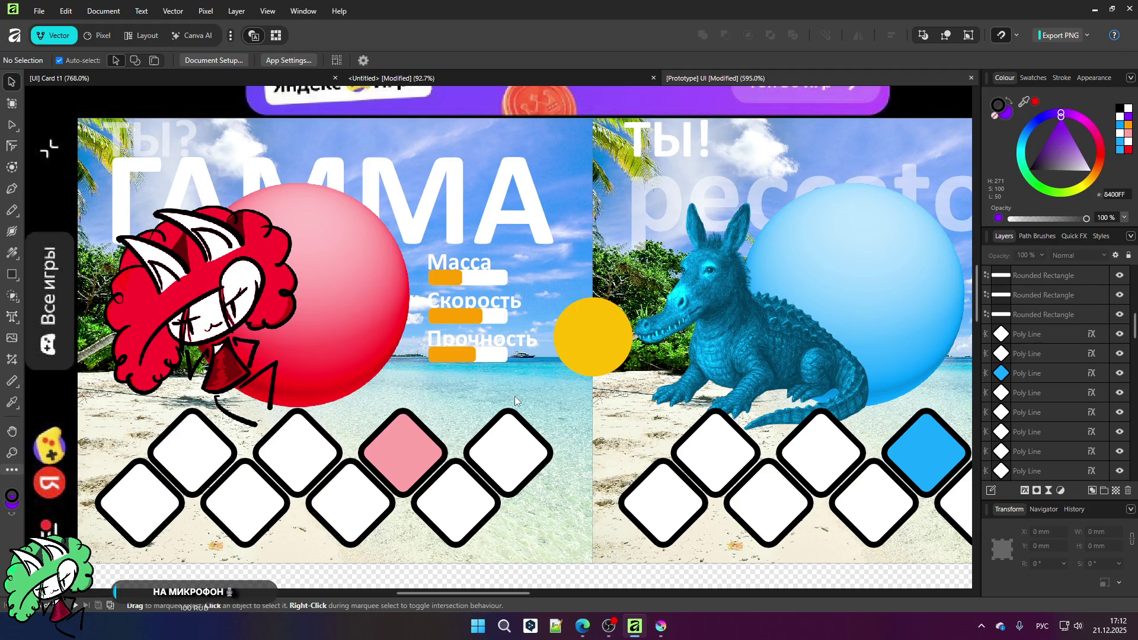
Step: Switch to the <Untitled> banner document with the copied beach background
{"action": "scroll", "coordinate": [515, 395], "scroll_direction": "down", "scroll_amount": 4}
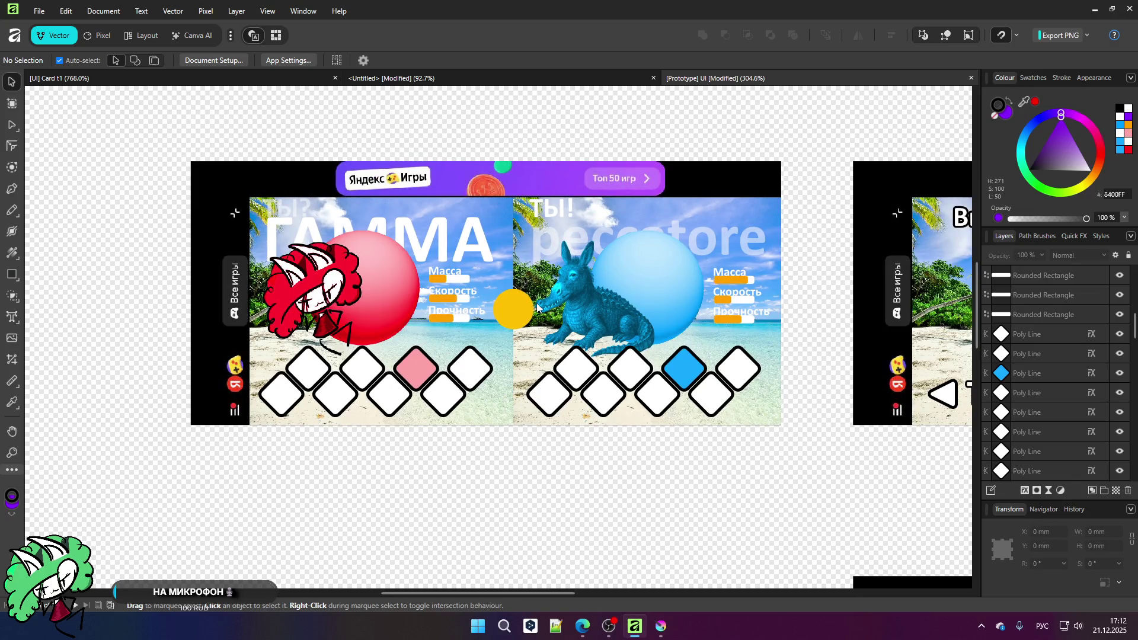
{"action": "scroll", "coordinate": [494, 329], "scroll_direction": "down", "scroll_amount": 5}
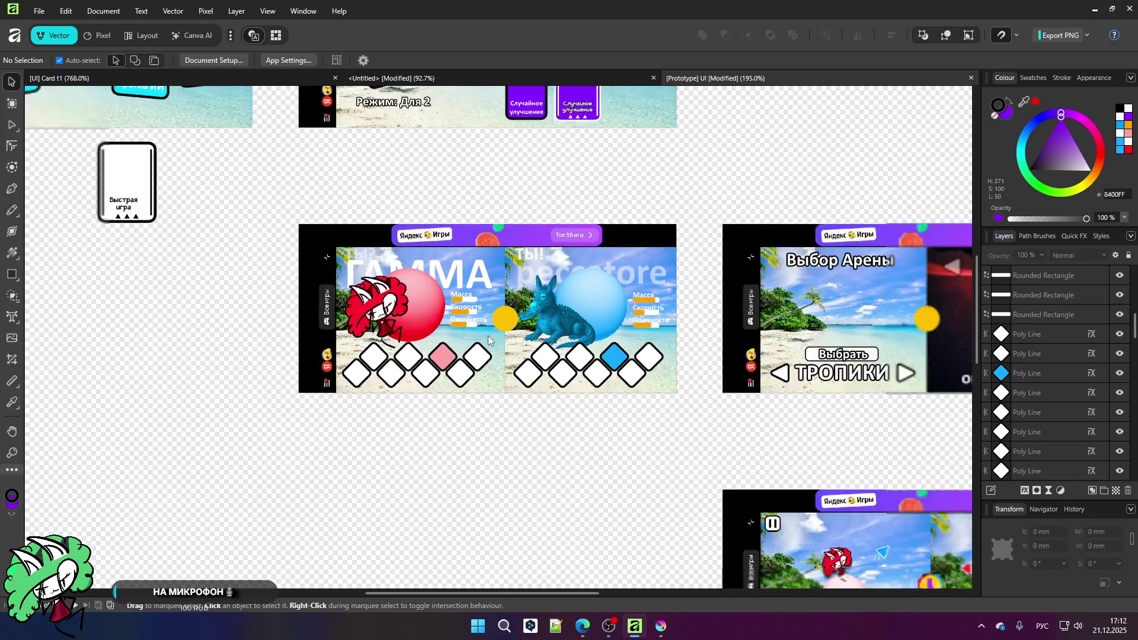
{"action": "scroll", "coordinate": [485, 502], "scroll_direction": "up", "scroll_amount": 3}
{"action": "scroll", "coordinate": [485, 502], "scroll_direction": "up", "scroll_amount": 3}
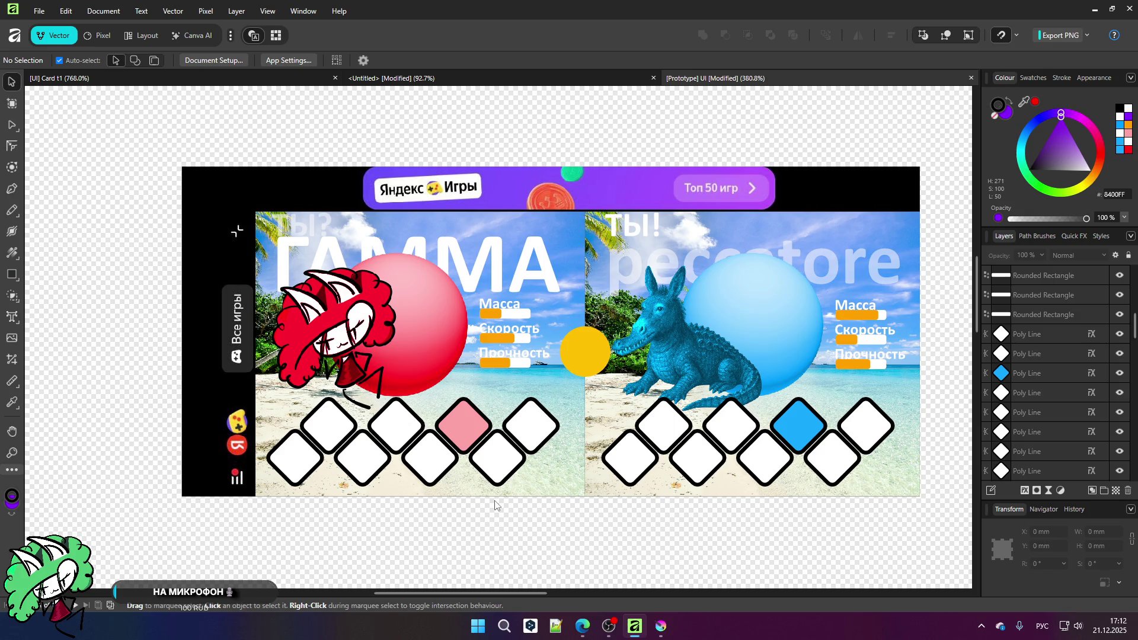
{"action": "scroll", "coordinate": [451, 356], "scroll_direction": "down", "scroll_amount": 5}
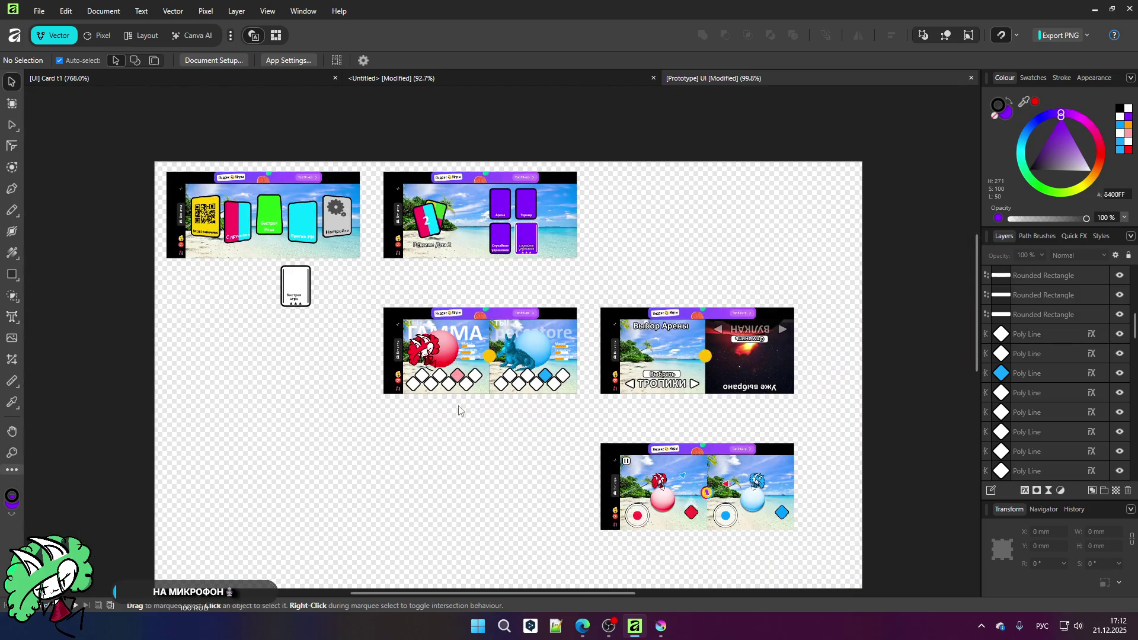
{"action": "scroll", "coordinate": [459, 410], "scroll_direction": "up", "scroll_amount": 2}
{"action": "left_click", "coordinate": [462, 77]}
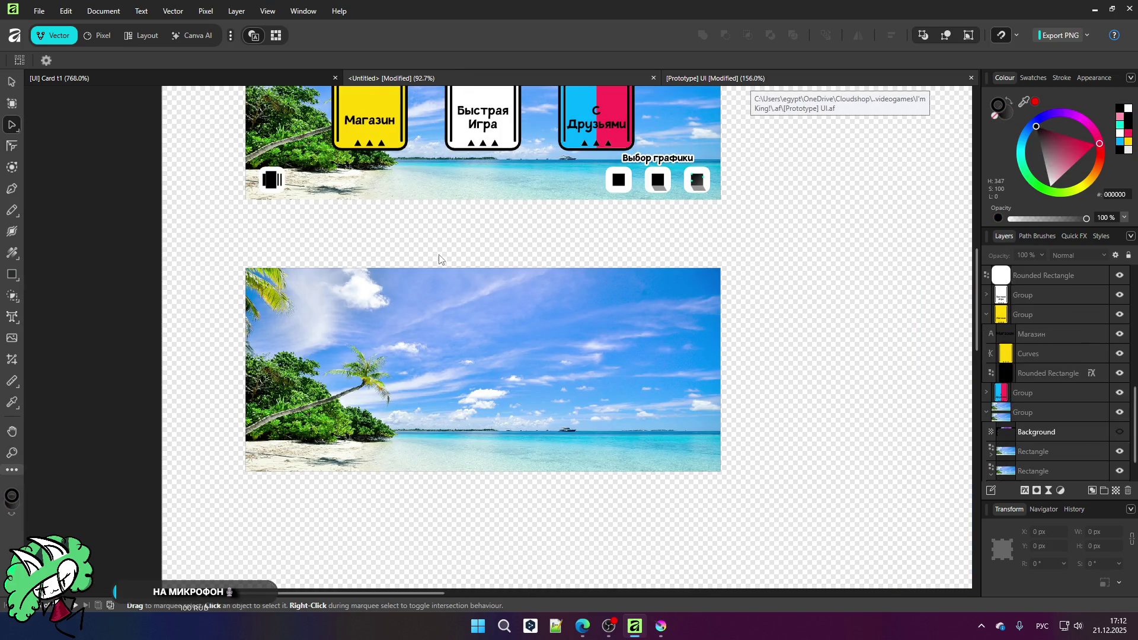
{"action": "key", "text": "ctrl+Tab"}
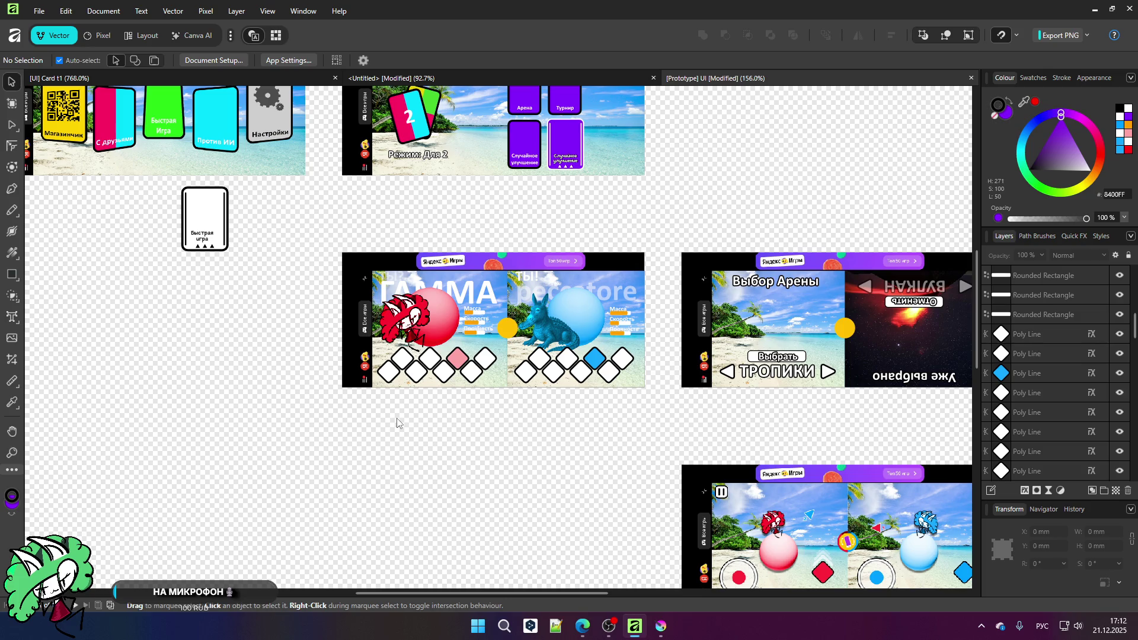
{"action": "key", "text": "a"}
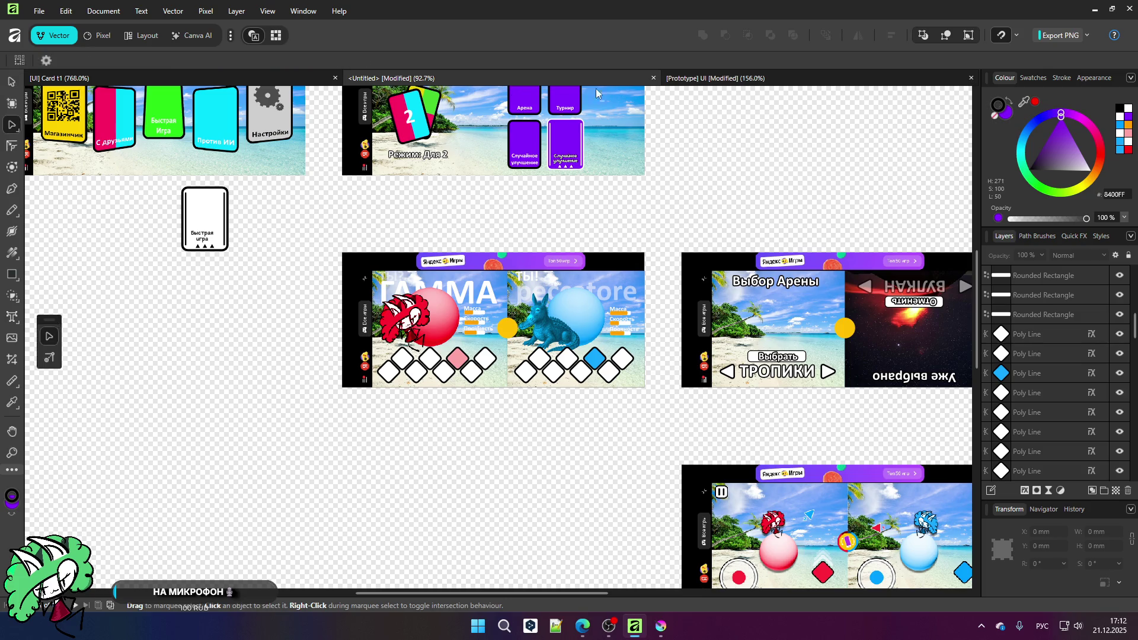
{"action": "left_click", "coordinate": [733, 79]}
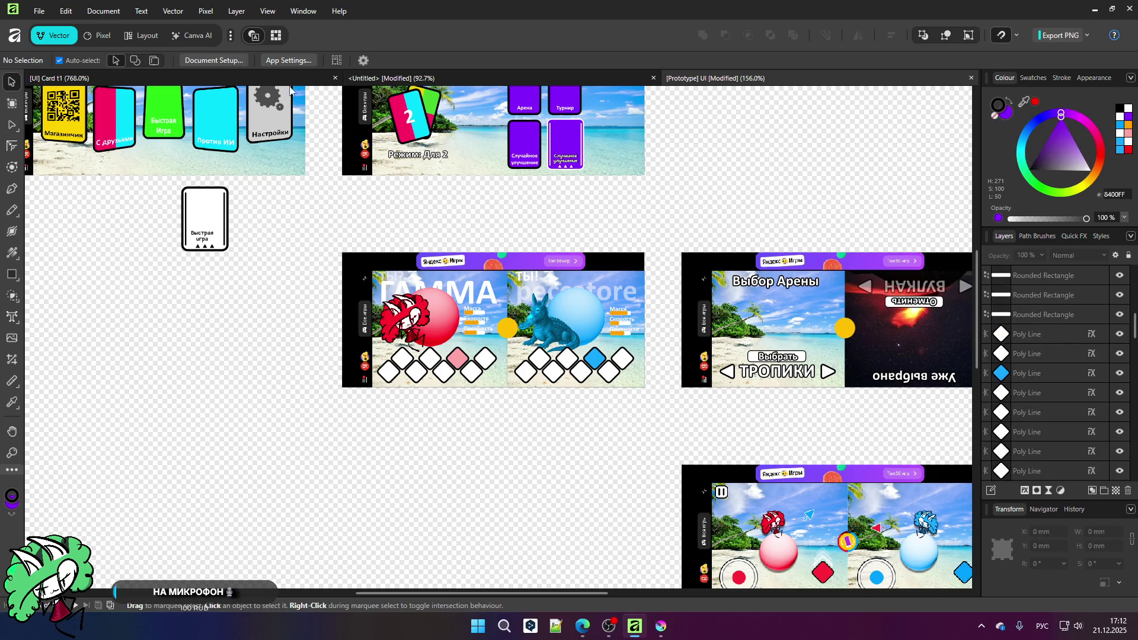
{"action": "scroll", "coordinate": [446, 360], "scroll_direction": "down", "scroll_amount": 1}
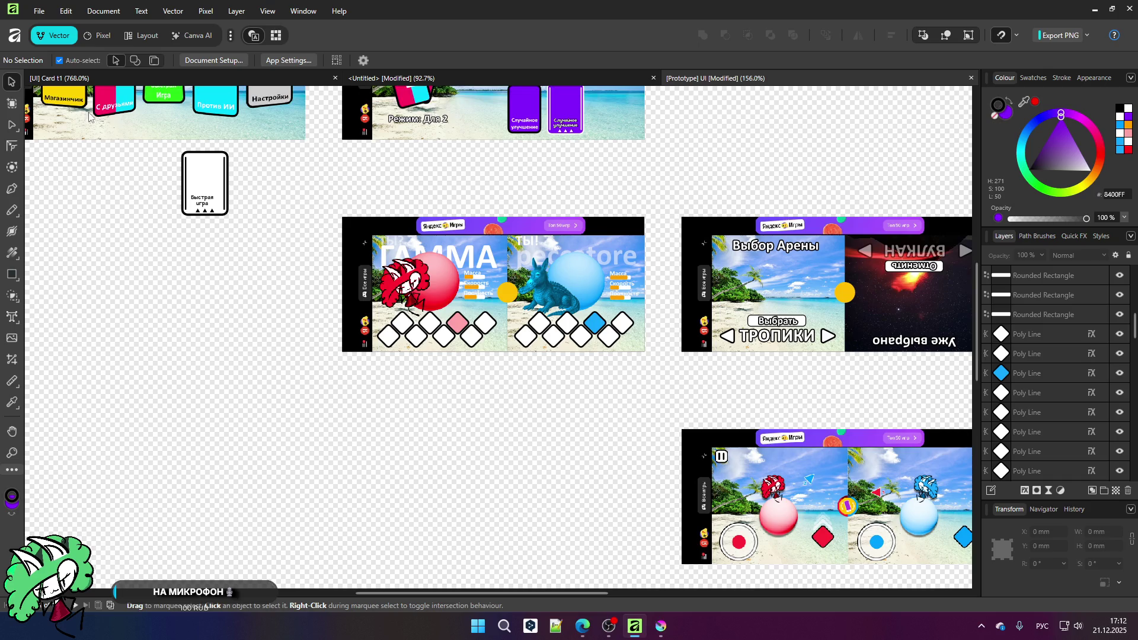
{"action": "left_click_drag", "start_coordinate": [589, 359], "coordinate": [888, 578]}
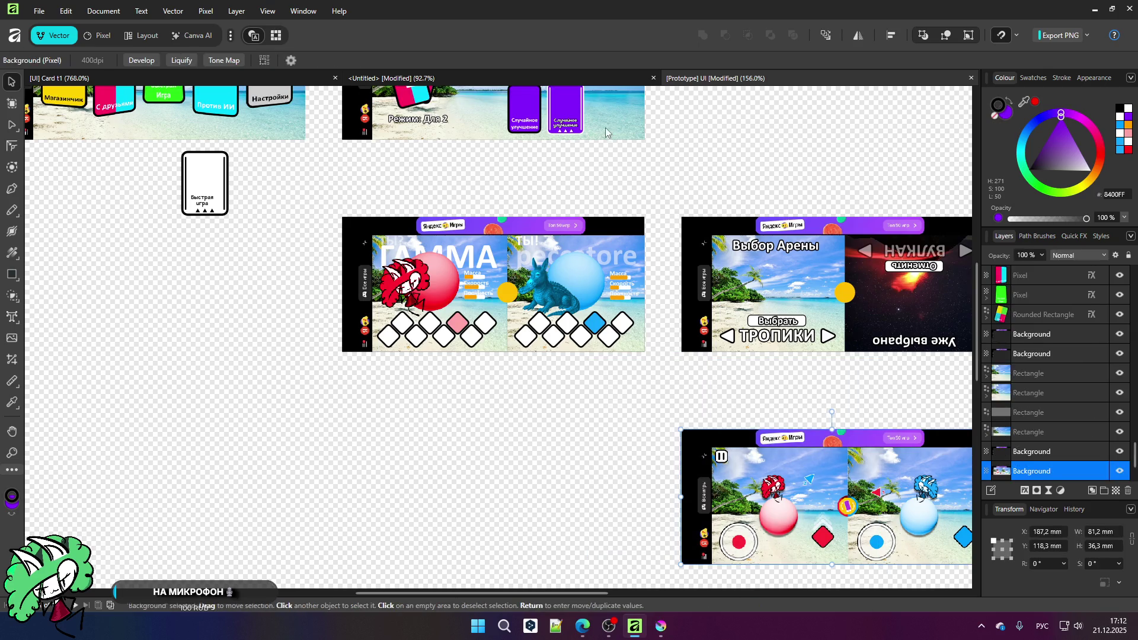
{"action": "scroll", "coordinate": [449, 403], "scroll_direction": "up", "scroll_amount": 1}
{"action": "scroll", "coordinate": [449, 403], "scroll_direction": "down", "scroll_amount": 2}
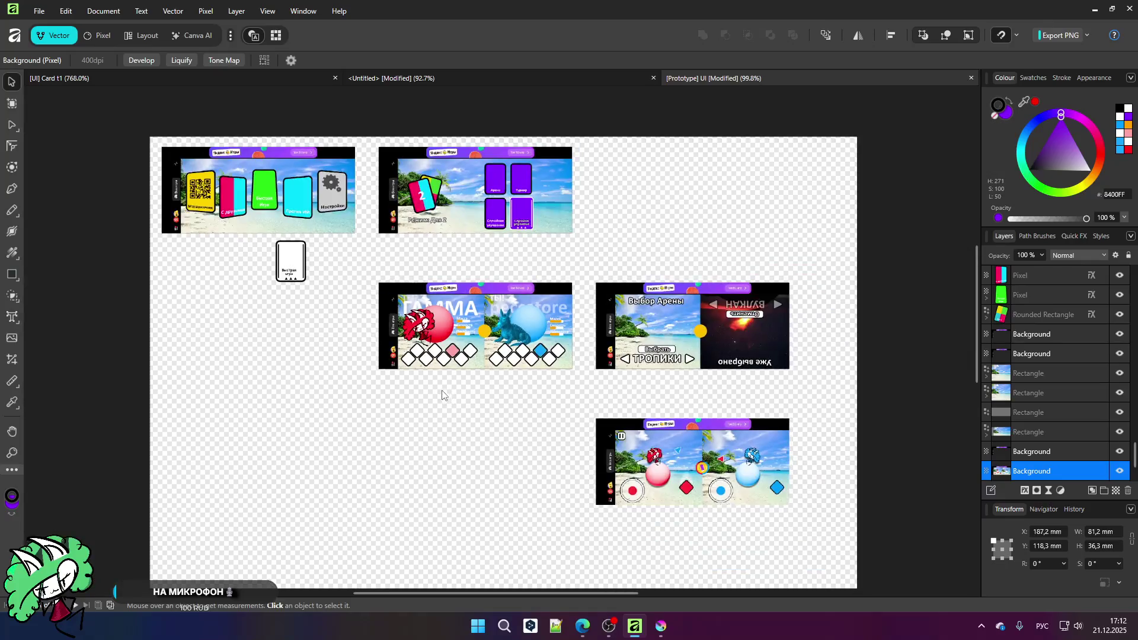
{"action": "scroll", "coordinate": [423, 380], "scroll_direction": "up", "scroll_amount": 5}
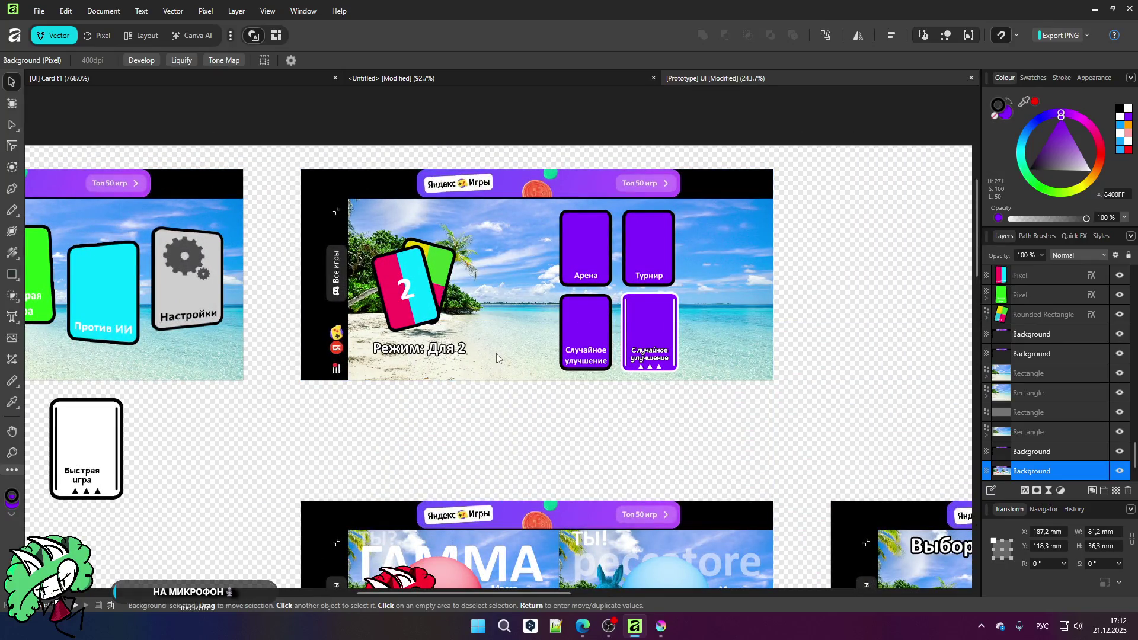
{"action": "scroll", "coordinate": [503, 351], "scroll_direction": "up", "scroll_amount": 3}
{"action": "scroll", "coordinate": [320, 114], "scroll_direction": "down", "scroll_amount": 1}
{"action": "key", "text": "a"}
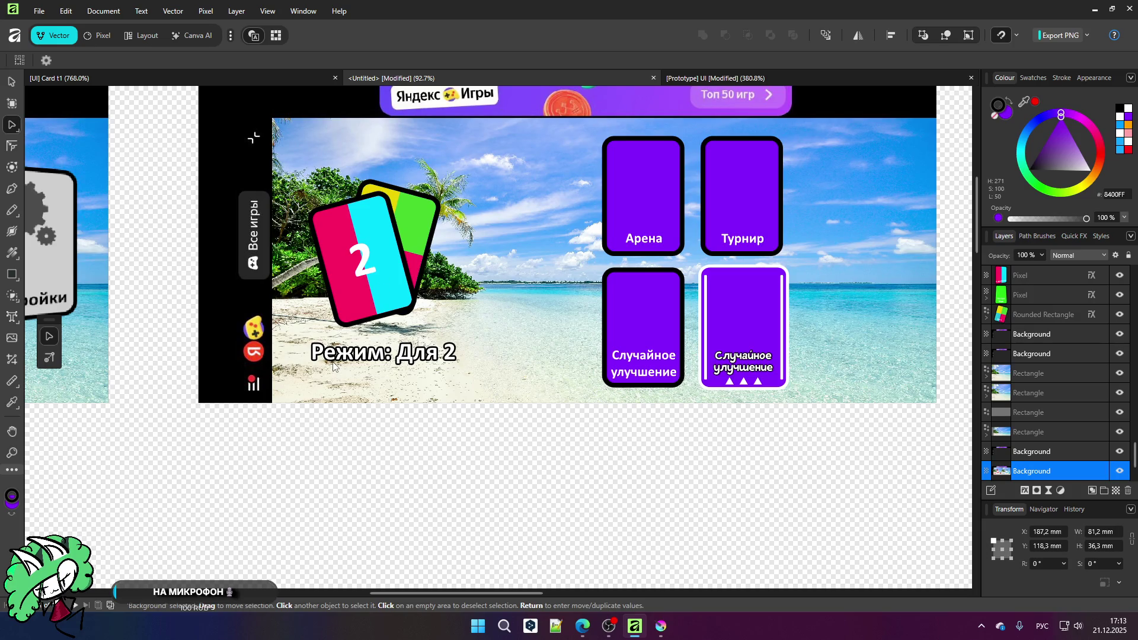
{"action": "left_click", "coordinate": [391, 78]}
{"action": "scroll", "coordinate": [462, 145], "scroll_direction": "down", "scroll_amount": 3}
{"action": "scroll", "coordinate": [462, 145], "scroll_direction": "up", "scroll_amount": 2}
{"action": "left_click", "coordinate": [462, 145]}
{"action": "left_click_drag", "start_coordinate": [460, 148], "coordinate": [415, 293]}
{"action": "key", "text": "v"}
{"action": "mouse_move", "coordinate": [434, 148]}
{"action": "left_mouse_down"}
{"action": "mouse_move", "coordinate": [442, 173]}
{"action": "mouse_move", "coordinate": [425, 264]}
{"action": "mouse_move", "coordinate": [432, 145]}
{"action": "left_mouse_up"}
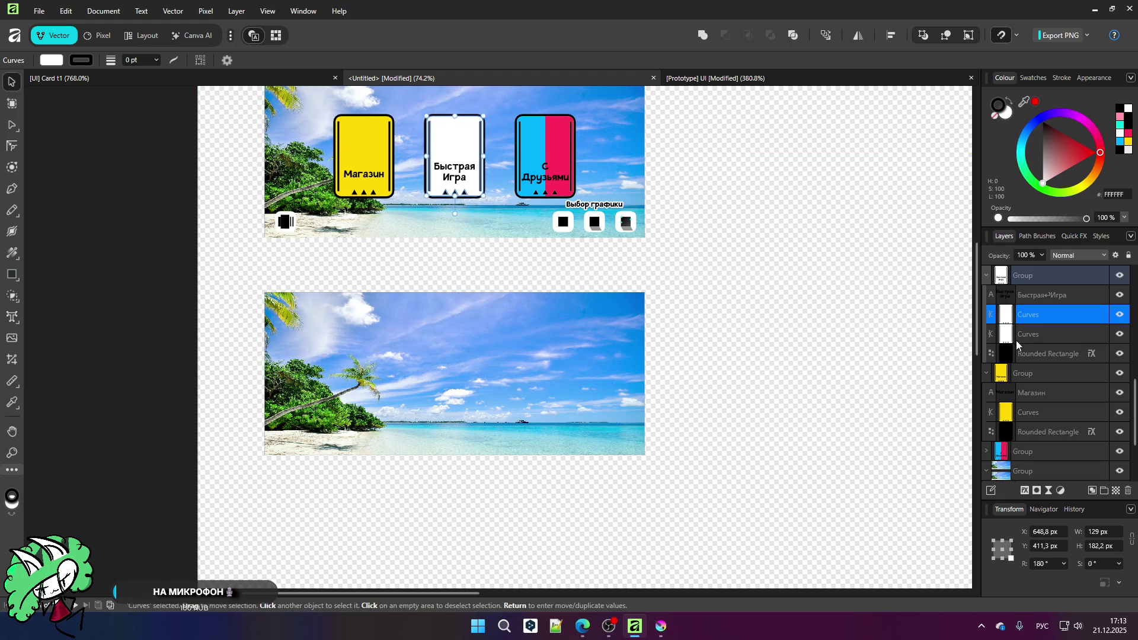
Step: Undo the extra outline shape and place a copy of the white Быстрая Игра card on the lower background
{"action": "key", "text": "ctrl+z"}
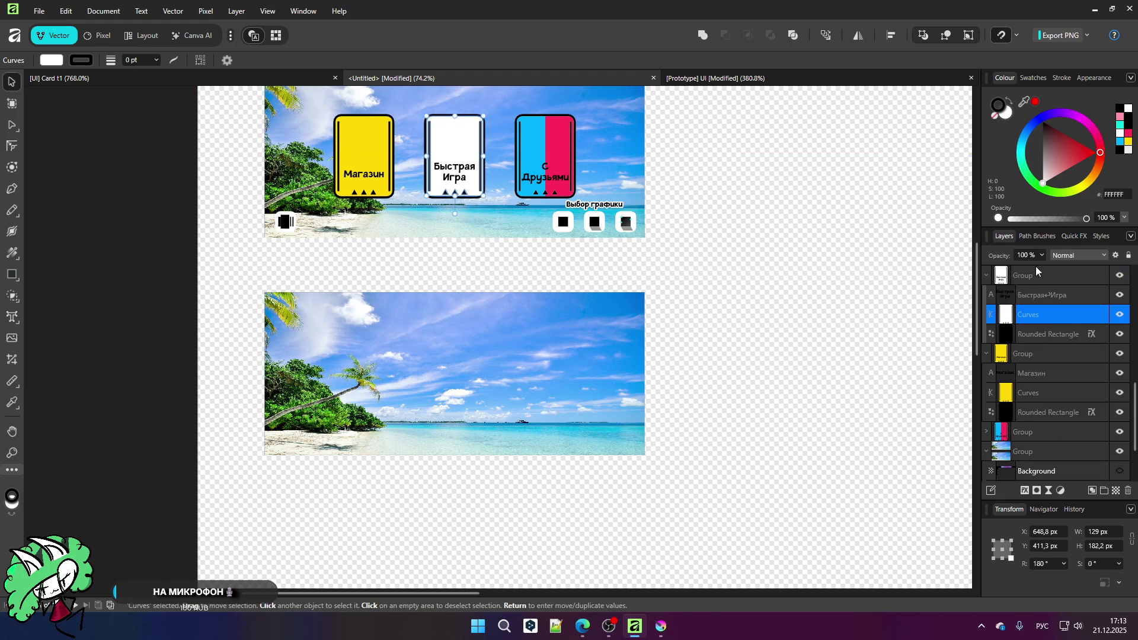
{"action": "left_click", "coordinate": [1036, 268]}
{"action": "mouse_move", "coordinate": [435, 143]}
{"action": "left_mouse_down"}
{"action": "mouse_move", "coordinate": [434, 356]}
{"action": "mouse_move", "coordinate": [344, 365]}
{"action": "left_mouse_up"}
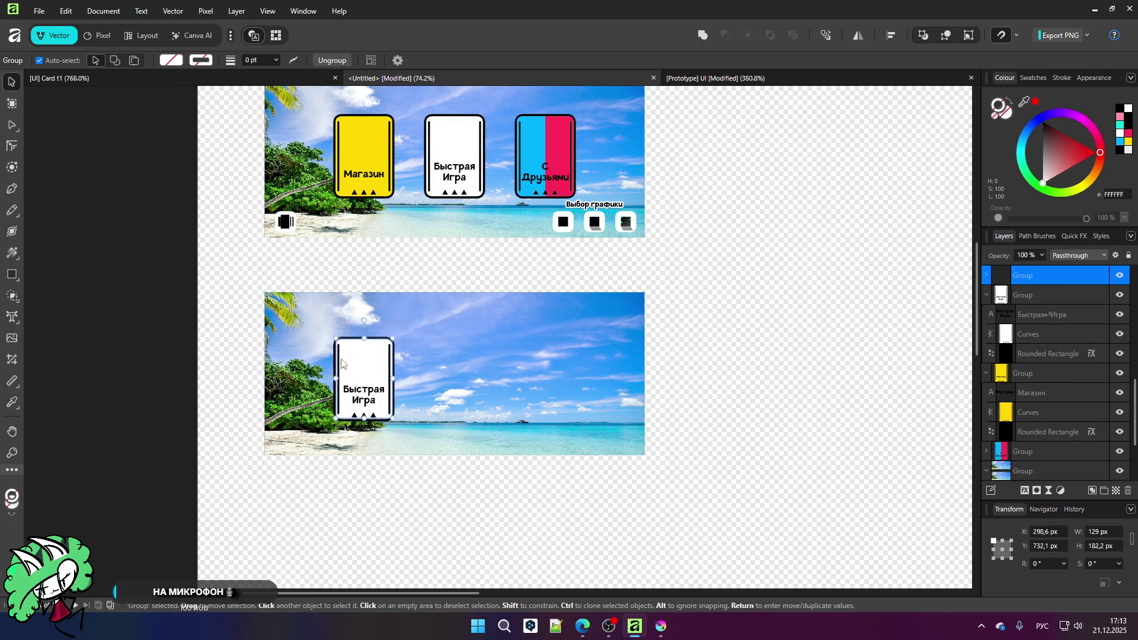
{"action": "scroll", "coordinate": [344, 365], "scroll_direction": "up", "scroll_amount": 5}
Step: Replace the copied card's label text with '2', then return to the Prototype UI document
{"action": "double_click", "coordinate": [424, 446]}
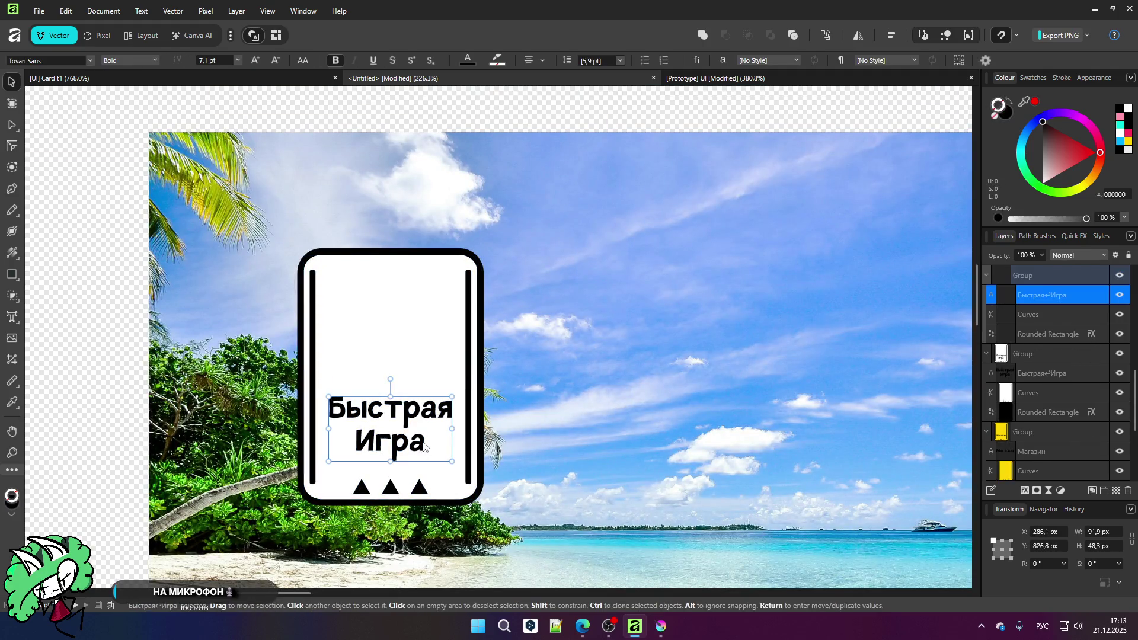
{"action": "double_click", "coordinate": [425, 447]}
{"action": "left_click_drag", "start_coordinate": [409, 441], "coordinate": [346, 409]}
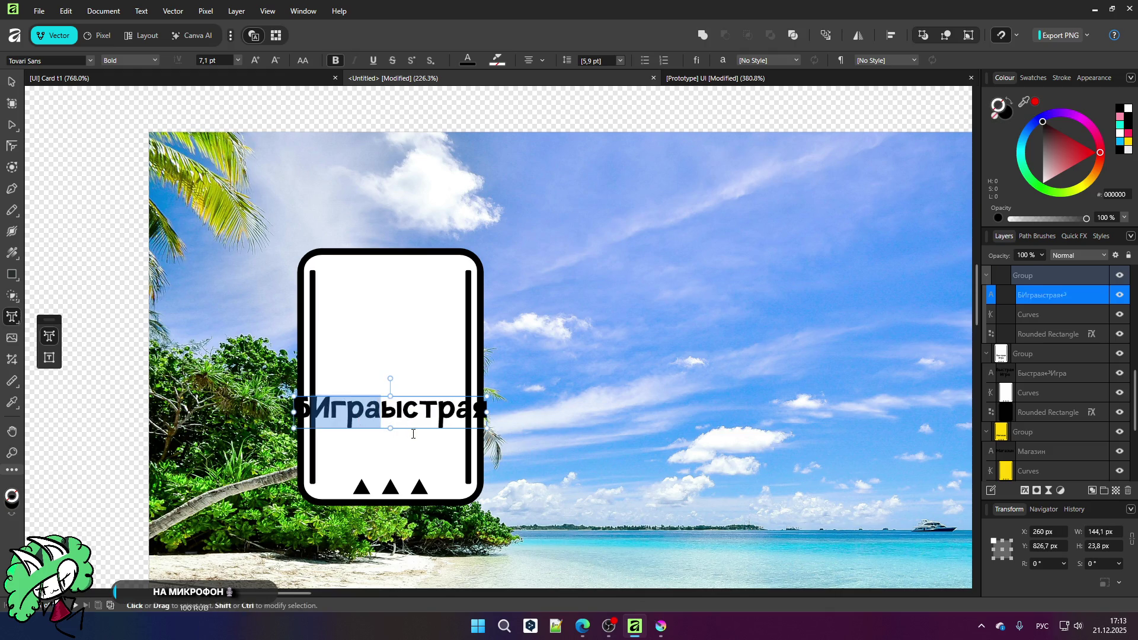
{"action": "key", "text": "ctrl+z"}
{"action": "key", "text": "ctrl+a"}
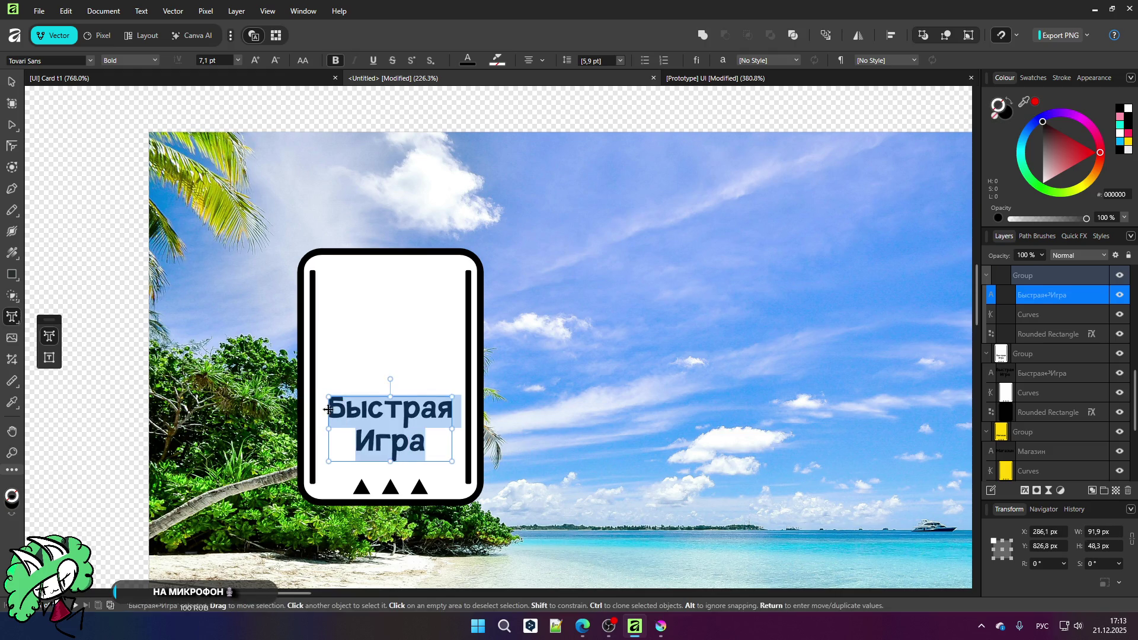
{"action": "type", "text": "2"}
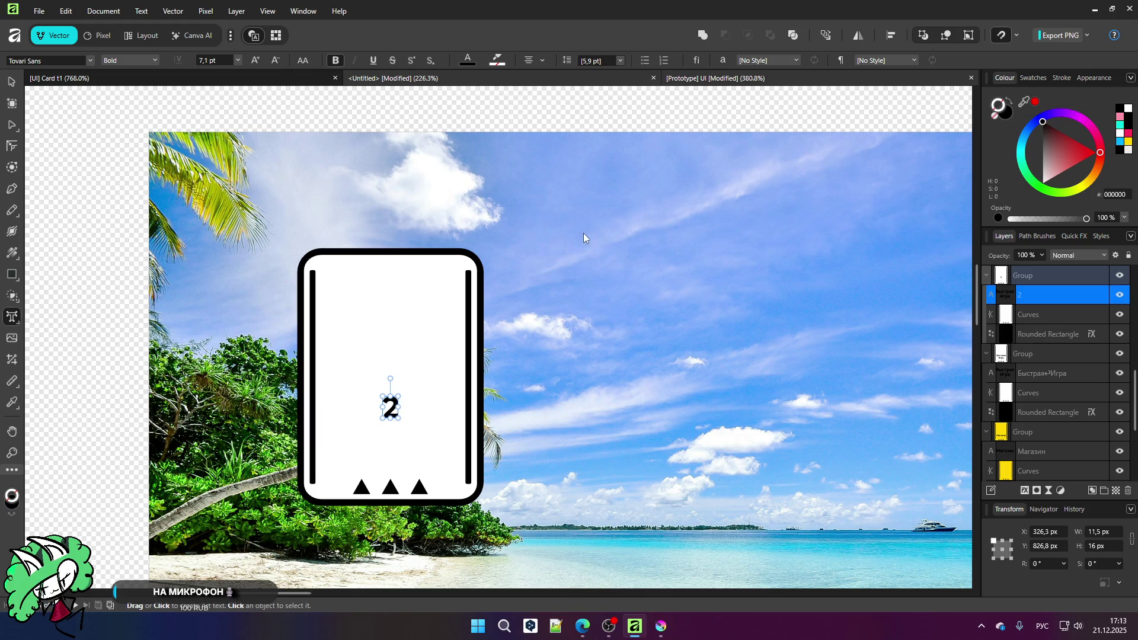
{"action": "key", "text": "ctrl+Tab"}
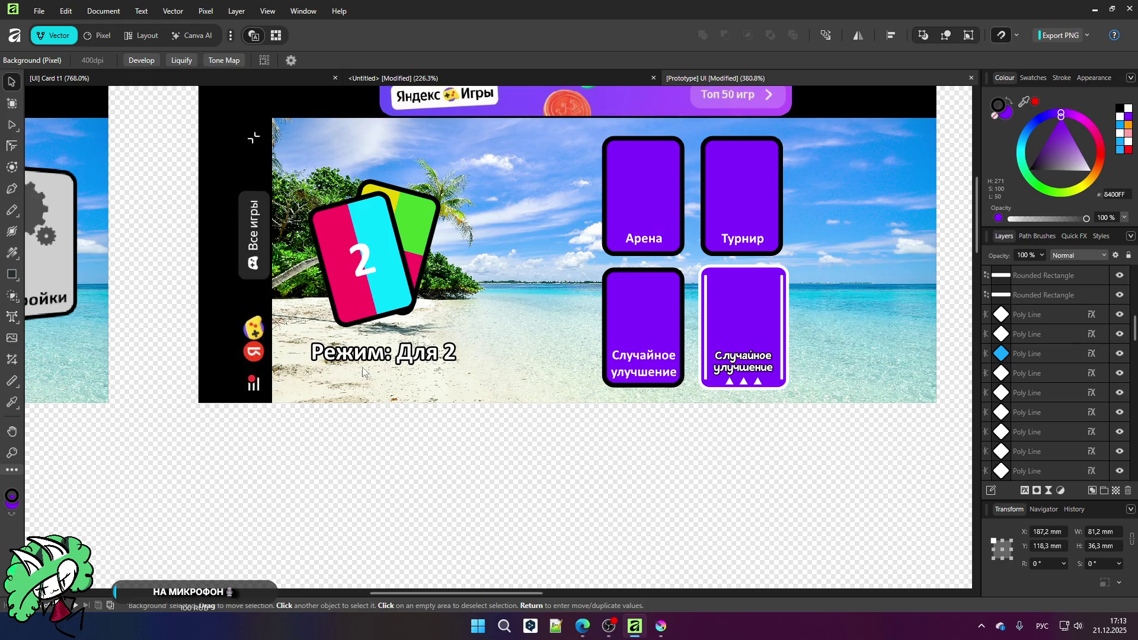
{"action": "scroll", "coordinate": [607, 308], "scroll_direction": "down", "scroll_amount": 2}
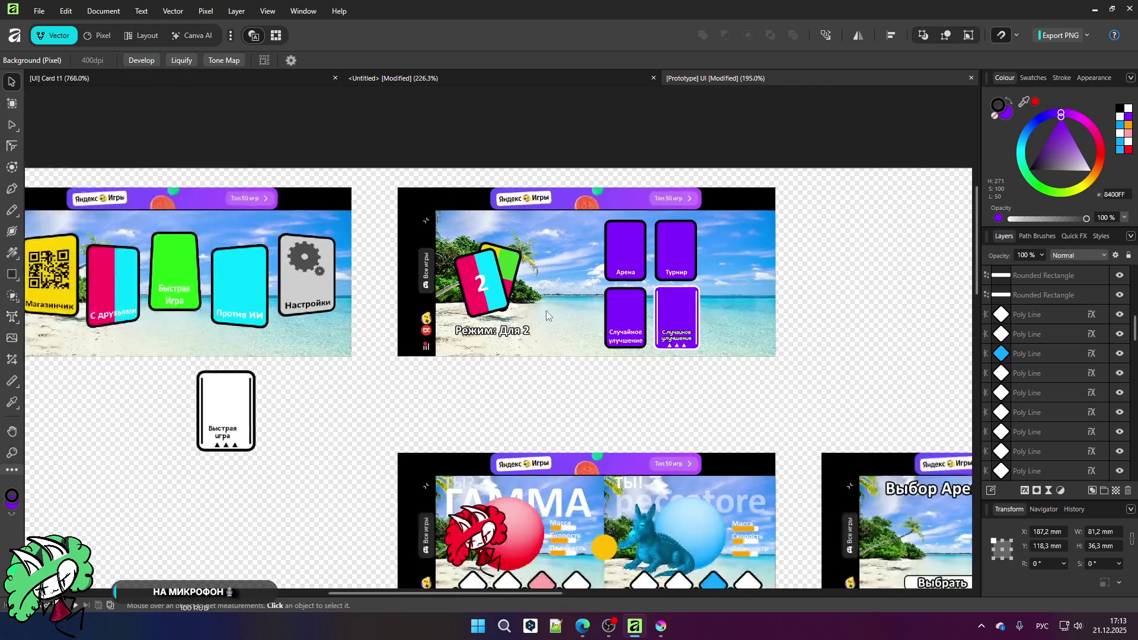
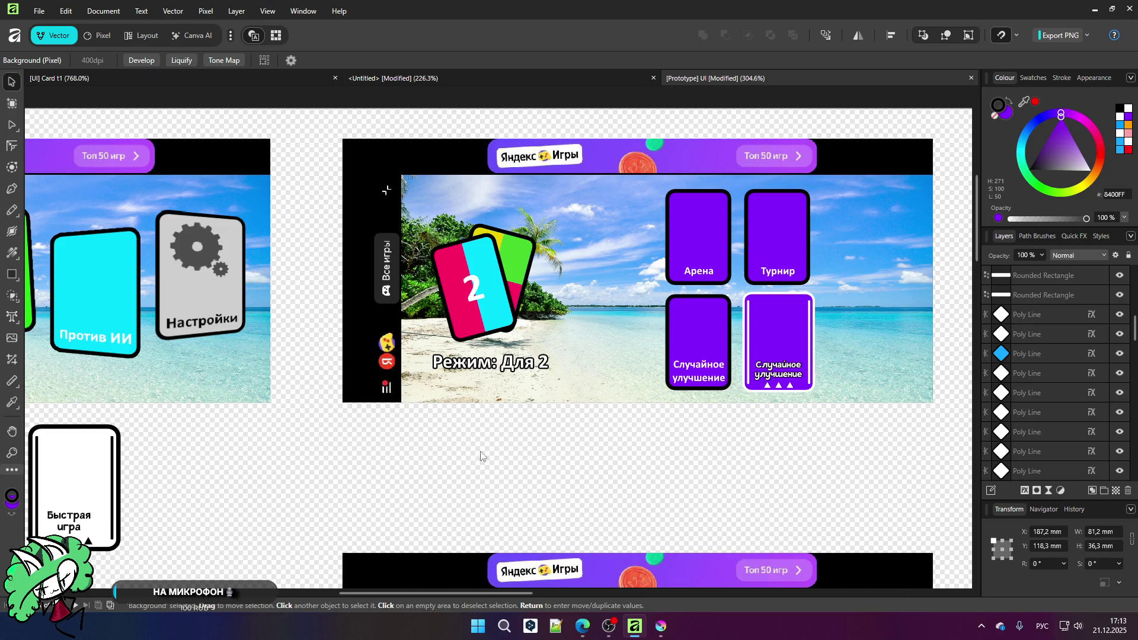
Step: Switch to the Untitled beach document and select the 2 card group
{"action": "scroll", "coordinate": [557, 414], "scroll_direction": "up", "scroll_amount": 4}
{"action": "scroll", "coordinate": [567, 411], "scroll_direction": "down", "scroll_amount": 3}
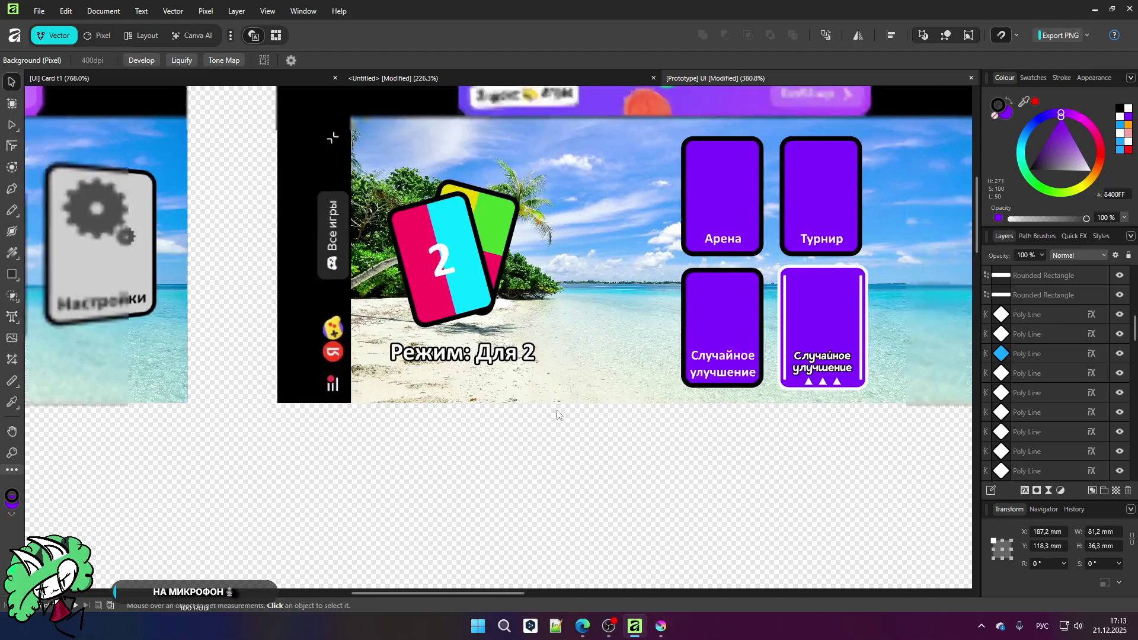
{"action": "scroll", "coordinate": [377, 291], "scroll_direction": "up", "scroll_amount": 2}
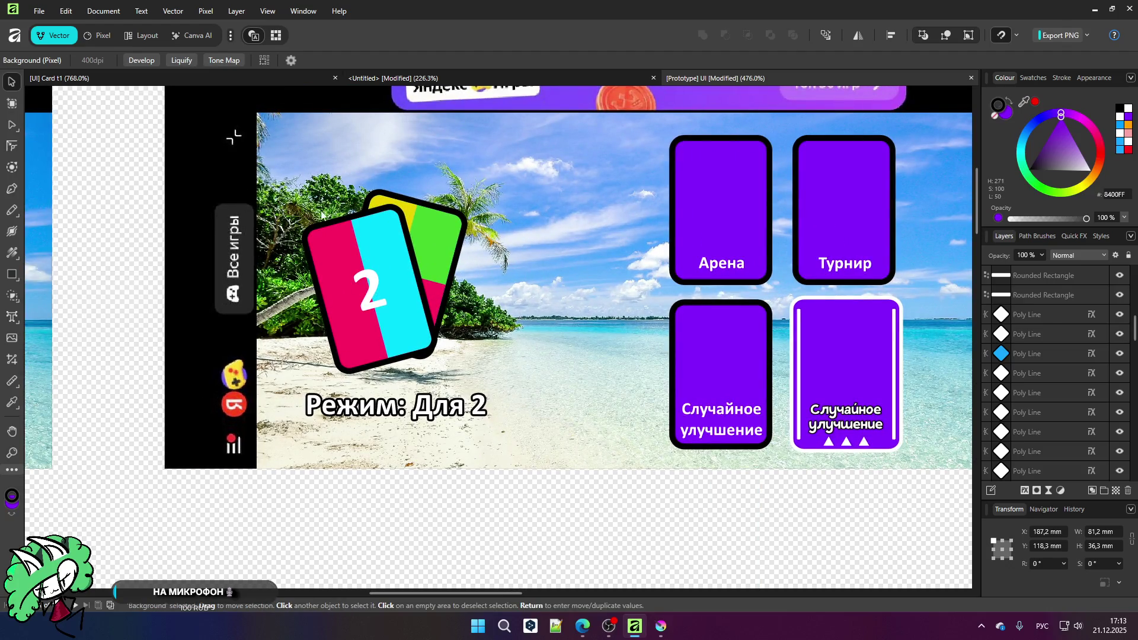
{"action": "key", "text": "t"}
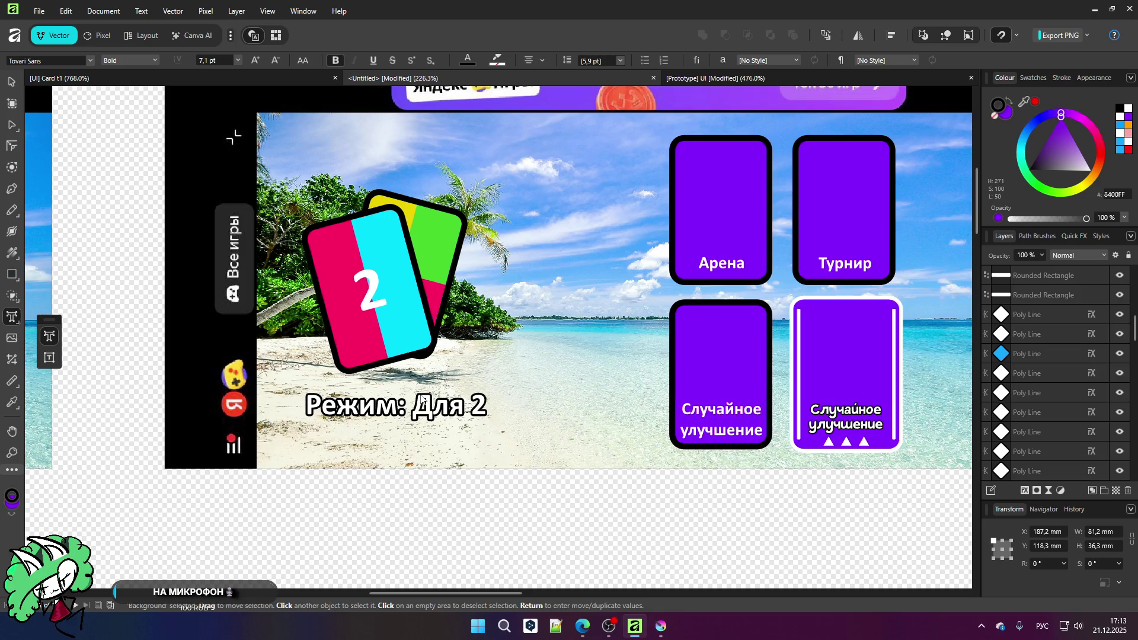
{"action": "key", "text": "ctrl+Tab"}
{"action": "scroll", "coordinate": [398, 313], "scroll_direction": "down", "scroll_amount": 5}
{"action": "key", "text": "v"}
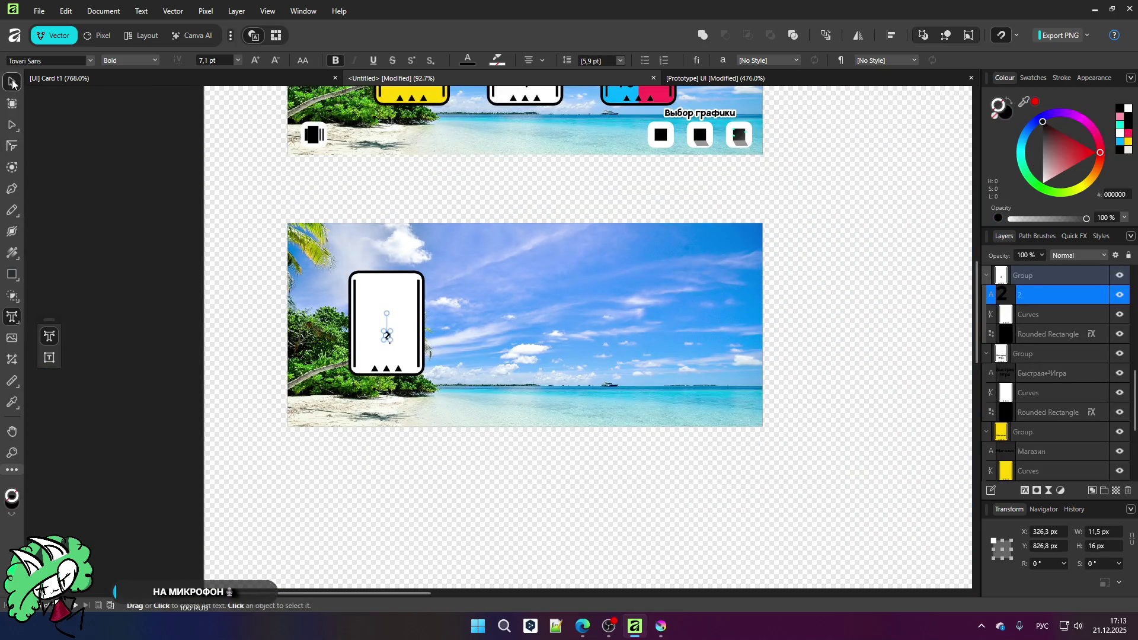
{"action": "scroll", "coordinate": [284, 391], "scroll_direction": "up", "scroll_amount": 4}
{"action": "left_click", "coordinate": [462, 279]}
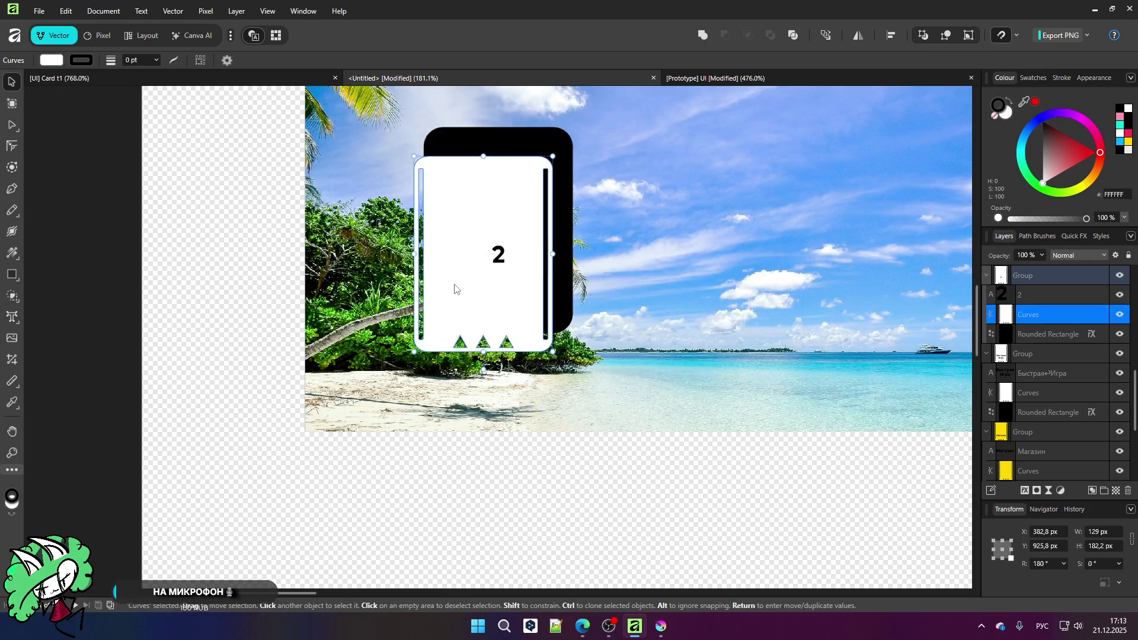
{"action": "left_click", "coordinate": [1075, 271]}
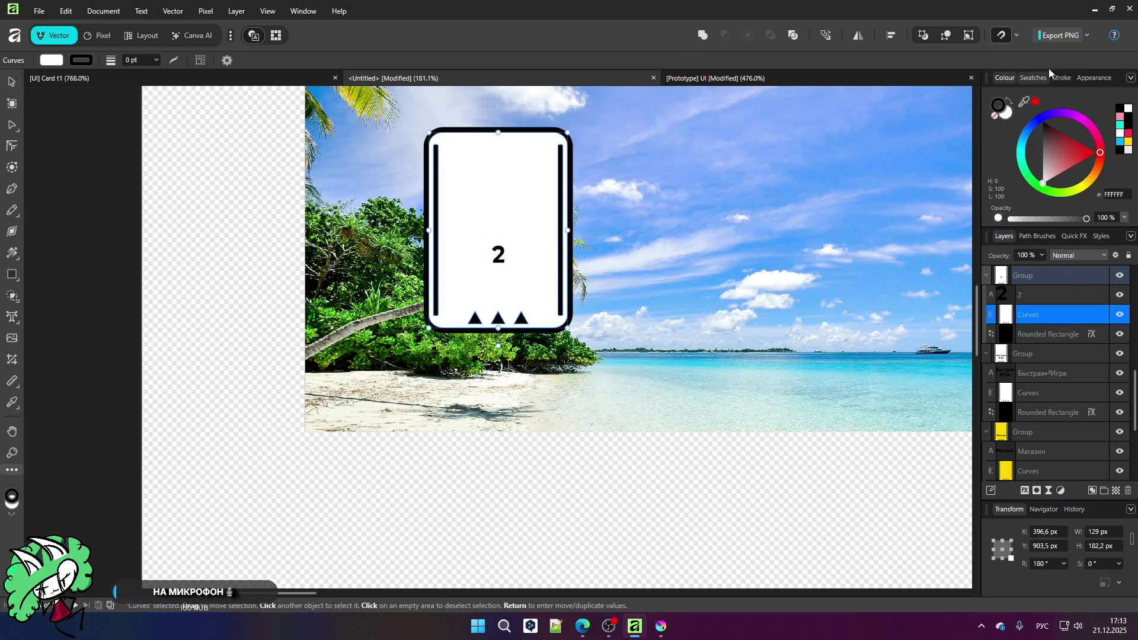
Step: Apply the UI design snapping preset and move the card group slightly lower
{"action": "left_click", "coordinate": [1015, 36]}
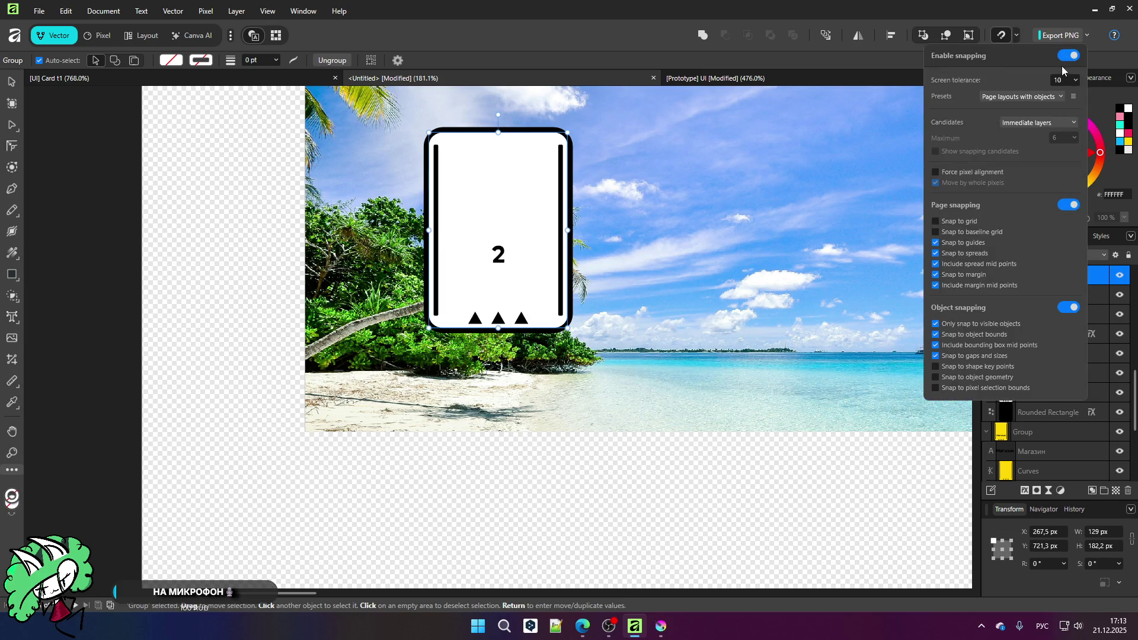
{"action": "left_click", "coordinate": [1050, 123]}
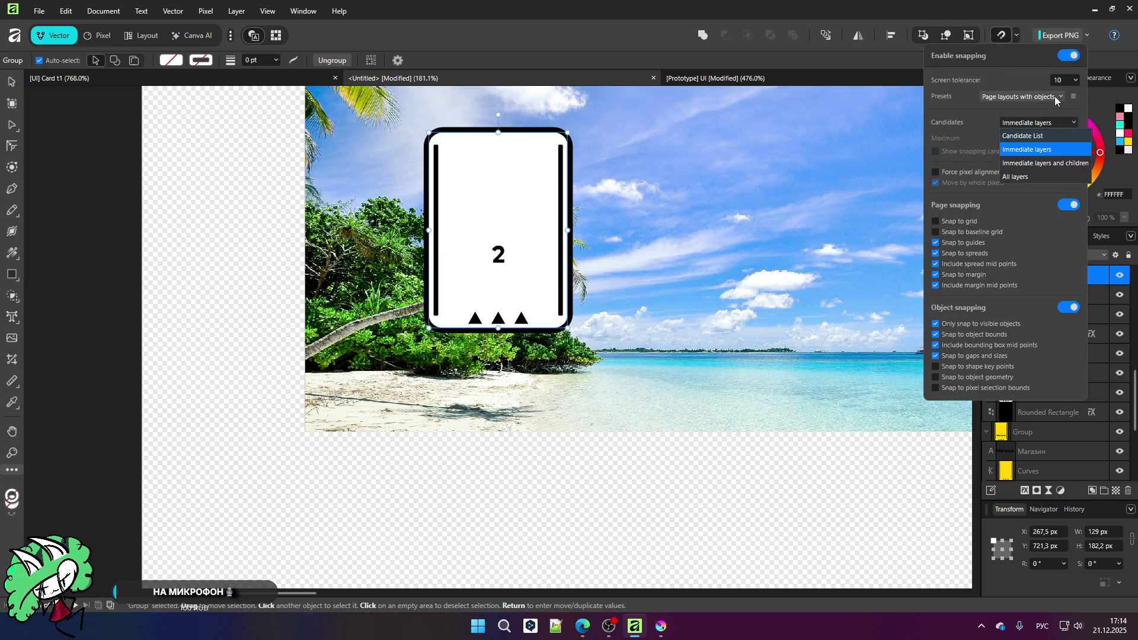
{"action": "left_click", "coordinate": [1026, 90]}
{"action": "left_click", "coordinate": [1026, 90]}
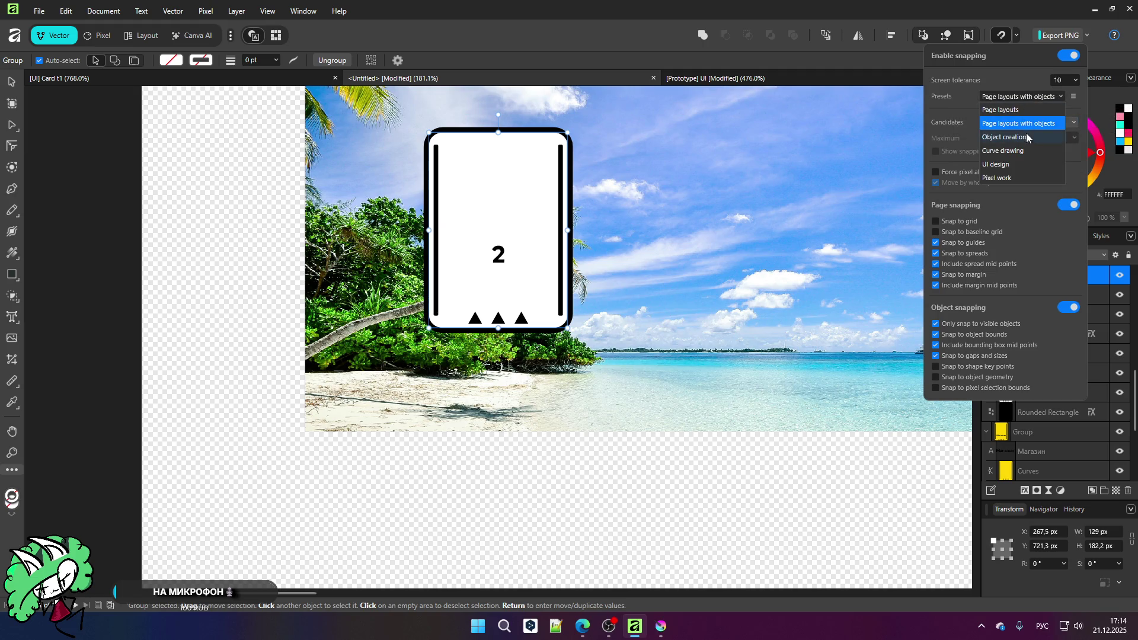
{"action": "left_click", "coordinate": [1008, 164]}
{"action": "left_click", "coordinate": [619, 492]}
{"action": "left_click_drag", "start_coordinate": [476, 266], "coordinate": [470, 318]}
{"action": "scroll", "coordinate": [501, 338], "scroll_direction": "up", "scroll_amount": 3}
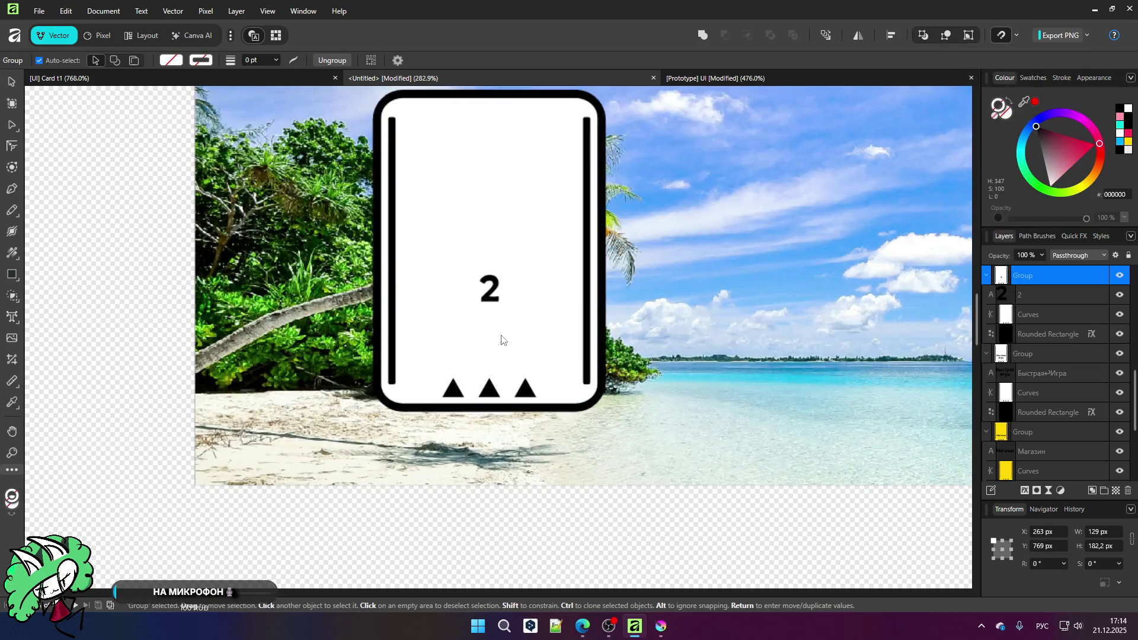
Step: Enlarge the 2 on the card to about 22.6 pt and move it lower
{"action": "double_click", "coordinate": [490, 301]}
{"action": "double_click", "coordinate": [492, 293]}
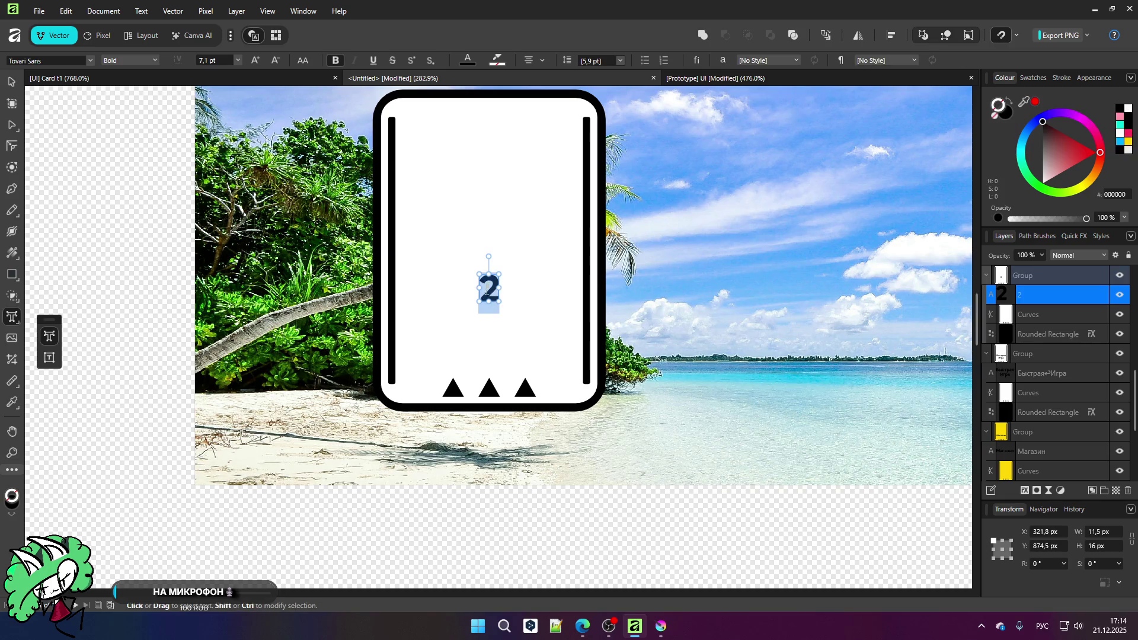
{"action": "left_click", "coordinate": [12, 81]}
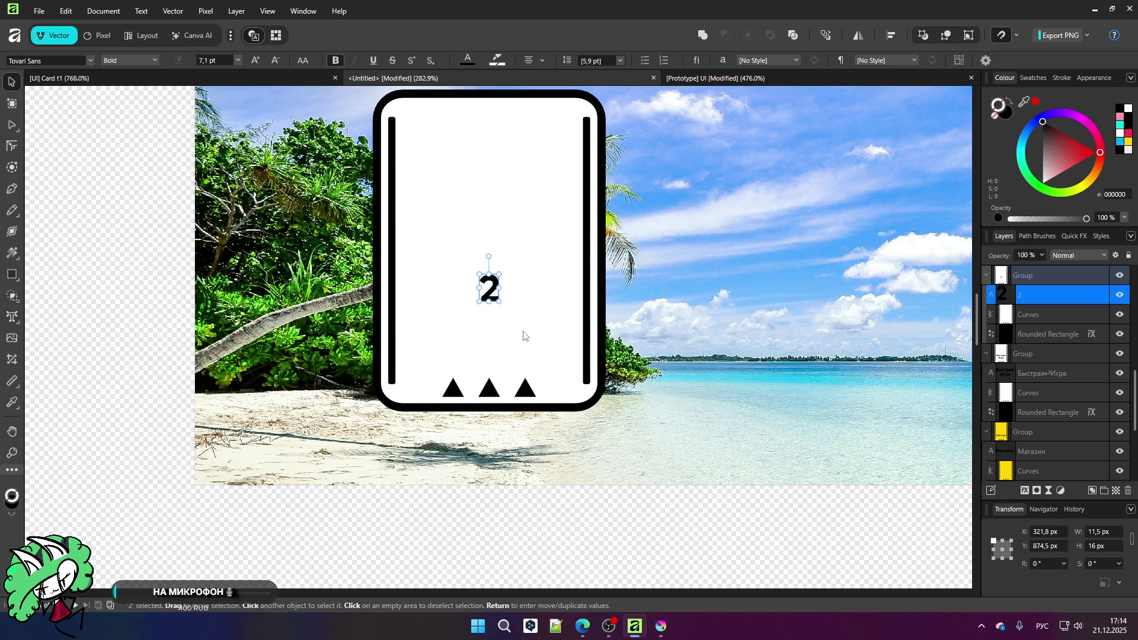
{"action": "left_click_drag", "start_coordinate": [501, 303], "coordinate": [520, 330]}
{"action": "left_click_drag", "start_coordinate": [498, 279], "coordinate": [498, 296]}
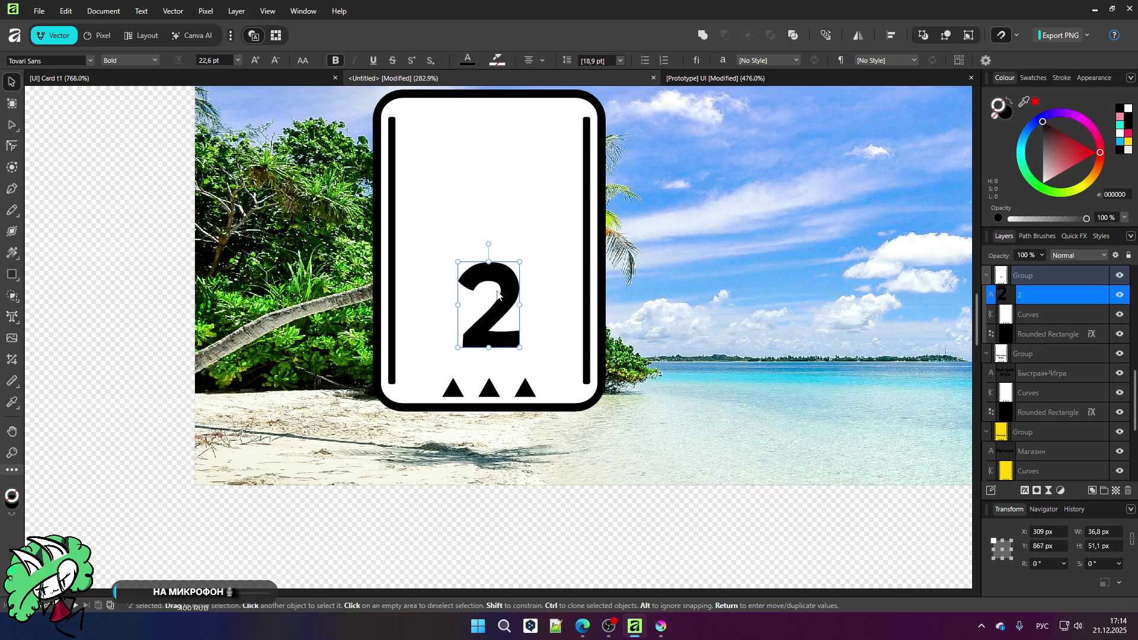
Step: Duplicate the card as an overlapping copy and change its number to 4
{"action": "left_click", "coordinate": [413, 560]}
{"action": "scroll", "coordinate": [432, 516], "scroll_direction": "down", "scroll_amount": 2}
{"action": "left_click", "coordinate": [467, 425]}
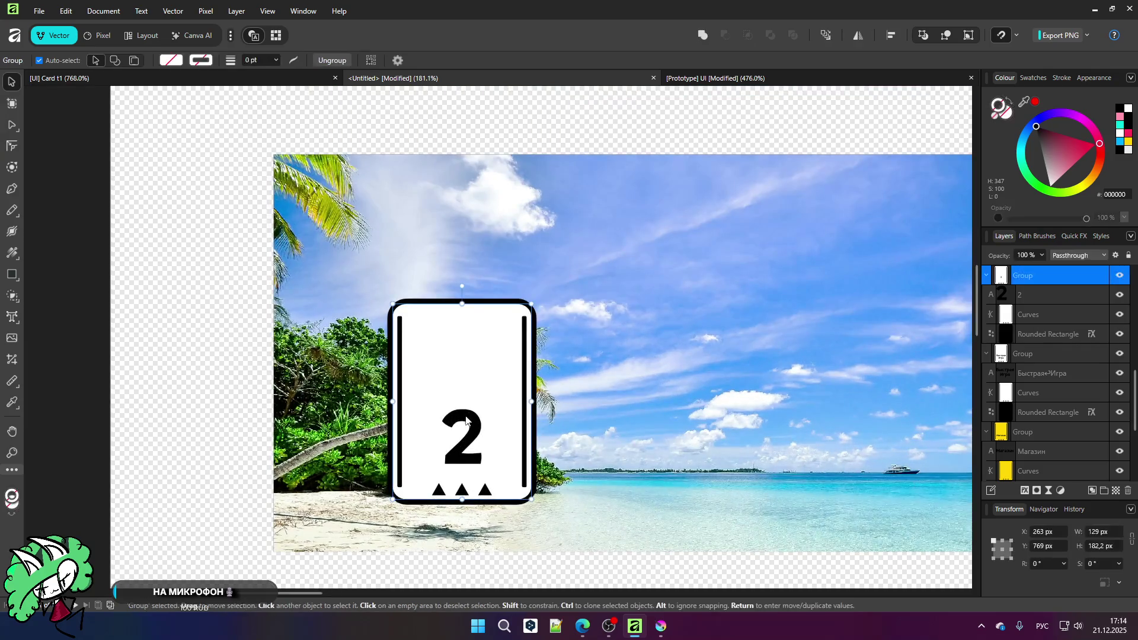
{"action": "mouse_move", "coordinate": [466, 425]}
{"action": "left_mouse_down"}
{"action": "mouse_move", "coordinate": [457, 384]}
{"action": "mouse_move", "coordinate": [591, 363]}
{"action": "left_mouse_up"}
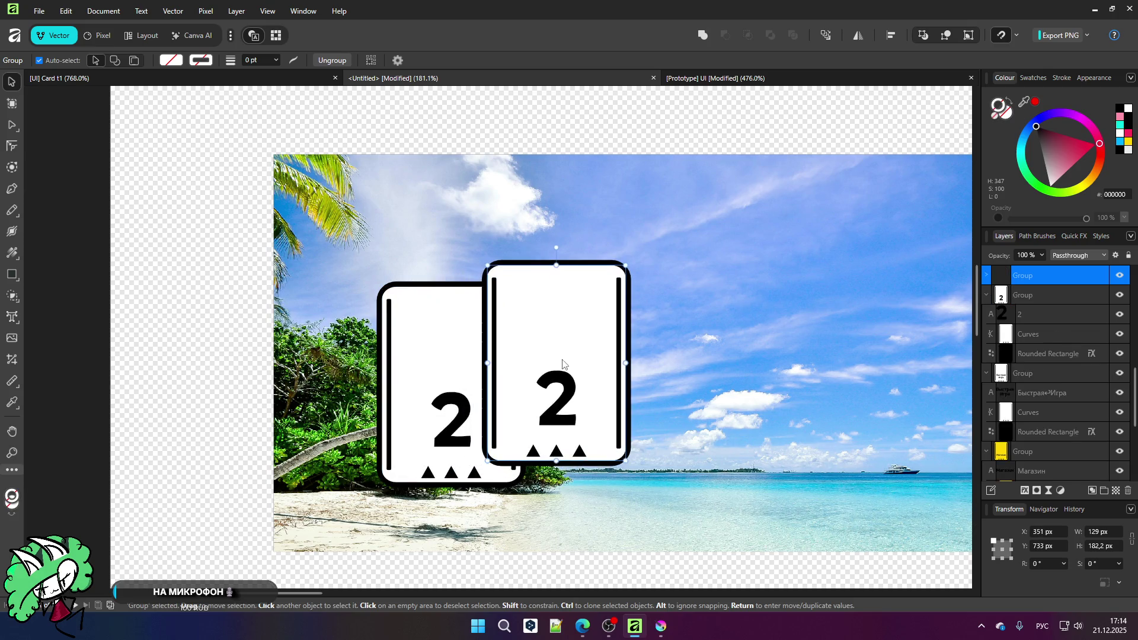
{"action": "double_click", "coordinate": [552, 407]}
{"action": "double_click", "coordinate": [551, 408]}
{"action": "type", "text": "4"}
{"action": "left_click", "coordinate": [10, 77]}
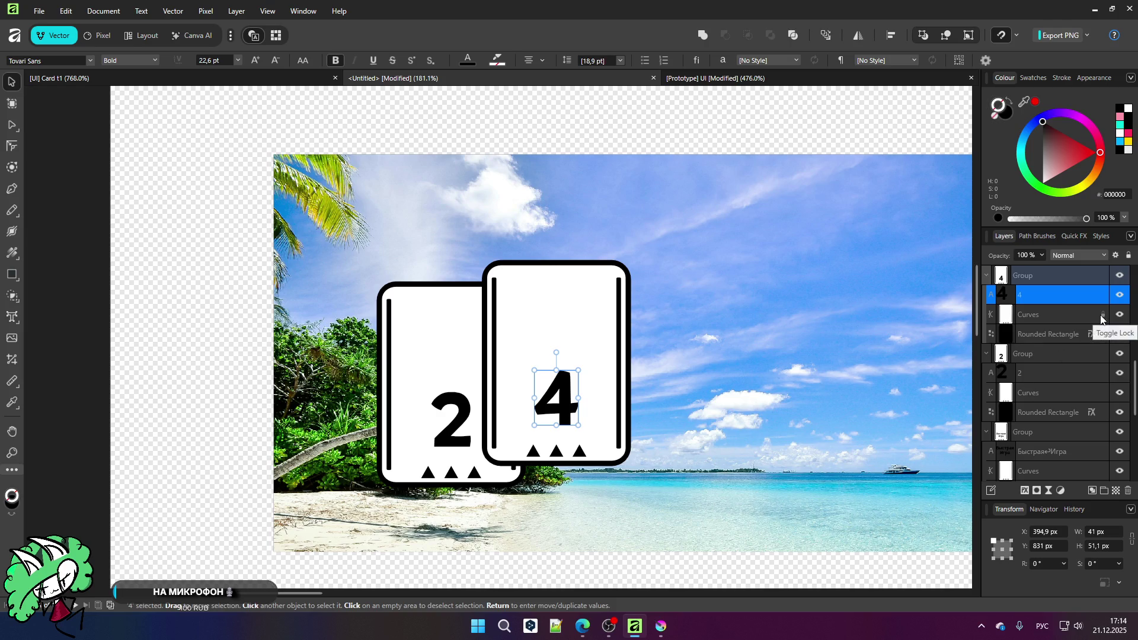
Step: Reorder the layers so card 4 sits behind card 2
{"action": "left_click", "coordinate": [1119, 275]}
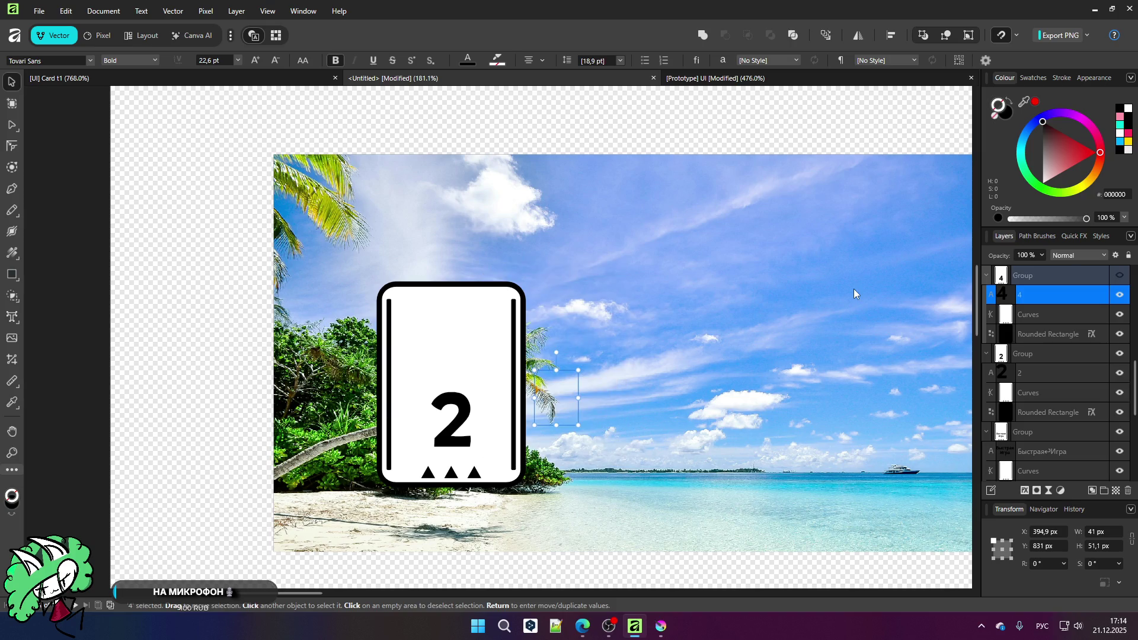
{"action": "left_click", "coordinate": [1119, 275]}
{"action": "left_click", "coordinate": [986, 275]}
{"action": "left_click", "coordinate": [986, 294]}
{"action": "left_click_drag", "start_coordinate": [1061, 275], "coordinate": [1047, 321]}
{"action": "left_click", "coordinate": [1033, 282]}
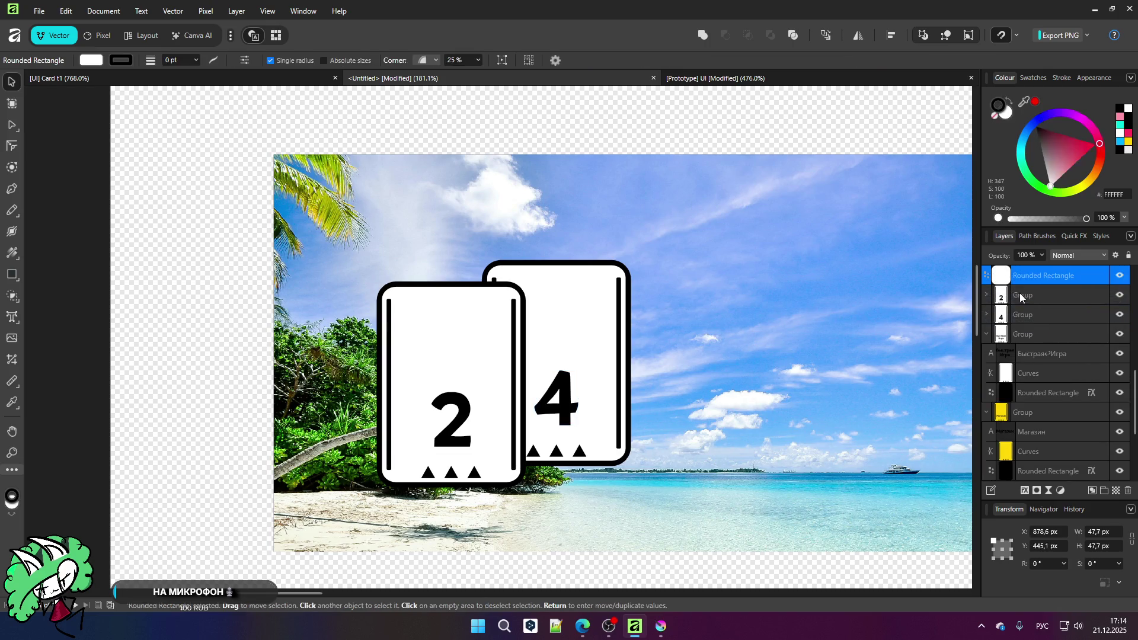
Step: Shift card 4 further left behind card 2 and clear the selection
{"action": "scroll", "coordinate": [771, 369], "scroll_direction": "down", "scroll_amount": 5}
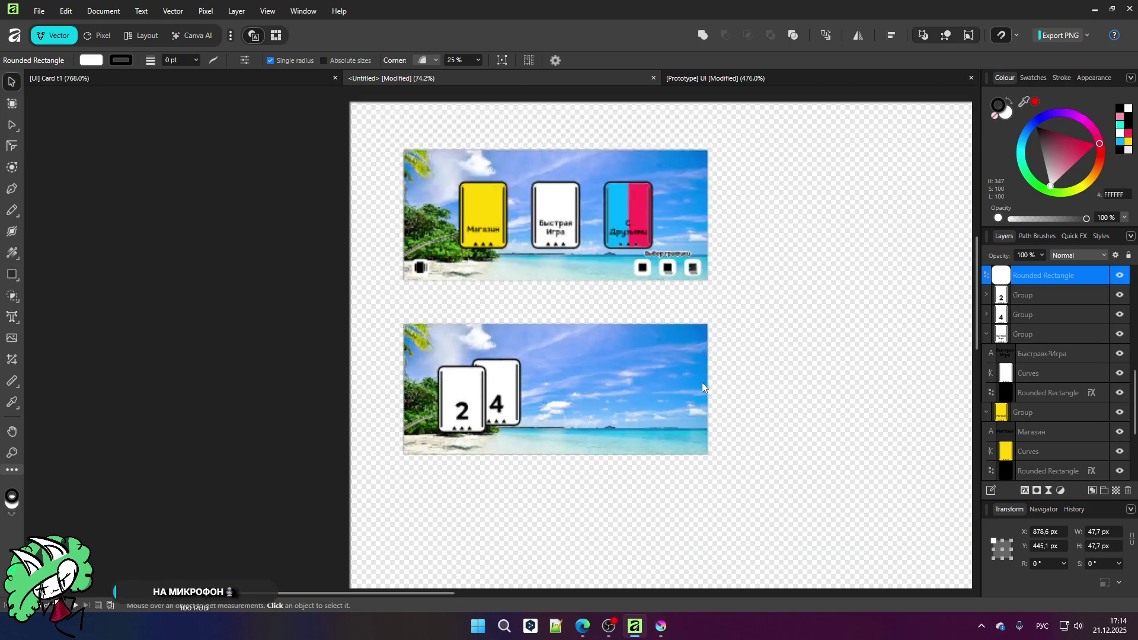
{"action": "scroll", "coordinate": [656, 243], "scroll_direction": "up", "scroll_amount": 2}
{"action": "scroll", "coordinate": [656, 243], "scroll_direction": "down", "scroll_amount": 2}
{"action": "scroll", "coordinate": [497, 331], "scroll_direction": "up", "scroll_amount": 5}
{"action": "left_click_drag", "start_coordinate": [496, 331], "coordinate": [502, 336]}
{"action": "left_click", "coordinate": [400, 544]}
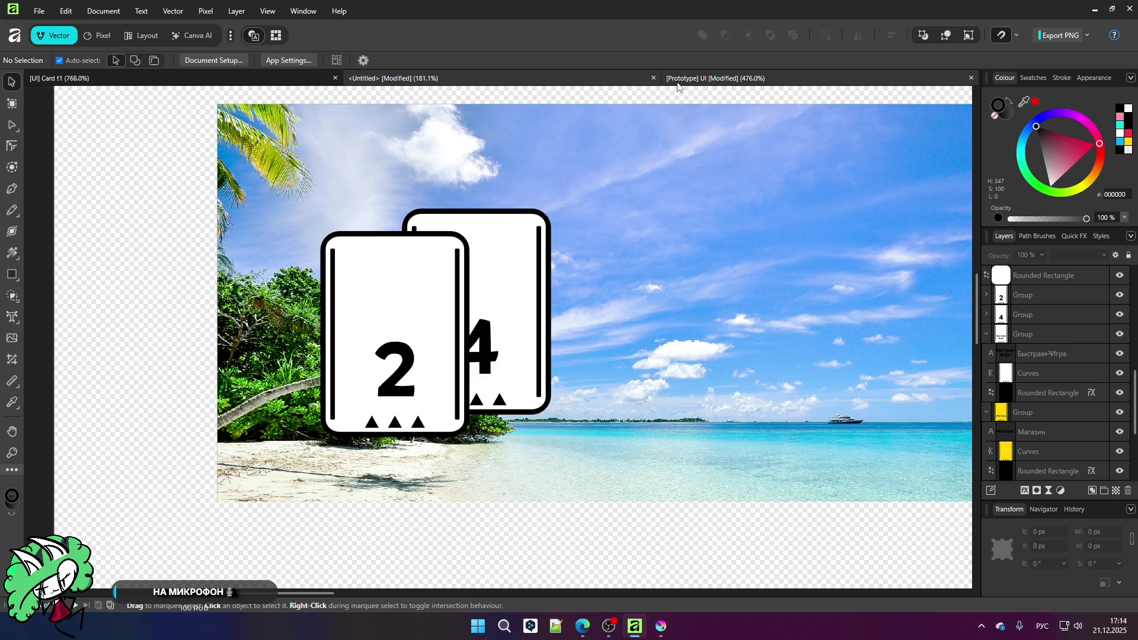
Step: Check the Prototype UI document, then copy the Выбор графики caption below the cards
{"action": "key", "text": "ctrl+Tab"}
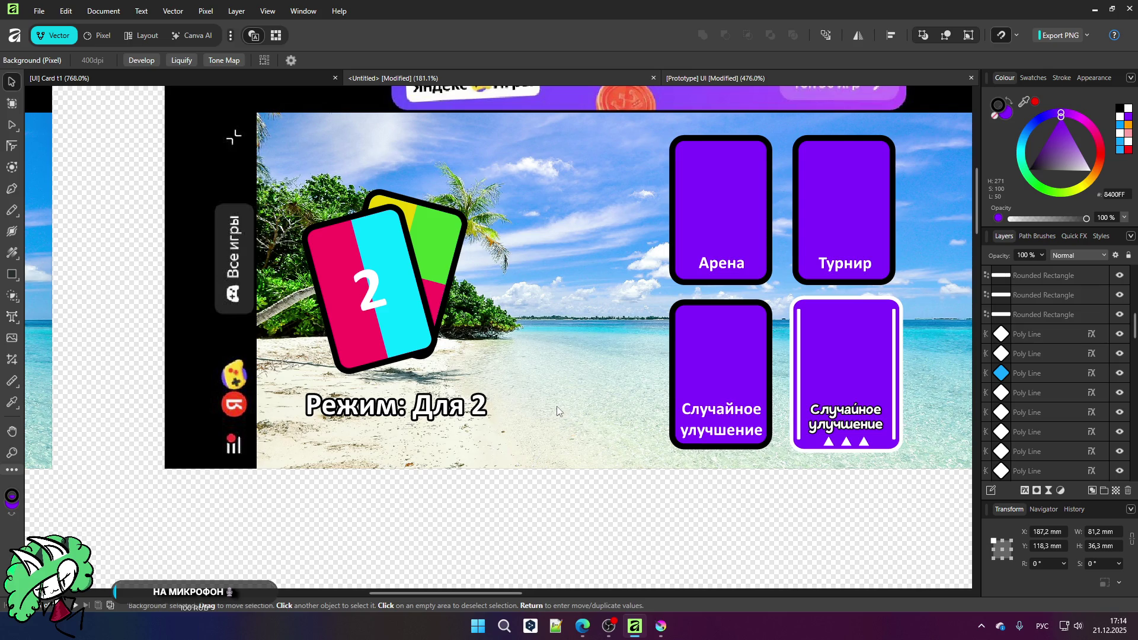
{"action": "key", "text": "ctrl+Tab"}
{"action": "scroll", "coordinate": [550, 406], "scroll_direction": "down", "scroll_amount": 5}
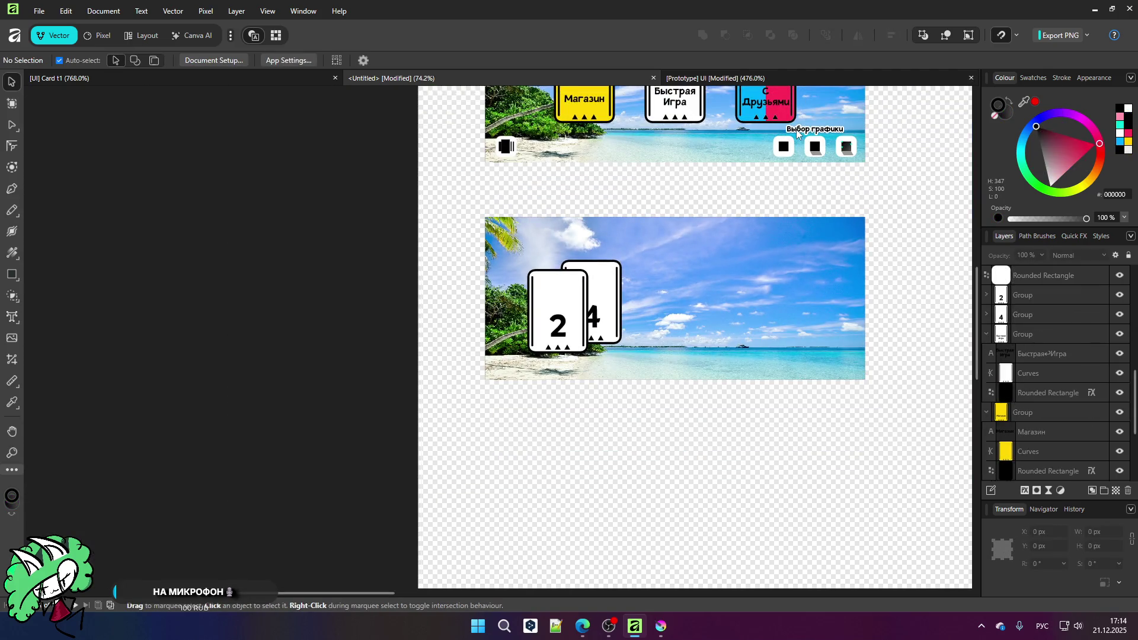
{"action": "left_click", "coordinate": [798, 134]}
{"action": "mouse_move", "coordinate": [797, 134]}
{"action": "left_mouse_down"}
{"action": "mouse_move", "coordinate": [556, 336]}
{"action": "mouse_move", "coordinate": [557, 375]}
{"action": "left_mouse_up"}
Step: Raise both cards about 80 px and select the copied caption
{"action": "scroll", "coordinate": [554, 308], "scroll_direction": "up", "scroll_amount": 5}
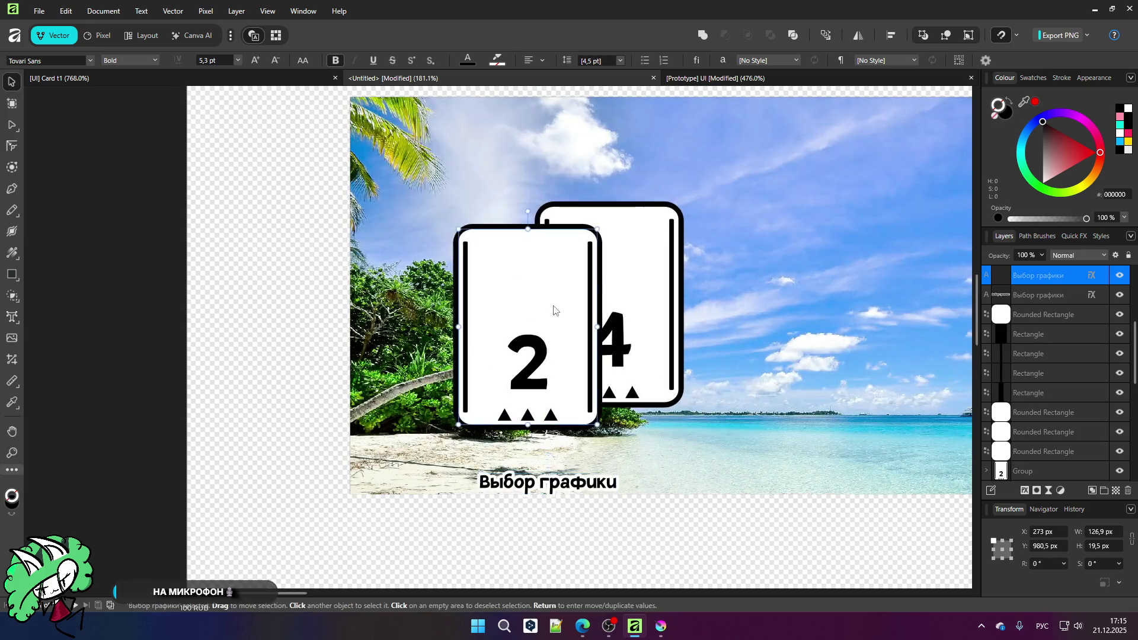
{"action": "left_click", "coordinate": [554, 309]}
{"action": "left_click_drag", "start_coordinate": [569, 300], "coordinate": [564, 266]}
{"action": "scroll", "coordinate": [587, 297], "scroll_direction": "down", "scroll_amount": 4}
{"action": "scroll", "coordinate": [593, 300], "scroll_direction": "up", "scroll_amount": 2}
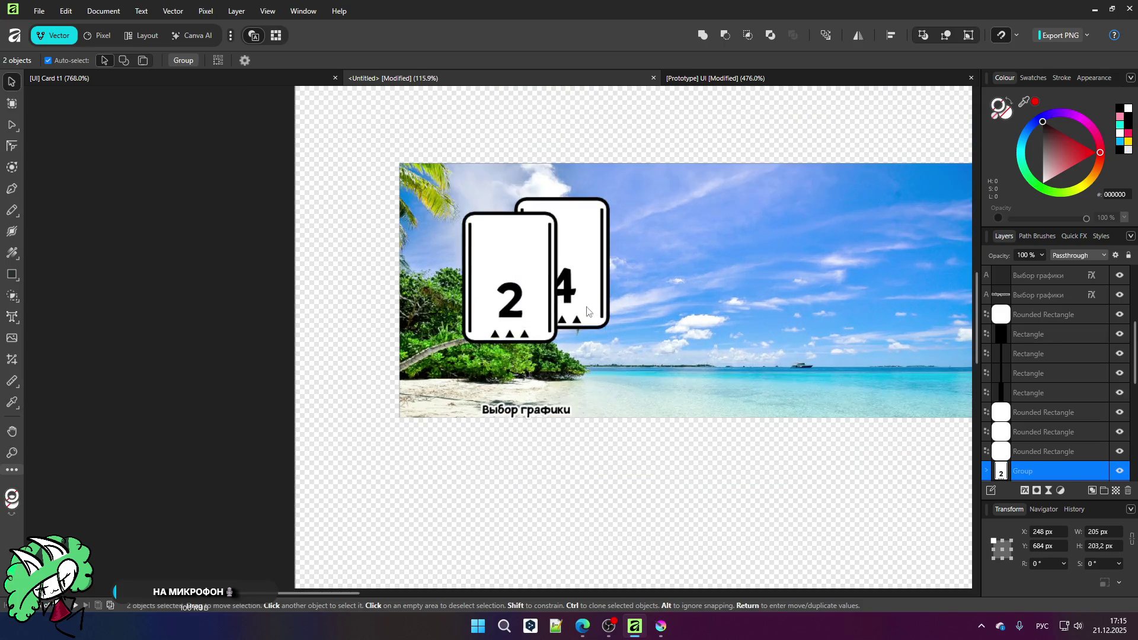
{"action": "left_click", "coordinate": [529, 410]}
Step: Retype the caption as 'Выбор режима: Для 2-их'
{"action": "scroll", "coordinate": [528, 415], "scroll_direction": "up", "scroll_amount": 7}
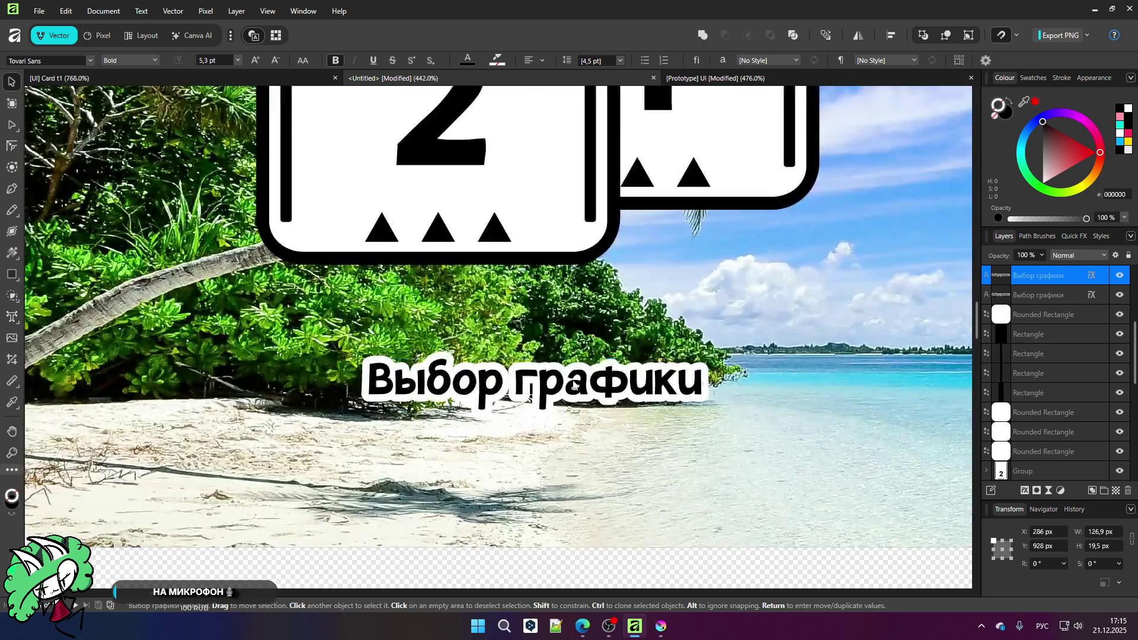
{"action": "double_click", "coordinate": [573, 386]}
{"action": "key", "text": "BackSpace"}
{"action": "key", "text": "BackSpace"}
{"action": "key", "text": "BackSpace"}
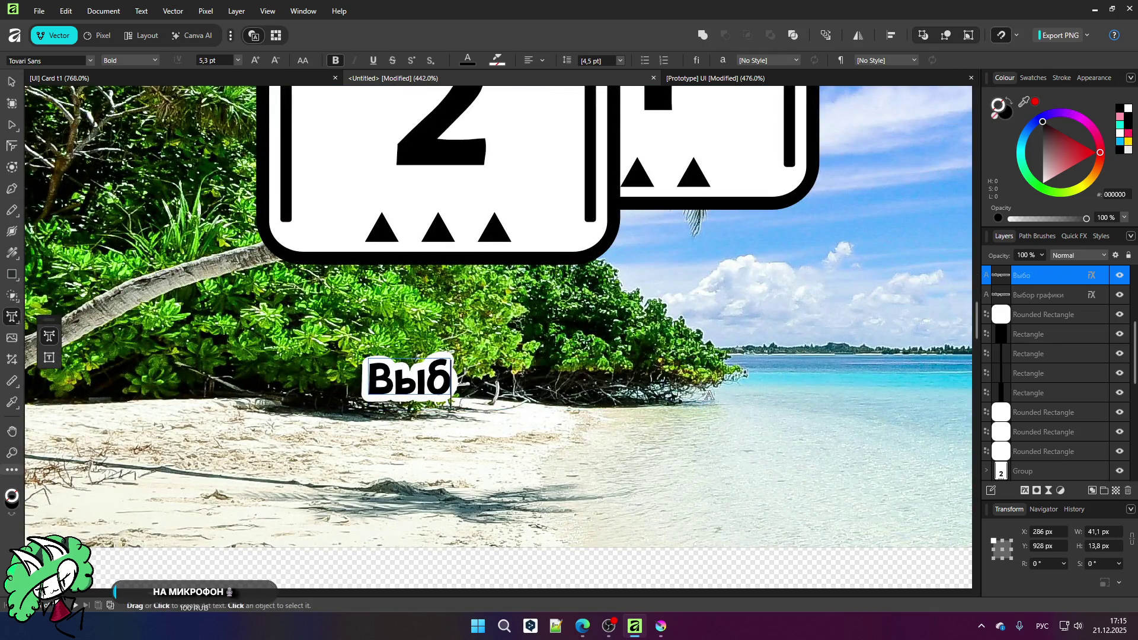
{"action": "type", "text": "ВЫ"}
{"action": "key", "text": "BackSpace"}
{"action": "type", "text": "ы"}
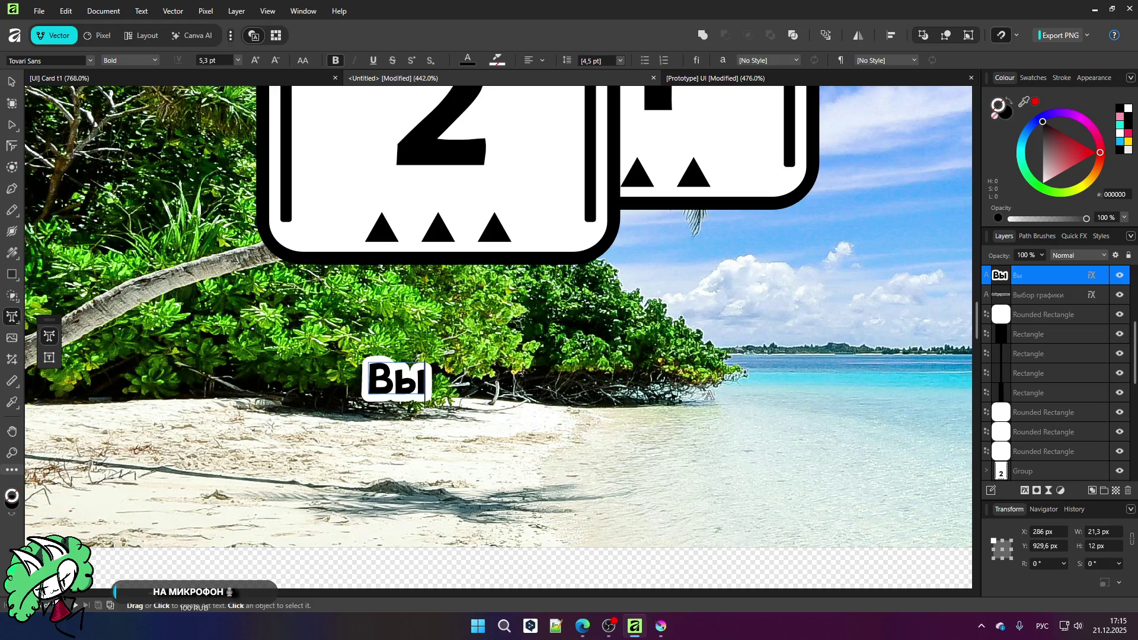
{"action": "type", "text": "бор"}
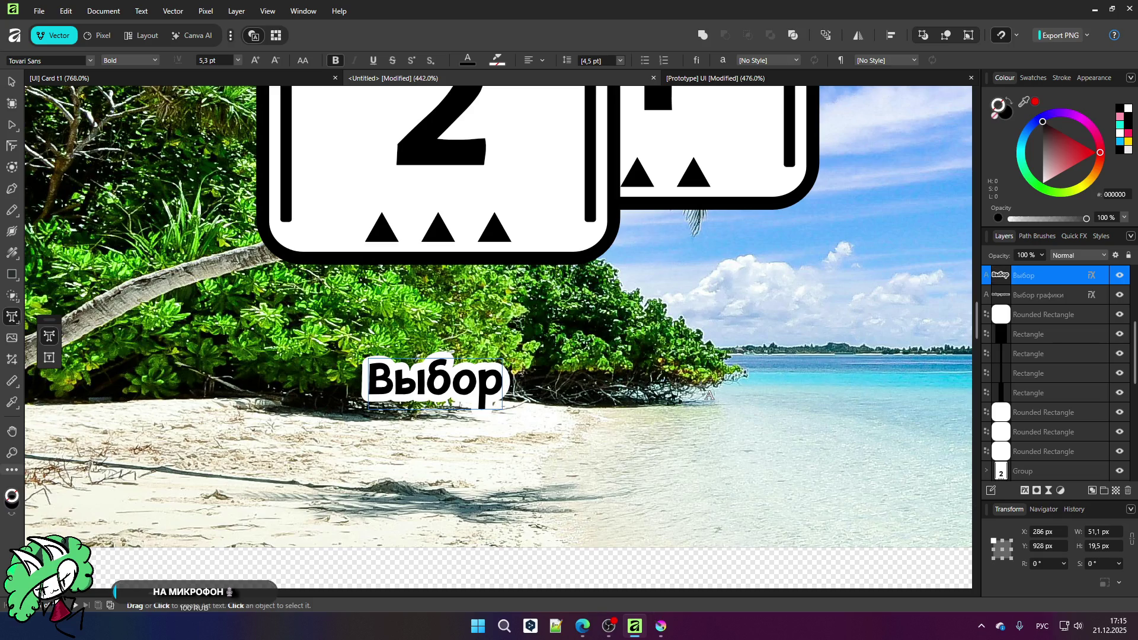
{"action": "type", "text": " р"}
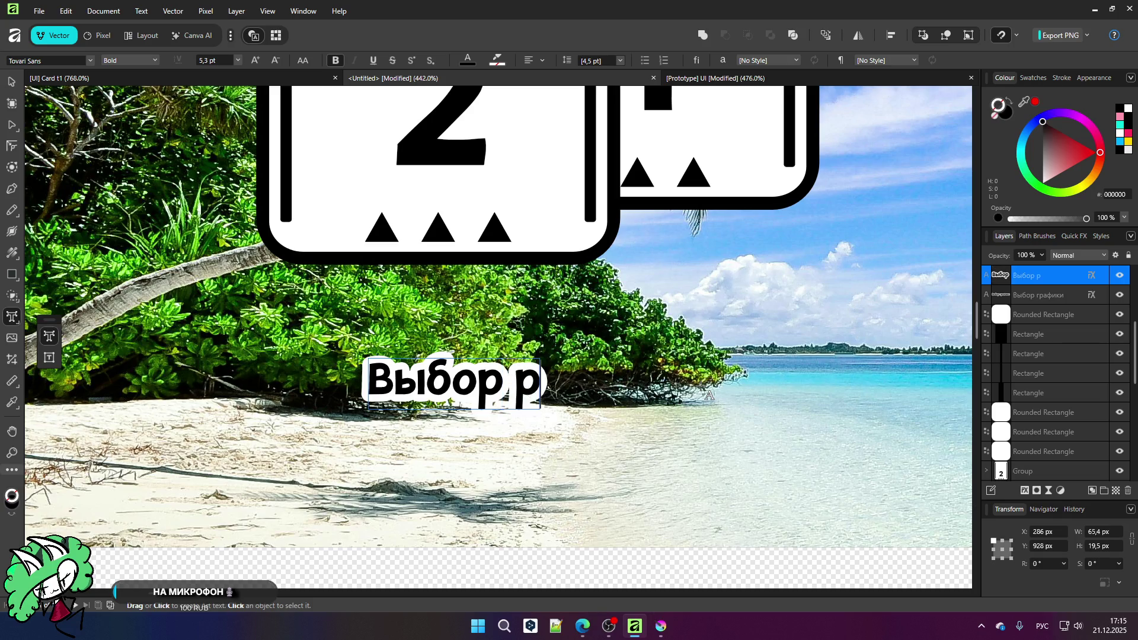
{"action": "type", "text": "ежима"}
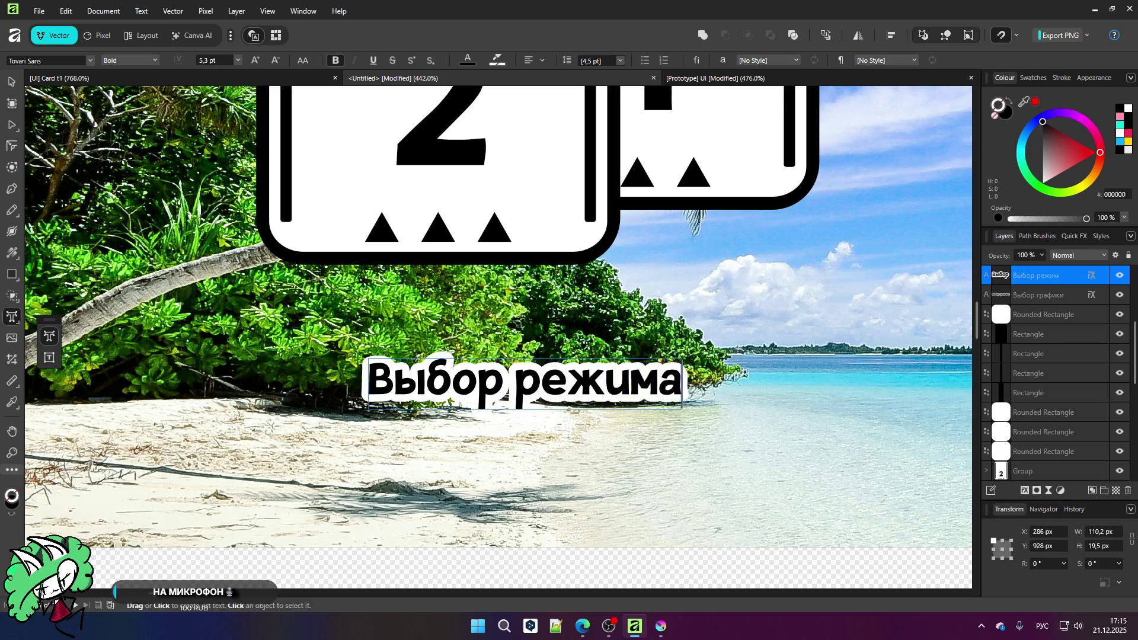
{"action": "type", "text": ":"}
{"action": "type", "text": " Для"}
{"action": "type", "text": " 3"}
{"action": "key", "text": "BackSpace"}
{"action": "type", "text": "2-их"}
{"action": "key", "text": "Escape"}
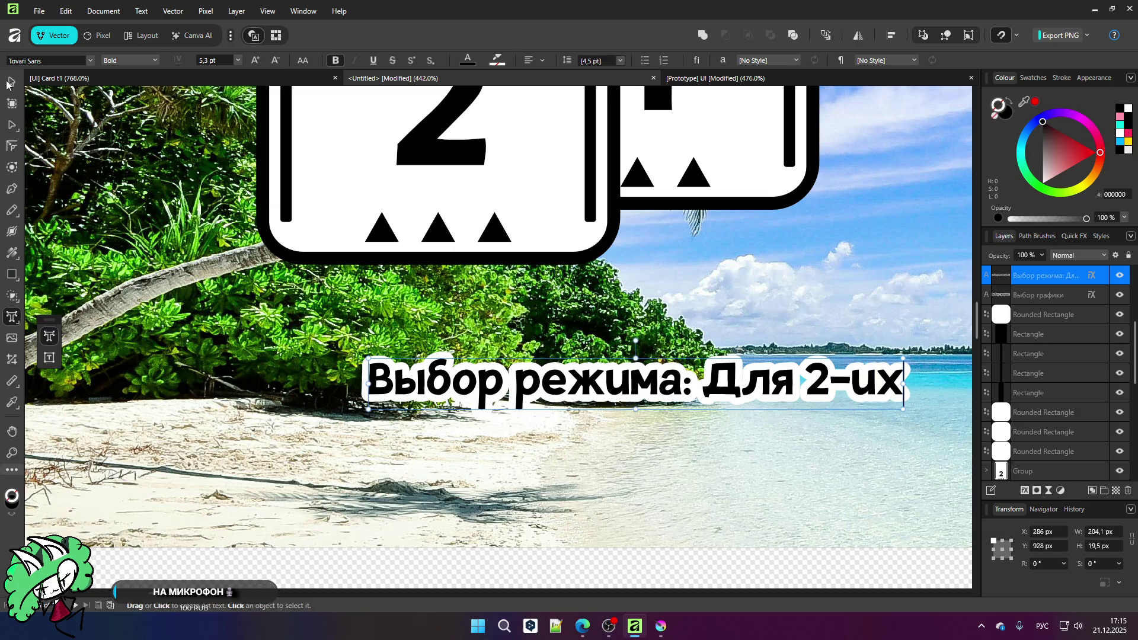
Step: Enlarge the title text and shift it left
{"action": "scroll", "coordinate": [378, 283], "scroll_direction": "down", "scroll_amount": 3}
{"action": "mouse_move", "coordinate": [717, 367]}
{"action": "left_mouse_down"}
{"action": "mouse_move", "coordinate": [788, 373]}
{"action": "mouse_move", "coordinate": [808, 394]}
{"action": "mouse_move", "coordinate": [861, 387]}
{"action": "left_mouse_up"}
{"action": "scroll", "coordinate": [536, 375], "scroll_direction": "down", "scroll_amount": 2}
{"action": "scroll", "coordinate": [535, 375], "scroll_direction": "down", "scroll_amount": 2}
{"action": "left_click_drag", "start_coordinate": [536, 369], "coordinate": [427, 363]}
{"action": "scroll", "coordinate": [540, 365], "scroll_direction": "up", "scroll_amount": 2}
Step: Break the title after 'режима:', centre-align both lines, and place it under the cards
{"action": "key", "text": "t"}
{"action": "left_click", "coordinate": [539, 366]}
{"action": "key", "text": "Return"}
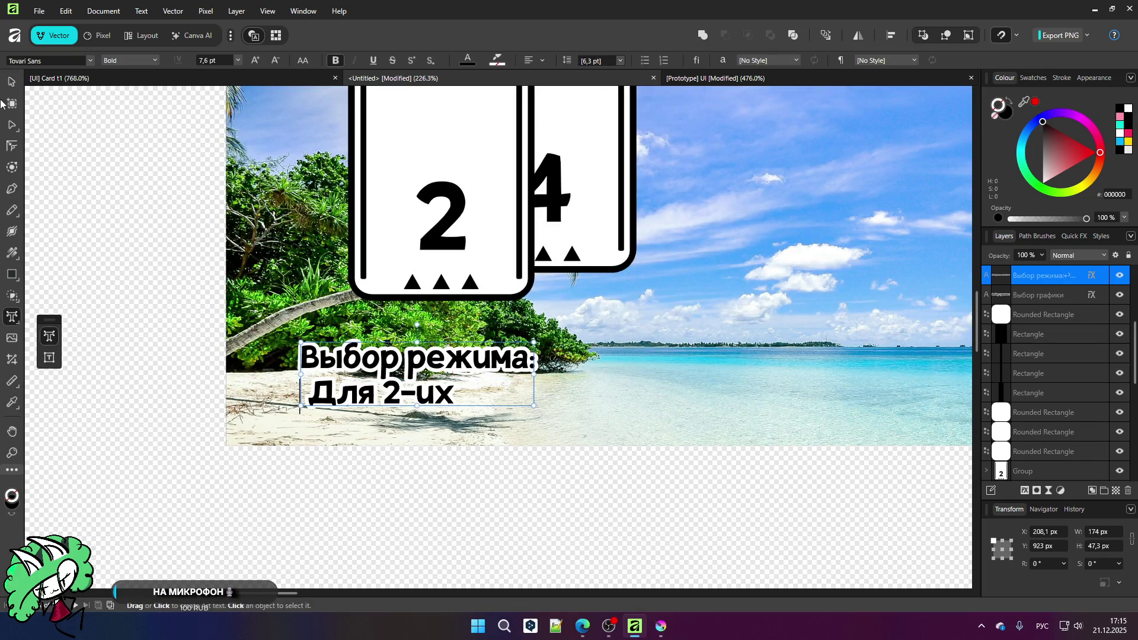
{"action": "left_click", "coordinate": [541, 59]}
{"action": "left_click", "coordinate": [560, 117]}
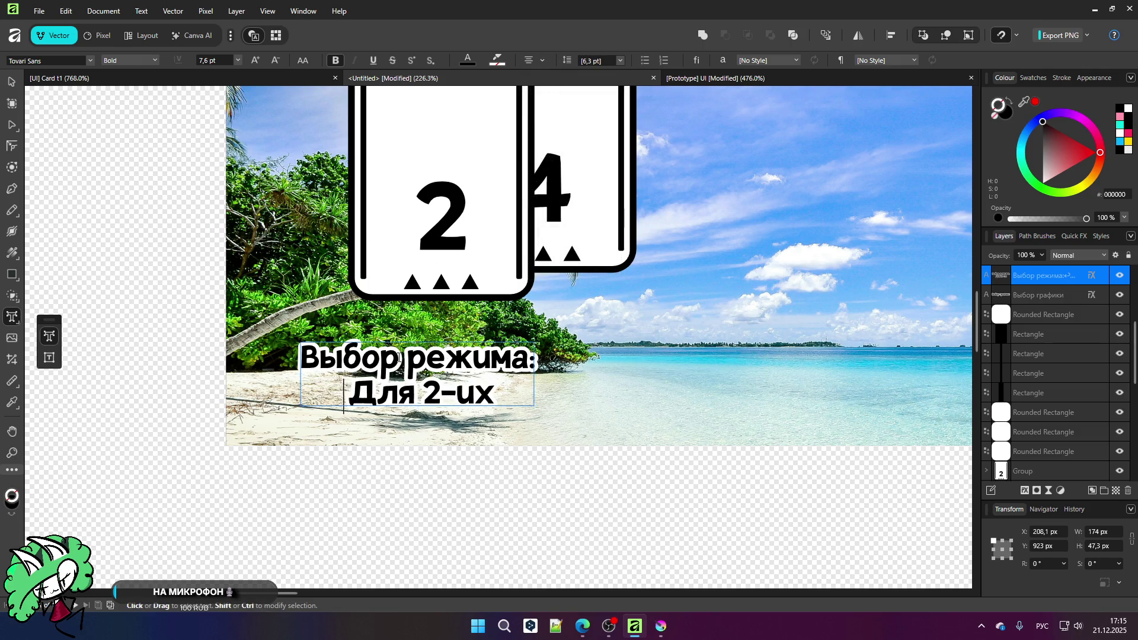
{"action": "key", "text": "Delete"}
{"action": "key", "text": "Escape"}
{"action": "key", "text": "Escape"}
{"action": "left_click_drag", "start_coordinate": [419, 377], "coordinate": [500, 367]}
{"action": "left_click", "coordinate": [437, 459]}
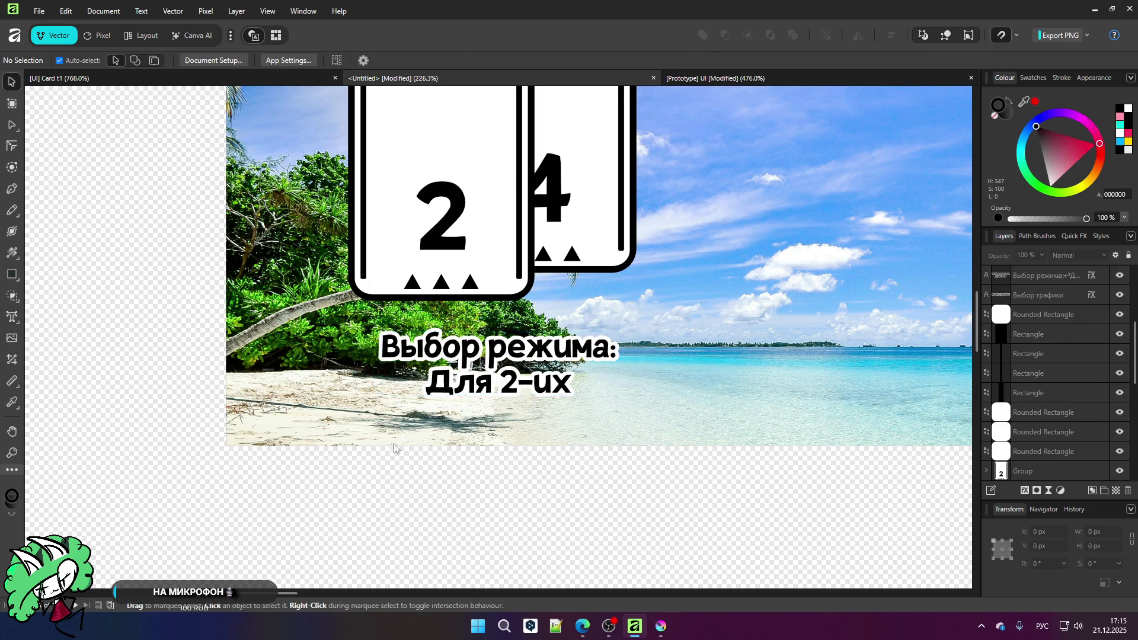
{"action": "key", "text": "ctrl+0"}
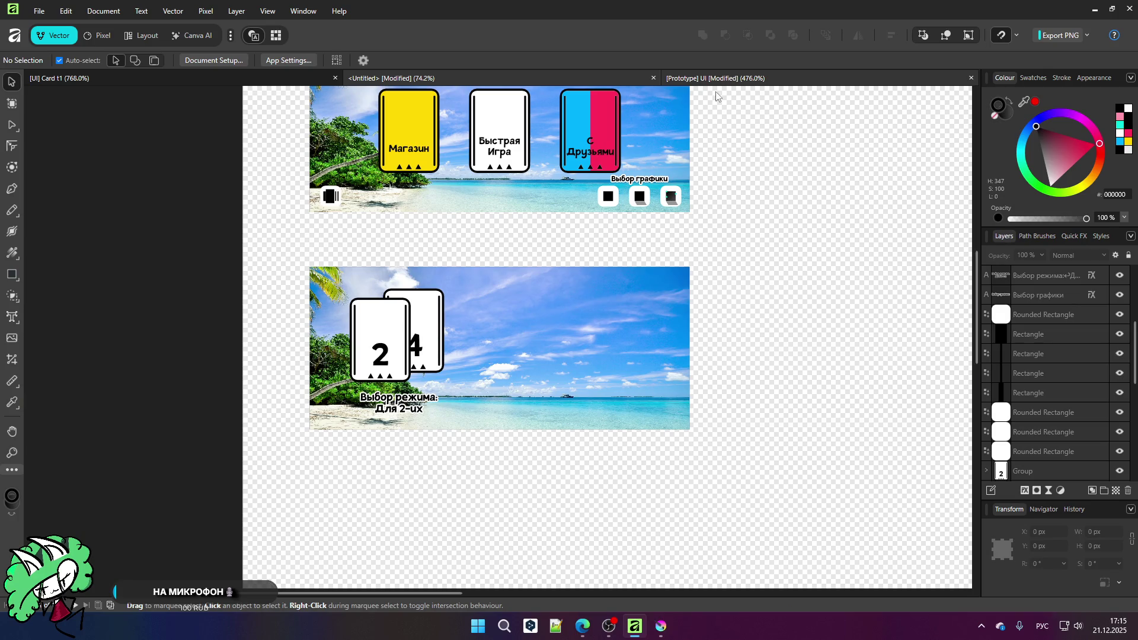
{"action": "left_click", "coordinate": [716, 91]}
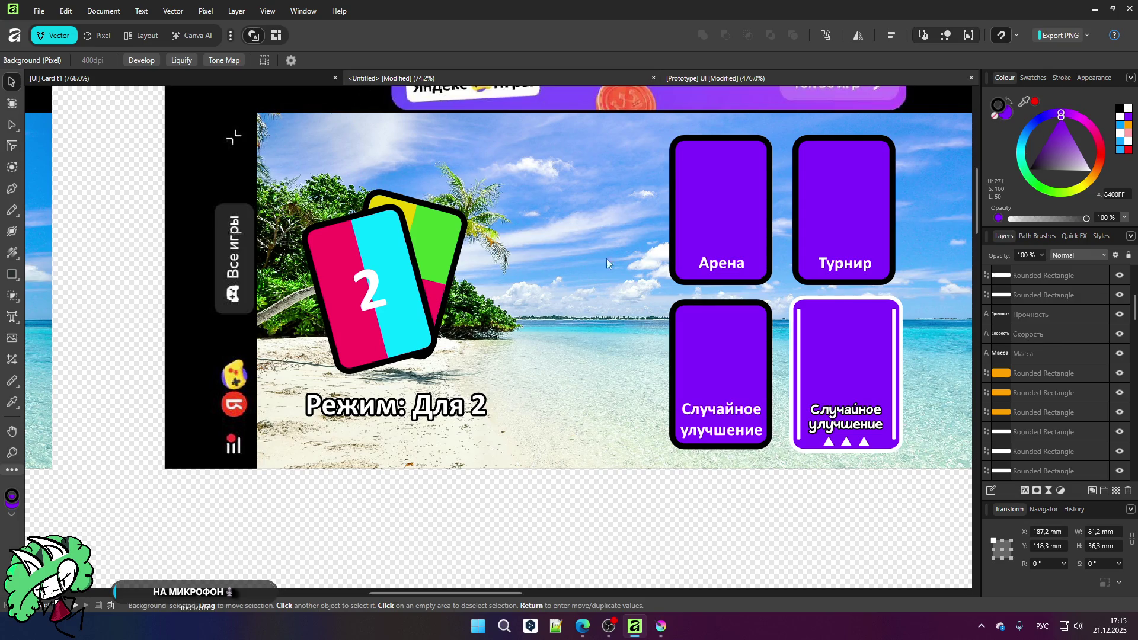
{"action": "key", "text": "ctrl+Tab"}
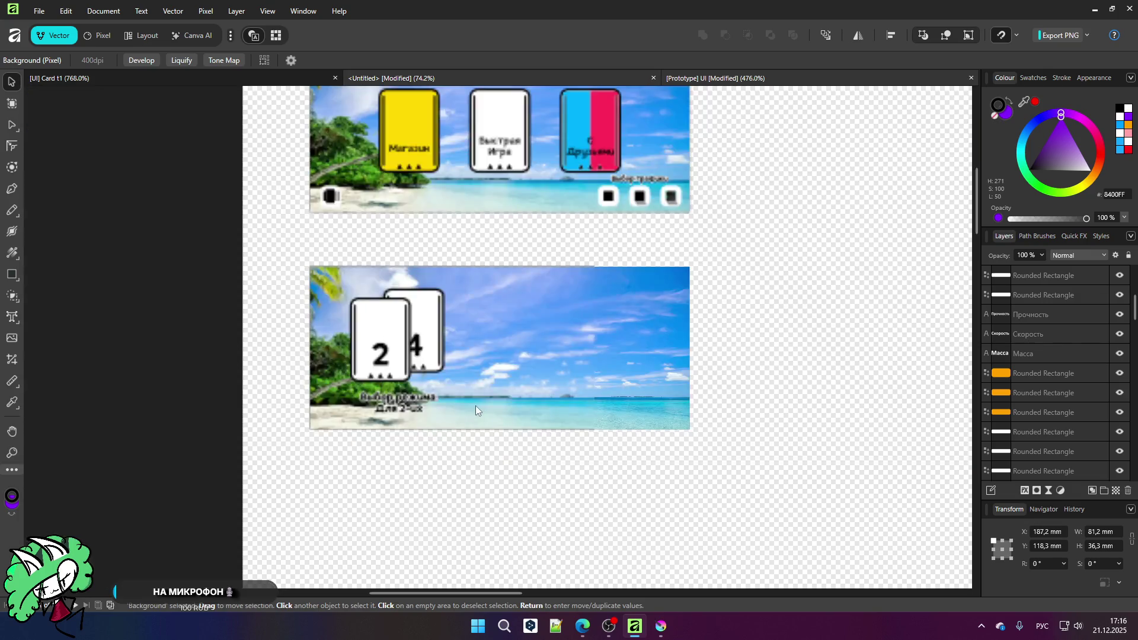
{"action": "scroll", "coordinate": [396, 420], "scroll_direction": "up", "scroll_amount": 4}
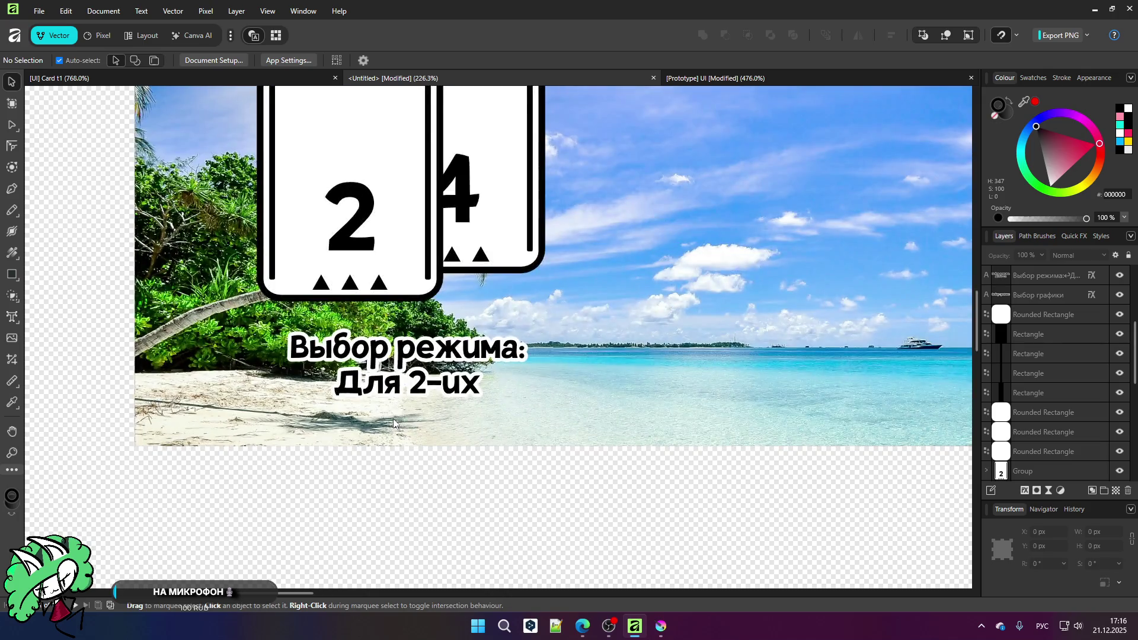
{"action": "scroll", "coordinate": [394, 422], "scroll_direction": "down", "scroll_amount": 4}
{"action": "scroll", "coordinate": [392, 424], "scroll_direction": "up", "scroll_amount": 4}
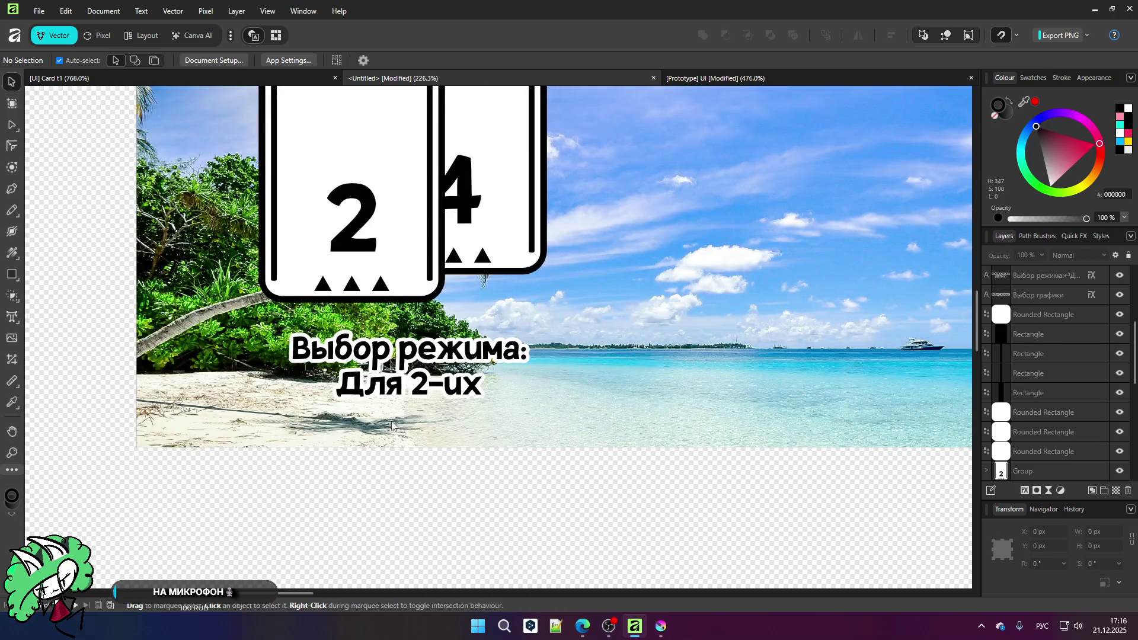
{"action": "scroll", "coordinate": [346, 380], "scroll_direction": "down", "scroll_amount": 3}
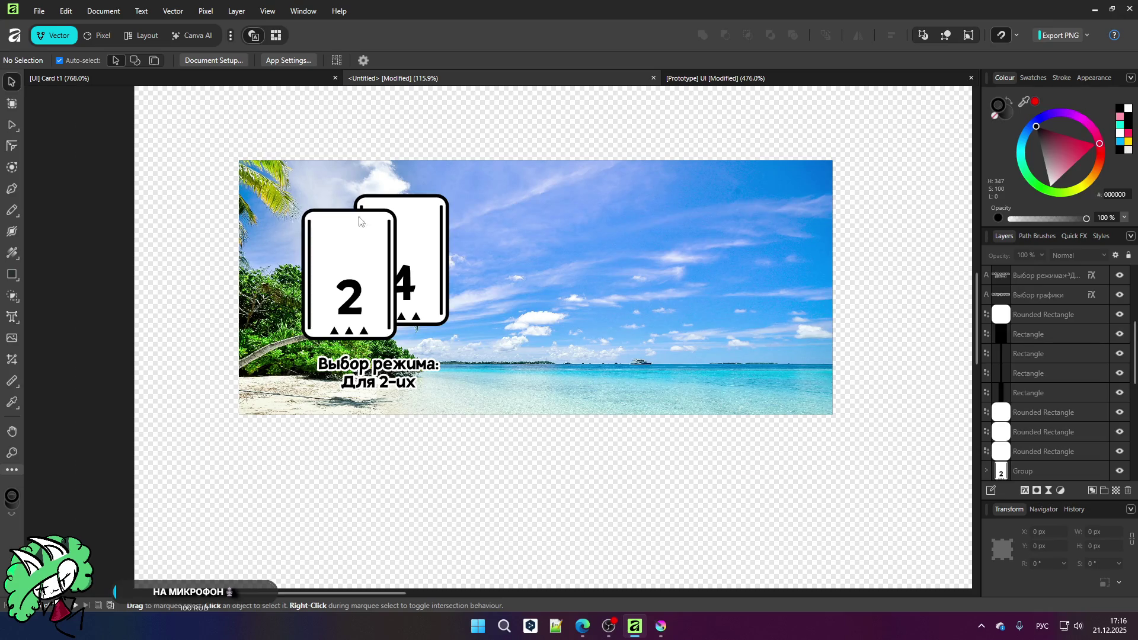
{"action": "scroll", "coordinate": [365, 249], "scroll_direction": "up", "scroll_amount": 3}
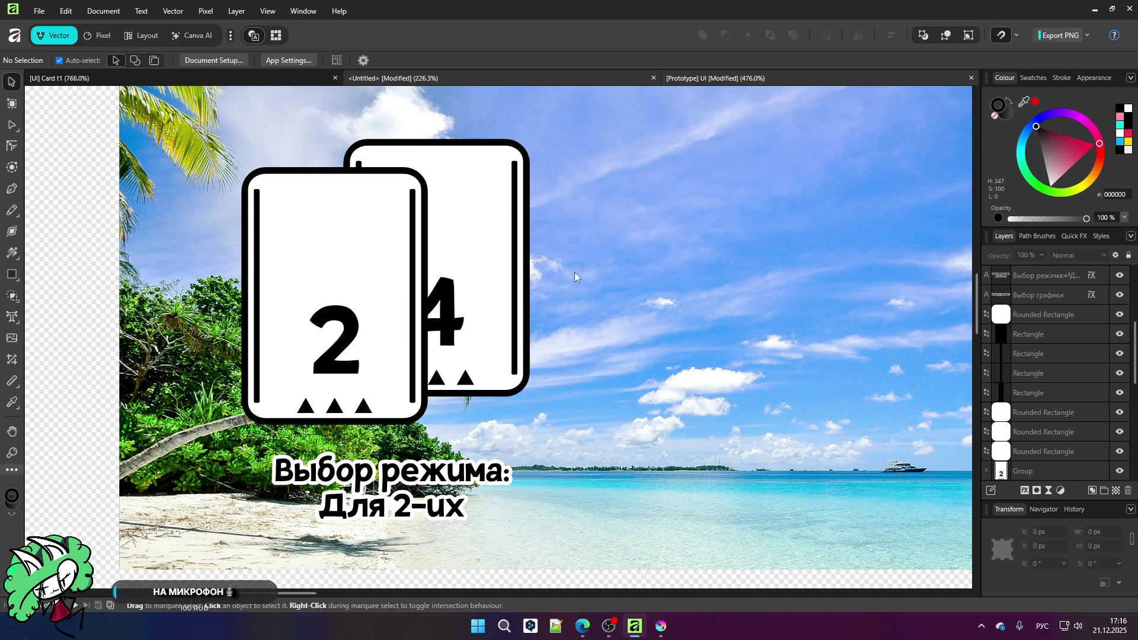
{"action": "scroll", "coordinate": [515, 223], "scroll_direction": "down", "scroll_amount": 5}
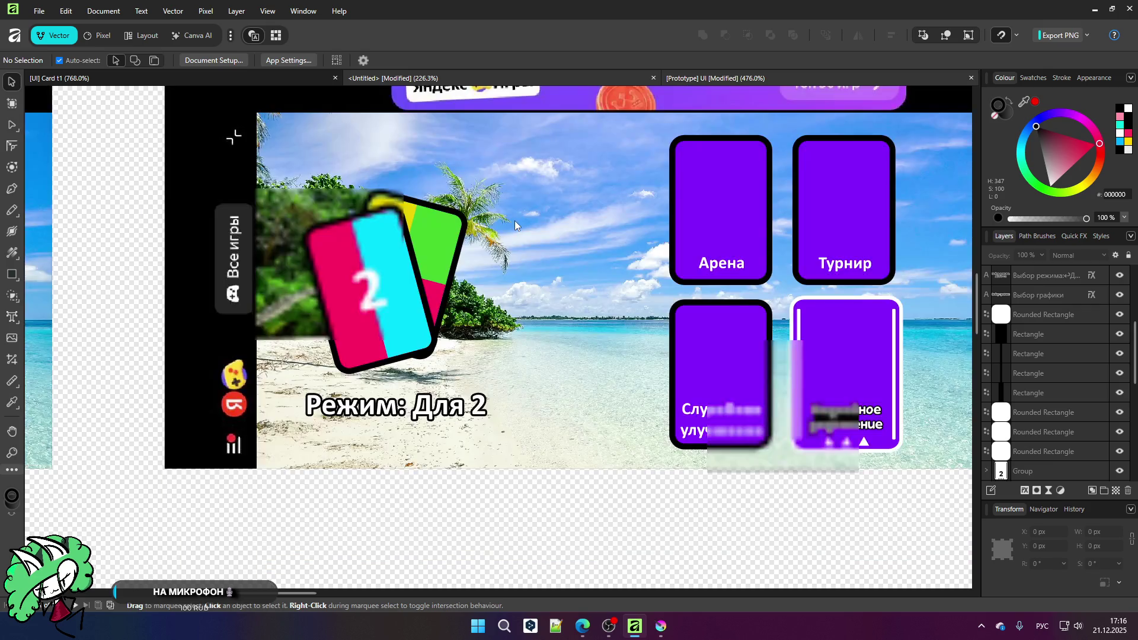
{"action": "scroll", "coordinate": [514, 226], "scroll_direction": "down", "scroll_amount": 2}
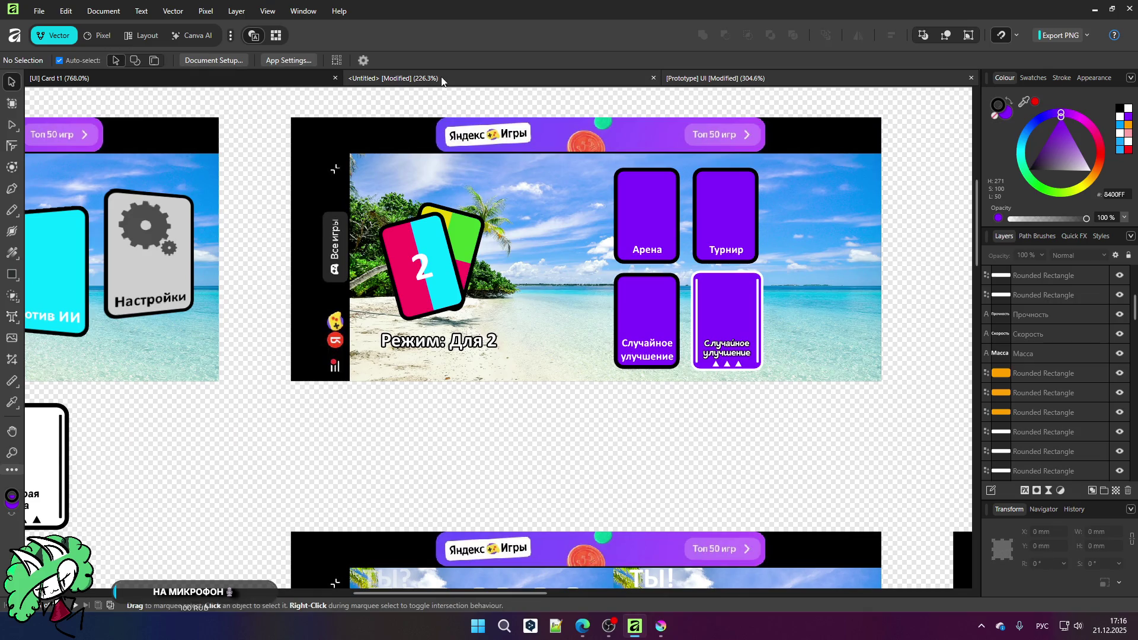
{"action": "scroll", "coordinate": [713, 213], "scroll_direction": "up", "scroll_amount": 2}
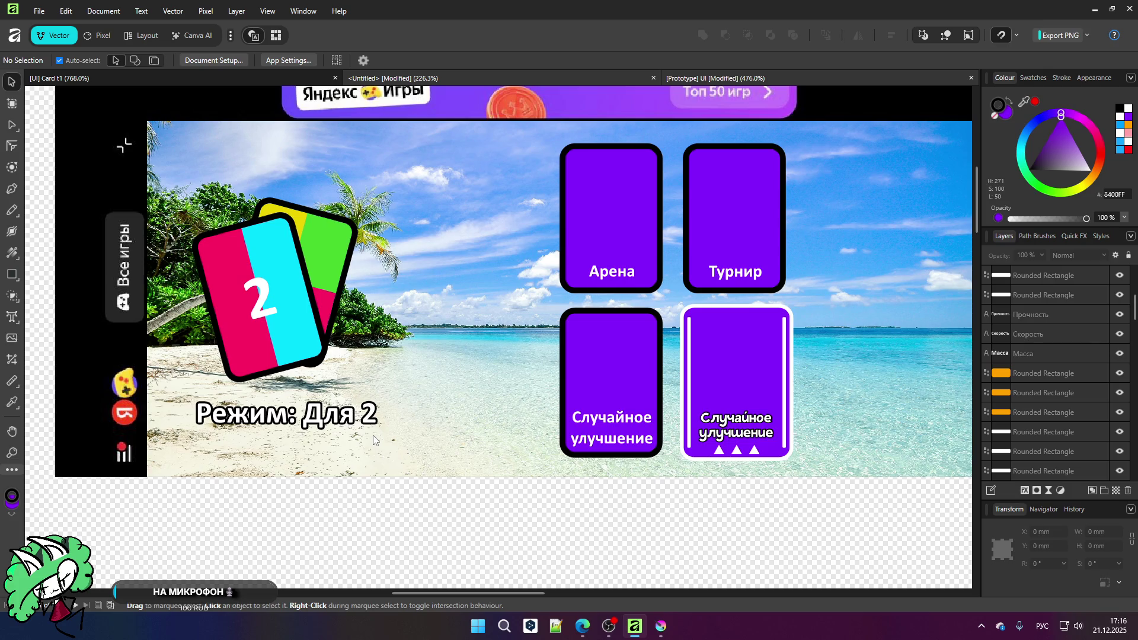
{"action": "key", "text": "ctrl+Tab"}
{"action": "scroll", "coordinate": [373, 386], "scroll_direction": "down", "scroll_amount": 10}
{"action": "left_click", "coordinate": [372, 337]}
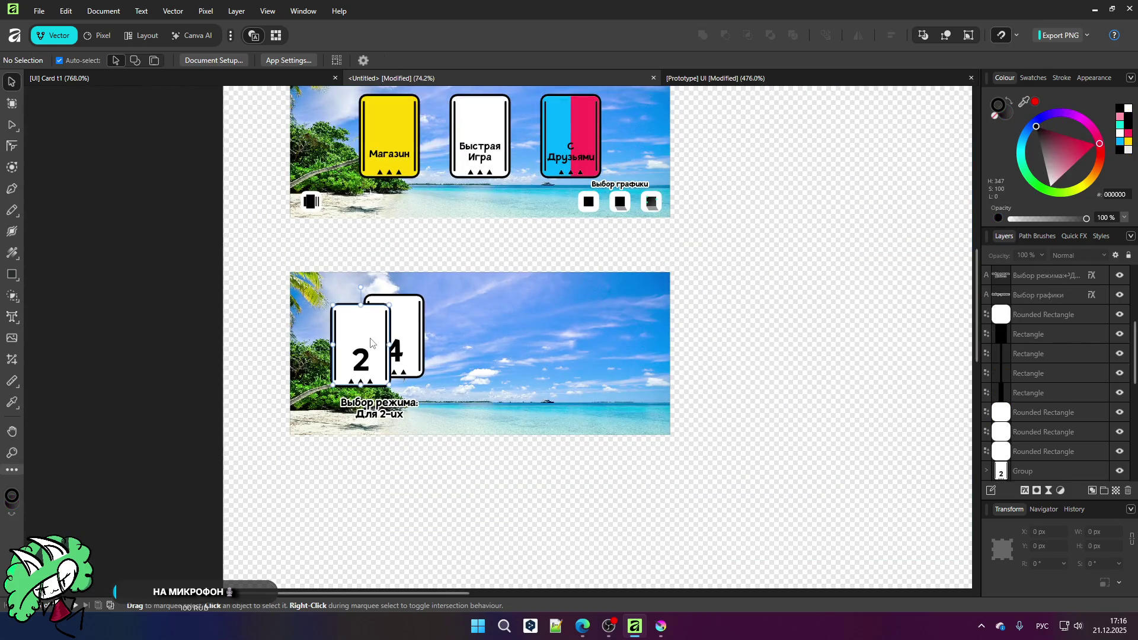
Step: Clone the 2 card to the right and select its digit
{"action": "mouse_move", "coordinate": [371, 337]}
{"action": "left_mouse_down", "text": "ctrl"}
{"action": "mouse_move", "coordinate": [476, 335]}
{"action": "mouse_move", "coordinate": [510, 318]}
{"action": "left_mouse_up", "text": "ctrl"}
{"action": "scroll", "coordinate": [498, 326], "scroll_direction": "up", "scroll_amount": 5}
{"action": "double_click", "coordinate": [521, 359]}
{"action": "double_click", "coordinate": [522, 359]}
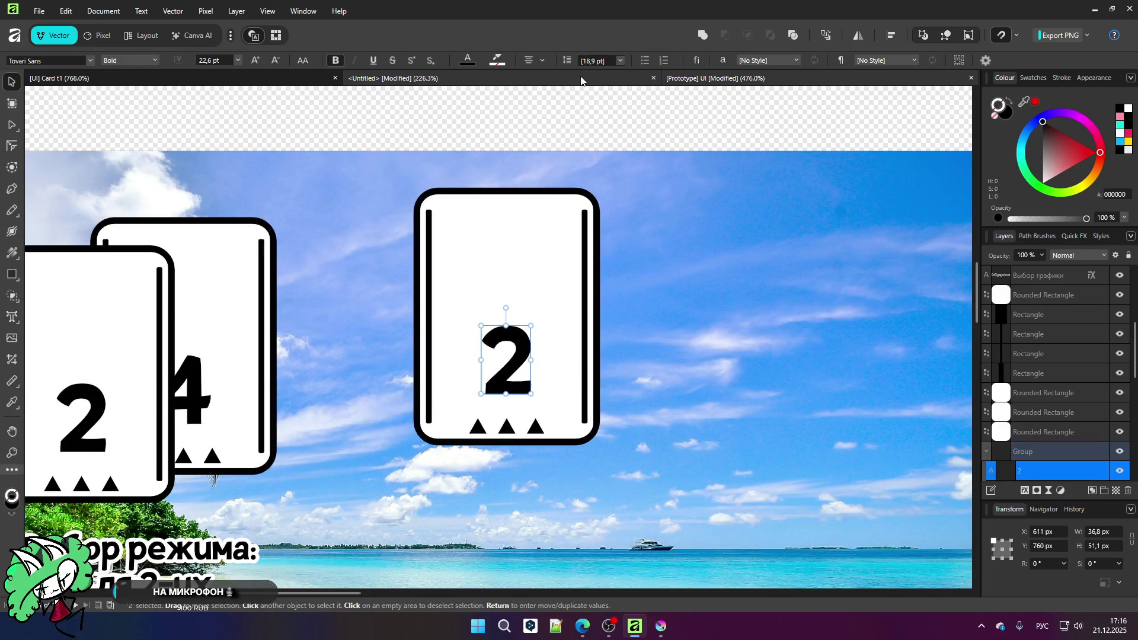
{"action": "key", "text": "ctrl+Tab"}
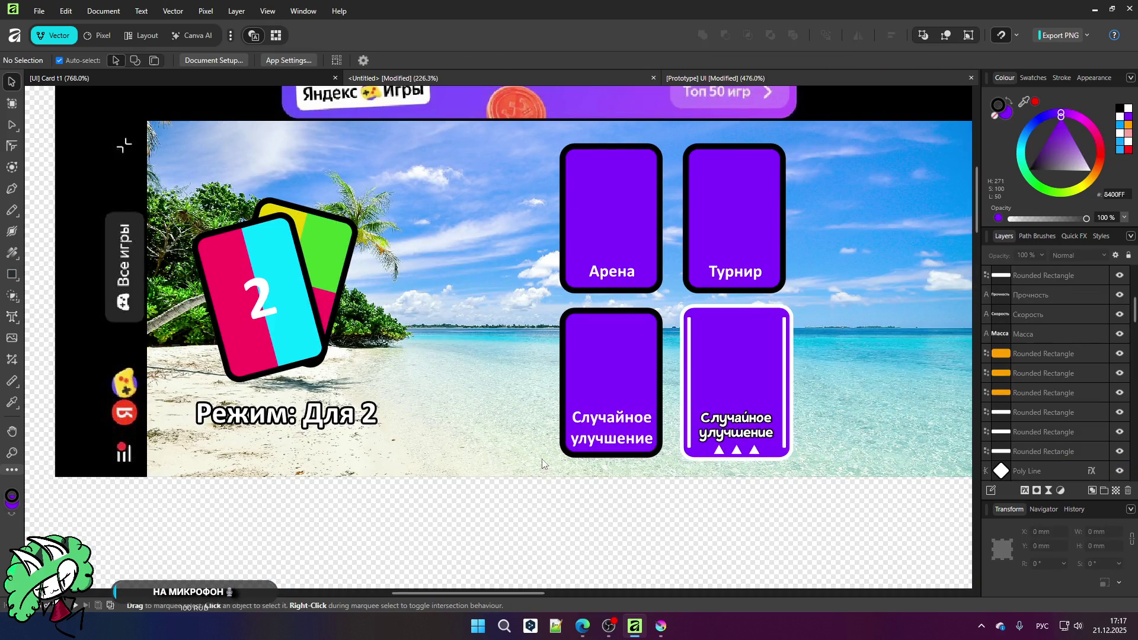
{"action": "key", "text": "ctrl+Tab"}
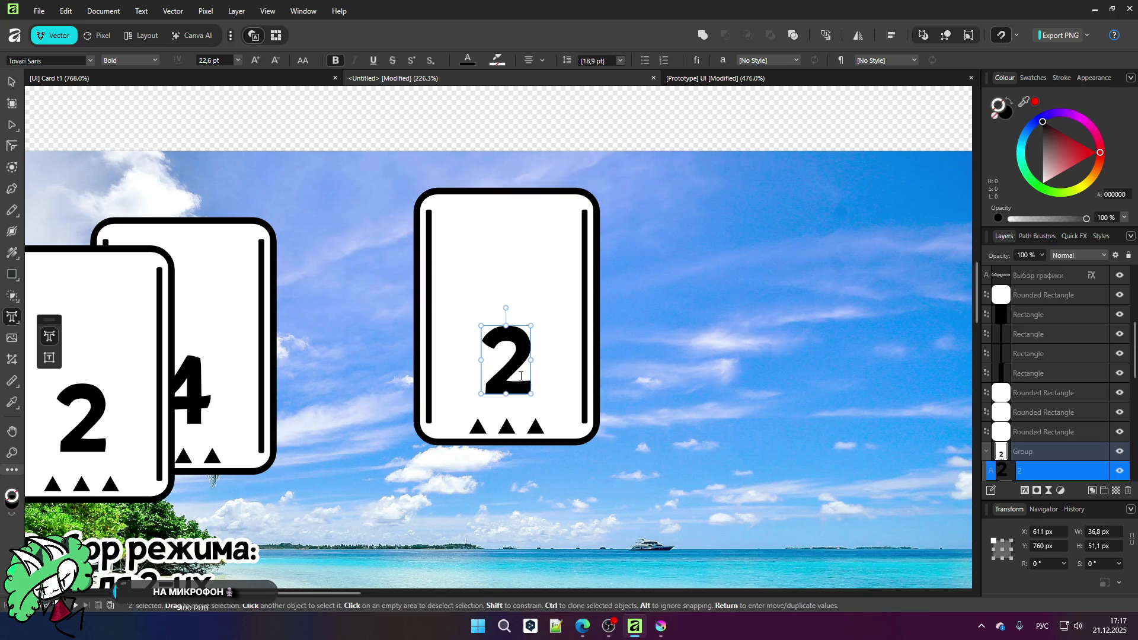
Step: Relabel the clone 'Арена' and shrink the label to fit the card
{"action": "type", "text": "Ap"}
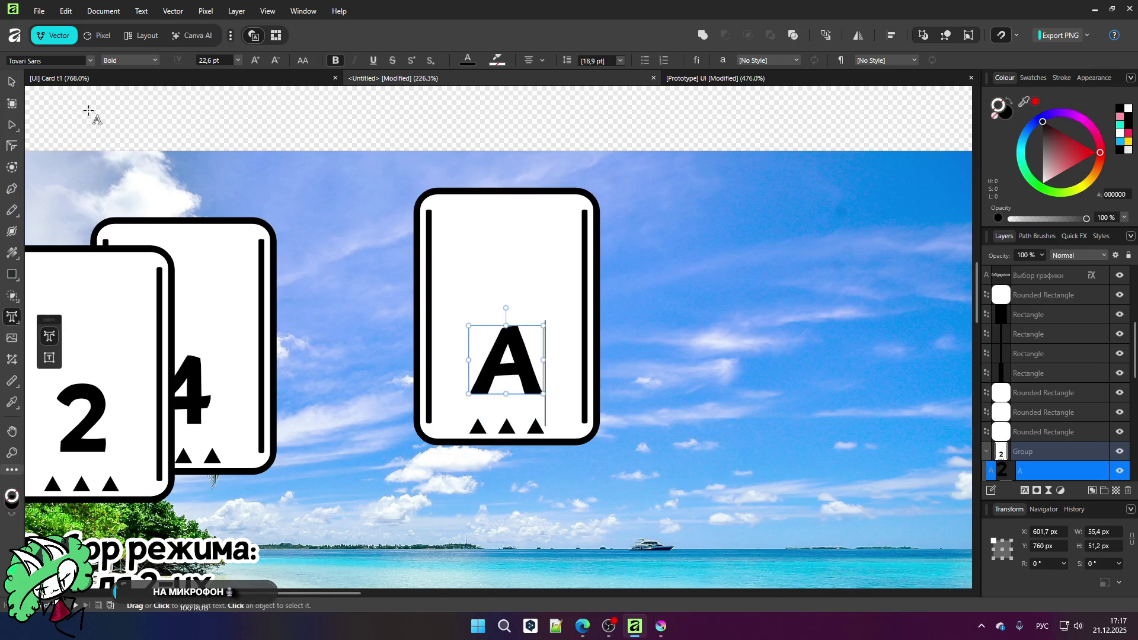
{"action": "type", "text": "ена"}
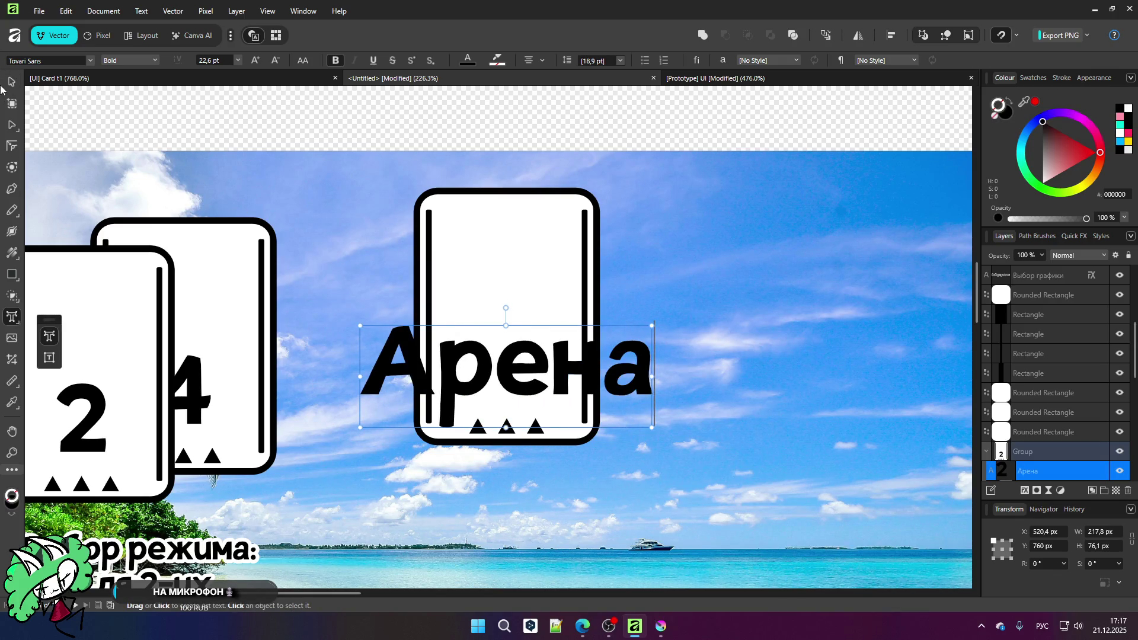
{"action": "left_click", "coordinate": [5, 86]}
{"action": "mouse_move", "coordinate": [652, 427]}
{"action": "left_mouse_down"}
{"action": "mouse_move", "coordinate": [561, 384]}
{"action": "mouse_move", "coordinate": [555, 394]}
{"action": "left_mouse_up"}
{"action": "left_click", "coordinate": [514, 271]}
{"action": "scroll", "coordinate": [498, 261], "scroll_direction": "down", "scroll_amount": 2}
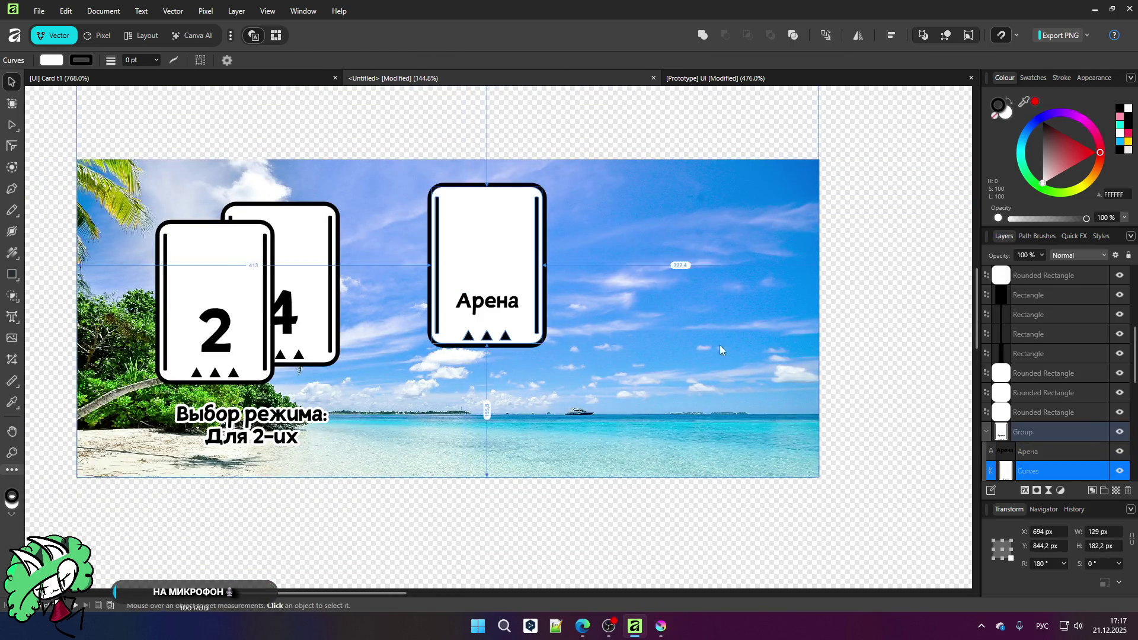
Step: Shrink the Арена card group around its centre
{"action": "left_click", "coordinate": [1023, 432]}
{"action": "left_click_drag", "start_coordinate": [542, 343], "coordinate": [510, 318]}
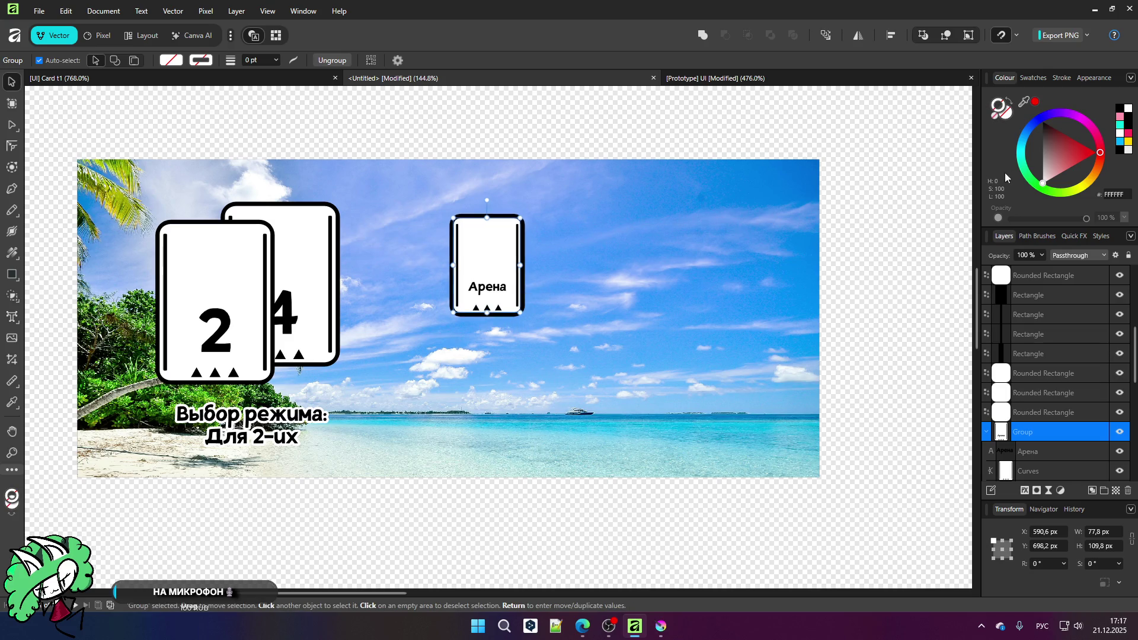
{"action": "left_click", "coordinate": [1024, 142]}
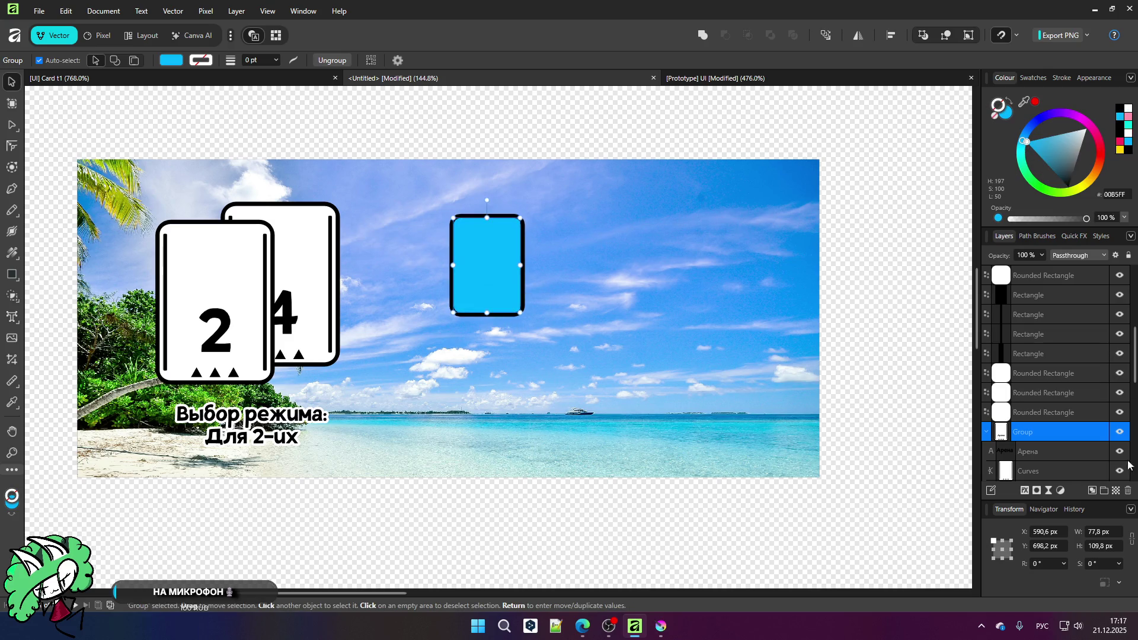
{"action": "key", "text": "ctrl+z"}
{"action": "key", "text": "ctrl+z"}
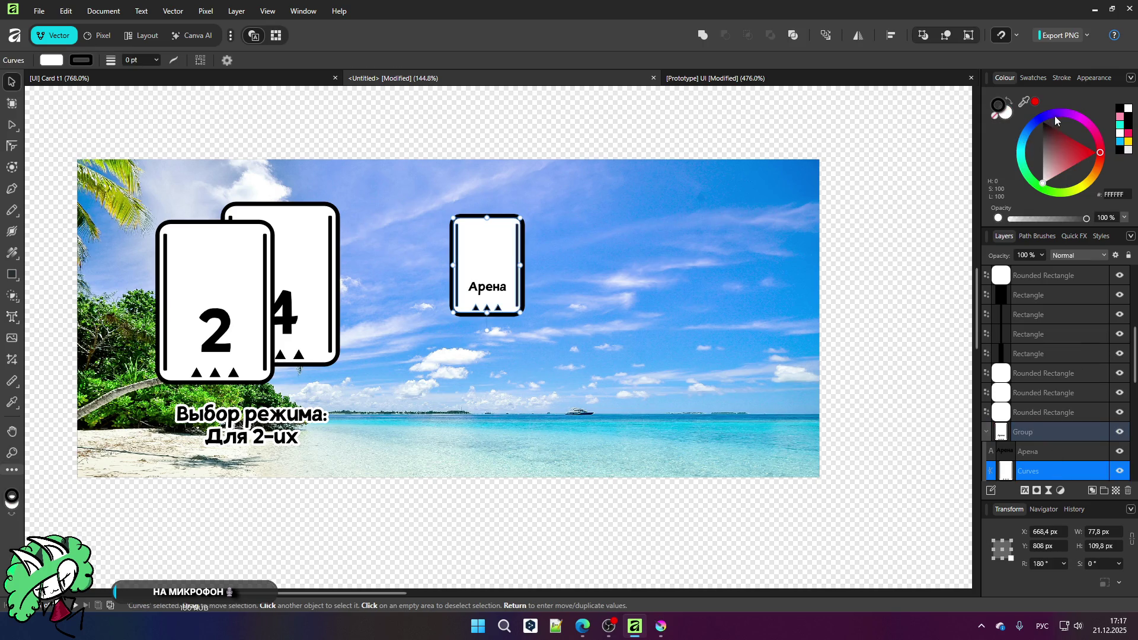
Step: Fill the Арена card with light purple and make its label white
{"action": "left_click", "coordinate": [1061, 115]}
{"action": "left_click", "coordinate": [1069, 129]}
{"action": "left_click_drag", "start_coordinate": [1079, 134], "coordinate": [1111, 155]}
{"action": "scroll", "coordinate": [502, 290], "scroll_direction": "up", "scroll_amount": 3}
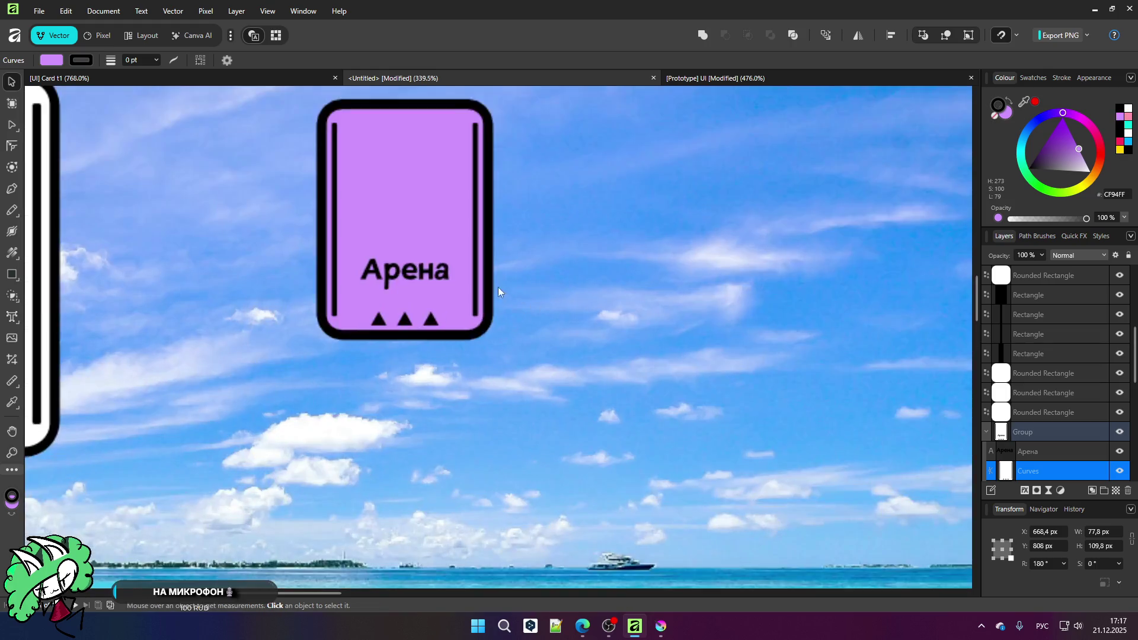
{"action": "left_click", "coordinate": [1050, 451]}
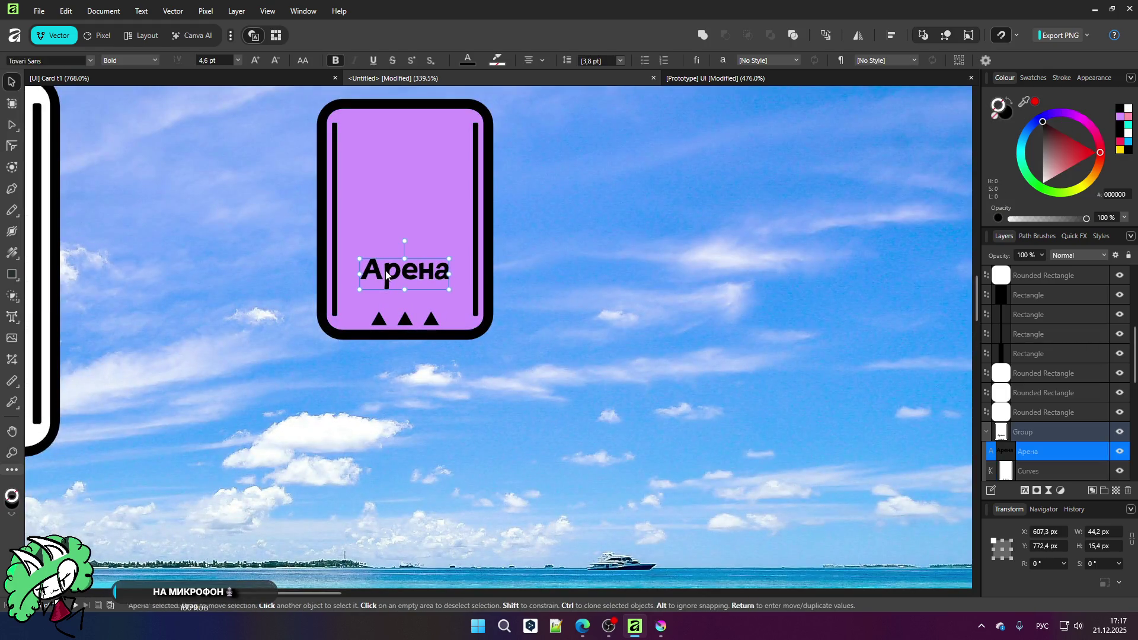
{"action": "left_click", "coordinate": [1053, 165]}
{"action": "left_click", "coordinate": [457, 241]}
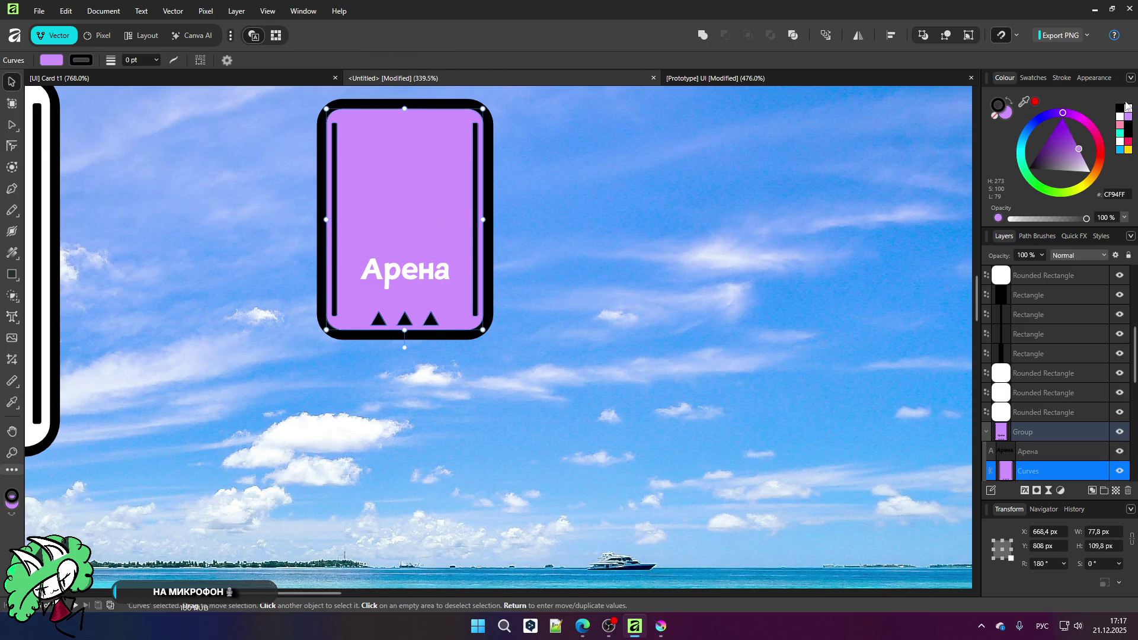
{"action": "left_click_drag", "start_coordinate": [1065, 132], "coordinate": [1072, 137]}
{"action": "scroll", "coordinate": [623, 178], "scroll_direction": "down", "scroll_amount": 2}
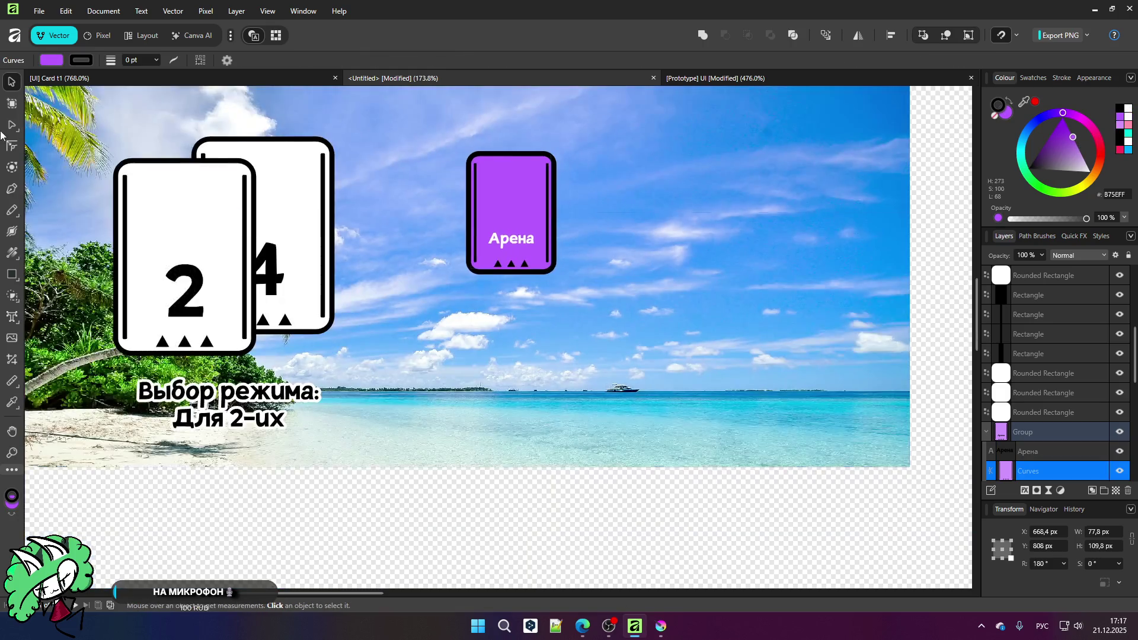
Step: Select the Арена card group and nudge it slightly left
{"action": "scroll", "coordinate": [480, 249], "scroll_direction": "up", "scroll_amount": 1}
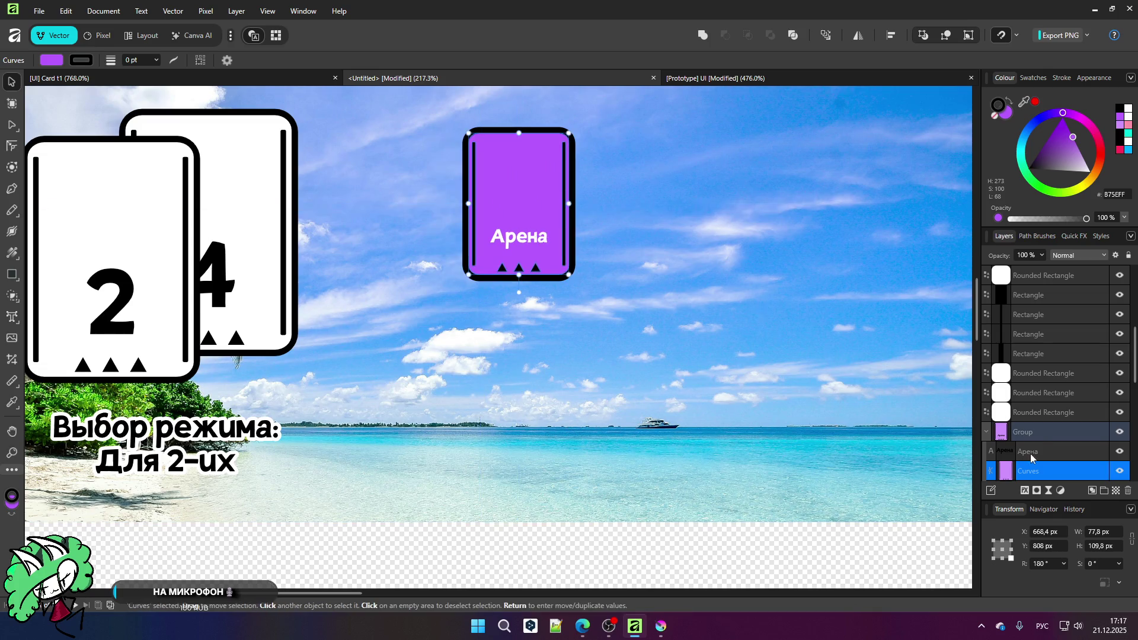
{"action": "left_click", "coordinate": [1028, 436]}
{"action": "scroll", "coordinate": [535, 372], "scroll_direction": "down", "scroll_amount": 2}
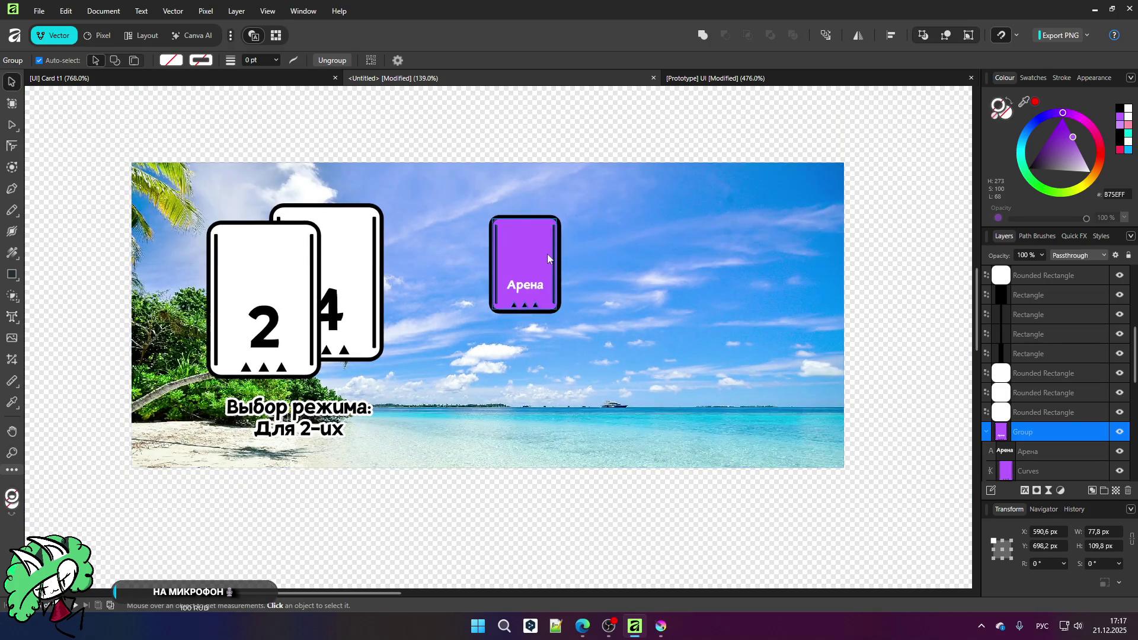
{"action": "scroll", "coordinate": [547, 253], "scroll_direction": "up", "scroll_amount": 2}
{"action": "left_click_drag", "start_coordinate": [500, 247], "coordinate": [477, 249]}
{"action": "scroll", "coordinate": [499, 261], "scroll_direction": "down", "scroll_amount": 3}
{"action": "scroll", "coordinate": [495, 255], "scroll_direction": "up", "scroll_amount": 3}
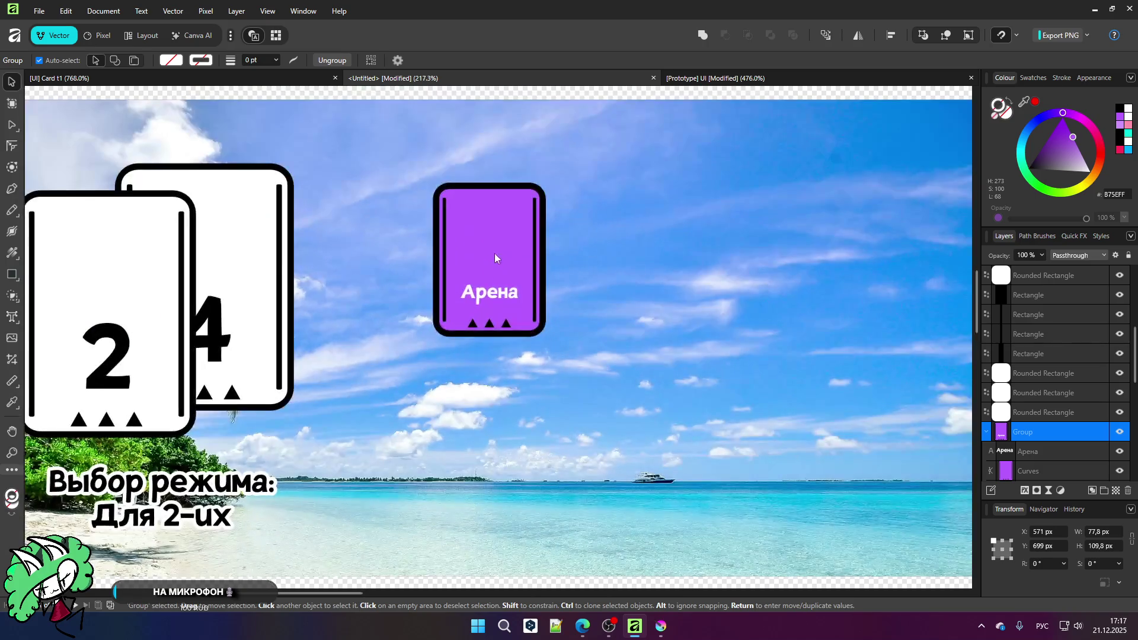
Step: Move the Арена card a bit right and duplicate it beside the original
{"action": "left_click_drag", "start_coordinate": [497, 238], "coordinate": [533, 239]}
{"action": "scroll", "coordinate": [496, 265], "scroll_direction": "down", "scroll_amount": 3}
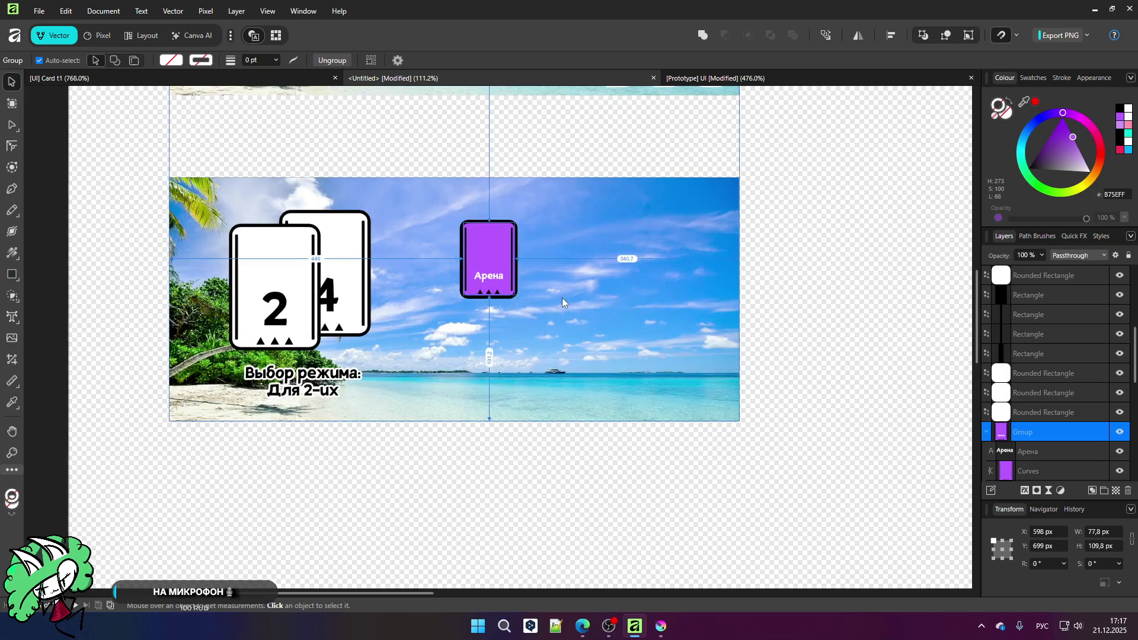
{"action": "scroll", "coordinate": [563, 297], "scroll_direction": "up", "scroll_amount": 2}
{"action": "mouse_move", "coordinate": [454, 247]}
{"action": "left_mouse_down"}
{"action": "mouse_move", "coordinate": [482, 236]}
{"action": "mouse_move", "coordinate": [581, 244]}
{"action": "left_mouse_up"}
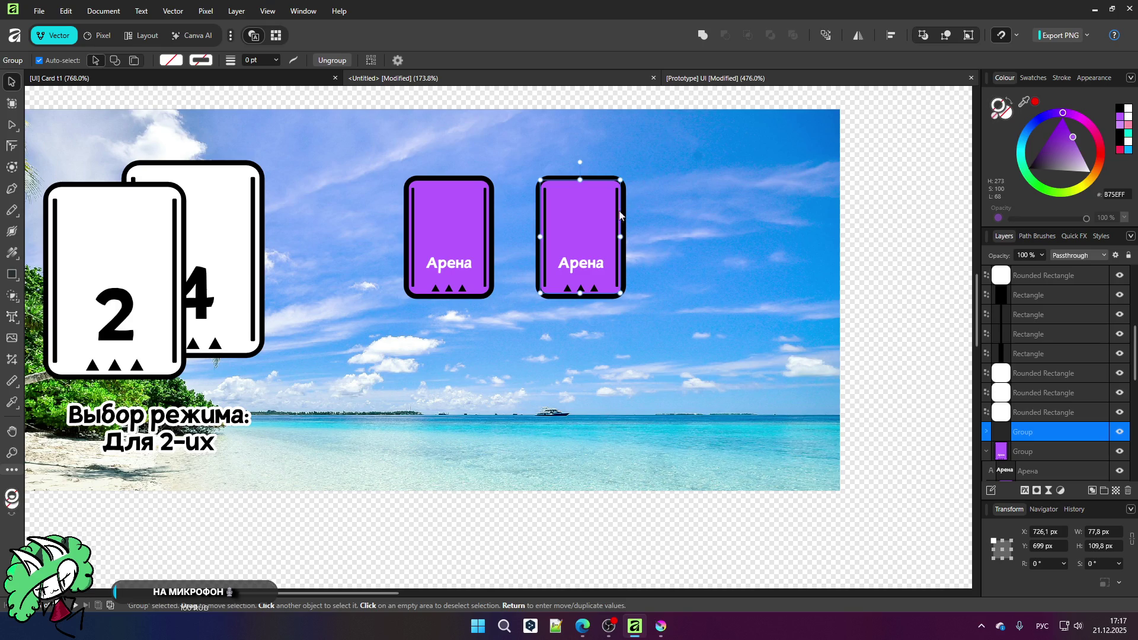
{"action": "key", "text": "ctrl+Tab"}
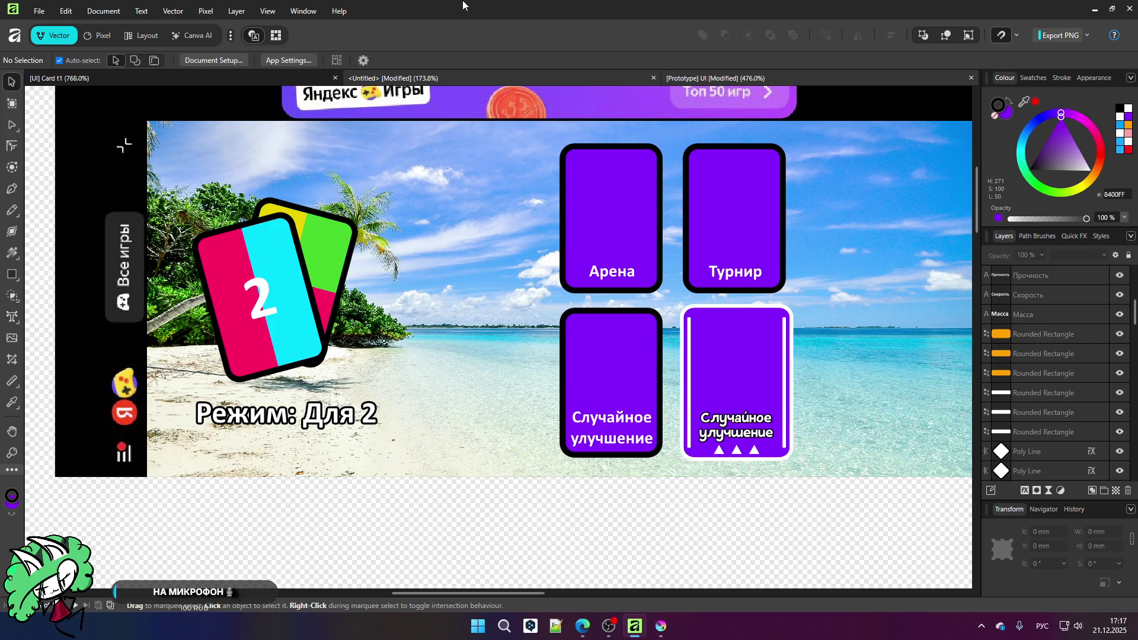
Step: Toggle between documents and zoom to review the Prototype UI two-player battle screen
{"action": "key", "text": "ctrl+Tab"}
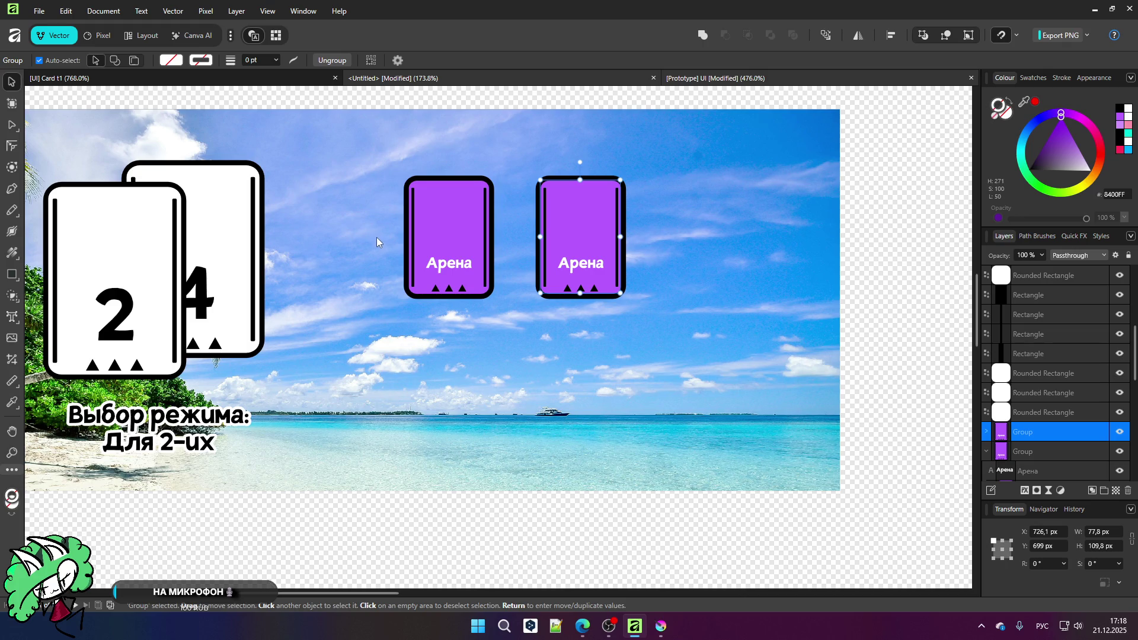
{"action": "scroll", "coordinate": [375, 238], "scroll_direction": "down", "scroll_amount": 10}
{"action": "scroll", "coordinate": [419, 532], "scroll_direction": "up", "scroll_amount": 6}
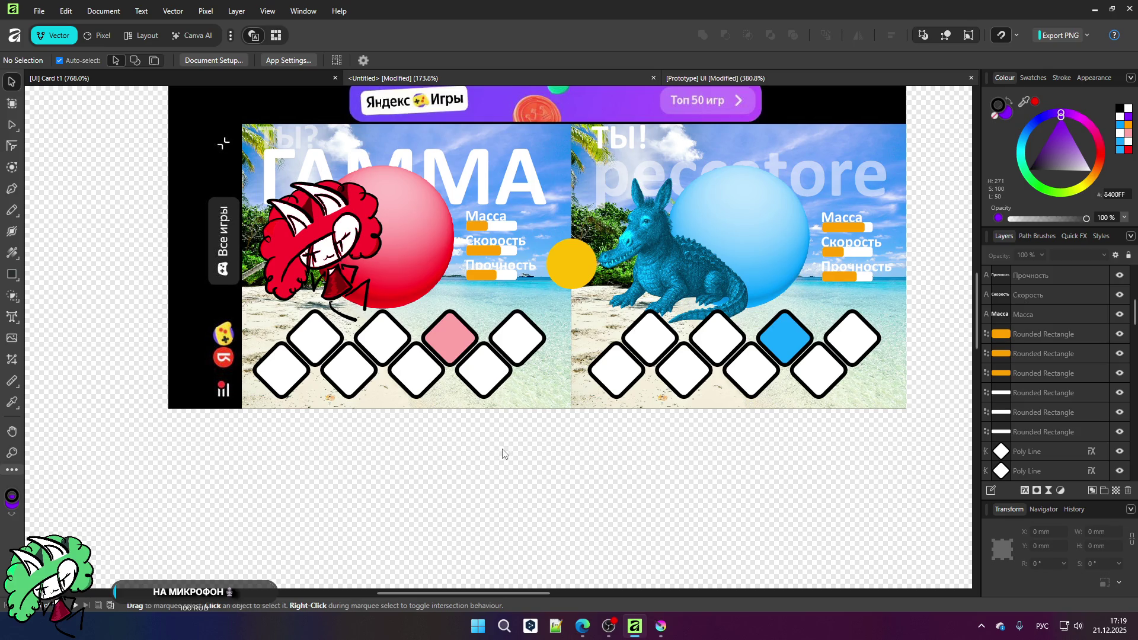
Step: Compare against the Prototype UI mode-select artboard, then return to the two Арена cards
{"action": "key", "text": "ctrl+Tab"}
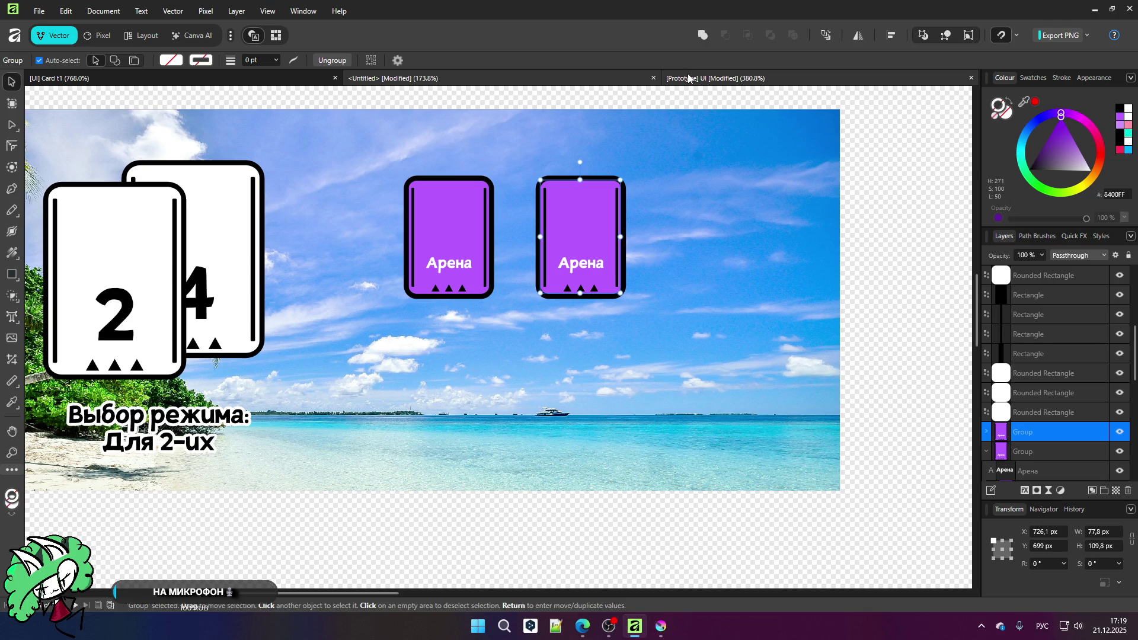
{"action": "key", "text": "ctrl+Tab"}
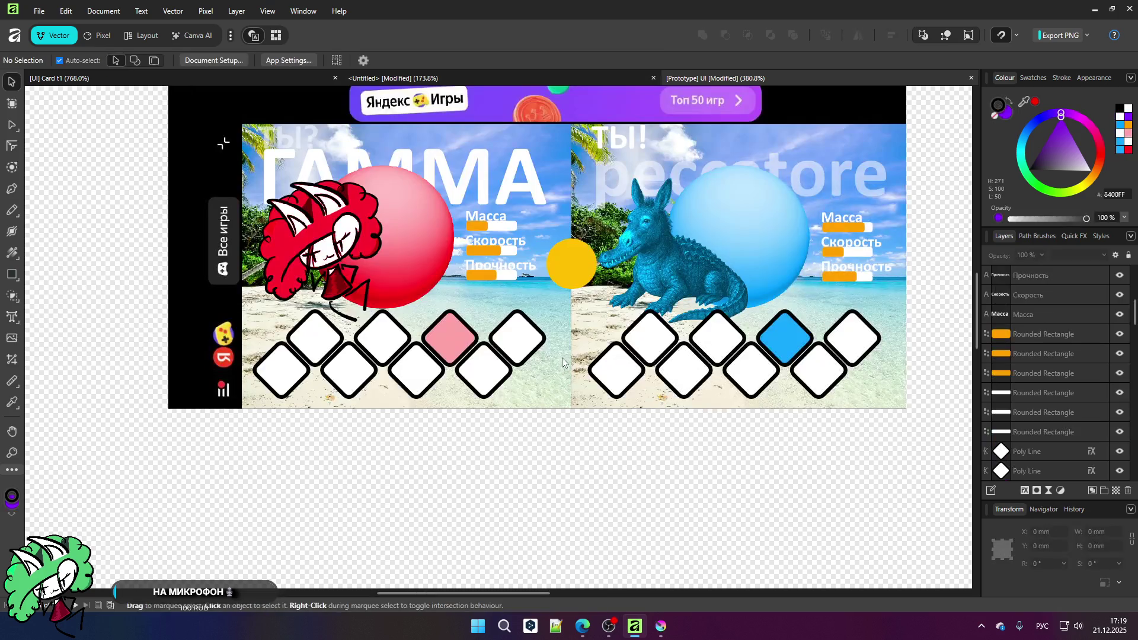
{"action": "scroll", "coordinate": [562, 322], "scroll_direction": "up", "scroll_amount": 8}
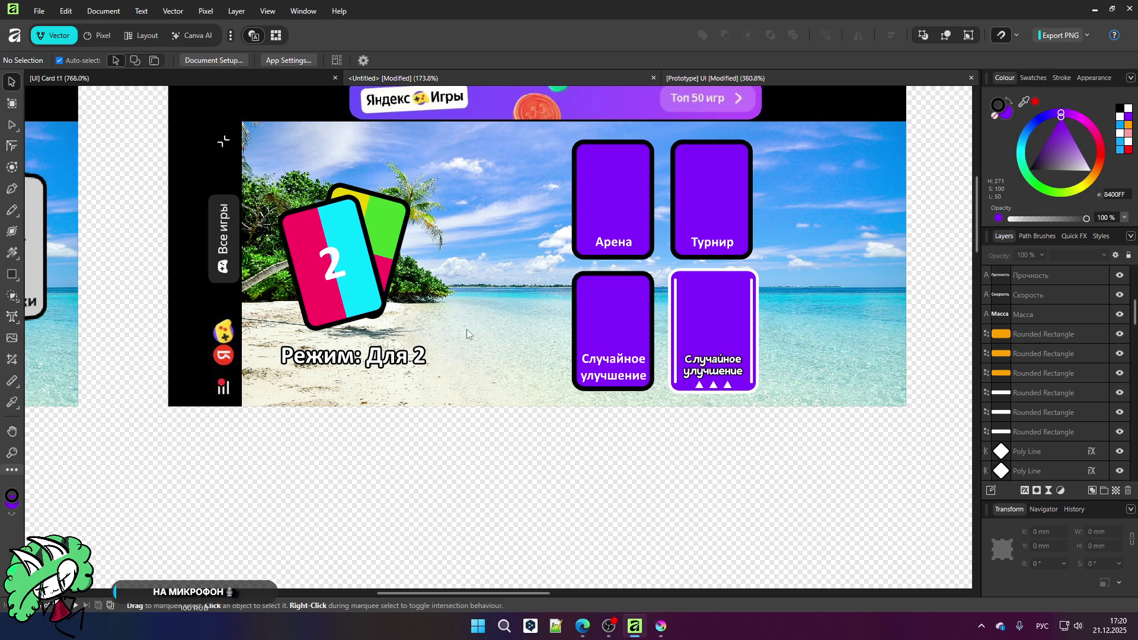
{"action": "key", "text": "ctrl+z"}
{"action": "scroll", "coordinate": [513, 342], "scroll_direction": "up", "scroll_amount": 3}
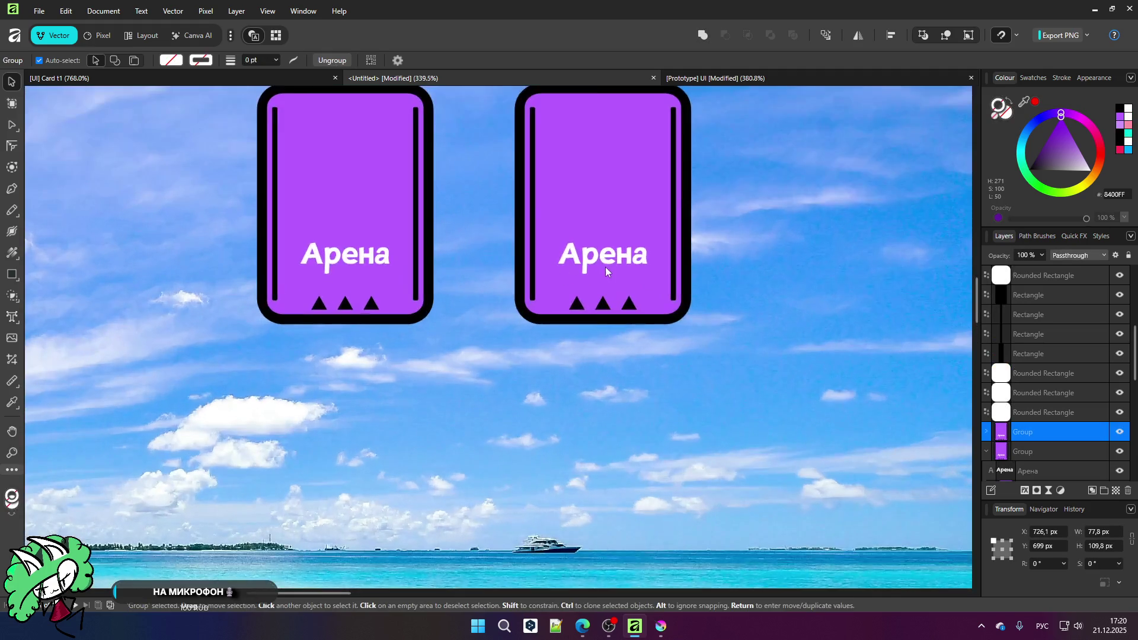
Step: Replace the second card's label Арена with Турнир
{"action": "double_click", "coordinate": [607, 261]}
{"action": "left_click_drag", "start_coordinate": [641, 256], "coordinate": [556, 257]}
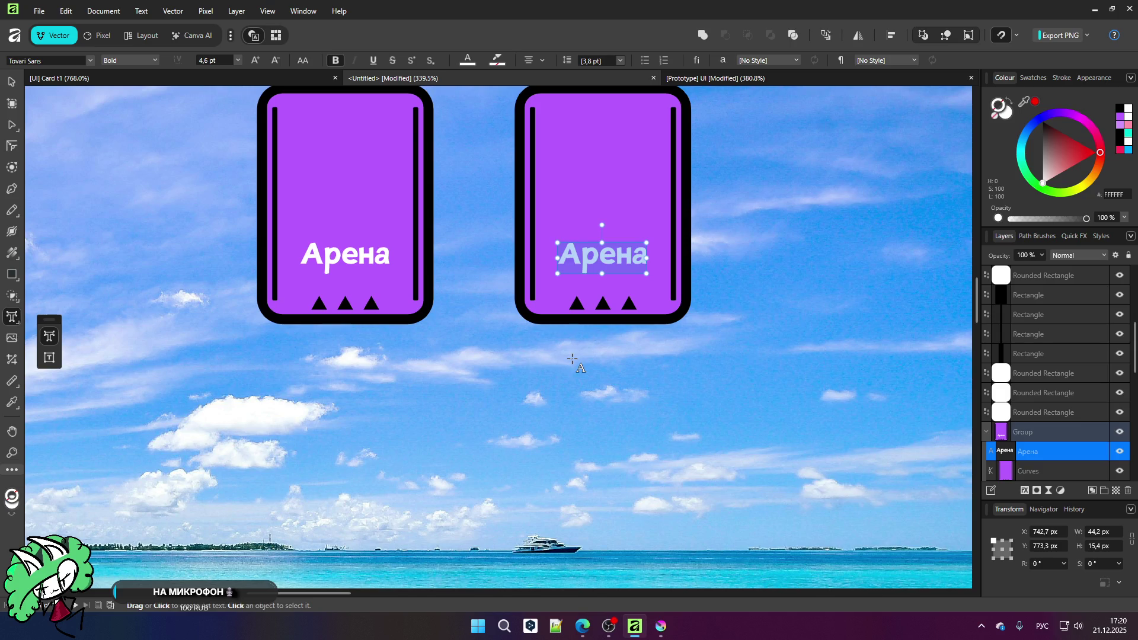
{"action": "type", "text": "Турнир"}
{"action": "key", "text": "Escape"}
{"action": "scroll", "coordinate": [545, 281], "scroll_direction": "down", "scroll_amount": 5}
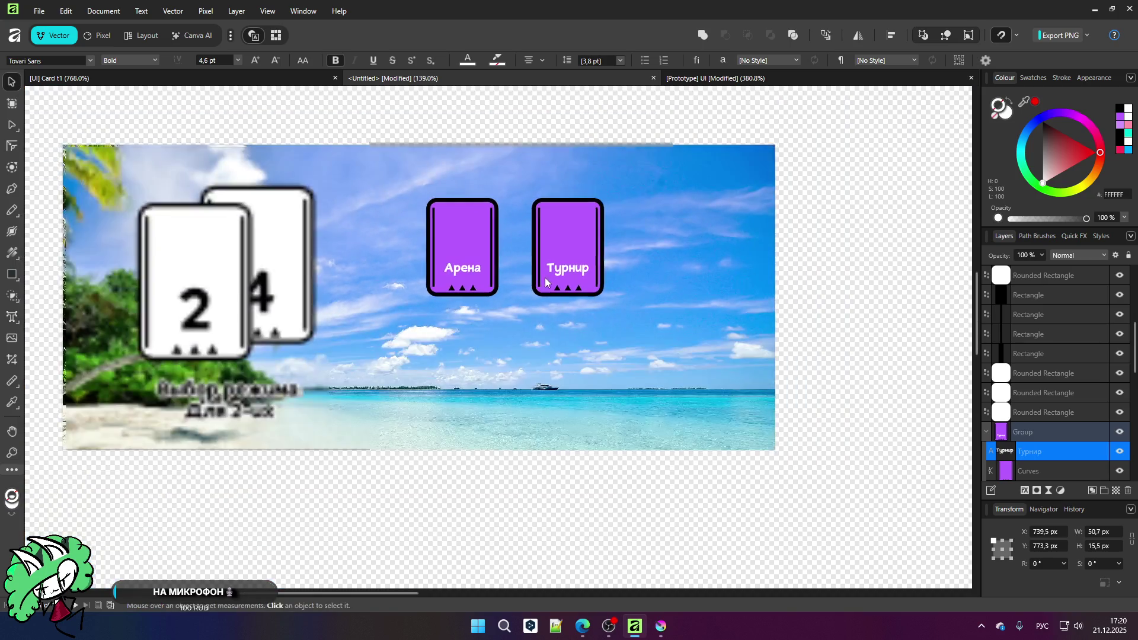
{"action": "scroll", "coordinate": [511, 265], "scroll_direction": "up", "scroll_amount": 3}
Step: Select the Турнир card's purple fill, cancelling an accidental sideways move
{"action": "left_click", "coordinate": [595, 208]}
{"action": "scroll", "coordinate": [569, 249], "scroll_direction": "down", "scroll_amount": 4}
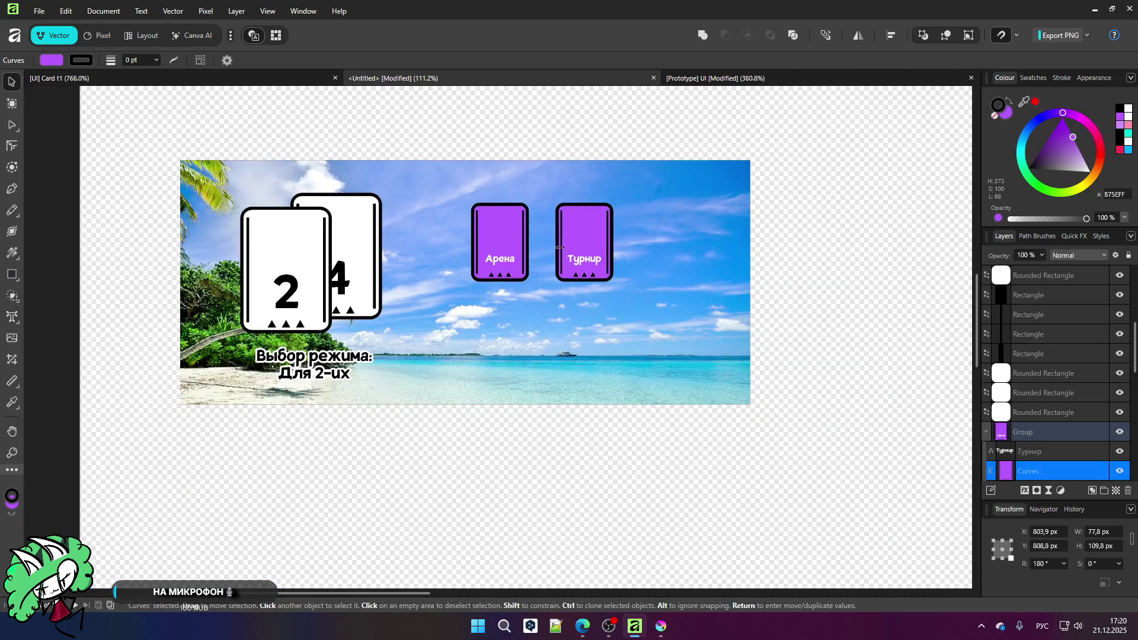
{"action": "scroll", "coordinate": [527, 253], "scroll_direction": "up", "scroll_amount": 2}
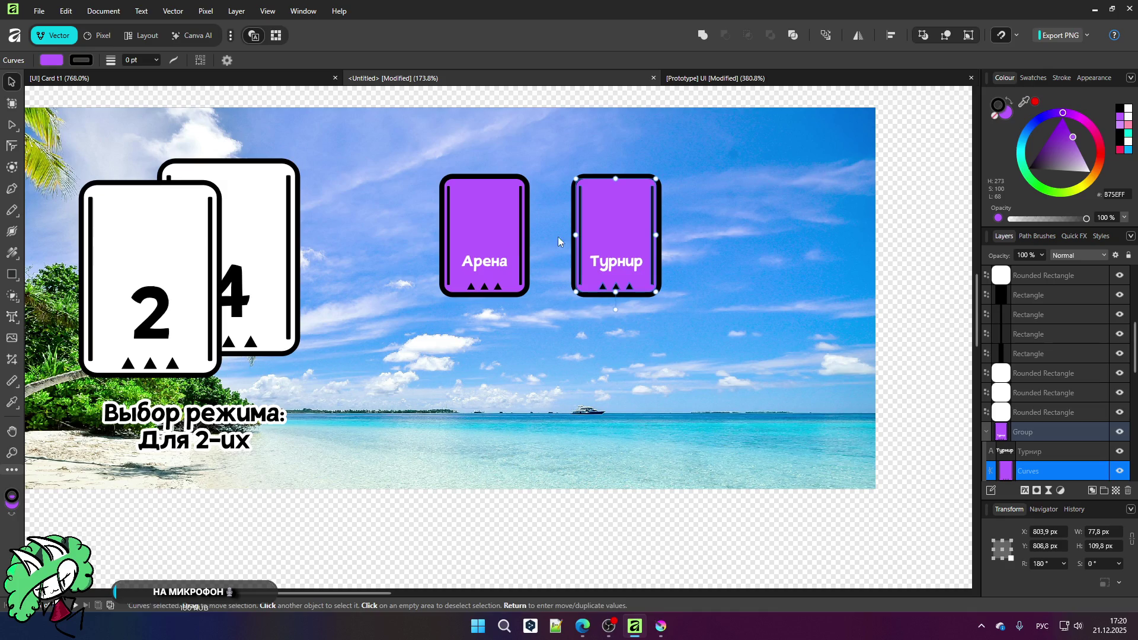
{"action": "left_click_drag", "start_coordinate": [617, 224], "coordinate": [751, 216]}
{"action": "key", "text": "Escape"}
{"action": "scroll", "coordinate": [1061, 394], "scroll_direction": "down", "scroll_amount": 3}
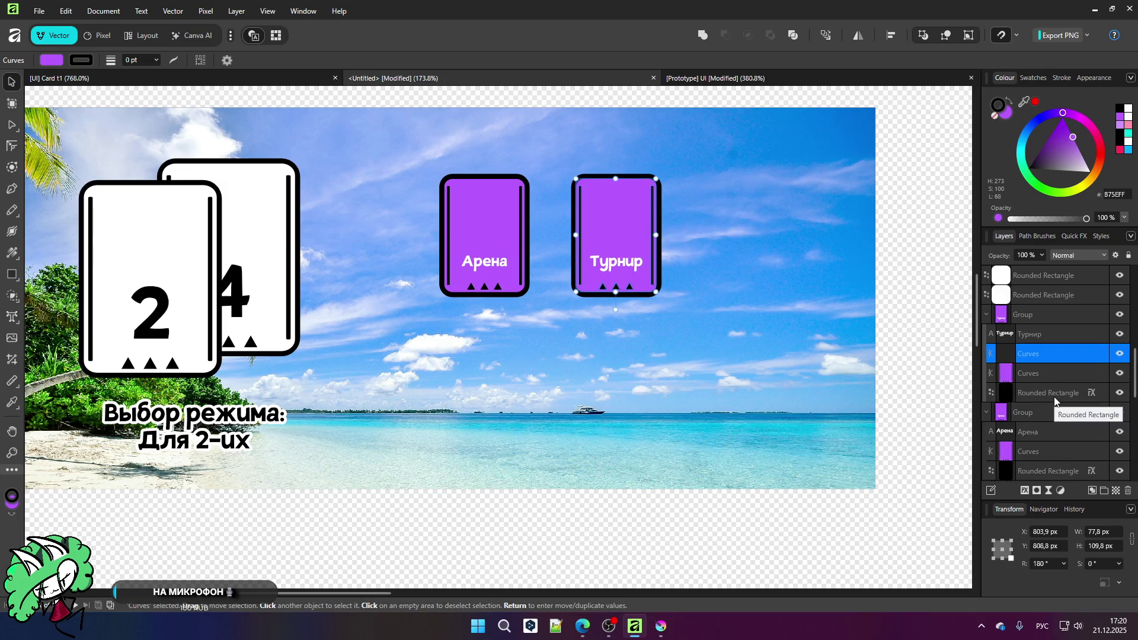
{"action": "scroll", "coordinate": [1052, 401], "scroll_direction": "down", "scroll_amount": 3}
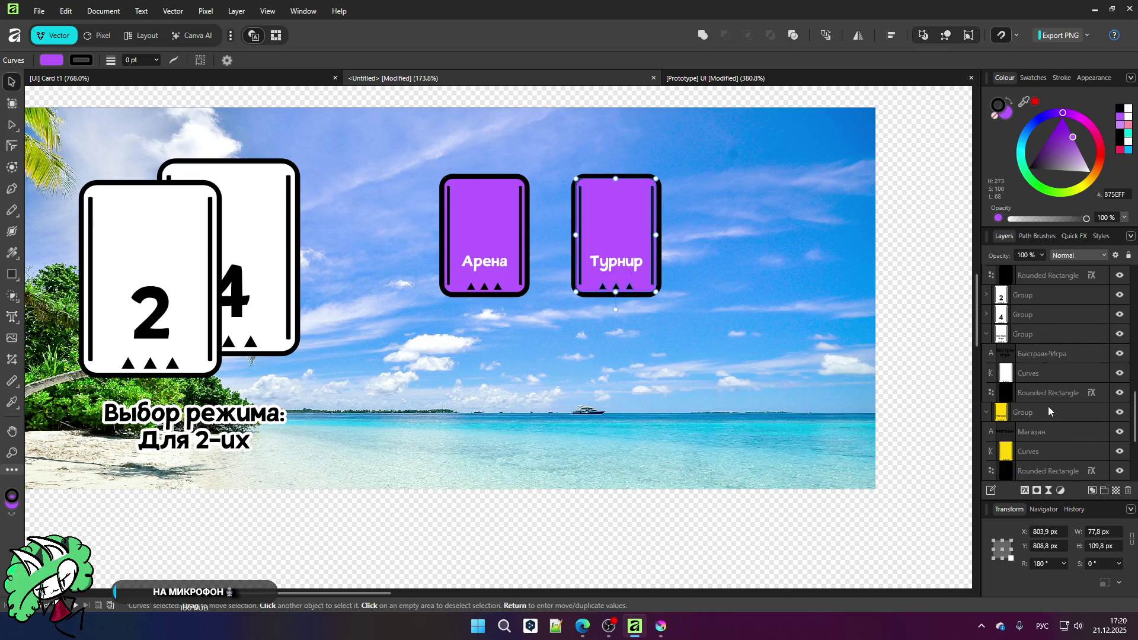
{"action": "scroll", "coordinate": [1043, 404], "scroll_direction": "up", "scroll_amount": 5}
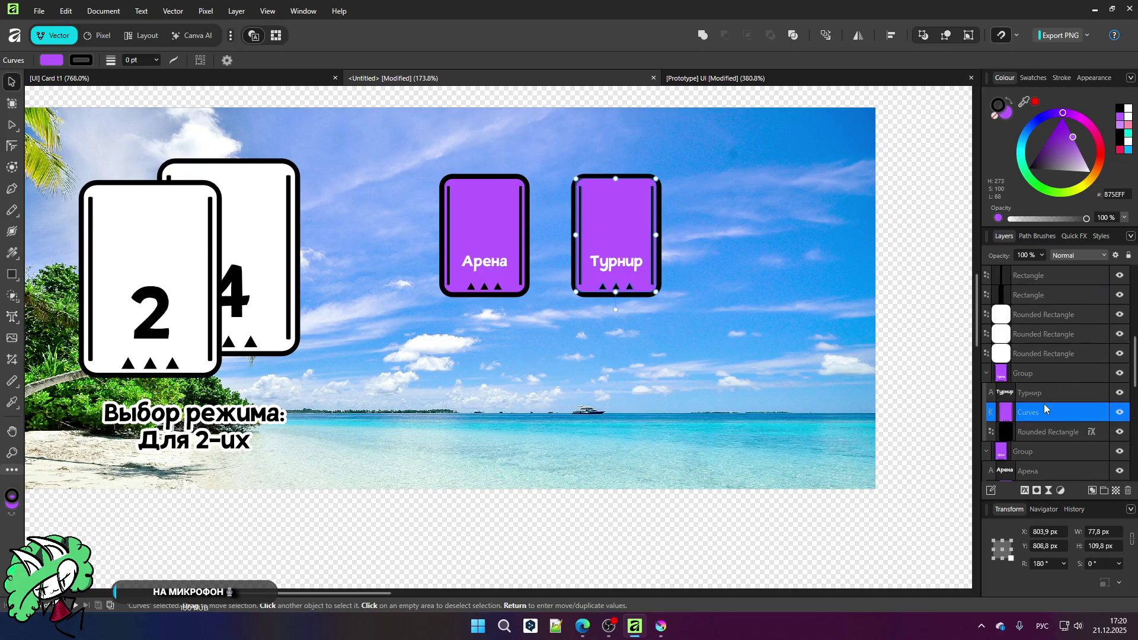
Step: Duplicate the Турнир card below the Арена card and nudge the top two cards upward
{"action": "left_click", "coordinate": [1026, 375]}
{"action": "mouse_move", "coordinate": [629, 248]}
{"action": "left_mouse_down"}
{"action": "mouse_move", "coordinate": [607, 239]}
{"action": "mouse_move", "coordinate": [468, 369]}
{"action": "mouse_move", "coordinate": [478, 375]}
{"action": "left_mouse_up"}
{"action": "left_click", "coordinate": [463, 234]}
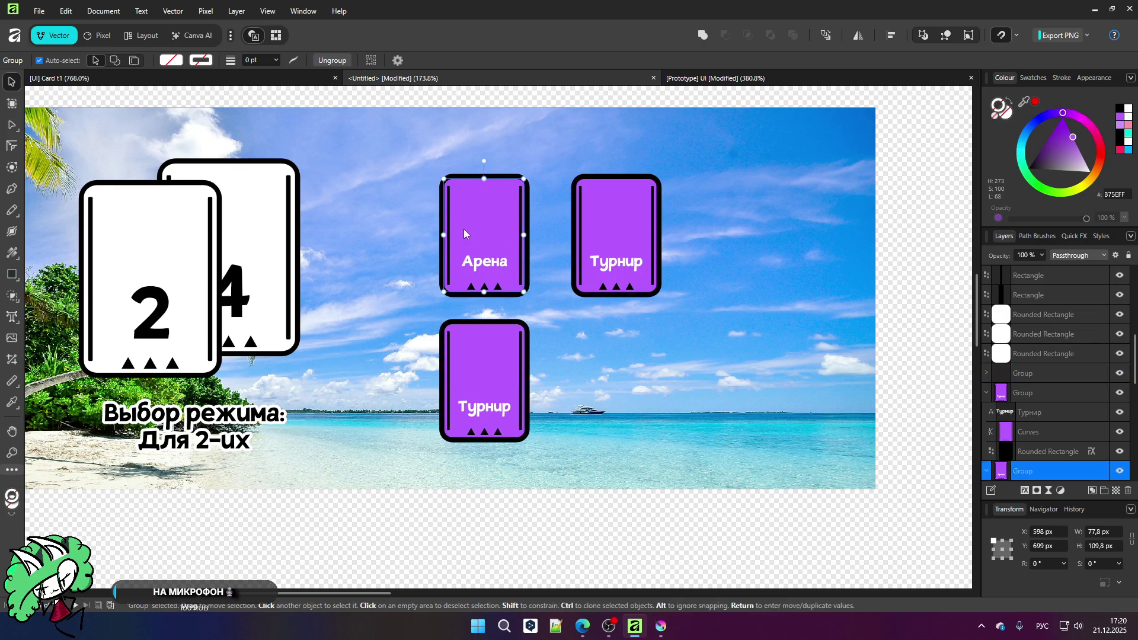
{"action": "left_click_drag", "start_coordinate": [463, 235], "coordinate": [464, 215]}
{"action": "mouse_move", "coordinate": [592, 223]}
{"action": "left_mouse_down"}
{"action": "mouse_move", "coordinate": [610, 226]}
{"action": "mouse_move", "coordinate": [610, 213]}
{"action": "left_mouse_up"}
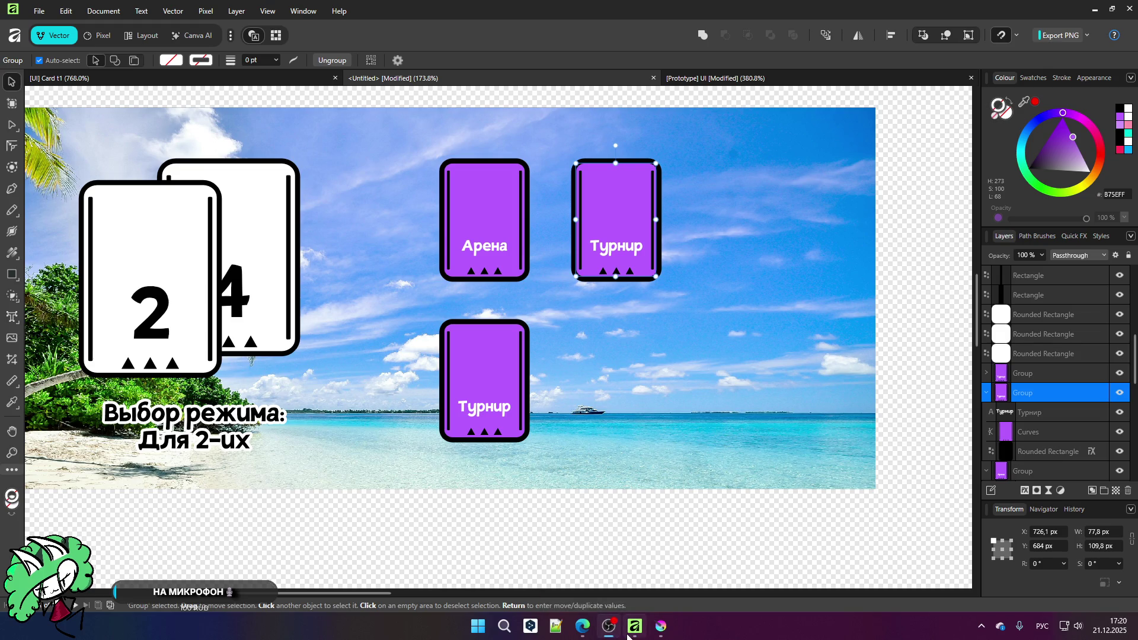
Step: Clear the copied card's Турнир label and type Случайные in its place
{"action": "scroll", "coordinate": [476, 428], "scroll_direction": "up", "scroll_amount": 3}
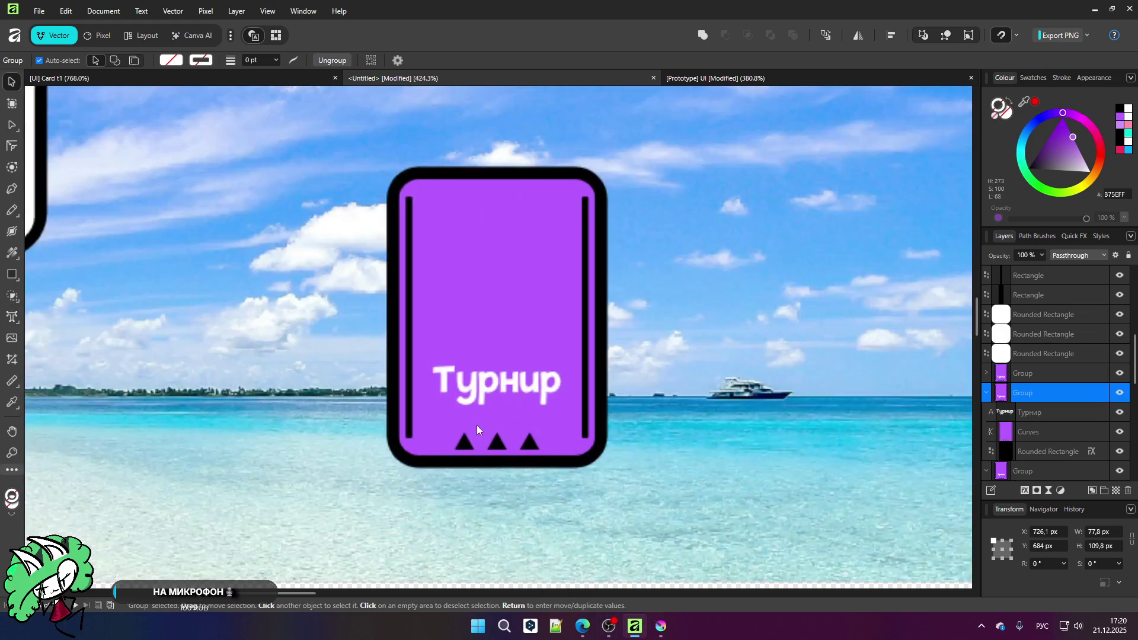
{"action": "double_click", "coordinate": [551, 385]}
{"action": "double_click", "coordinate": [552, 384]}
{"action": "left_click", "coordinate": [551, 385]}
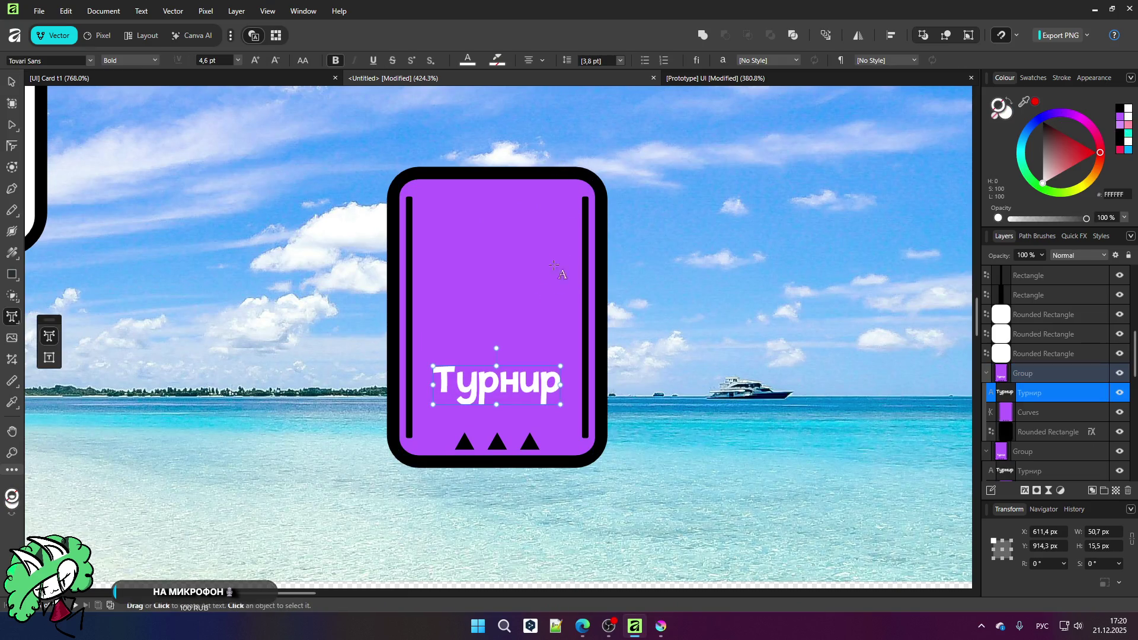
{"action": "left_click_drag", "start_coordinate": [560, 382], "coordinate": [540, 382]}
{"action": "key", "text": "ctrl+a"}
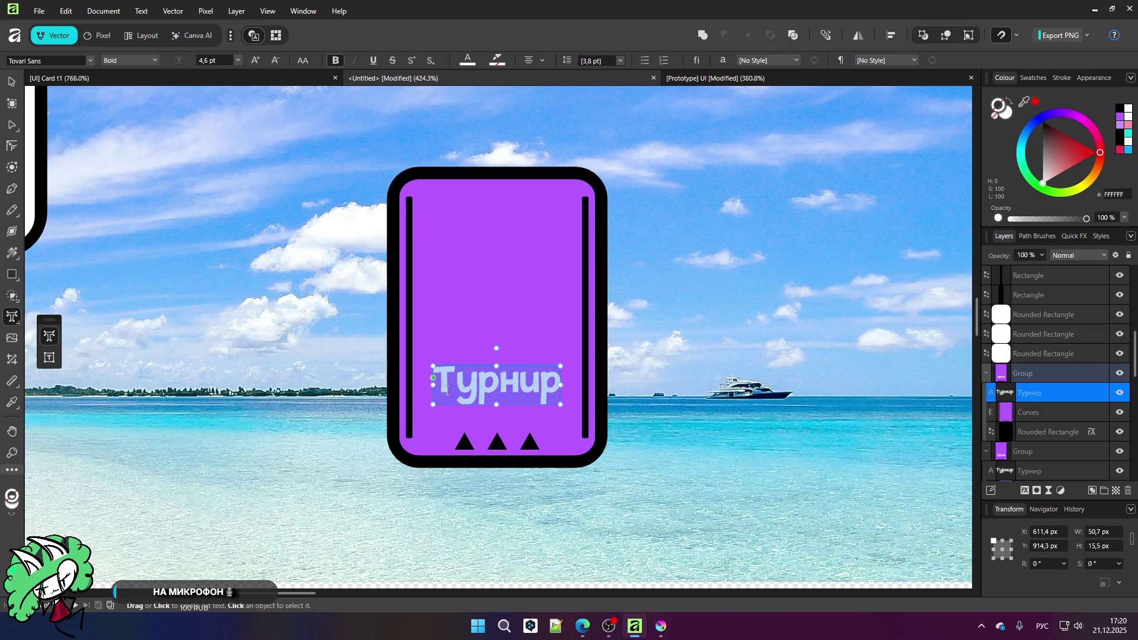
{"action": "type", "text": "Случайны"}
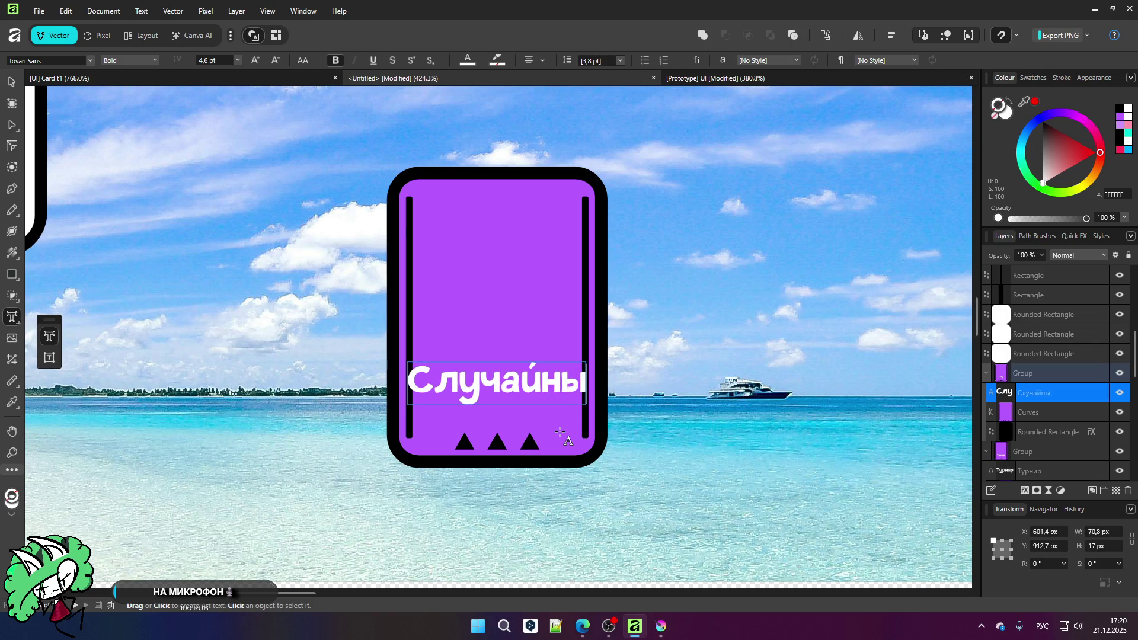
{"action": "type", "text": "е"}
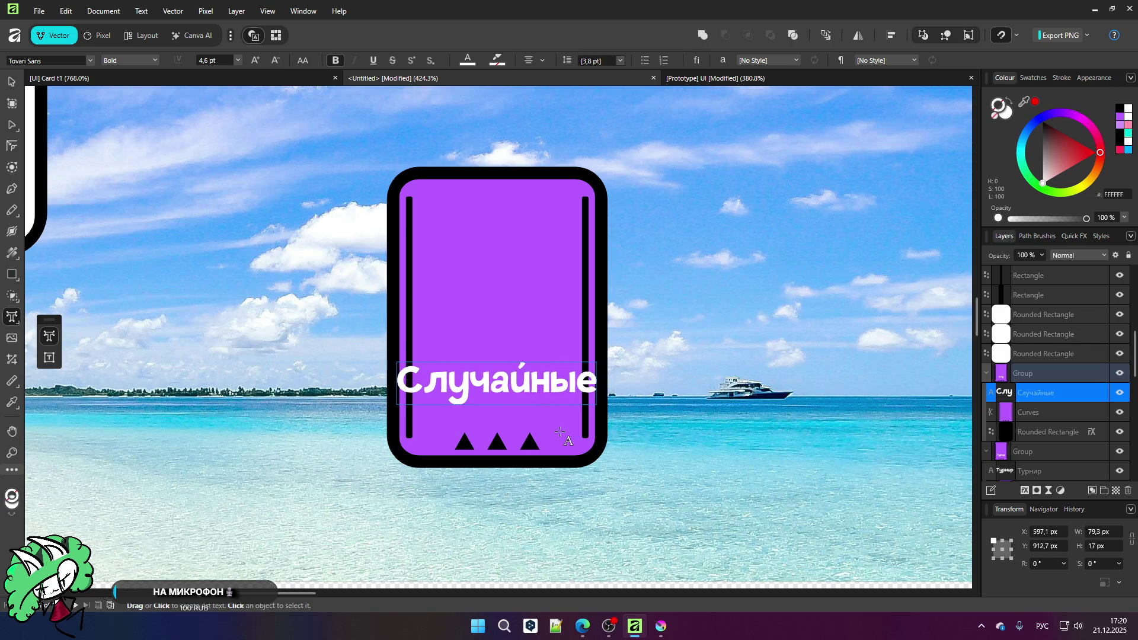
Step: Rework the copied card's label into Рандом and leave text editing
{"action": "key", "text": "Return"}
{"action": "type", "text": "Улу"}
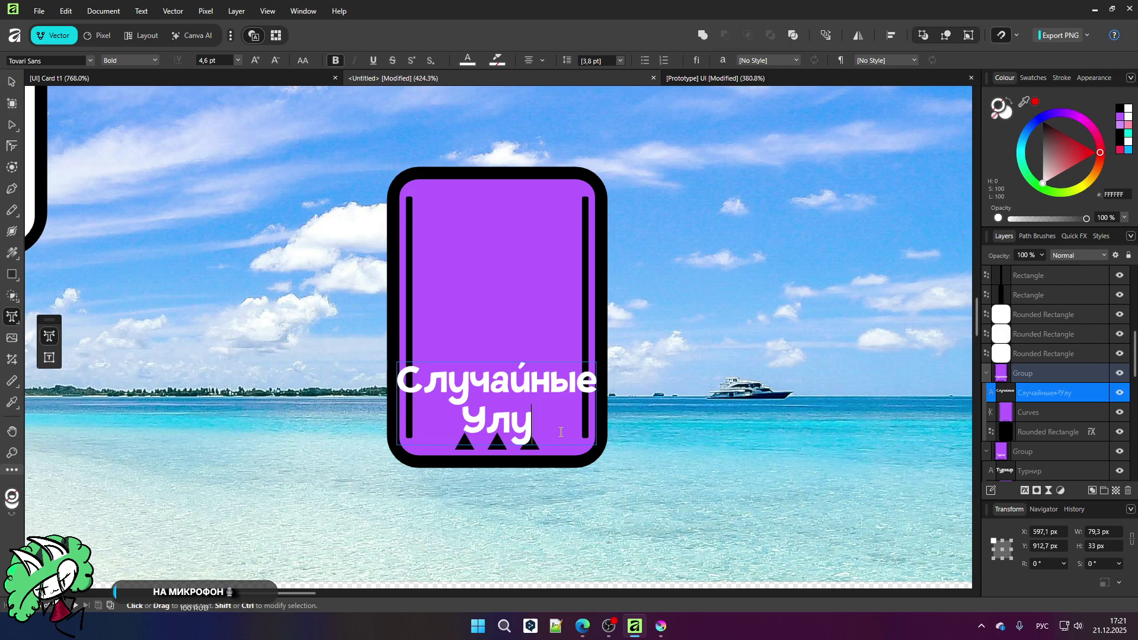
{"action": "key", "text": "BackSpace"}
{"action": "key", "text": "BackSpace"}
{"action": "key", "text": "BackSpace"}
{"action": "key", "text": "BackSpace"}
{"action": "key", "text": "BackSpace"}
{"action": "key", "text": "BackSpace"}
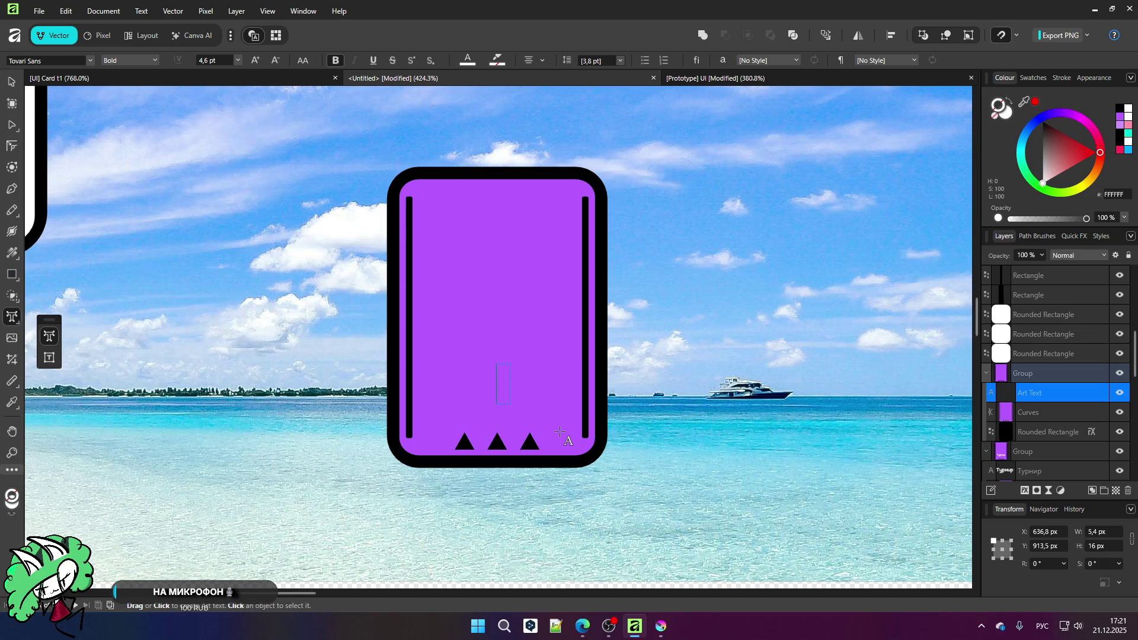
{"action": "type", "text": "Ран"}
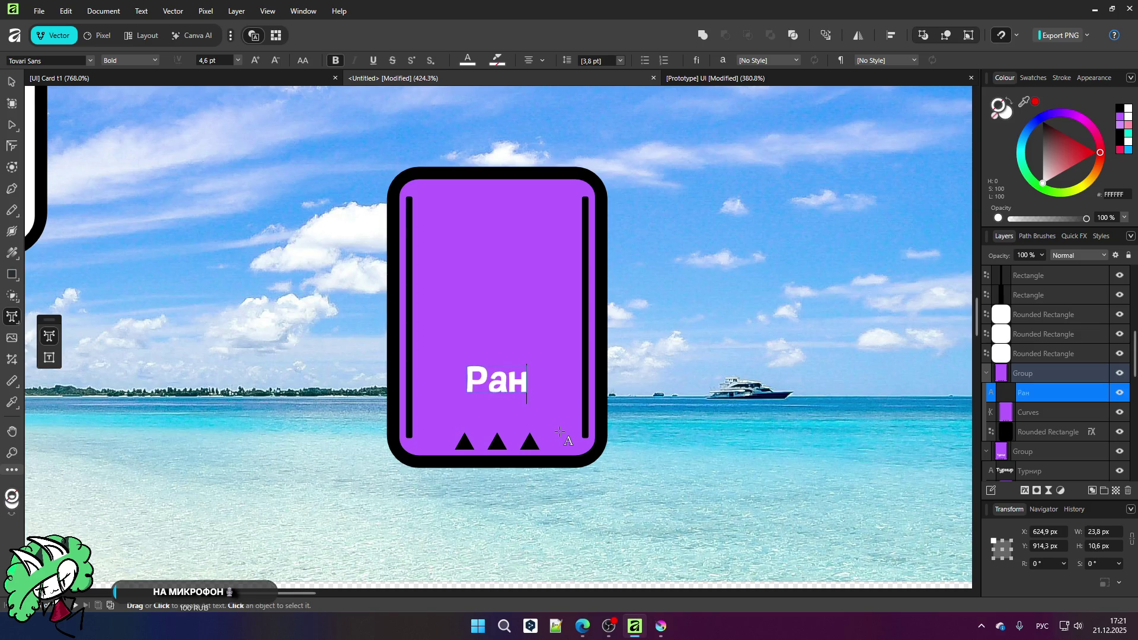
{"action": "type", "text": "гом"}
{"action": "key", "text": "Escape"}
{"action": "left_click", "coordinate": [11, 82]}
{"action": "scroll", "coordinate": [111, 104], "scroll_direction": "down", "scroll_amount": 5}
{"action": "left_click", "coordinate": [545, 469]}
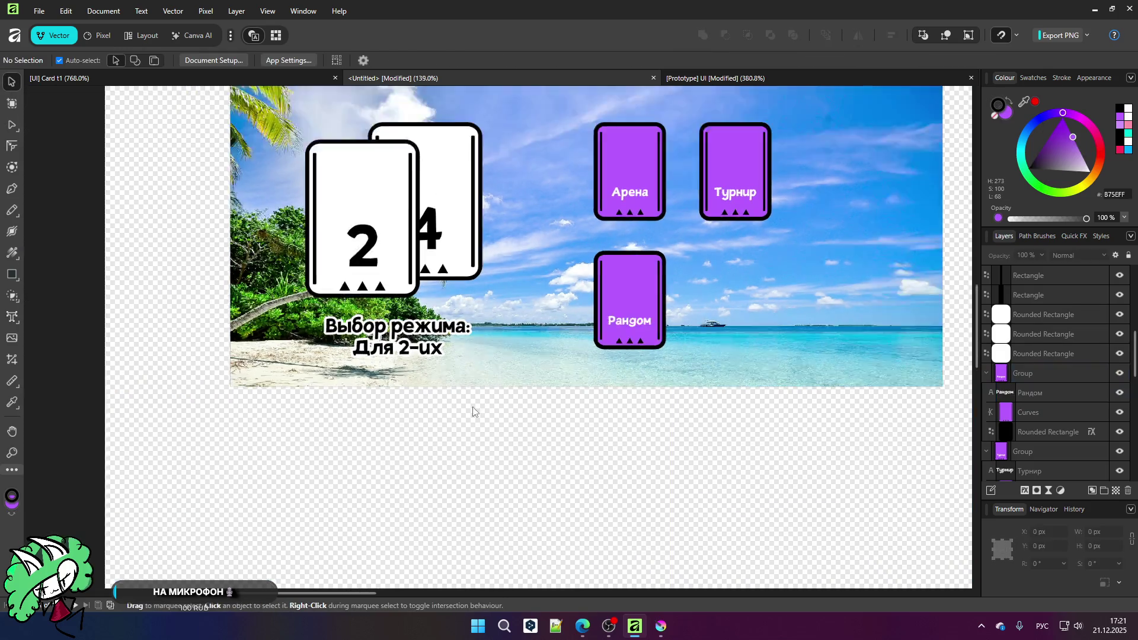
{"action": "scroll", "coordinate": [729, 268], "scroll_direction": "up", "scroll_amount": 1}
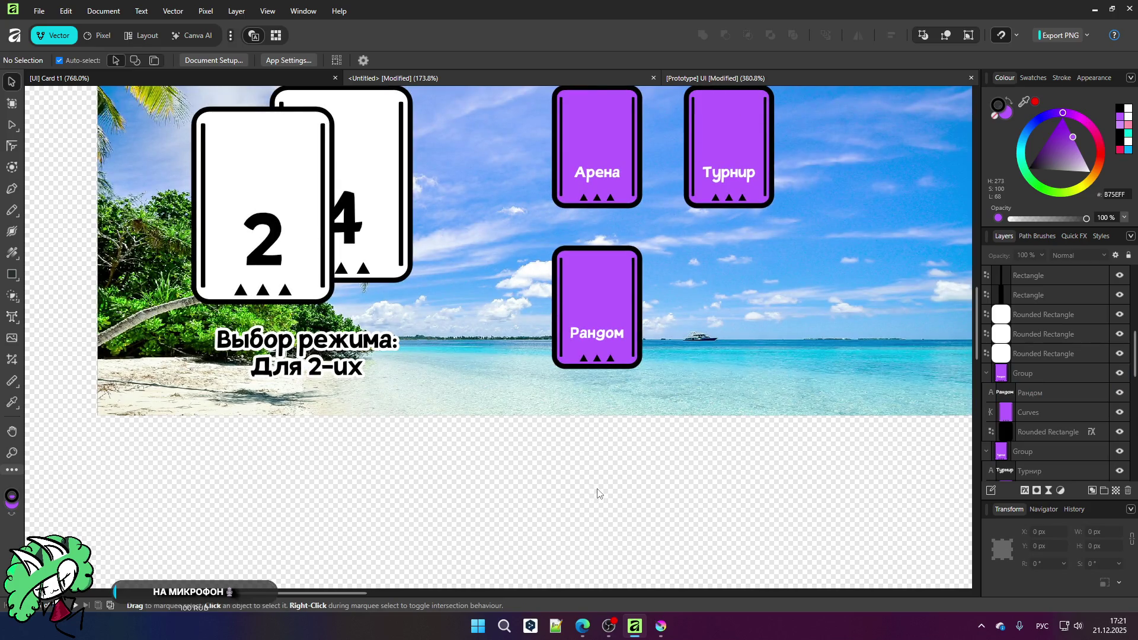
{"action": "key", "text": "ctrl+Tab"}
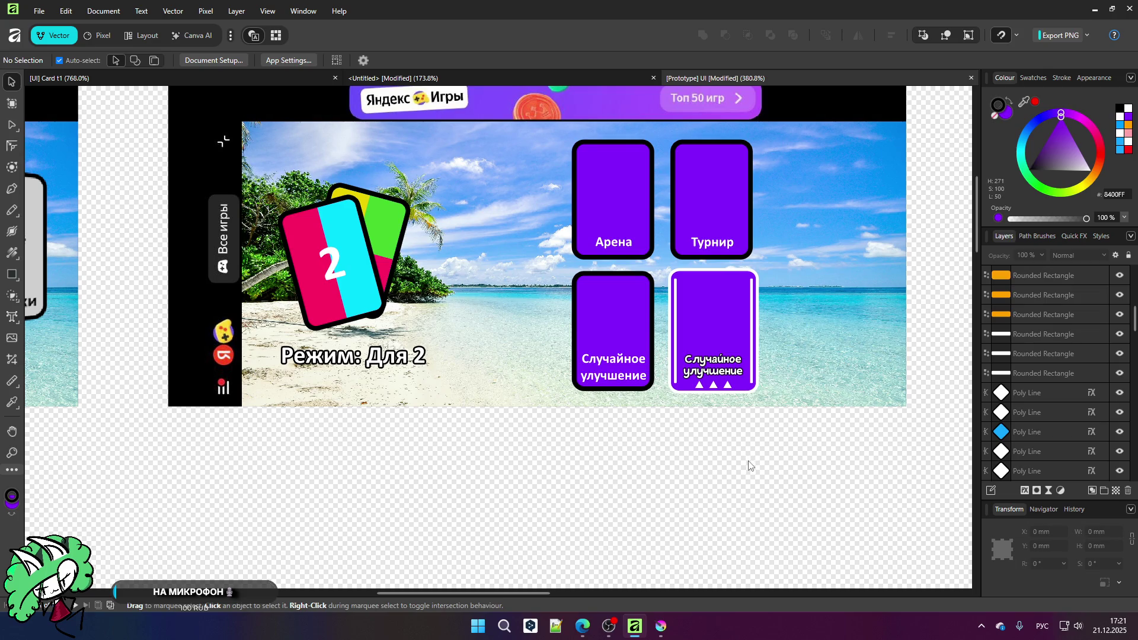
{"action": "scroll", "coordinate": [757, 292], "scroll_direction": "up", "scroll_amount": 1}
{"action": "scroll", "coordinate": [638, 293], "scroll_direction": "up", "scroll_amount": 1}
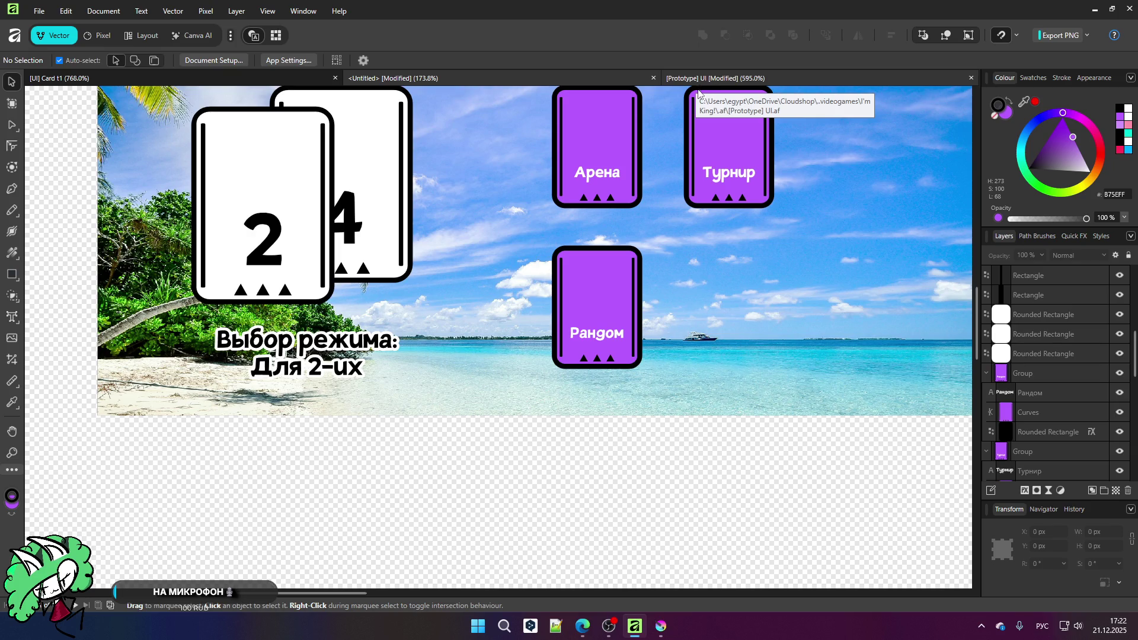
{"action": "left_click", "coordinate": [700, 82]}
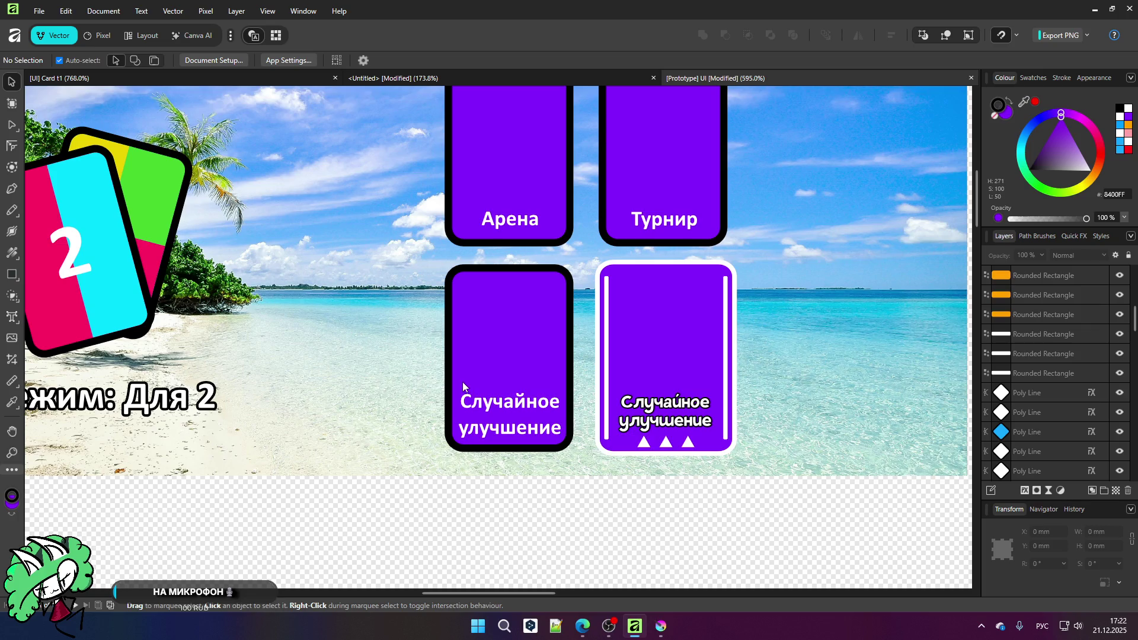
{"action": "scroll", "coordinate": [462, 382], "scroll_direction": "down", "scroll_amount": 1}
{"action": "scroll", "coordinate": [467, 381], "scroll_direction": "up", "scroll_amount": 2}
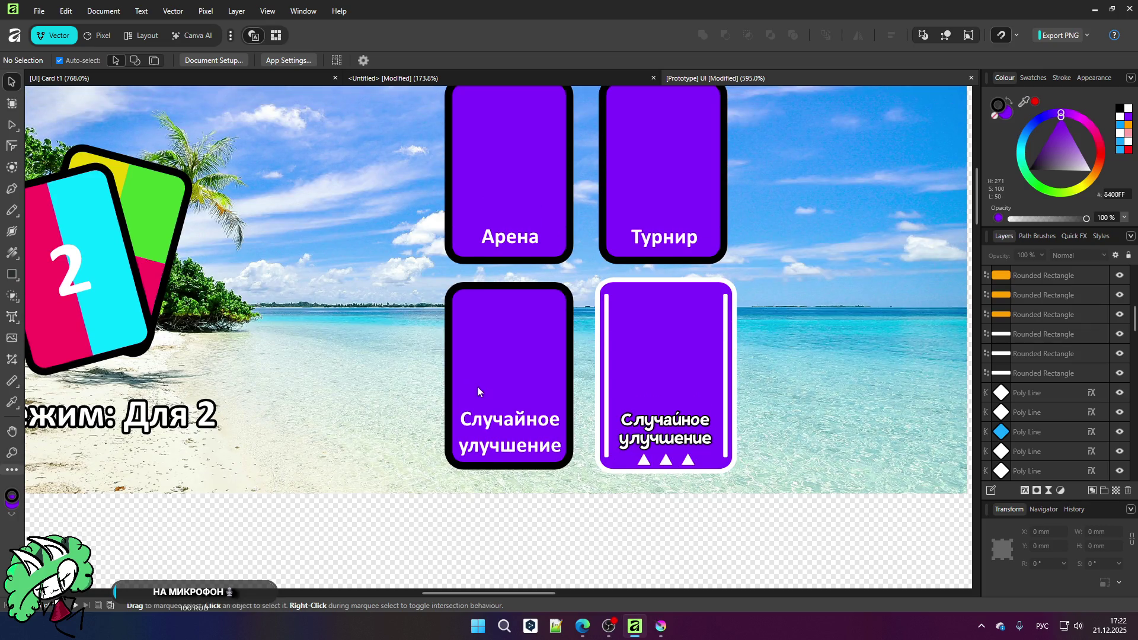
{"action": "scroll", "coordinate": [624, 332], "scroll_direction": "down", "scroll_amount": 4}
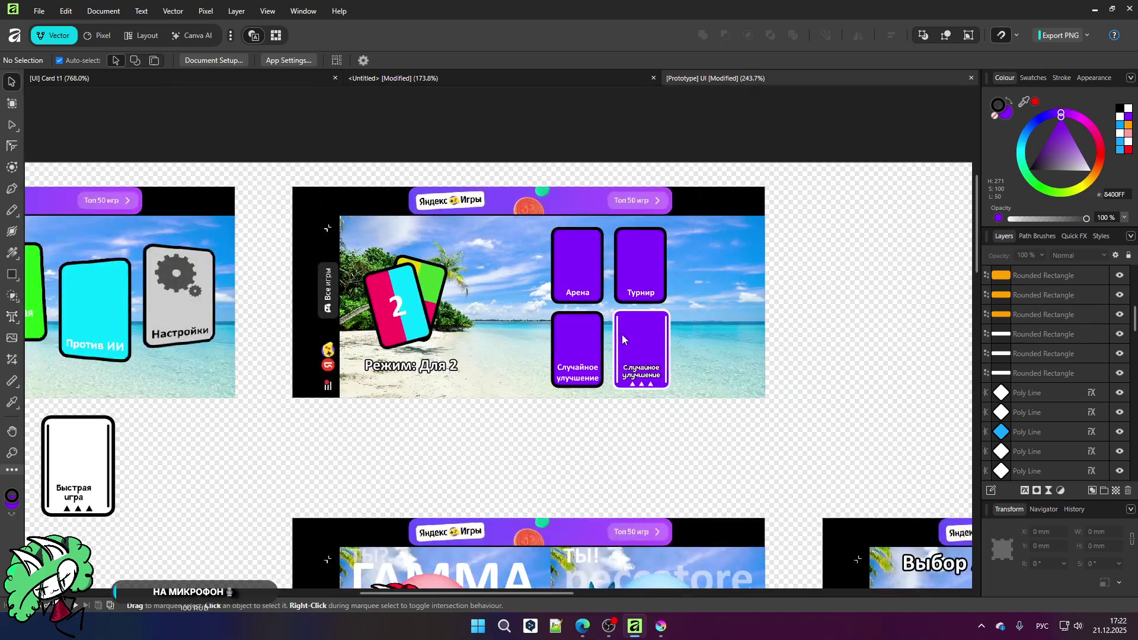
{"action": "scroll", "coordinate": [585, 253], "scroll_direction": "down", "scroll_amount": 2}
{"action": "scroll", "coordinate": [563, 521], "scroll_direction": "up", "scroll_amount": 3}
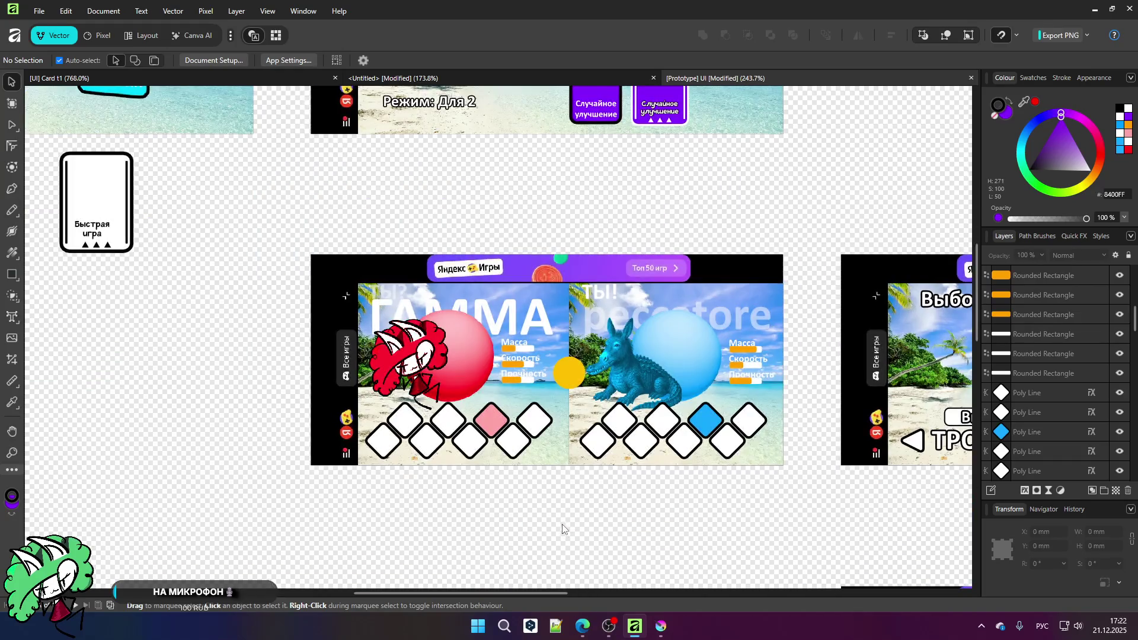
{"action": "scroll", "coordinate": [557, 506], "scroll_direction": "up", "scroll_amount": 2}
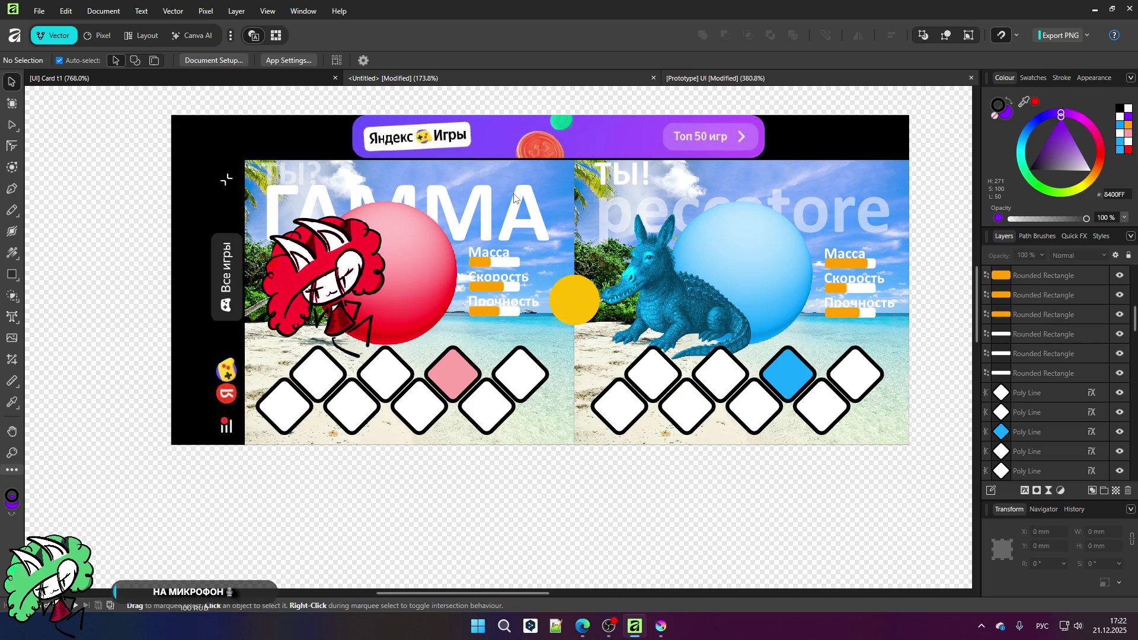
{"action": "key", "text": "ctrl+Tab"}
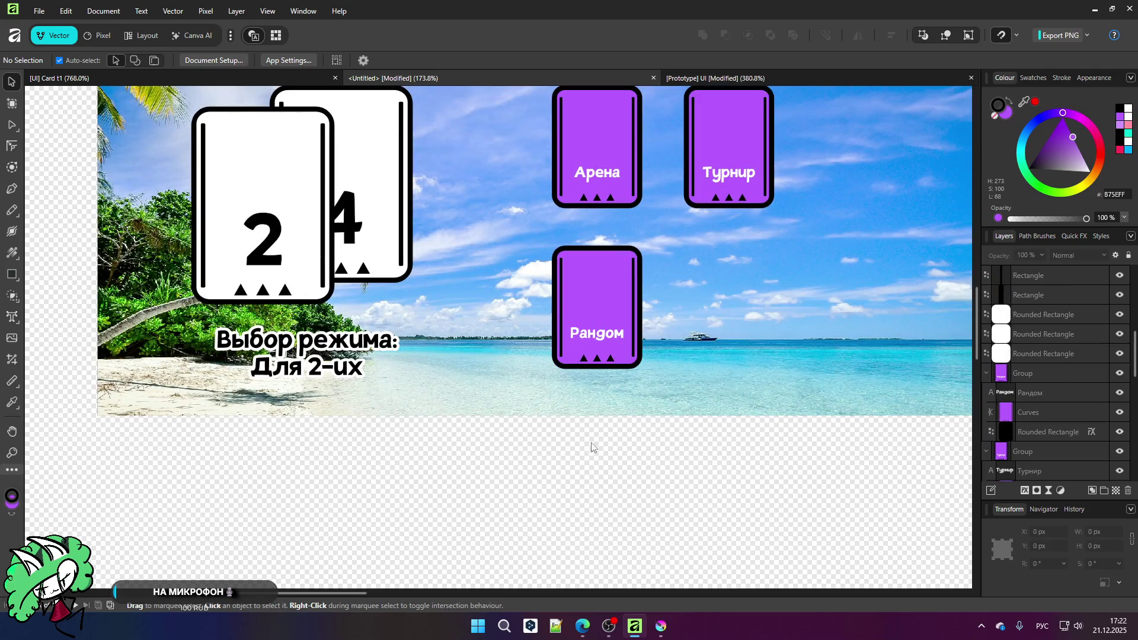
{"action": "scroll", "coordinate": [593, 356], "scroll_direction": "up", "scroll_amount": 2}
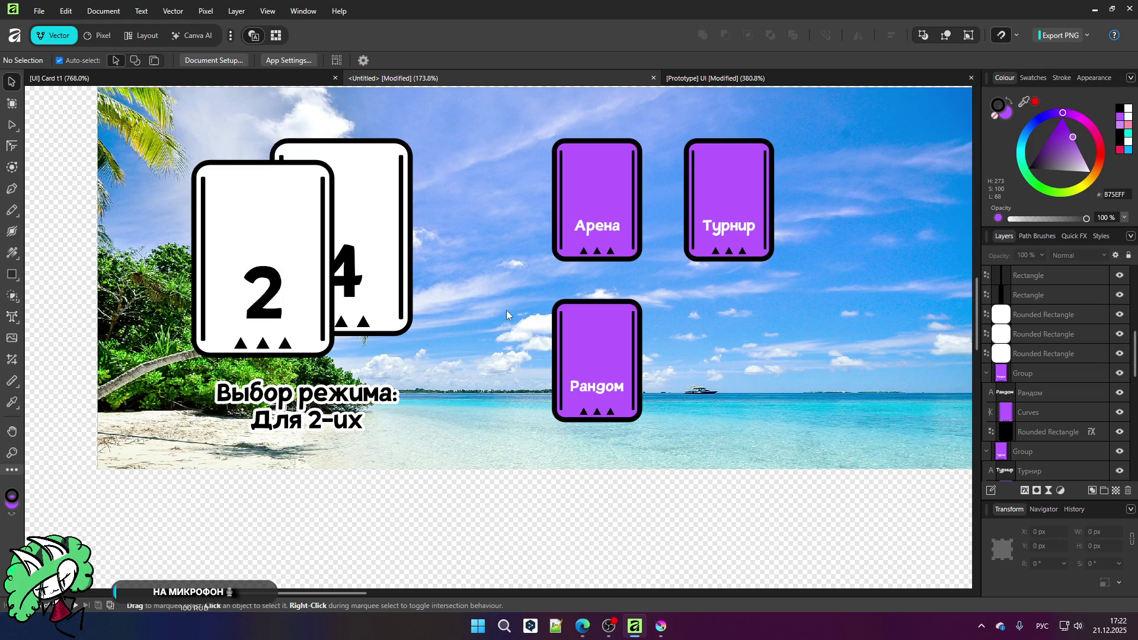
Step: Reposition the Арена card and shift the Рандом card to the right
{"action": "scroll", "coordinate": [542, 325], "scroll_direction": "down", "scroll_amount": 2}
{"action": "scroll", "coordinate": [545, 325], "scroll_direction": "up", "scroll_amount": 3}
{"action": "scroll", "coordinate": [519, 304], "scroll_direction": "down", "scroll_amount": 3}
{"action": "scroll", "coordinate": [516, 249], "scroll_direction": "up", "scroll_amount": 2}
{"action": "mouse_move", "coordinate": [513, 194]}
{"action": "left_mouse_down"}
{"action": "mouse_move", "coordinate": [488, 240]}
{"action": "mouse_move", "coordinate": [494, 229]}
{"action": "mouse_move", "coordinate": [513, 239]}
{"action": "left_mouse_up"}
{"action": "scroll", "coordinate": [514, 239], "scroll_direction": "down", "scroll_amount": 3}
{"action": "scroll", "coordinate": [433, 268], "scroll_direction": "up", "scroll_amount": 3}
{"action": "left_click_drag", "start_coordinate": [433, 268], "coordinate": [440, 251]}
{"action": "scroll", "coordinate": [440, 250], "scroll_direction": "down", "scroll_amount": 3}
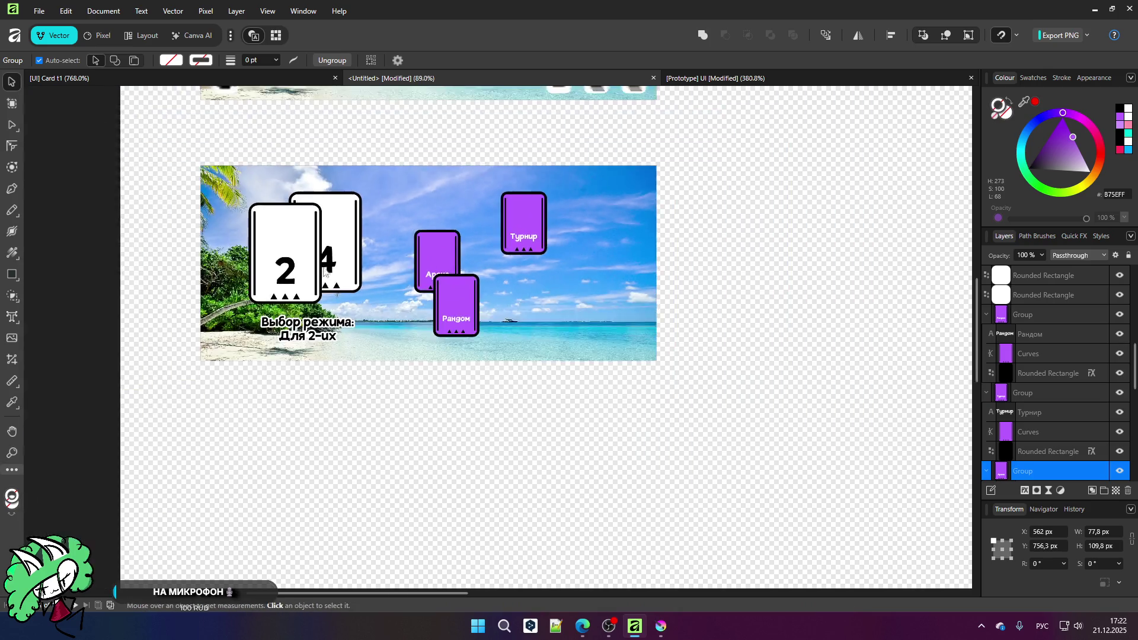
{"action": "scroll", "coordinate": [318, 265], "scroll_direction": "up", "scroll_amount": 2}
{"action": "left_click_drag", "start_coordinate": [541, 311], "coordinate": [622, 331]}
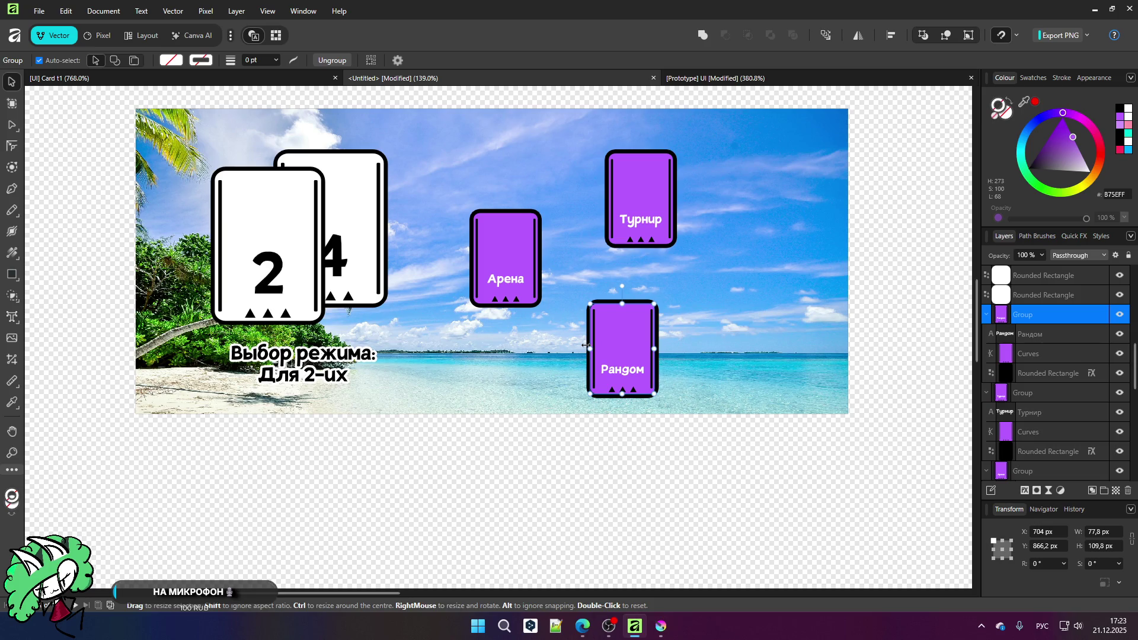
Step: Place the Арена card left of Турнир with the Рандом card beneath it
{"action": "scroll", "coordinate": [514, 193], "scroll_direction": "up", "scroll_amount": 3}
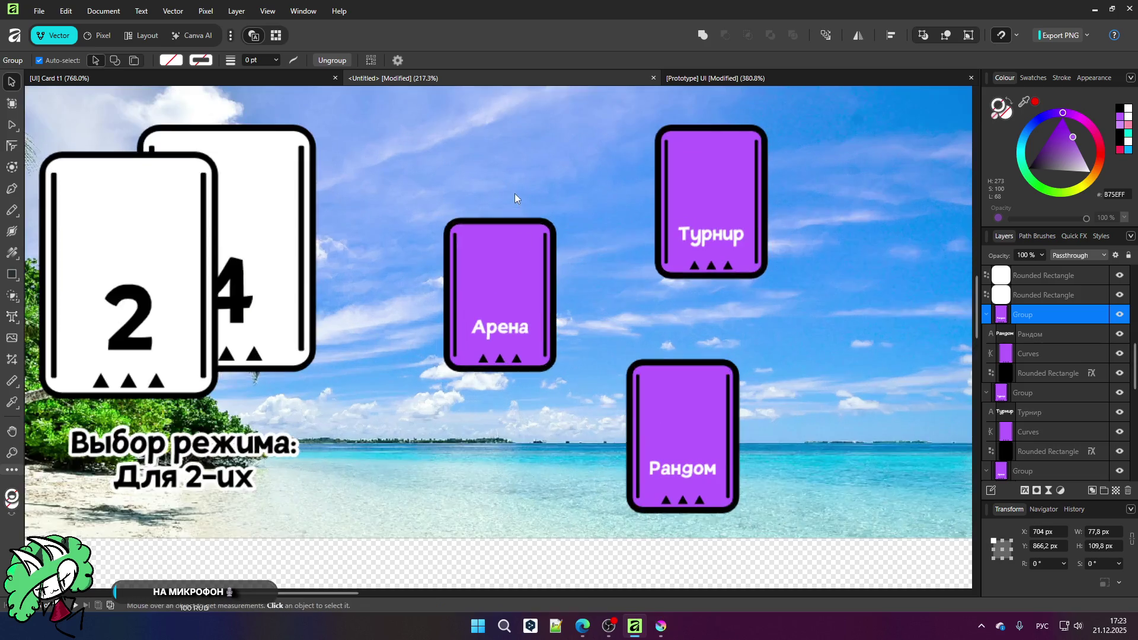
{"action": "left_click", "coordinate": [510, 276]}
{"action": "left_click_drag", "start_coordinate": [510, 275], "coordinate": [496, 245]}
{"action": "key", "text": "ctrl+z"}
{"action": "key", "text": "ctrl+z"}
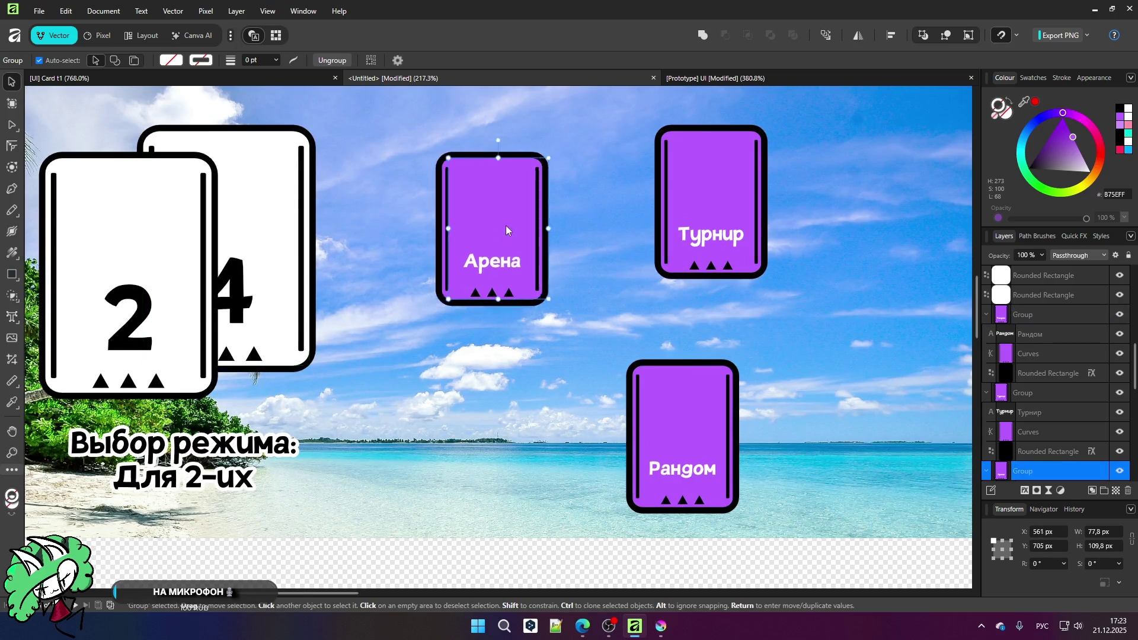
{"action": "scroll", "coordinate": [529, 285], "scroll_direction": "down", "scroll_amount": 3}
{"action": "mouse_move", "coordinate": [528, 302]}
{"action": "left_mouse_down"}
{"action": "mouse_move", "coordinate": [507, 315]}
{"action": "mouse_move", "coordinate": [742, 304]}
{"action": "mouse_move", "coordinate": [529, 233]}
{"action": "left_mouse_up"}
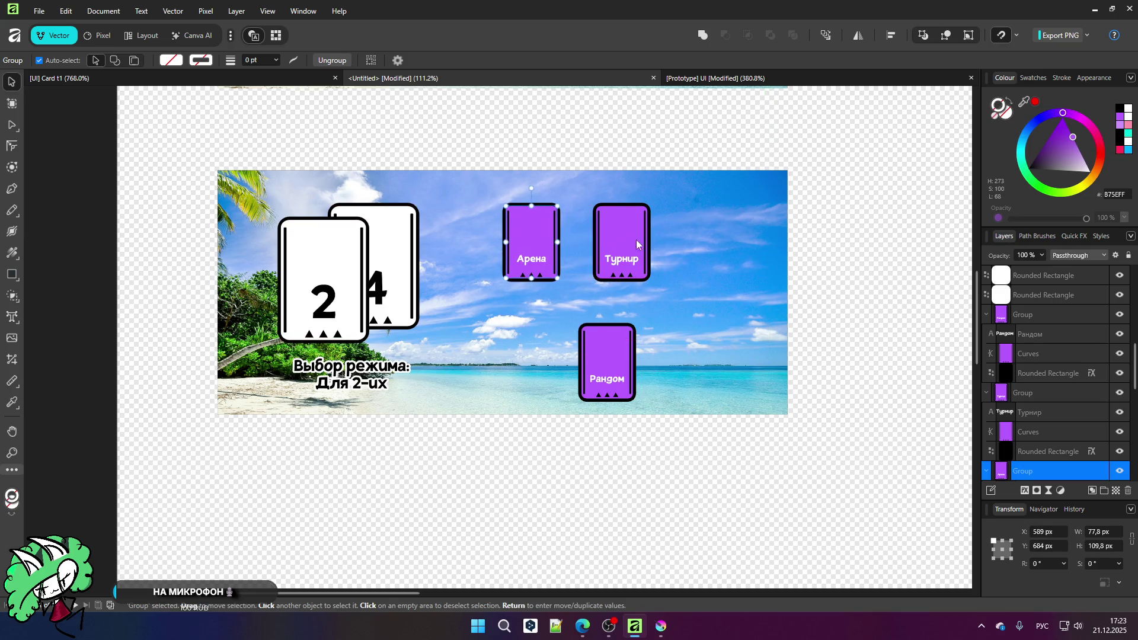
{"action": "left_click_drag", "start_coordinate": [612, 239], "coordinate": [646, 238]}
{"action": "left_click_drag", "start_coordinate": [533, 254], "coordinate": [558, 255]}
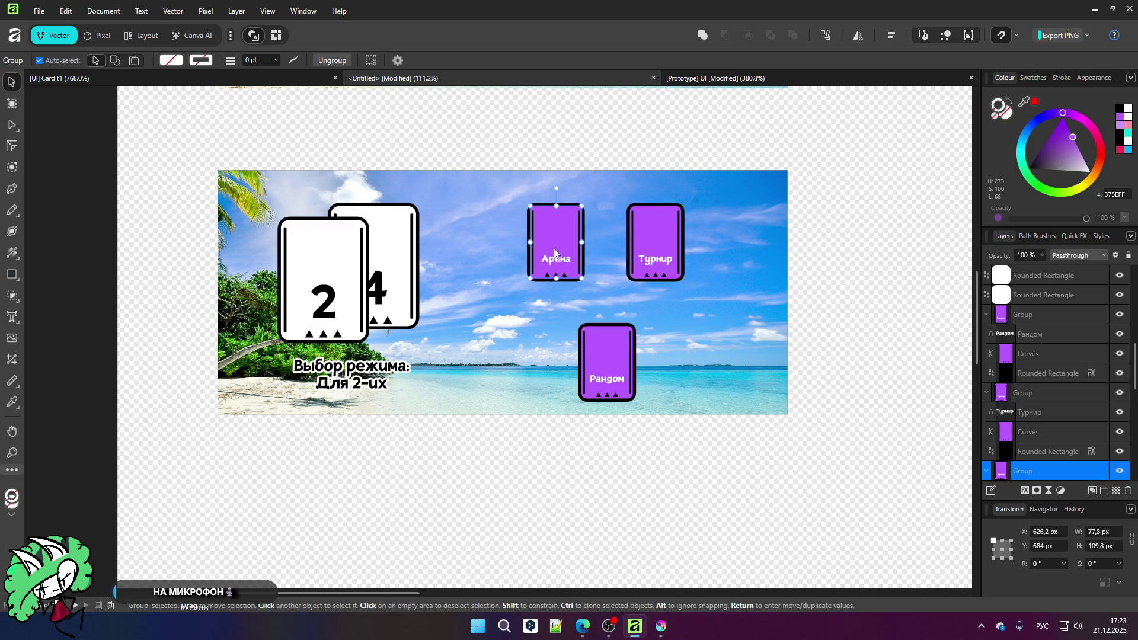
{"action": "left_click_drag", "start_coordinate": [589, 351], "coordinate": [548, 340]}
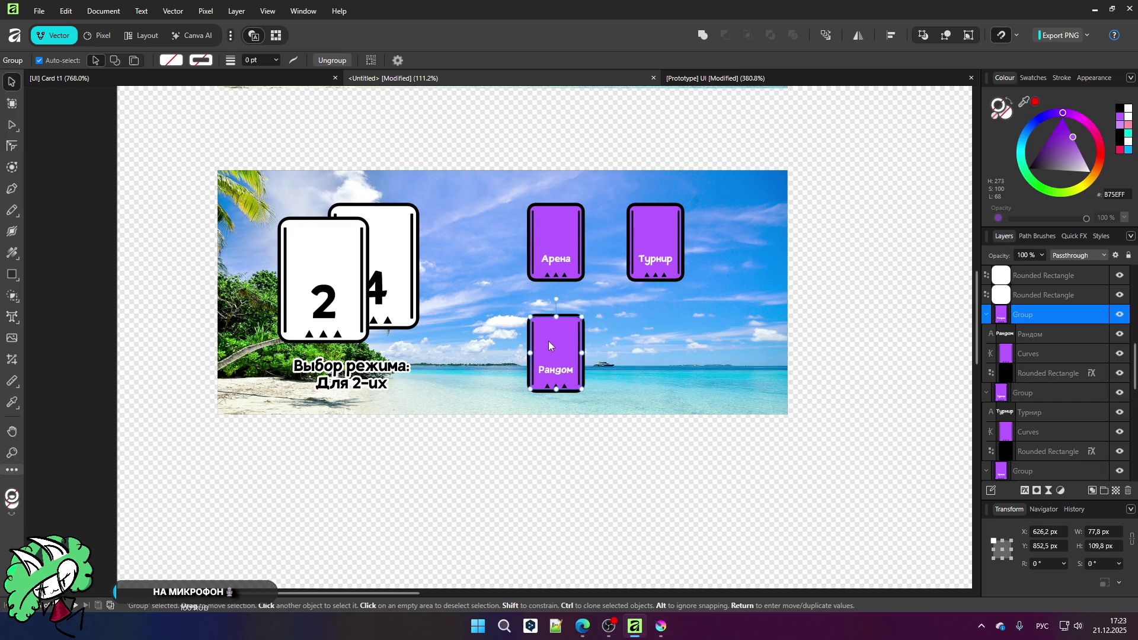
Step: Raise Арена and level Турнир with it so the top row is aligned
{"action": "scroll", "coordinate": [625, 364], "scroll_direction": "up", "scroll_amount": 3}
{"action": "scroll", "coordinate": [544, 348], "scroll_direction": "down", "scroll_amount": 2}
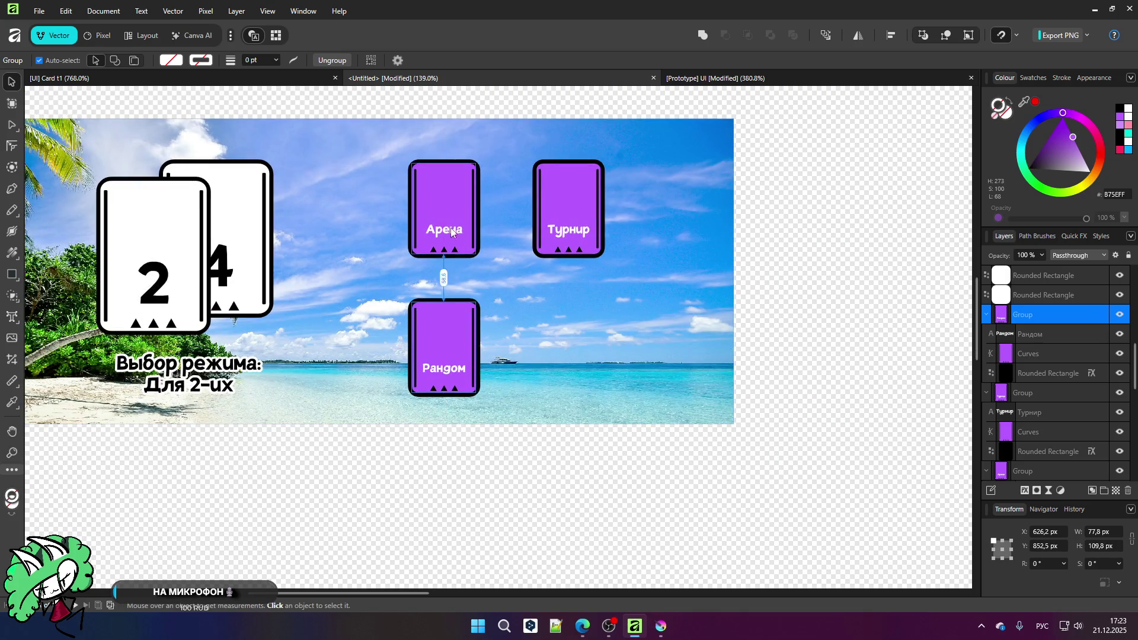
{"action": "left_click", "coordinate": [455, 203]}
{"action": "left_click_drag", "start_coordinate": [456, 204], "coordinate": [451, 189]}
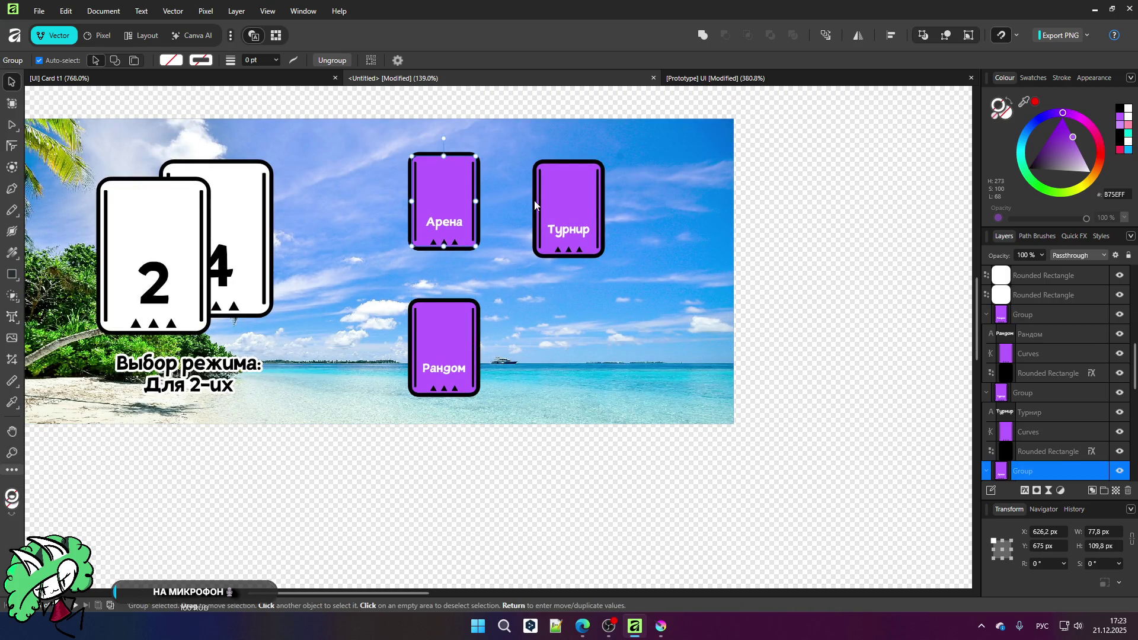
{"action": "left_click", "coordinate": [560, 202]}
{"action": "left_click_drag", "start_coordinate": [560, 190], "coordinate": [559, 187]}
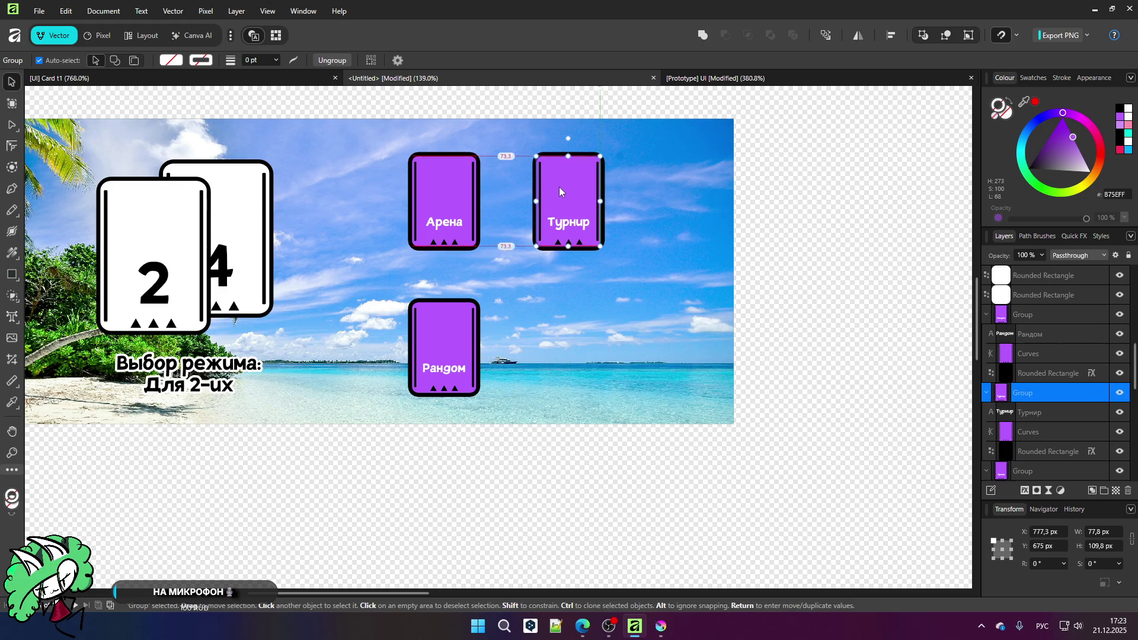
Step: Duplicate the Рандом card beneath Турнир, select its label text, then switch to Edge
{"action": "left_click", "coordinate": [435, 343]}
{"action": "mouse_move", "coordinate": [450, 348]}
{"action": "left_mouse_down"}
{"action": "mouse_move", "coordinate": [574, 344]}
{"action": "mouse_move", "coordinate": [571, 357]}
{"action": "left_mouse_up"}
{"action": "scroll", "coordinate": [571, 358], "scroll_direction": "up", "scroll_amount": 3}
{"action": "double_click", "coordinate": [610, 382]}
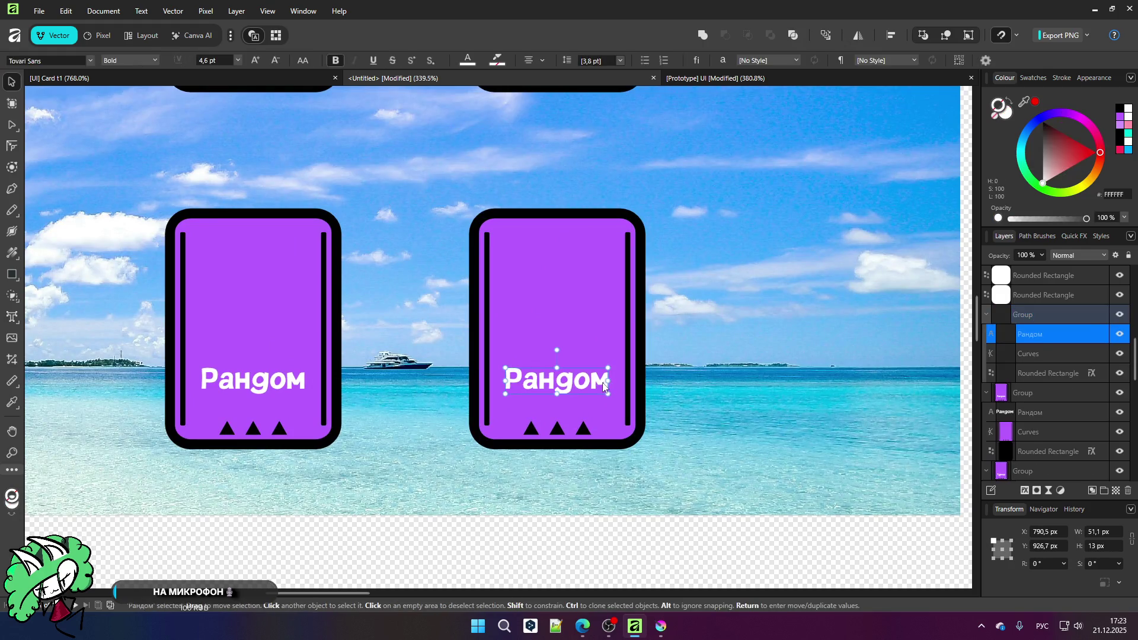
{"action": "double_click", "coordinate": [605, 384]}
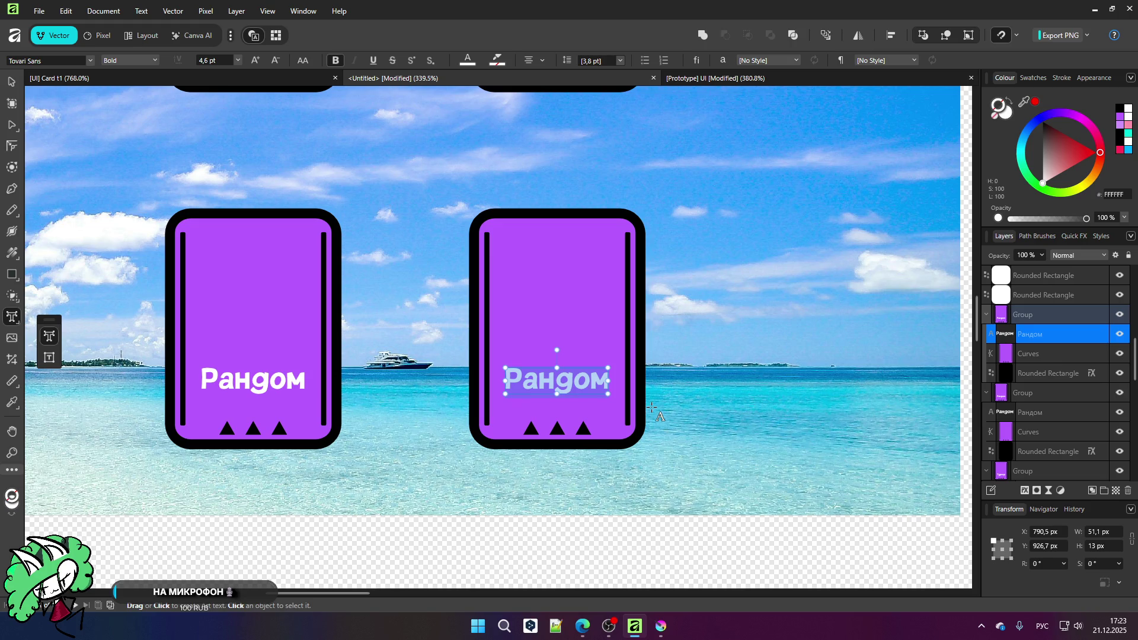
{"action": "left_click", "coordinate": [583, 626]}
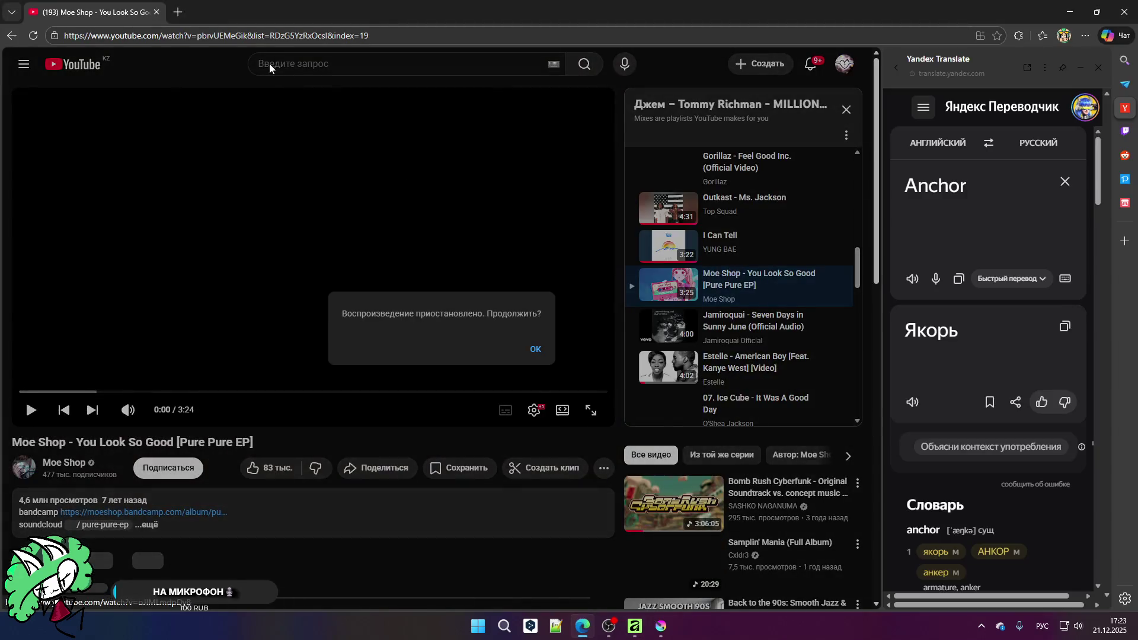
Step: Open a new browser tab and resume the paused YouTube music
{"action": "left_click", "coordinate": [178, 12]}
{"action": "left_click", "coordinate": [89, 12]}
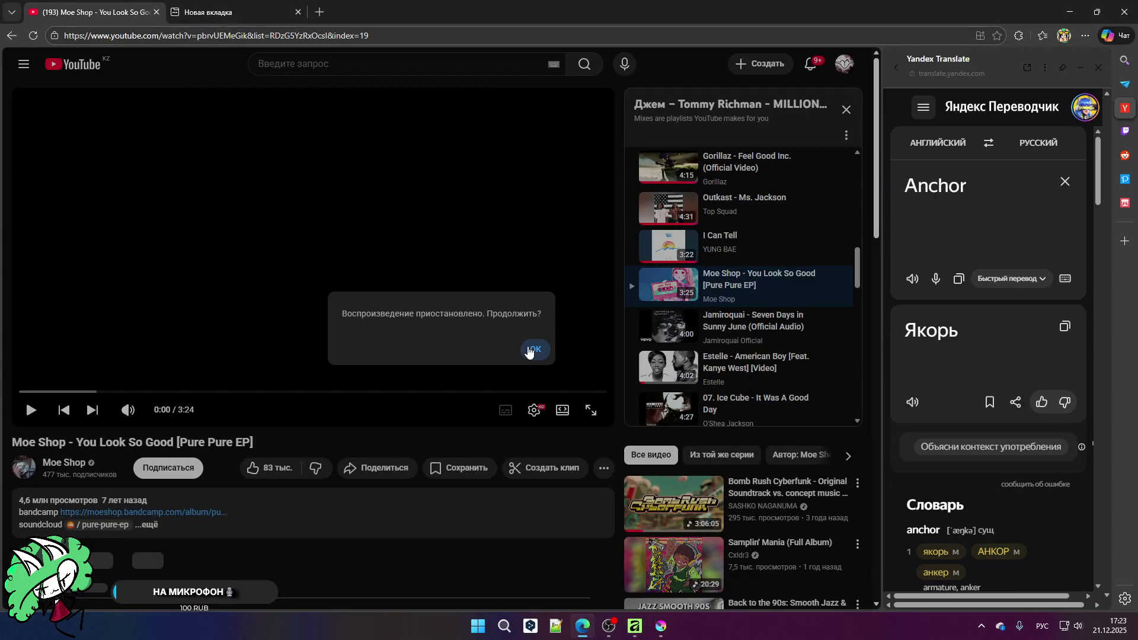
{"action": "left_click", "coordinate": [530, 349]}
Step: Search the web for Rogue-like and open the Roguelike Wikipedia article
{"action": "key", "text": "ctrl+Tab"}
{"action": "left_click", "coordinate": [286, 170]}
{"action": "left_click", "coordinate": [286, 170]}
{"action": "key", "text": "alt+shift"}
{"action": "type", "text": "Rogue"}
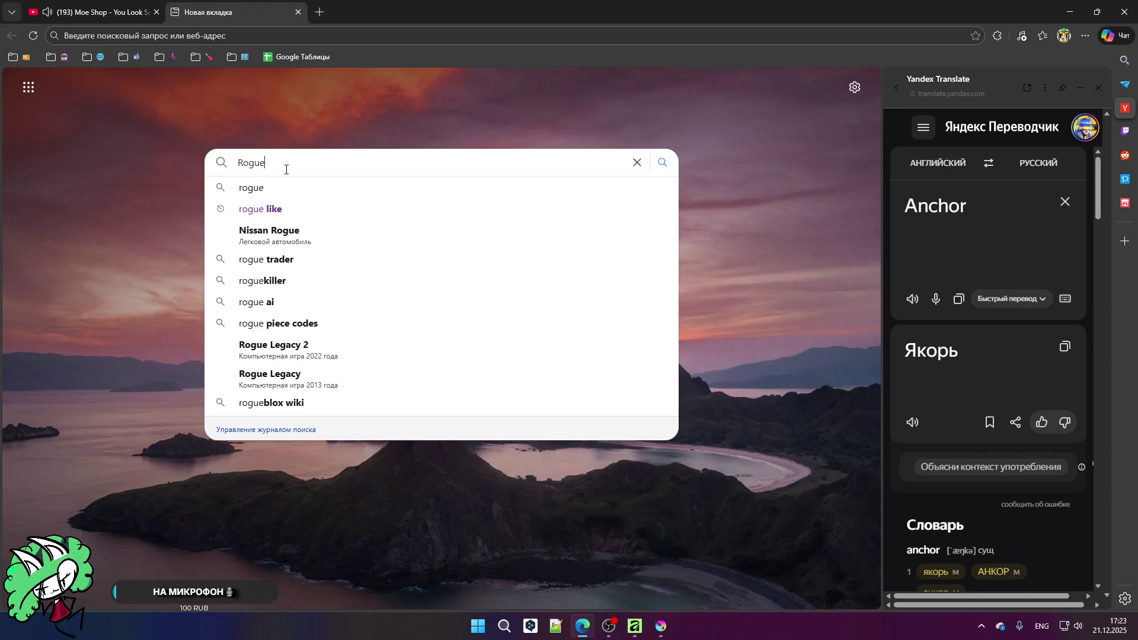
{"action": "type", "text": "-like"}
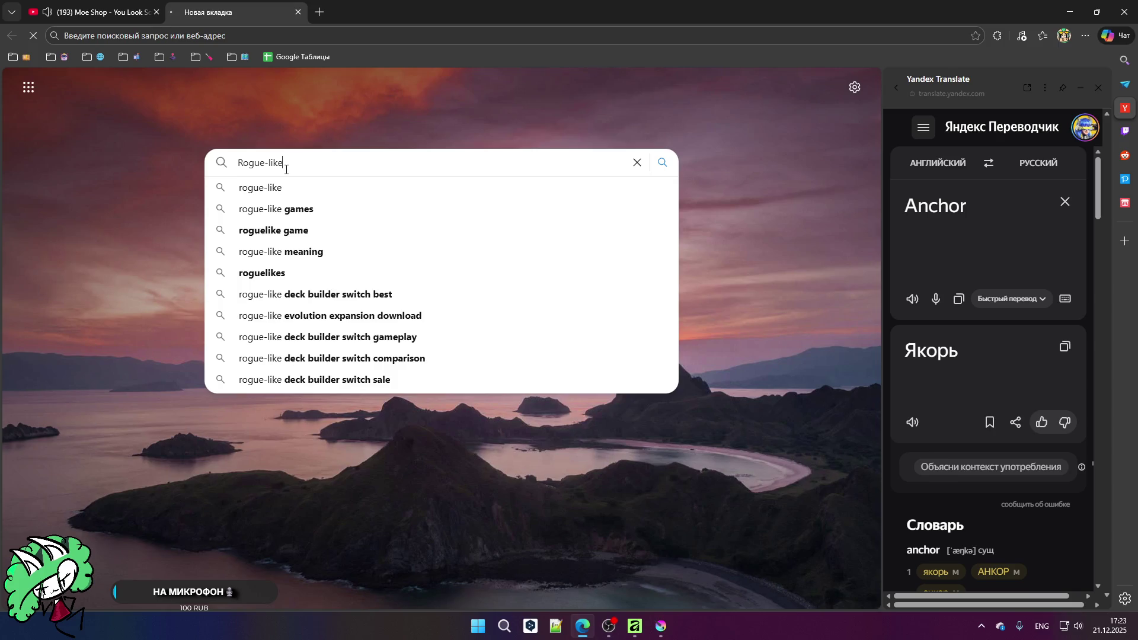
{"action": "key", "text": "Return"}
{"action": "left_click", "coordinate": [184, 358]}
Step: Search rogue-lite on Bing in another new tab and scroll the results
{"action": "left_click", "coordinate": [462, 12]}
{"action": "type", "text": "ro"}
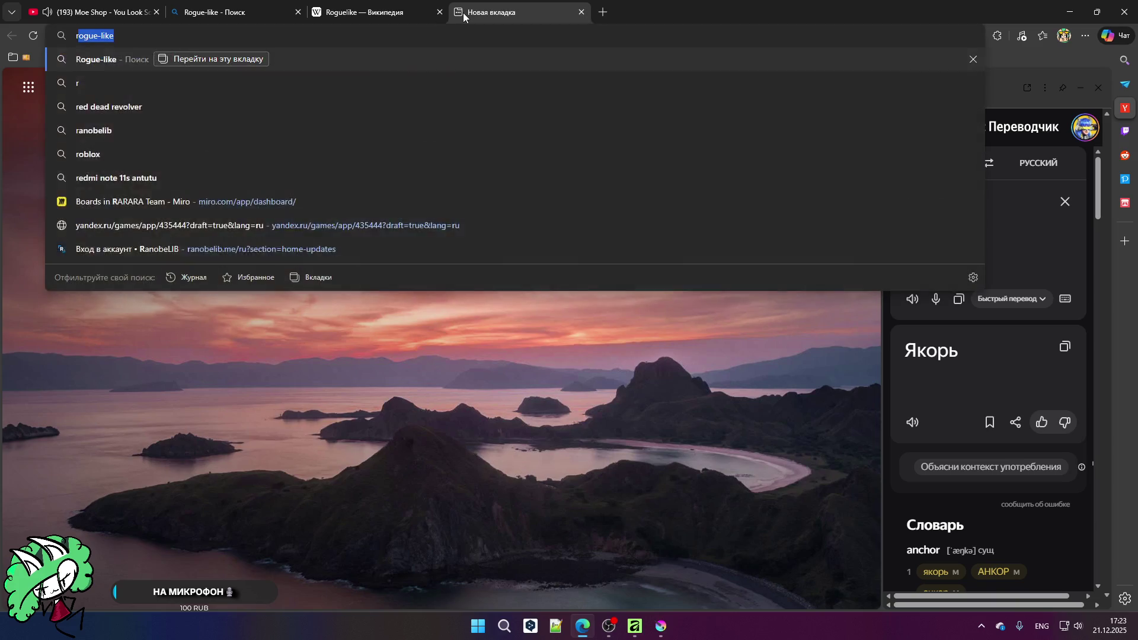
{"action": "type", "text": "gue-lite"}
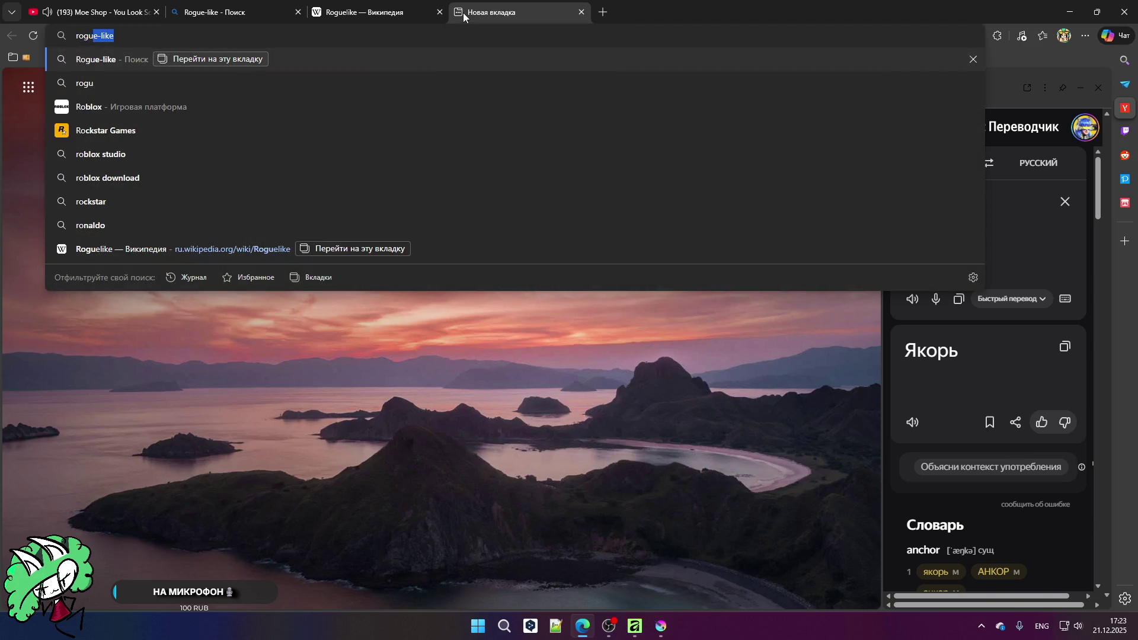
{"action": "key", "text": "Return"}
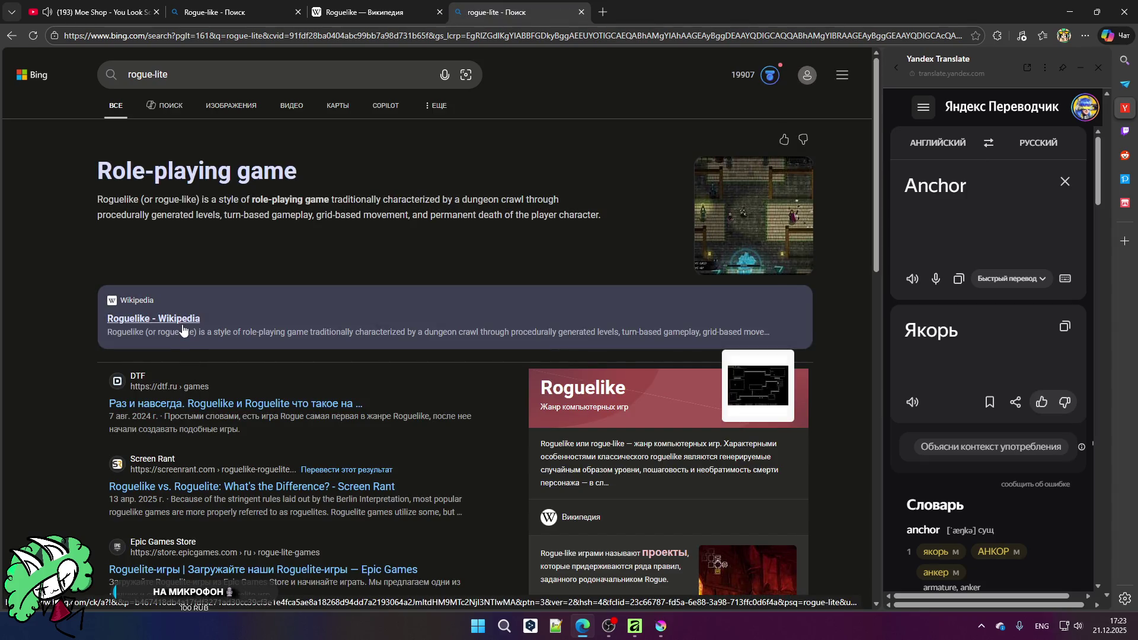
{"action": "scroll", "coordinate": [182, 329], "scroll_direction": "down", "scroll_amount": 3}
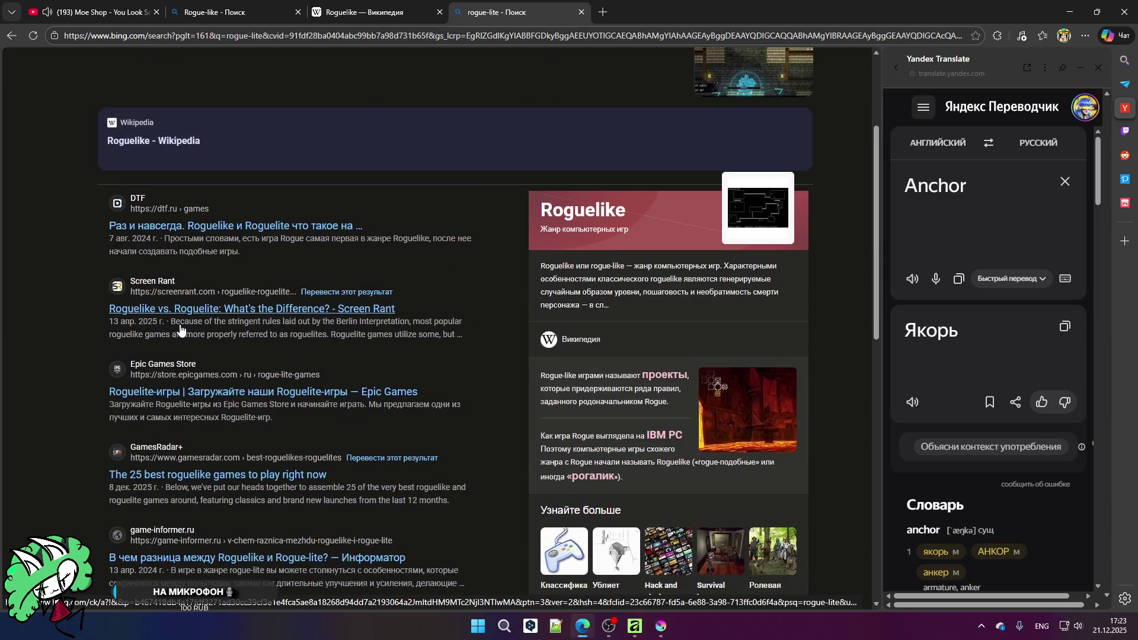
Step: Open Screen Rant's 'Roguelike vs. Roguelite: What's the Difference?' article and read down through it
{"action": "left_click", "coordinate": [184, 314]}
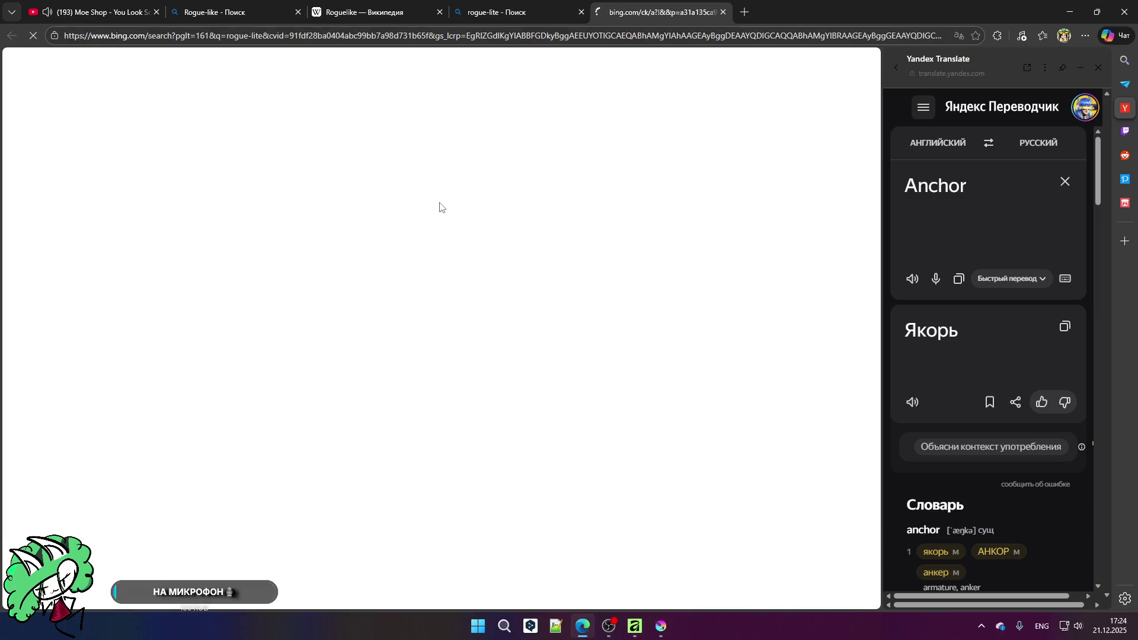
{"action": "scroll", "coordinate": [306, 333], "scroll_direction": "down", "scroll_amount": 5}
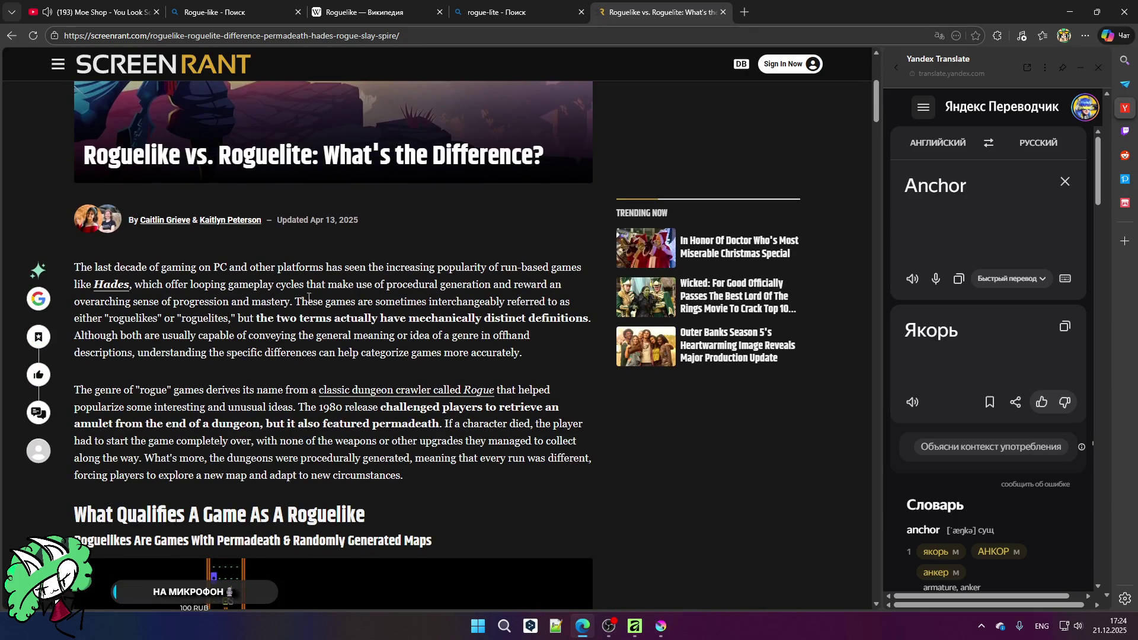
{"action": "scroll", "coordinate": [298, 233], "scroll_direction": "down", "scroll_amount": 6}
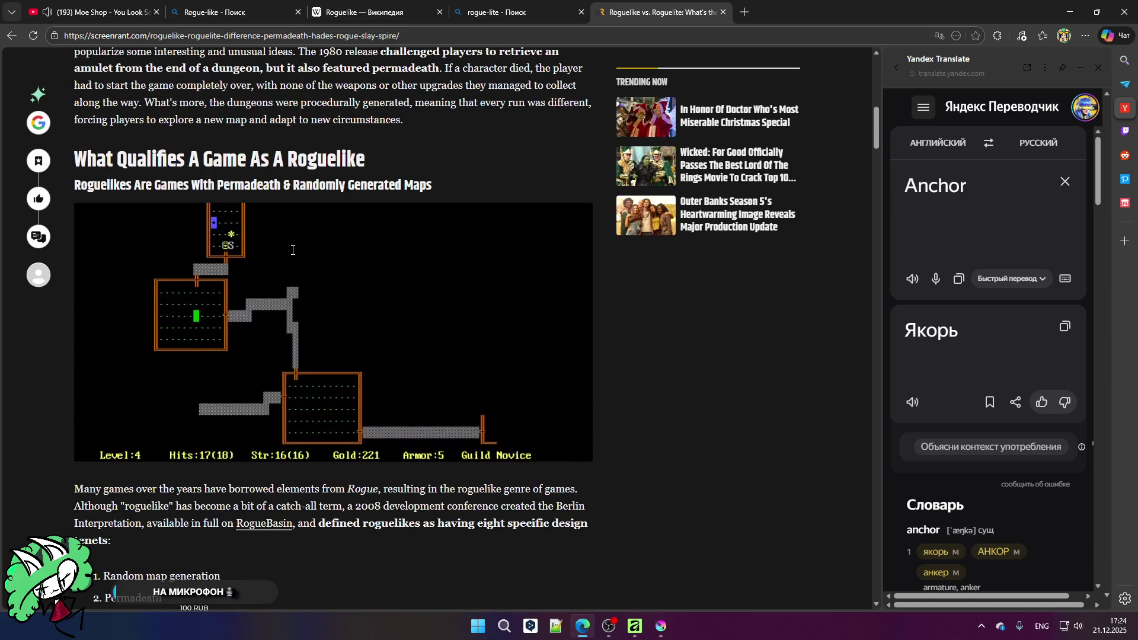
{"action": "scroll", "coordinate": [293, 255], "scroll_direction": "down", "scroll_amount": 4}
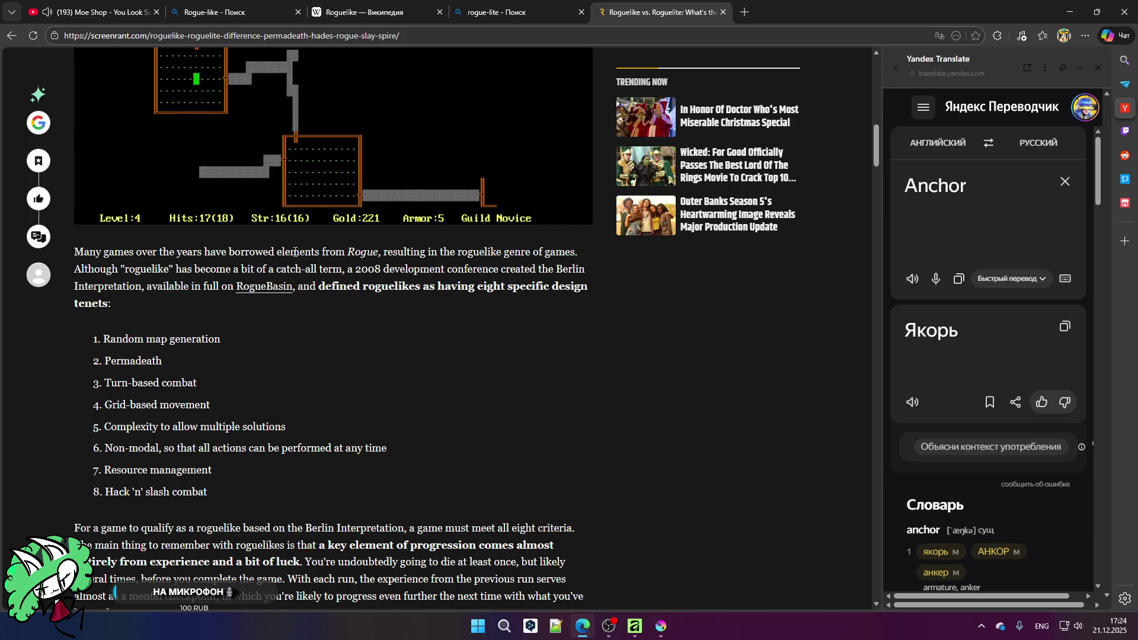
{"action": "scroll", "coordinate": [295, 252], "scroll_direction": "down", "scroll_amount": 8}
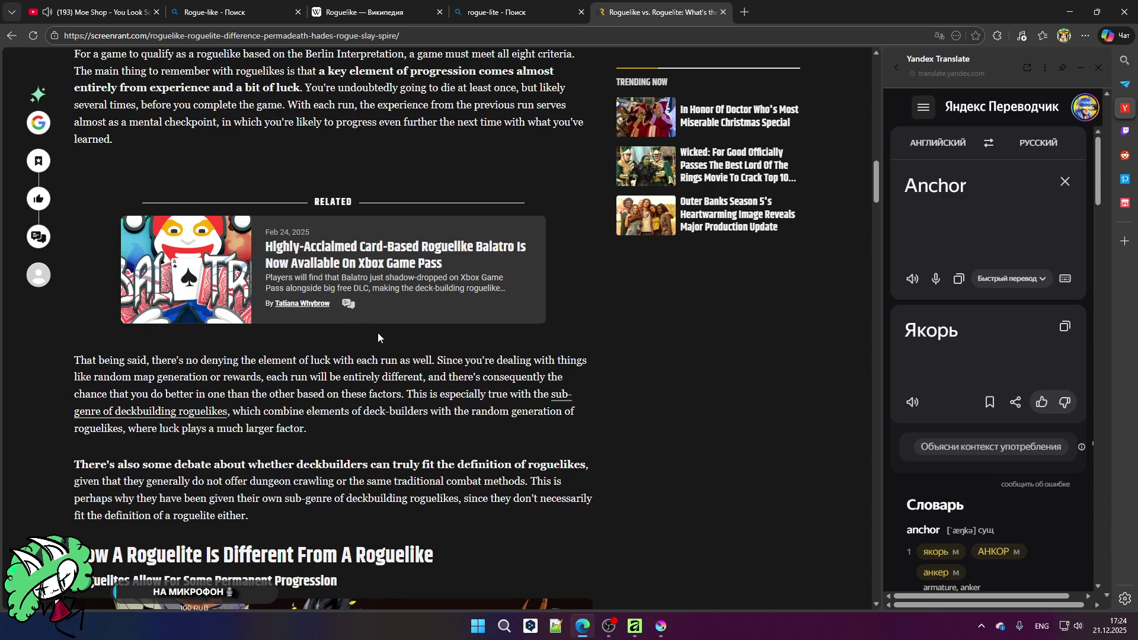
{"action": "scroll", "coordinate": [378, 334], "scroll_direction": "down", "scroll_amount": 3}
{"action": "scroll", "coordinate": [349, 314], "scroll_direction": "down", "scroll_amount": 5}
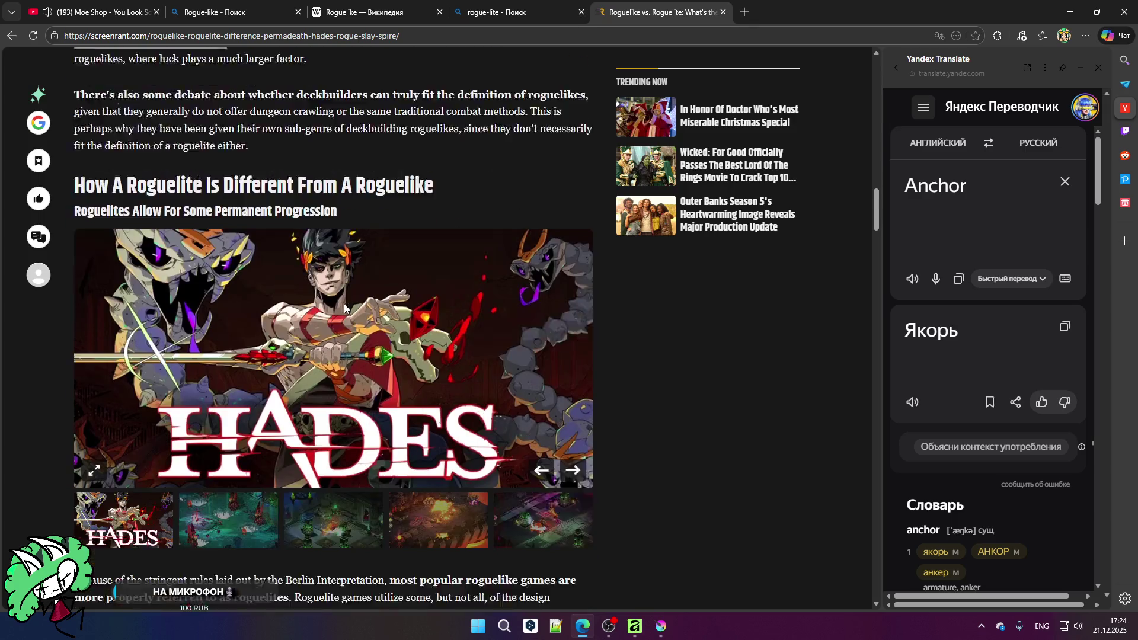
{"action": "scroll", "coordinate": [335, 299], "scroll_direction": "down", "scroll_amount": 5}
{"action": "scroll", "coordinate": [334, 296], "scroll_direction": "down", "scroll_amount": 15}
{"action": "scroll", "coordinate": [330, 289], "scroll_direction": "down", "scroll_amount": 20}
{"action": "scroll", "coordinate": [326, 288], "scroll_direction": "down", "scroll_amount": 15}
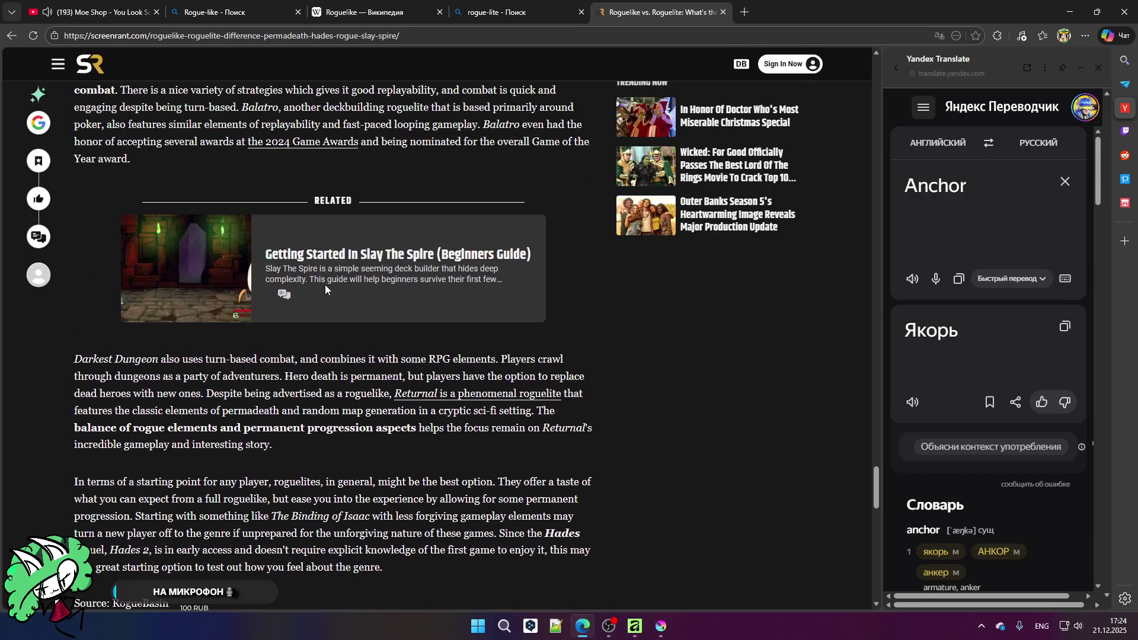
{"action": "scroll", "coordinate": [324, 285], "scroll_direction": "down", "scroll_amount": 15}
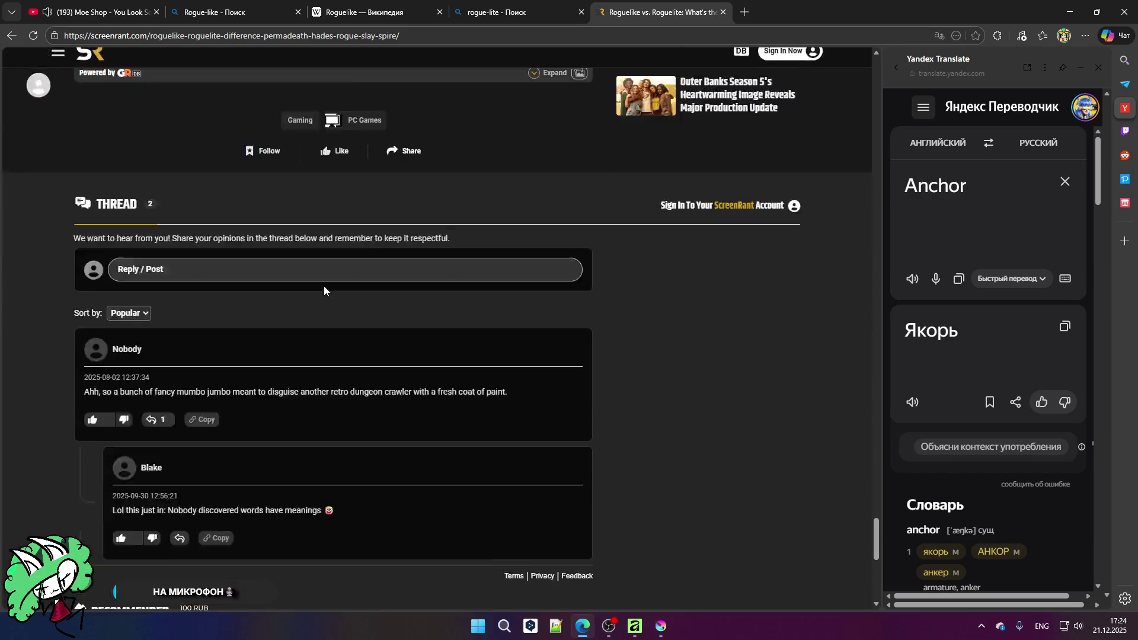
Step: Scroll back up the article and return to the rogue-lite results tab
{"action": "scroll", "coordinate": [323, 285], "scroll_direction": "up", "scroll_amount": 20}
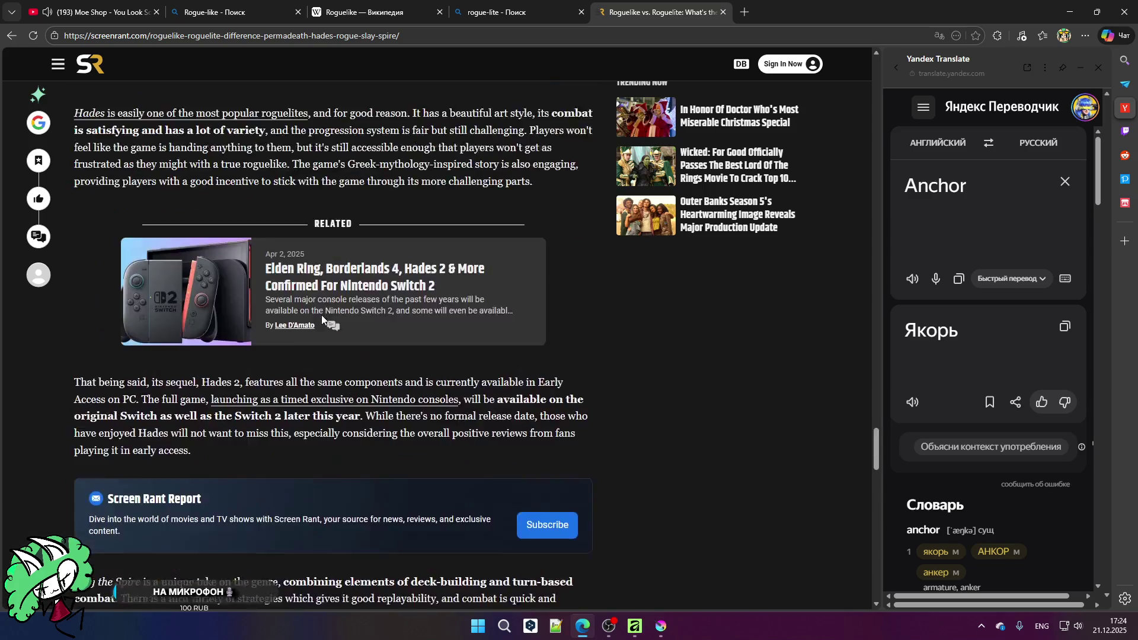
{"action": "scroll", "coordinate": [322, 318], "scroll_direction": "up", "scroll_amount": 20}
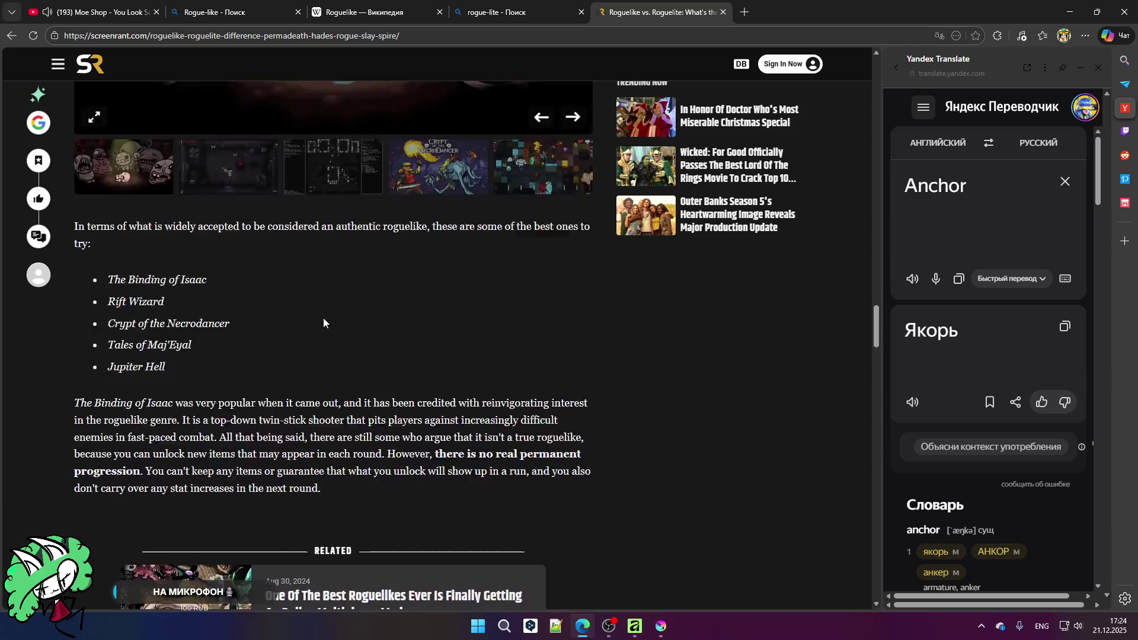
{"action": "scroll", "coordinate": [325, 314], "scroll_direction": "up", "scroll_amount": 20}
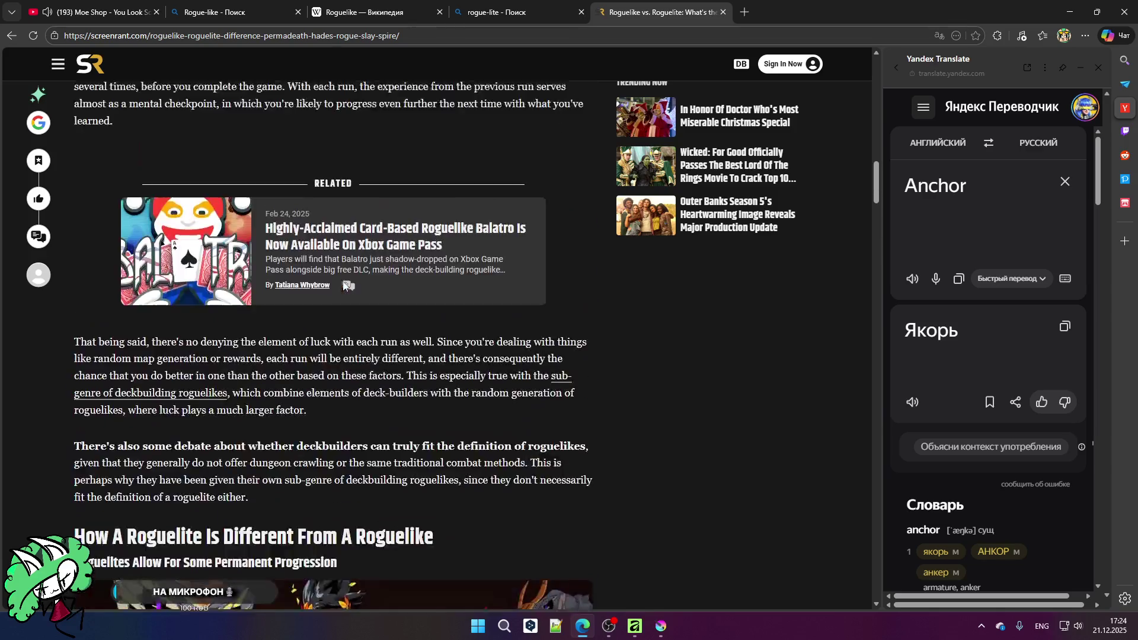
{"action": "scroll", "coordinate": [343, 282], "scroll_direction": "up", "scroll_amount": 10}
{"action": "key", "text": "ctrl+shift+Tab"}
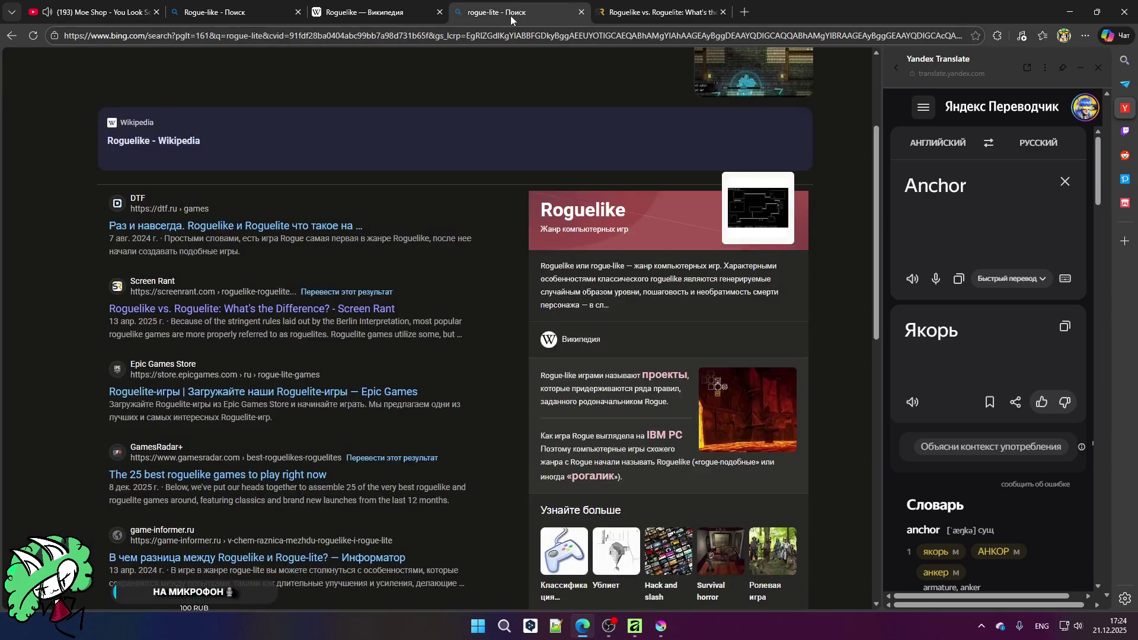
{"action": "scroll", "coordinate": [268, 273], "scroll_direction": "up", "scroll_amount": 3}
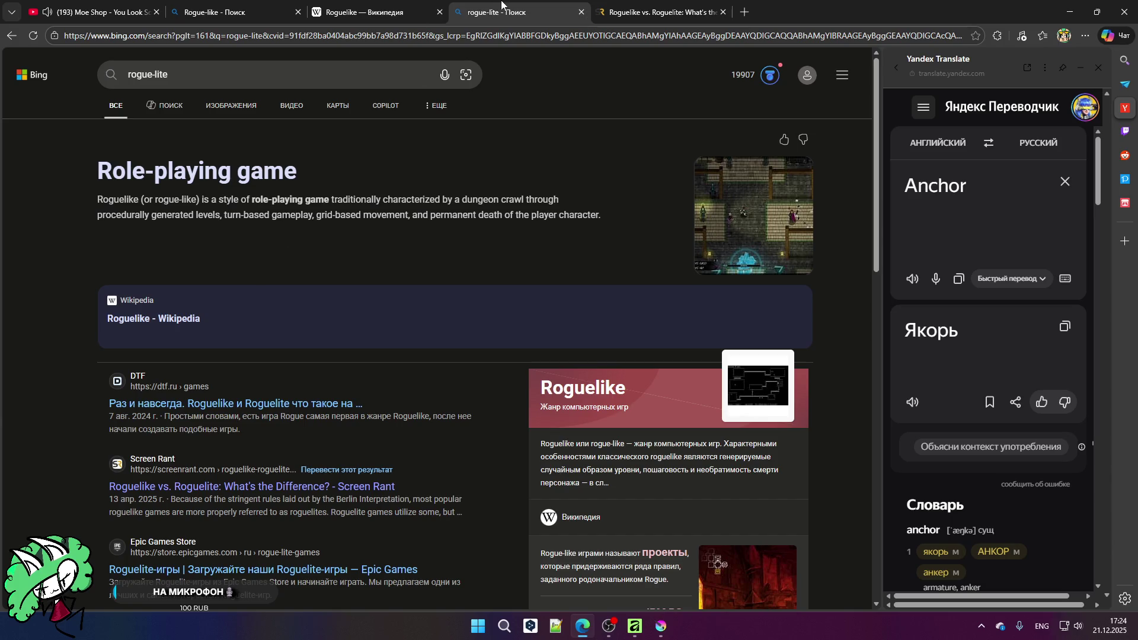
{"action": "left_click", "coordinate": [378, 7]}
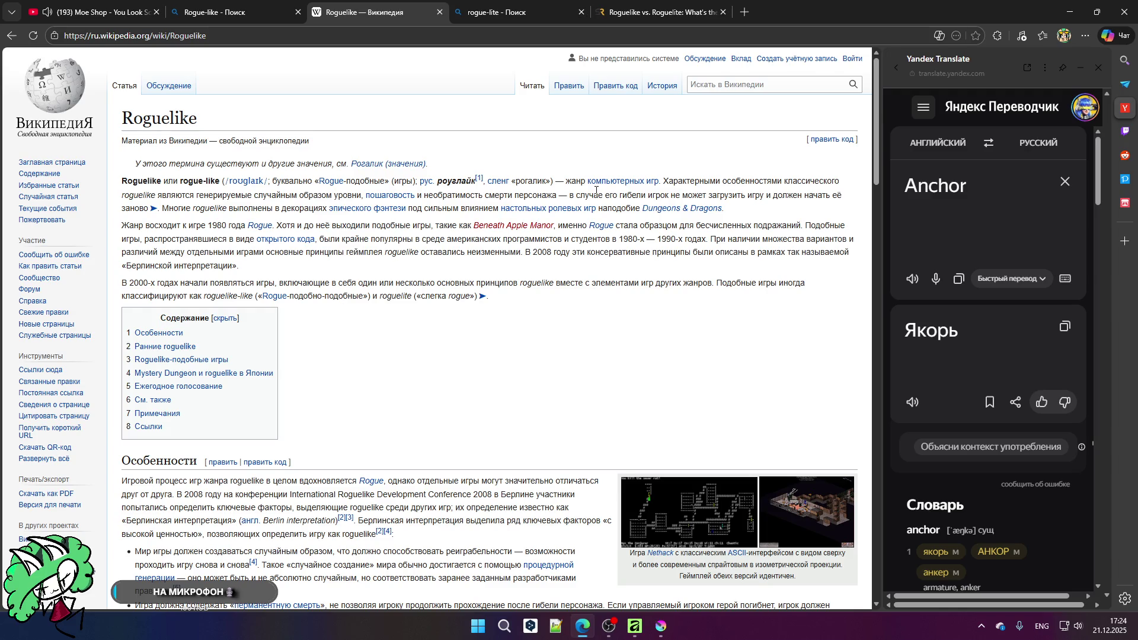
{"action": "left_click", "coordinate": [504, 12]}
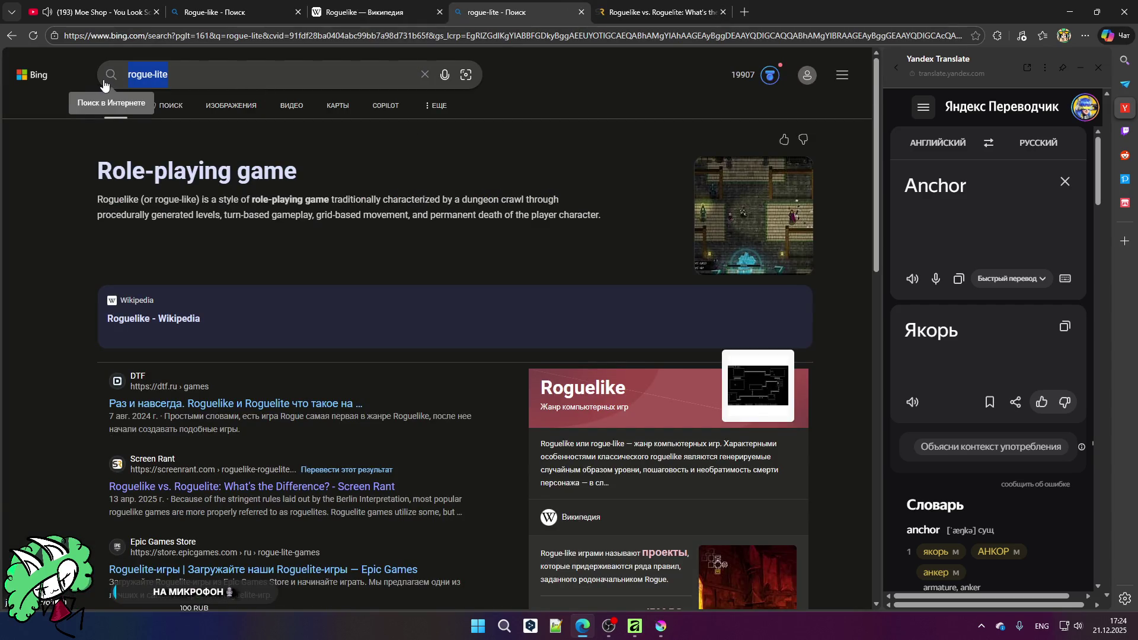
Step: Replace the rogue-lite query with a Vampire Survivors search, skim the results, then close that tab
{"action": "key", "text": "End"}
{"action": "type", "text": "m"}
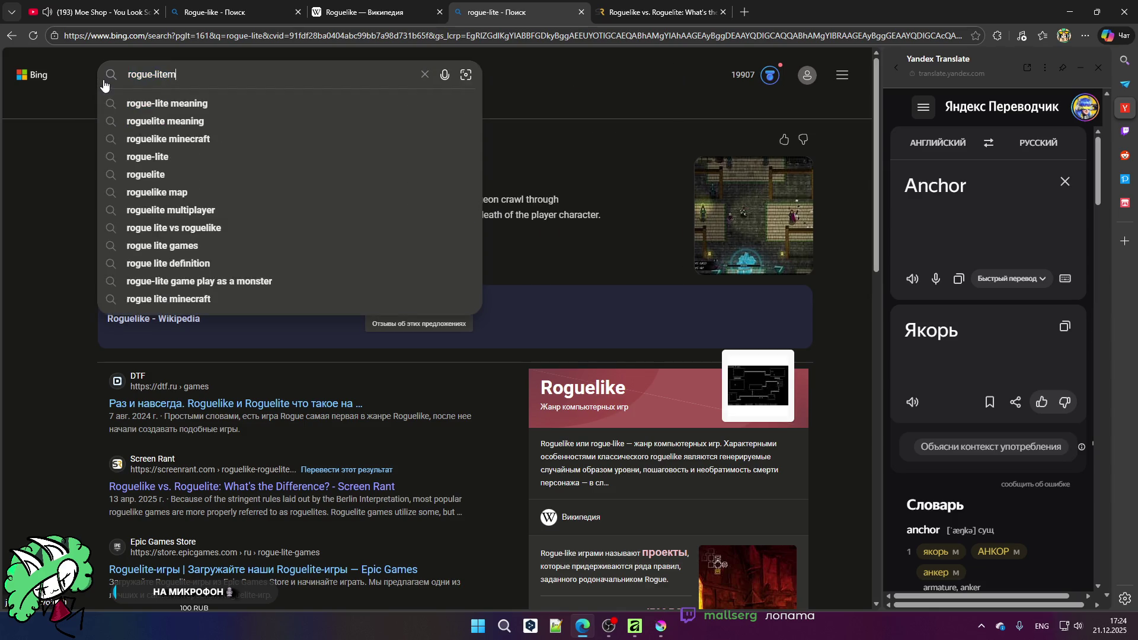
{"action": "type", "text": "ea"}
{"action": "key", "text": "BackSpace"}
{"action": "key", "text": "BackSpace"}
{"action": "key", "text": "BackSpace"}
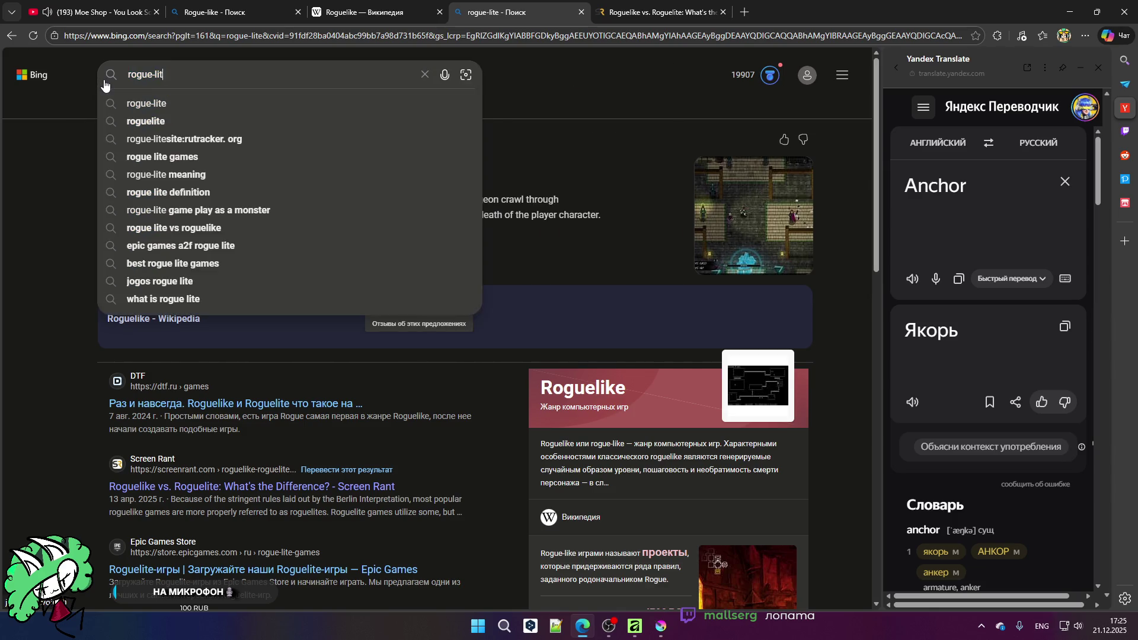
{"action": "key", "text": "BackSpace"}
{"action": "key", "text": "BackSpace"}
{"action": "key", "text": "BackSpace"}
{"action": "type", "text": "Vampire"}
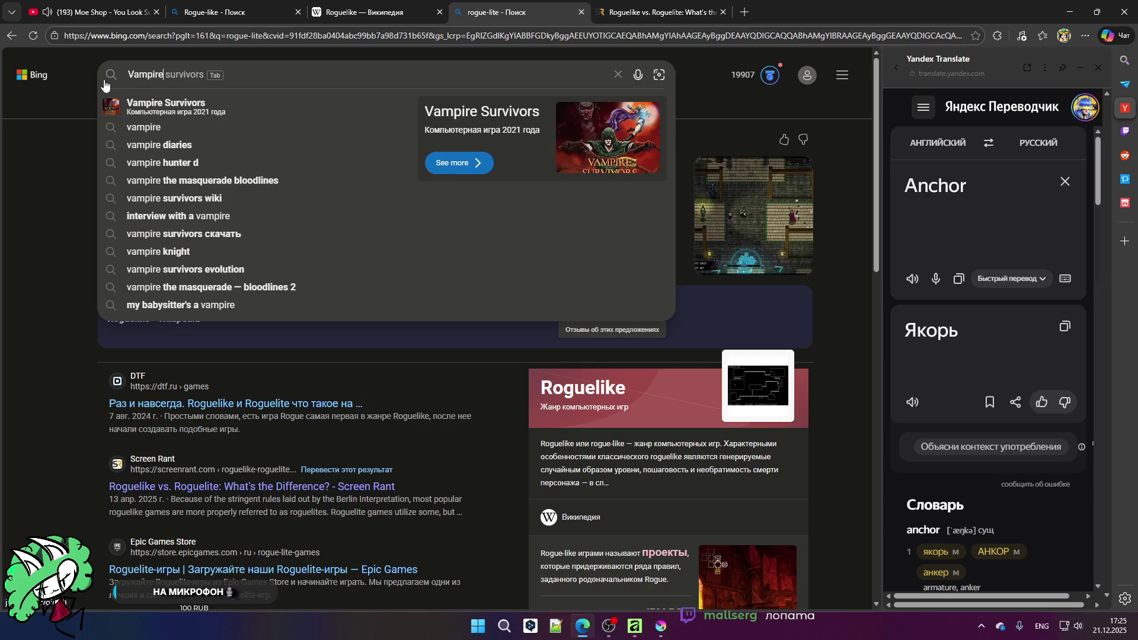
{"action": "left_click", "coordinate": [255, 112]}
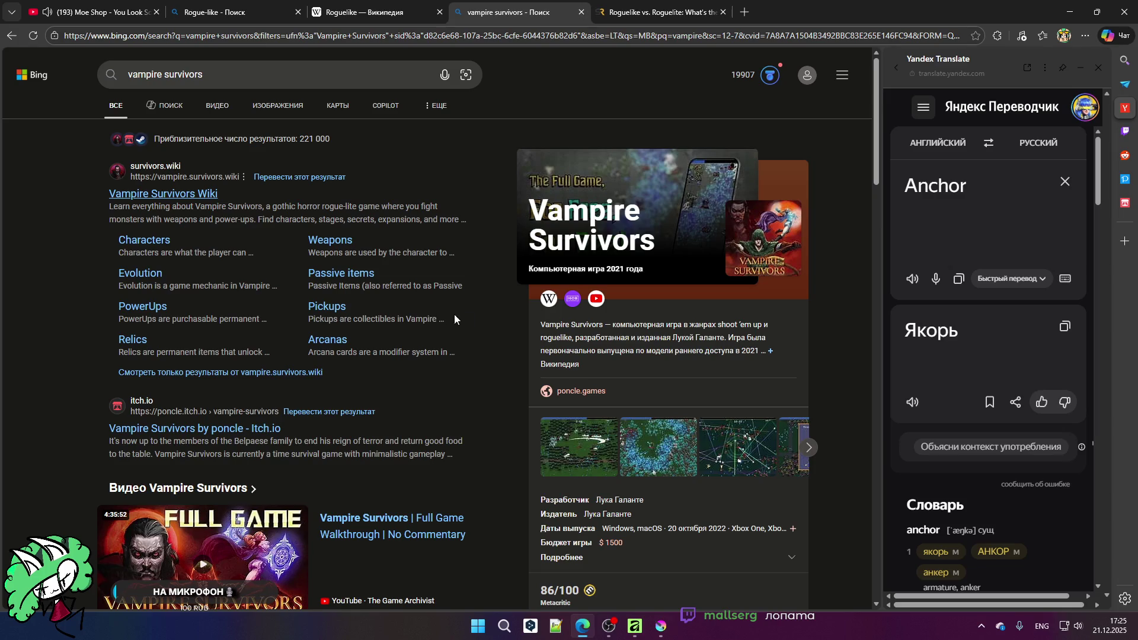
{"action": "scroll", "coordinate": [468, 304], "scroll_direction": "down", "scroll_amount": 3}
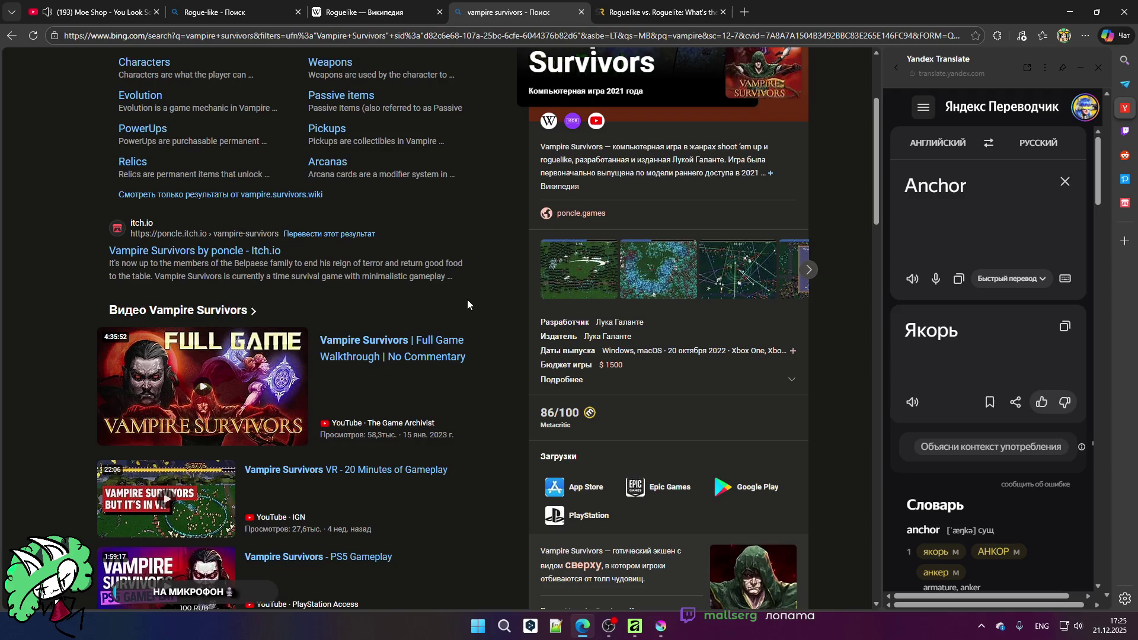
{"action": "scroll", "coordinate": [467, 304], "scroll_direction": "up", "scroll_amount": 2}
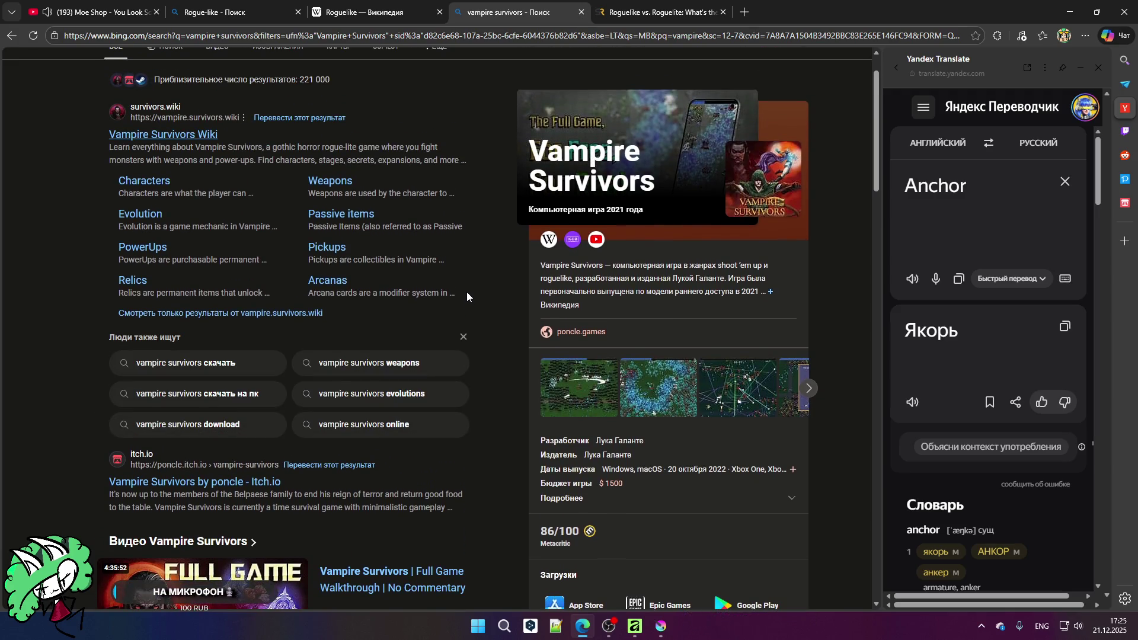
{"action": "left_click", "coordinate": [581, 13]}
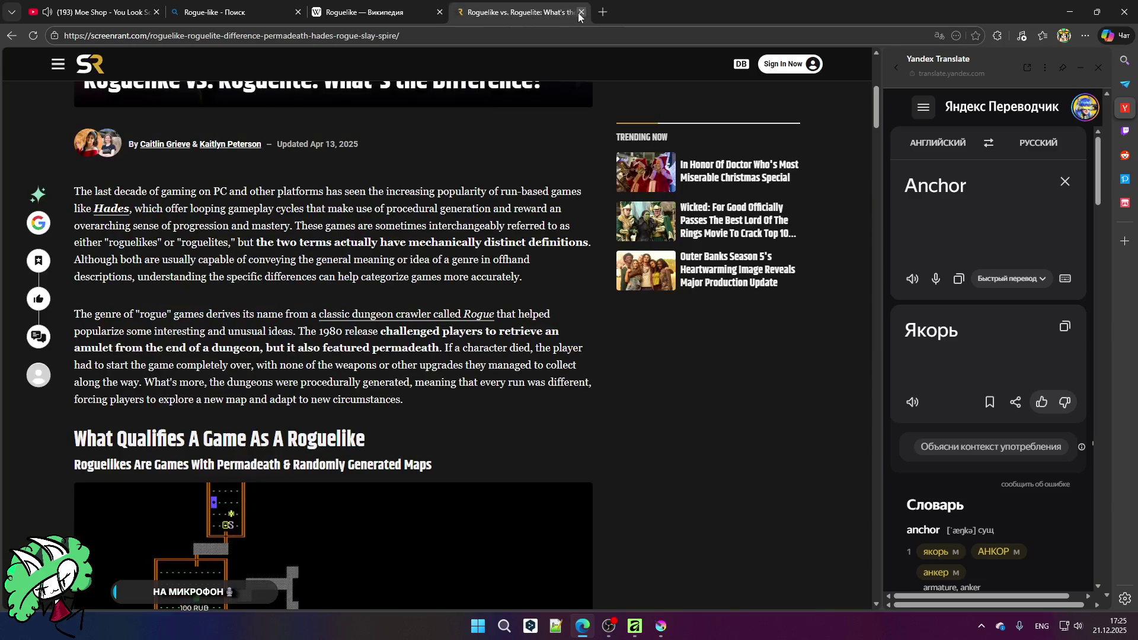
Step: Close the Screen Rant, Wikipedia and Rogue-like tabs, enter 'Rogue' in Yandex Translate, and return to Affinity
{"action": "left_click", "coordinate": [580, 13]}
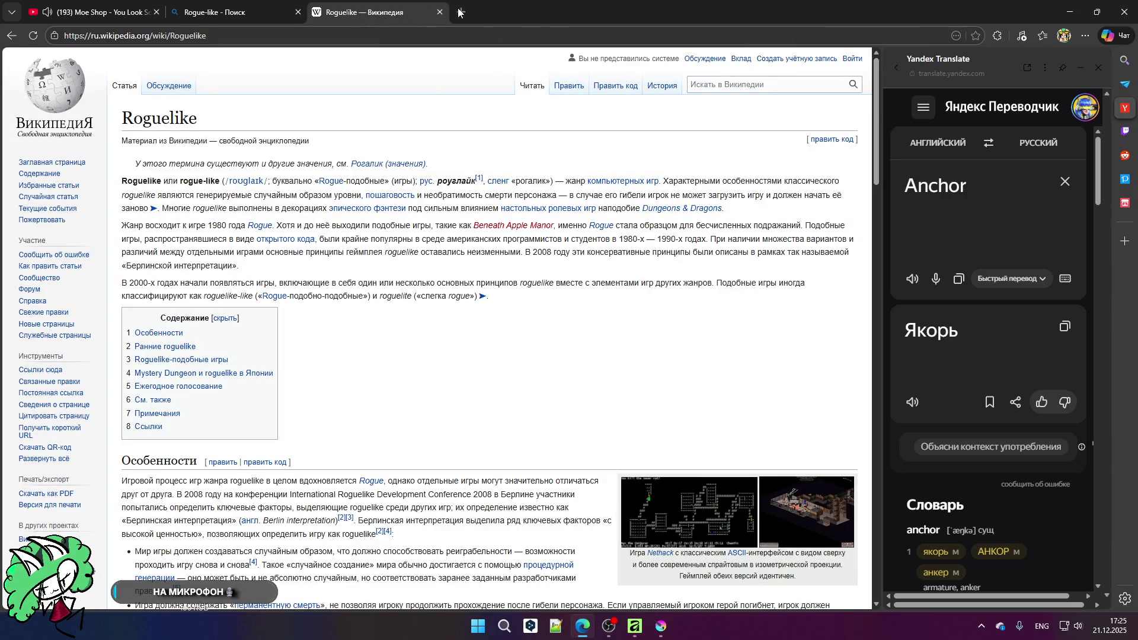
{"action": "left_click", "coordinate": [439, 12]}
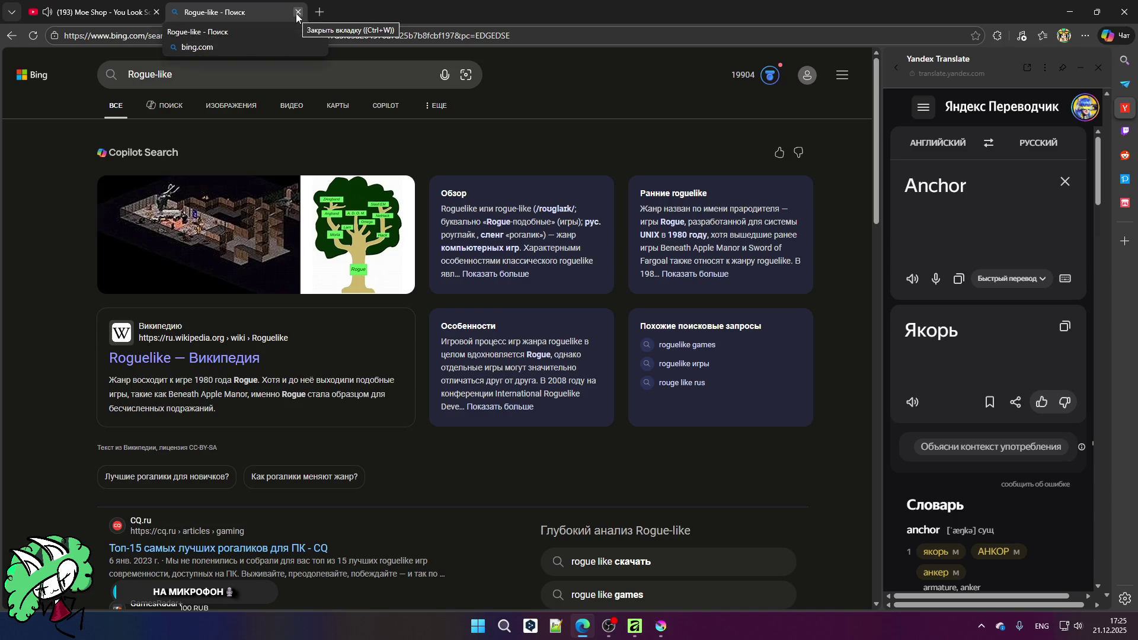
{"action": "double_click", "coordinate": [918, 186]}
{"action": "type", "text": "Rogue"}
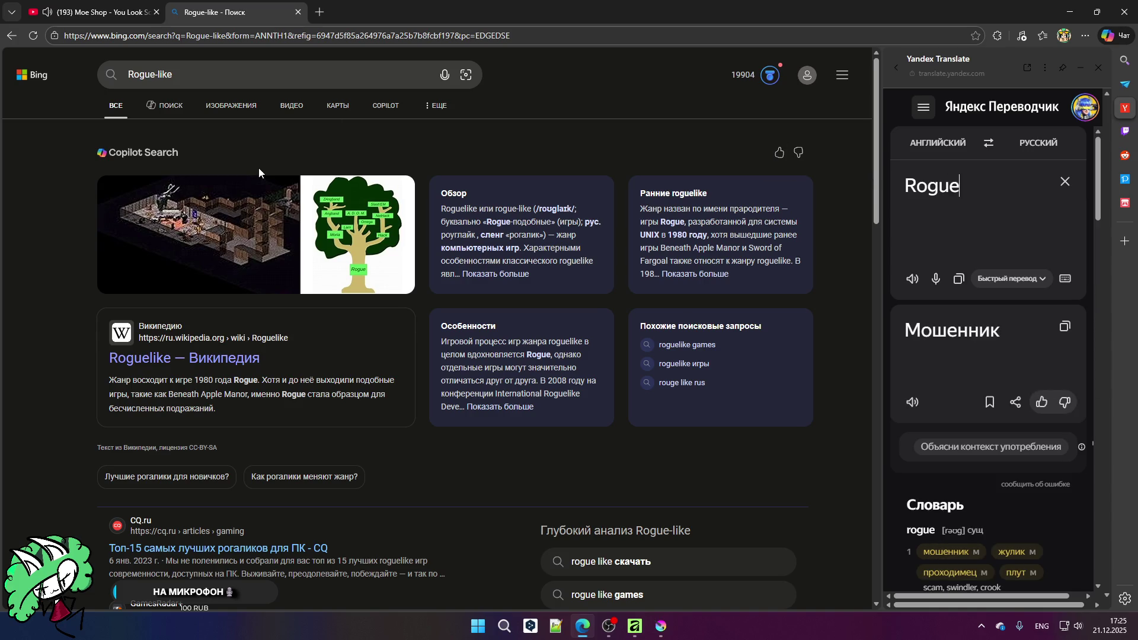
{"action": "left_click", "coordinate": [298, 12]}
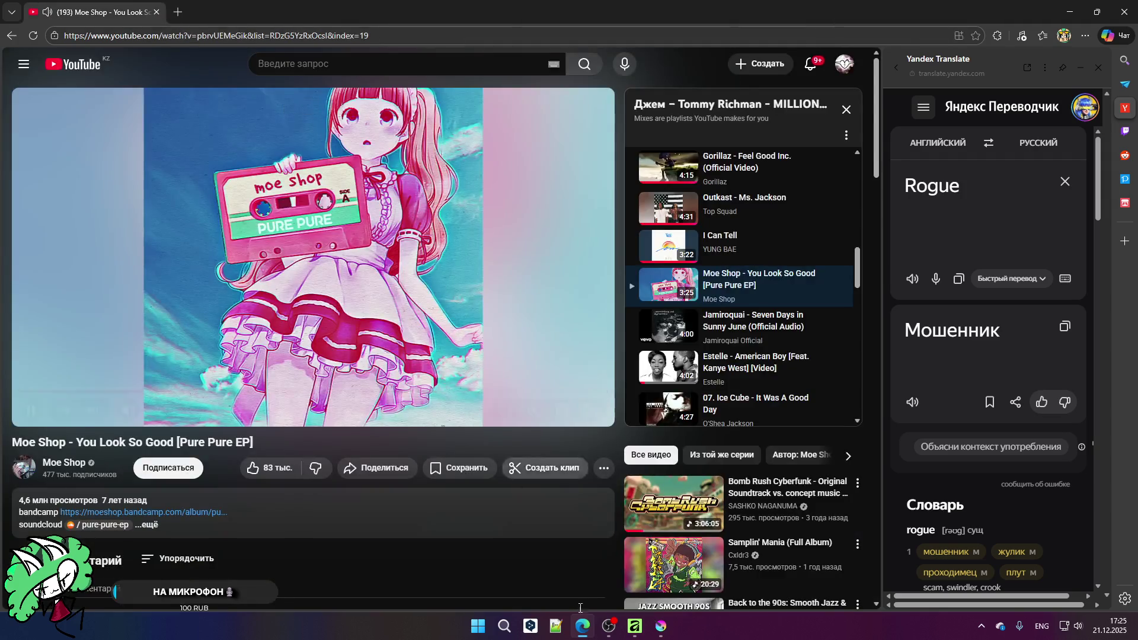
{"action": "left_click", "coordinate": [634, 627]}
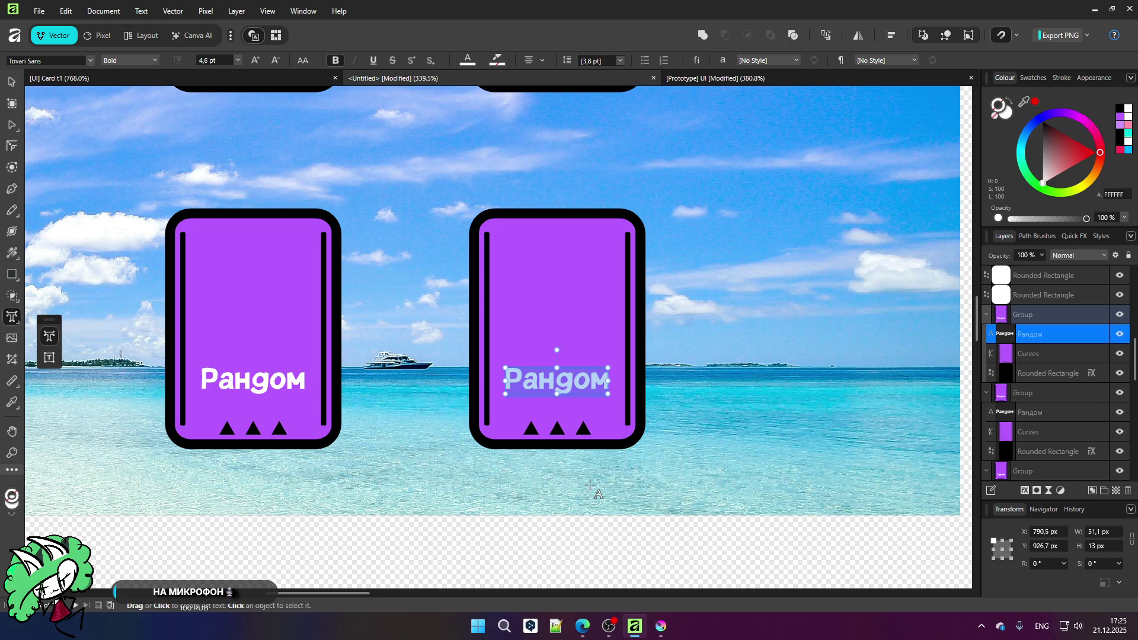
Step: Type Рогалик over the second Рандом card's label using Russian input, then deselect
{"action": "scroll", "coordinate": [554, 415], "scroll_direction": "up", "scroll_amount": 3}
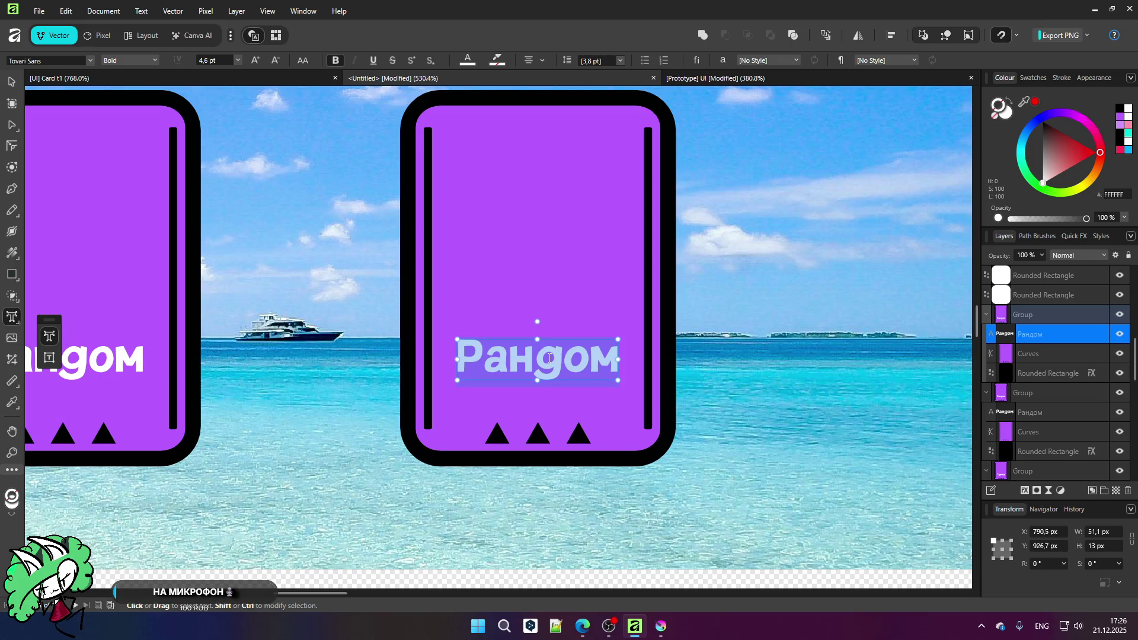
{"action": "key", "text": "alt+shift"}
{"action": "type", "text": "Рогалик"}
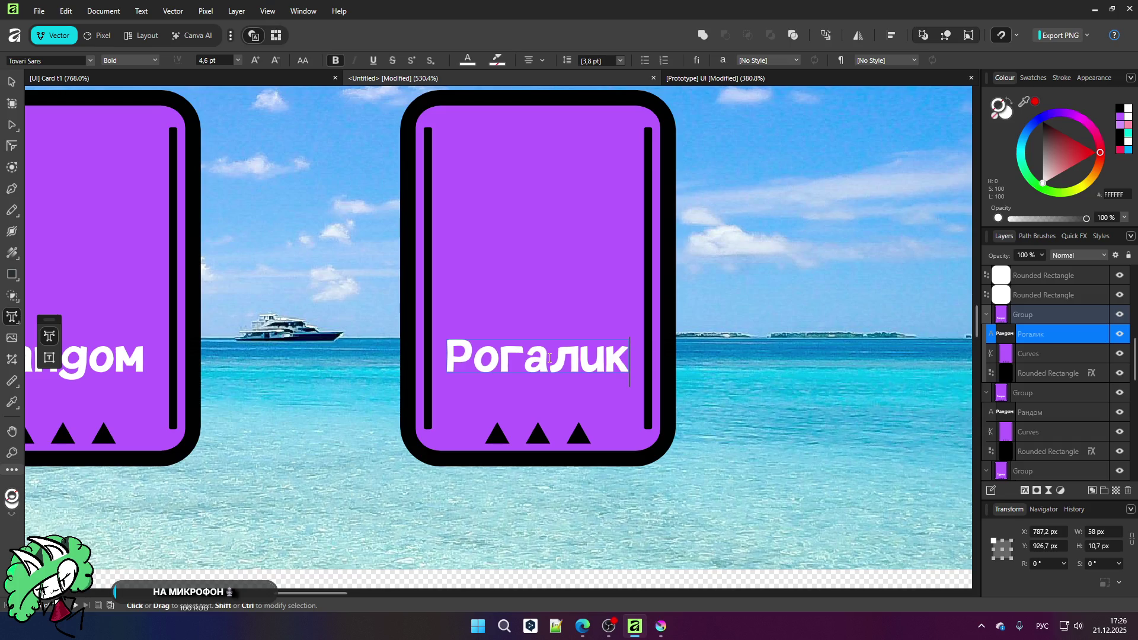
{"action": "key", "text": "Escape"}
{"action": "scroll", "coordinate": [454, 328], "scroll_direction": "down", "scroll_amount": 8}
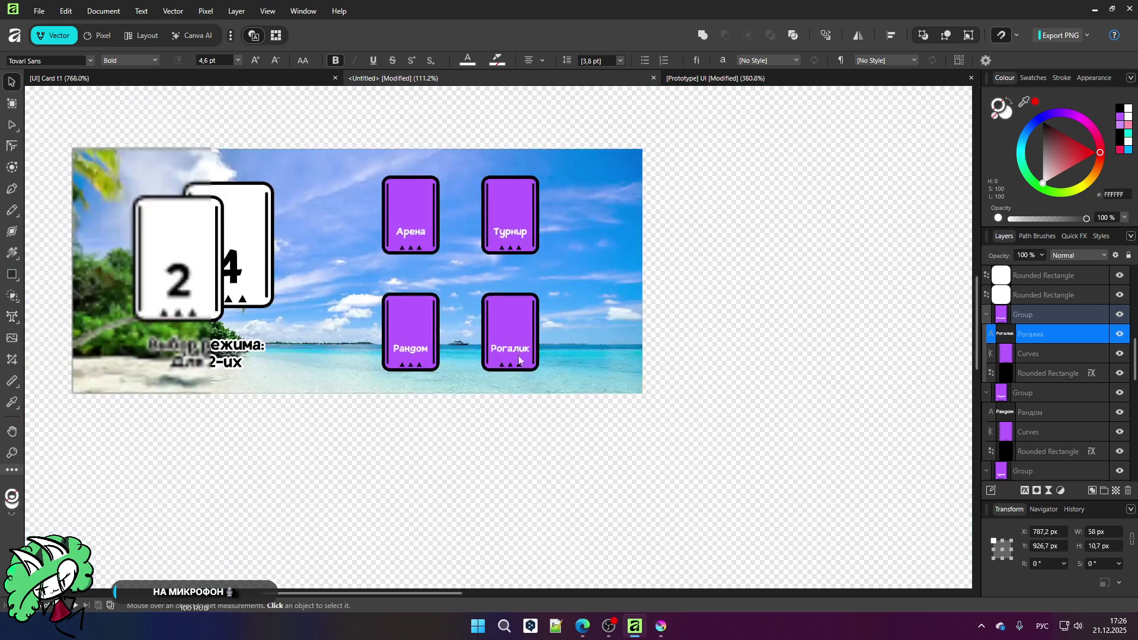
{"action": "left_click", "coordinate": [466, 376]}
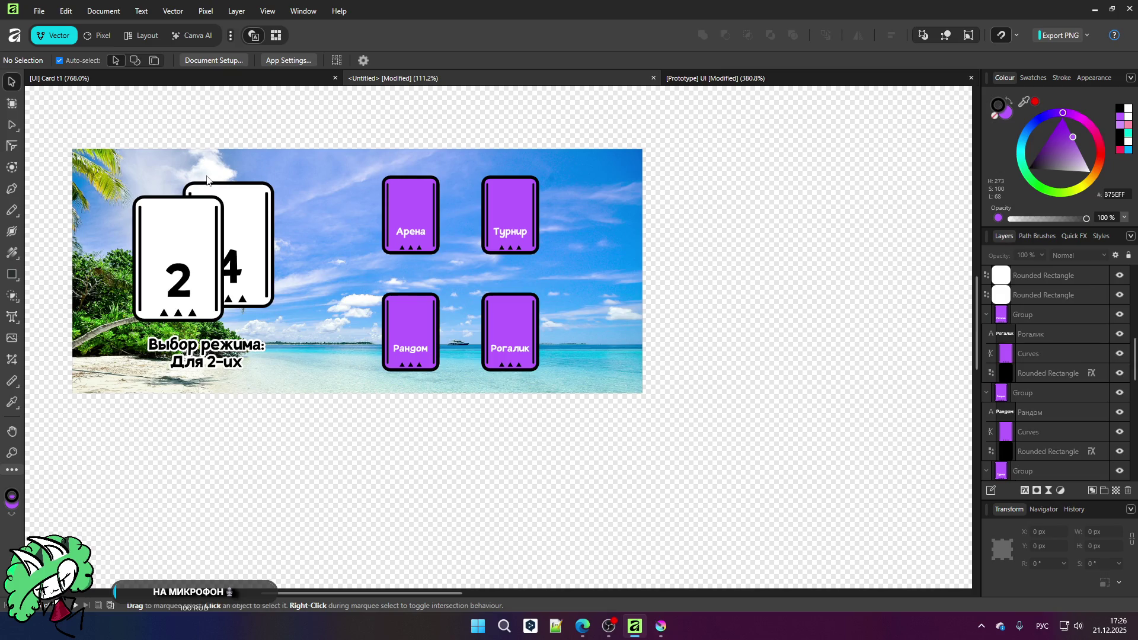
{"action": "scroll", "coordinate": [190, 189], "scroll_direction": "up", "scroll_amount": 1}
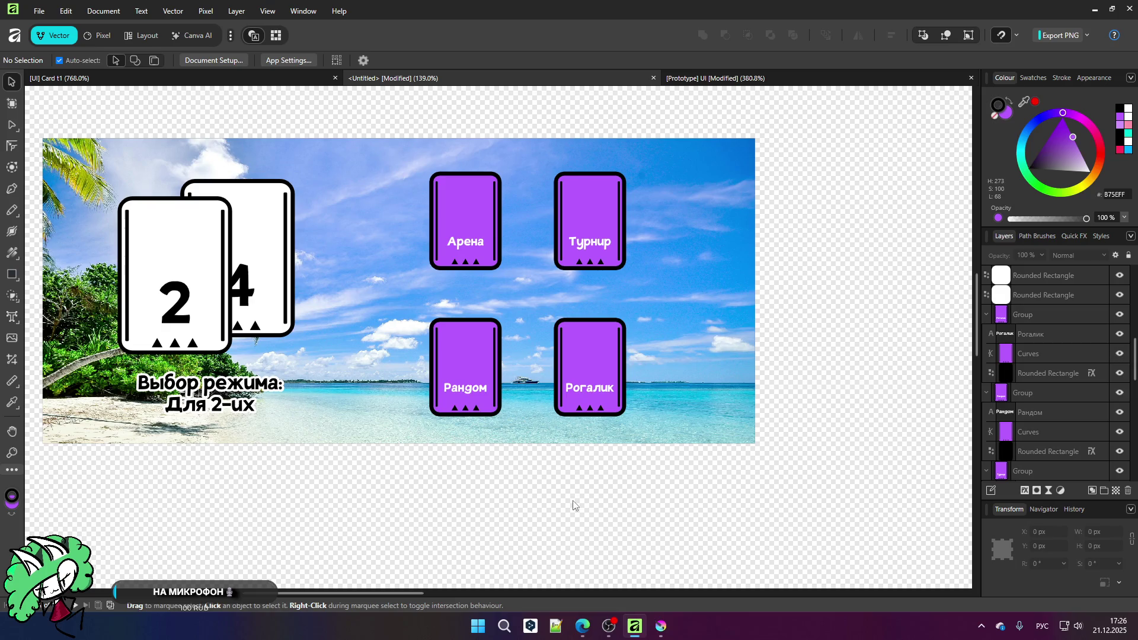
{"action": "scroll", "coordinate": [505, 322], "scroll_direction": "up", "scroll_amount": 1}
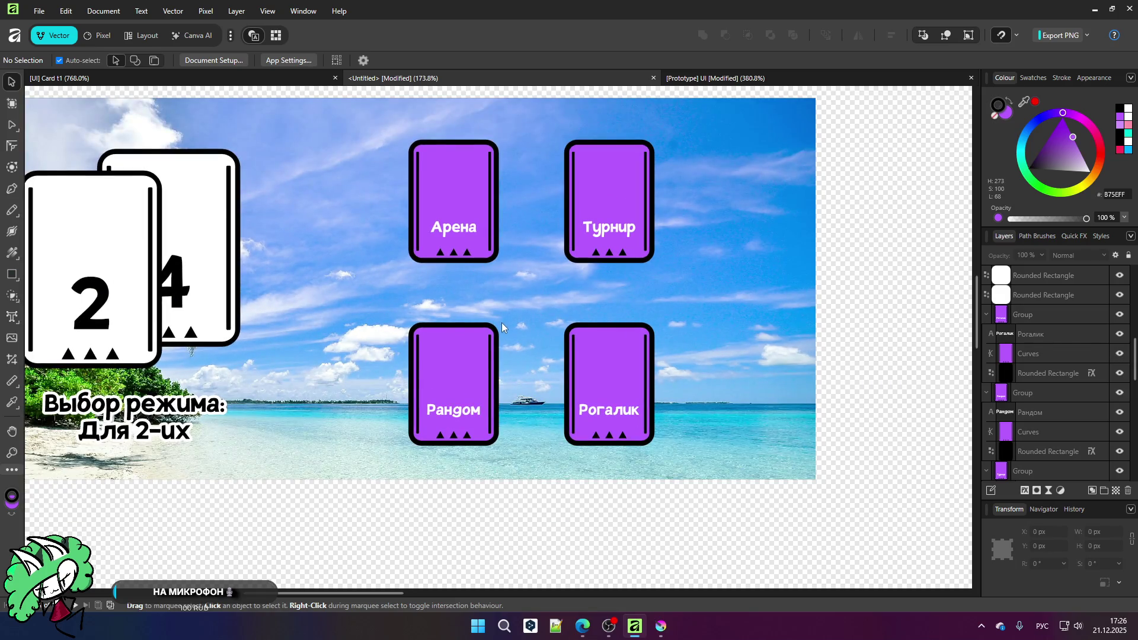
{"action": "scroll", "coordinate": [501, 323], "scroll_direction": "down", "scroll_amount": 1}
{"action": "scroll", "coordinate": [265, 310], "scroll_direction": "up", "scroll_amount": 1}
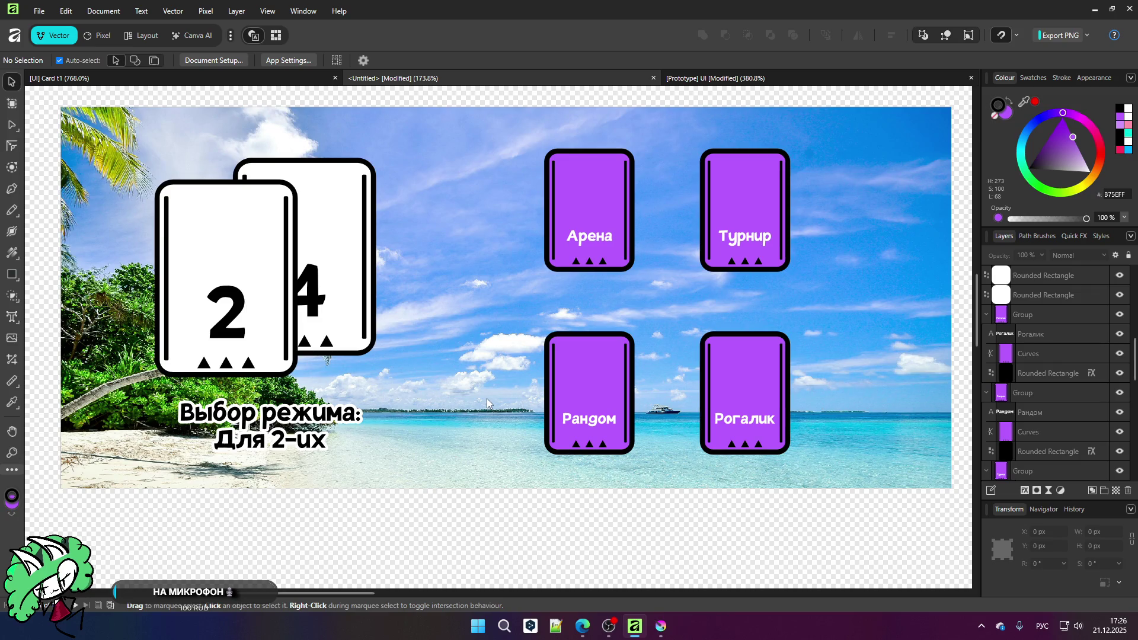
{"action": "scroll", "coordinate": [486, 403], "scroll_direction": "down", "scroll_amount": 3}
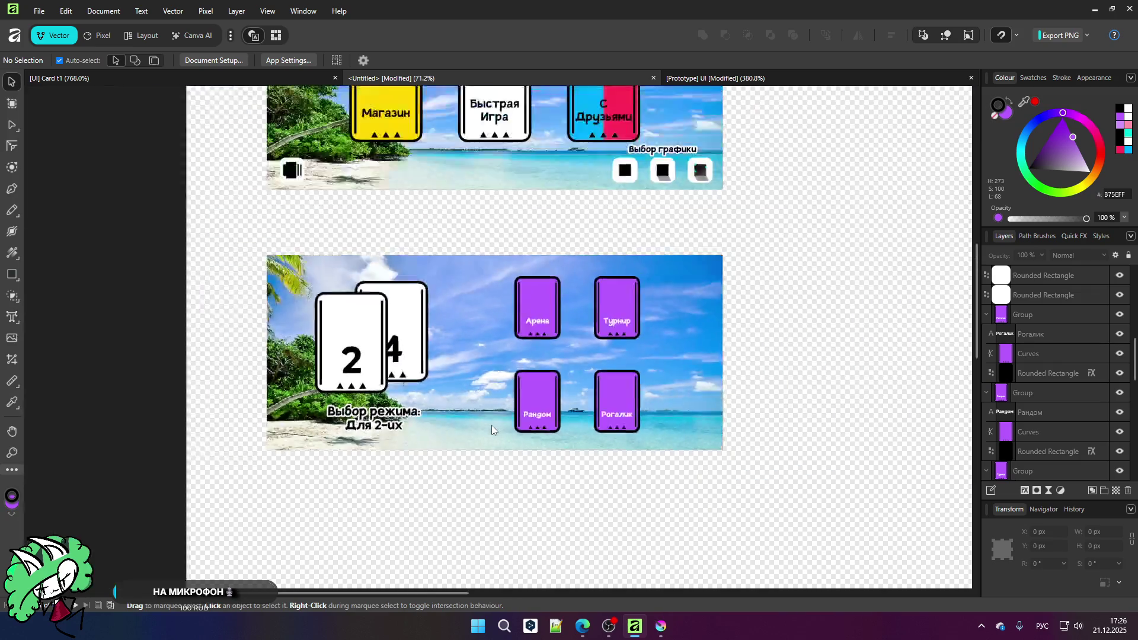
{"action": "scroll", "coordinate": [492, 425], "scroll_direction": "down", "scroll_amount": 1}
{"action": "scroll", "coordinate": [497, 247], "scroll_direction": "up", "scroll_amount": 1}
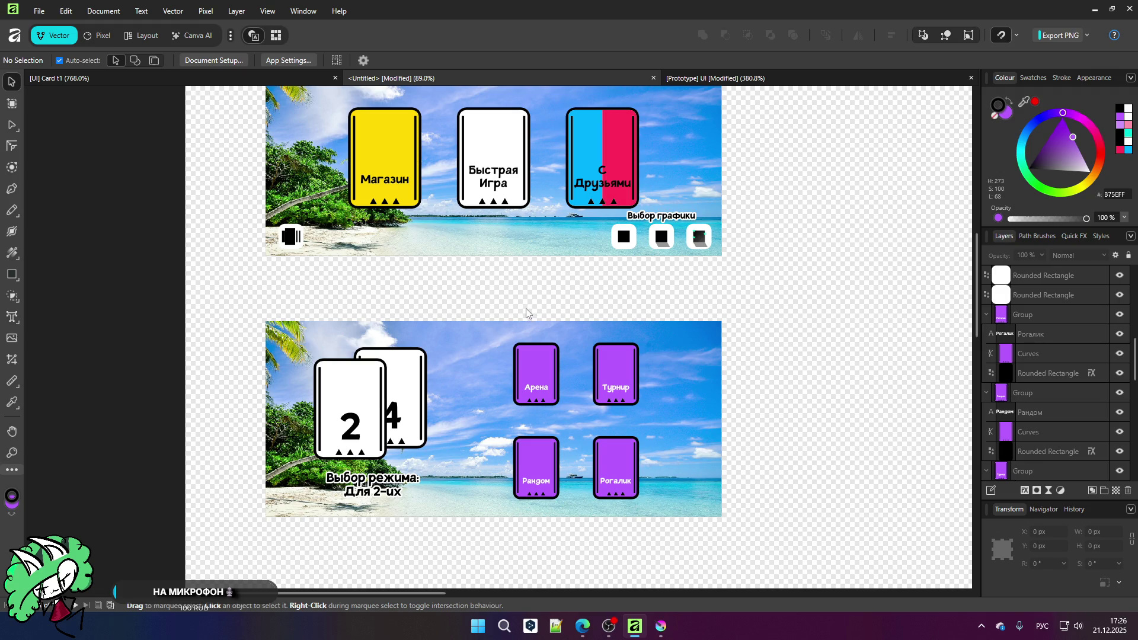
{"action": "scroll", "coordinate": [465, 344], "scroll_direction": "down", "scroll_amount": 2}
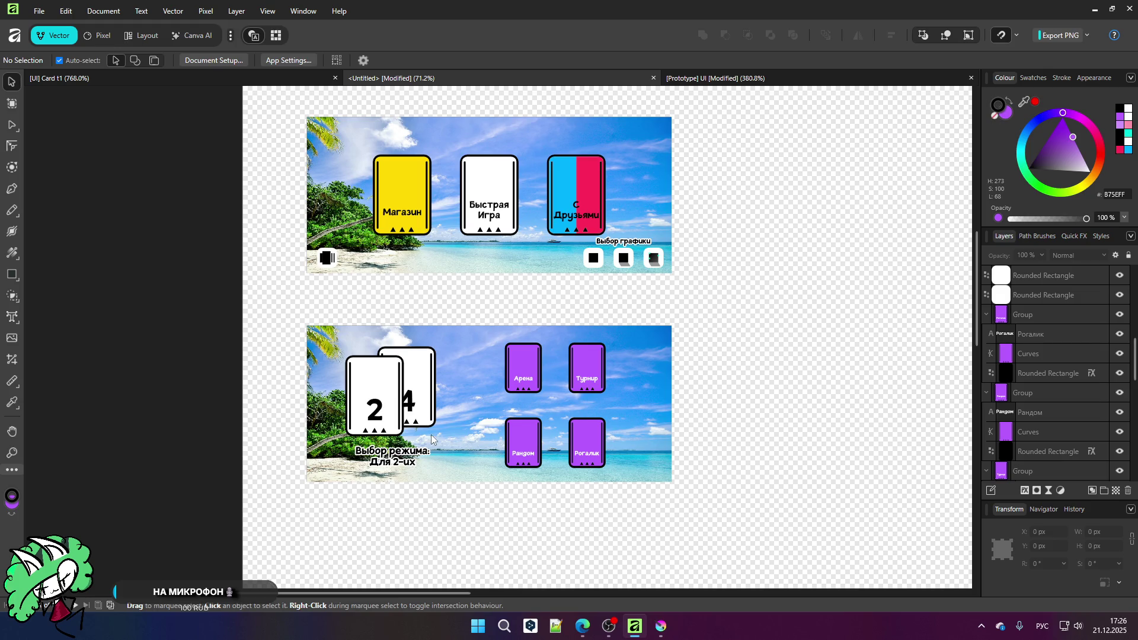
{"action": "scroll", "coordinate": [435, 436], "scroll_direction": "up", "scroll_amount": 3}
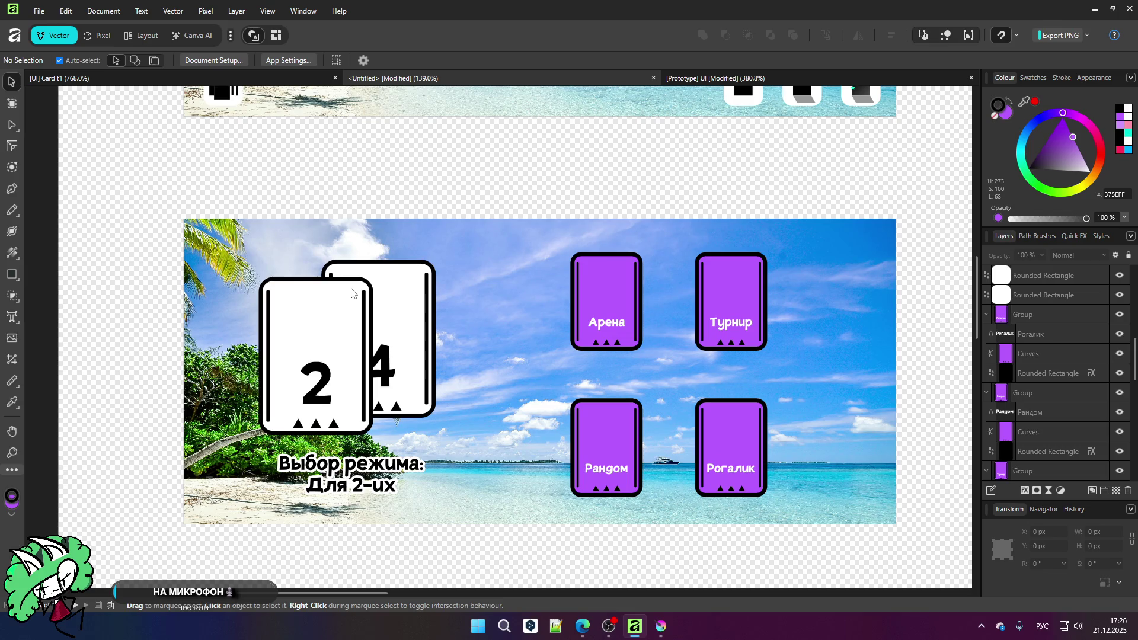
{"action": "scroll", "coordinate": [355, 294], "scroll_direction": "down", "scroll_amount": 1}
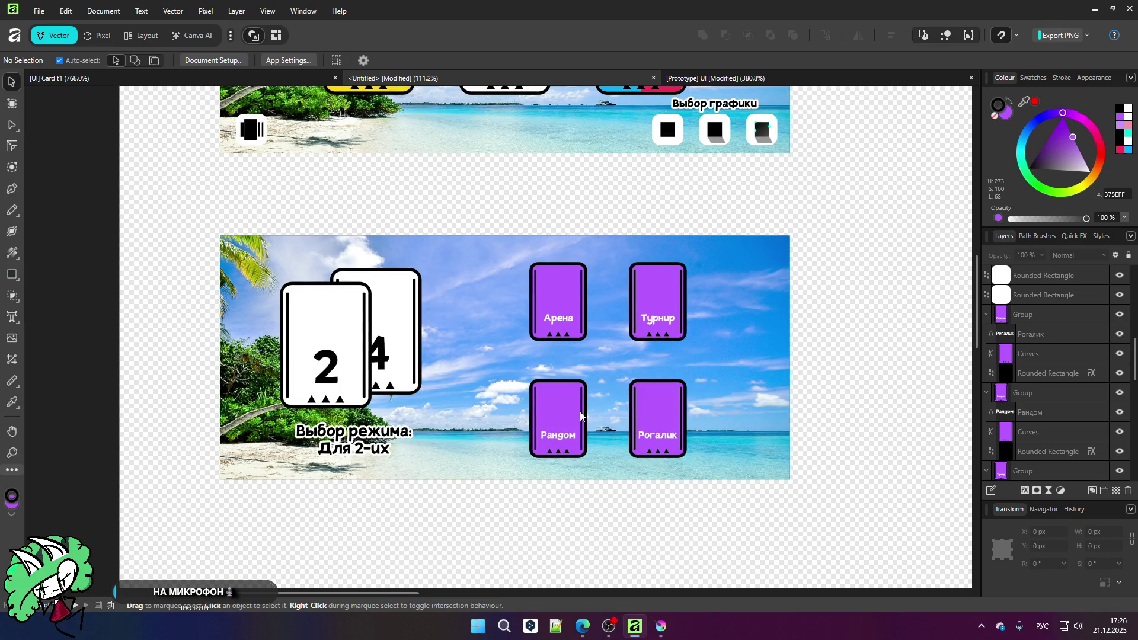
{"action": "scroll", "coordinate": [580, 417], "scroll_direction": "down", "scroll_amount": 2}
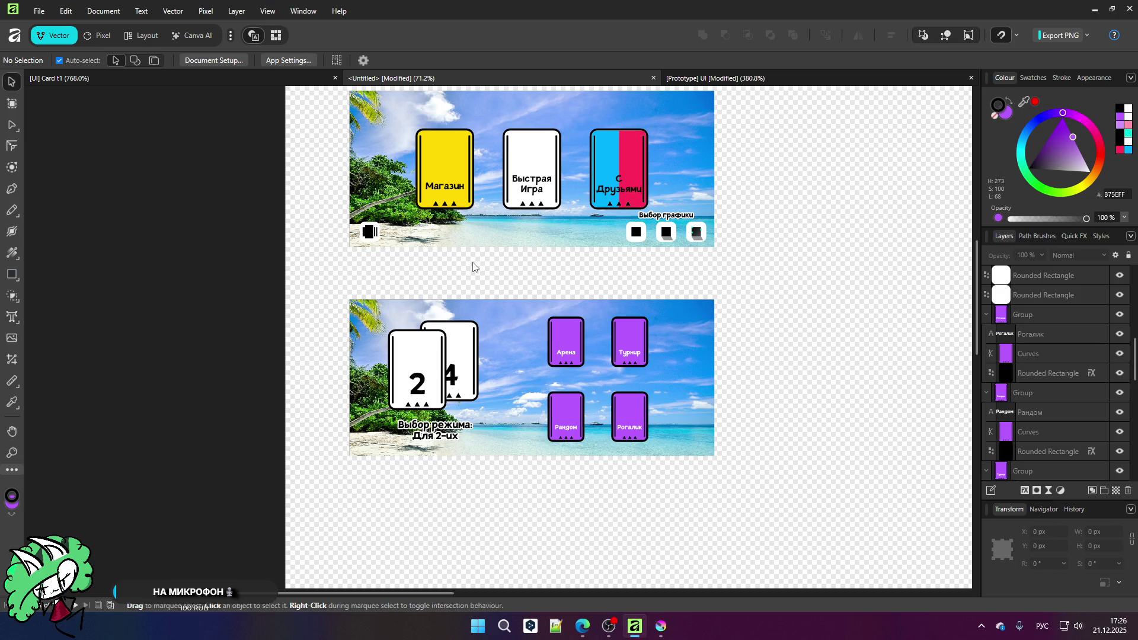
{"action": "scroll", "coordinate": [471, 265], "scroll_direction": "down", "scroll_amount": 1}
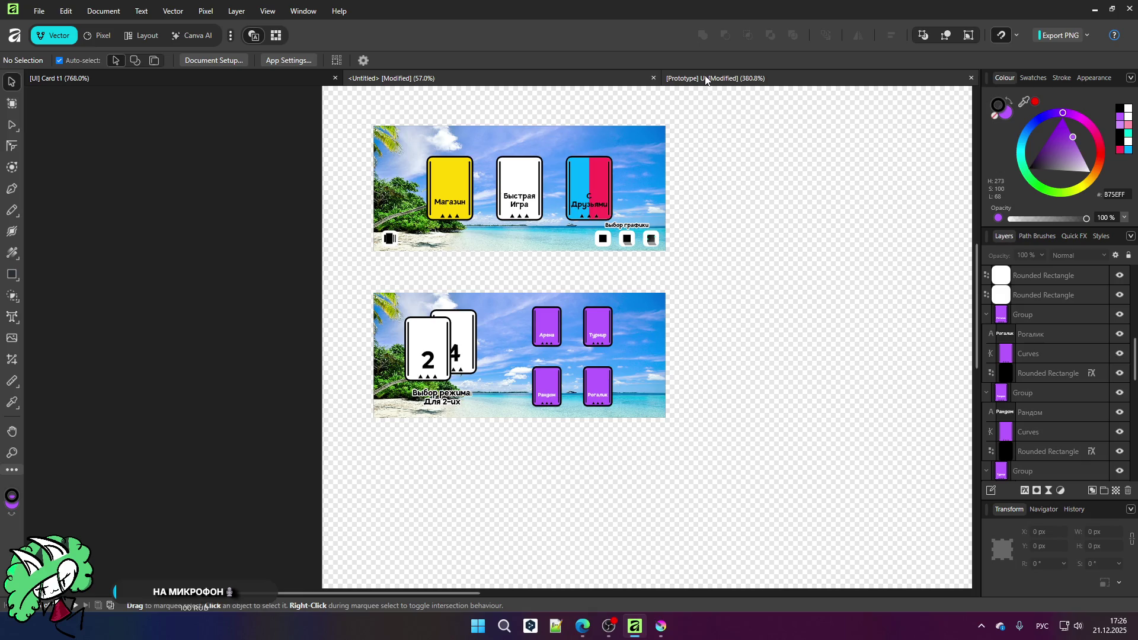
Step: Select all 47 gameplay-screen objects in the Prototype UI document and copy them
{"action": "key", "text": "ctrl+Tab"}
{"action": "scroll", "coordinate": [576, 409], "scroll_direction": "down", "scroll_amount": 3}
{"action": "scroll", "coordinate": [576, 409], "scroll_direction": "down", "scroll_amount": 2}
{"action": "scroll", "coordinate": [636, 430], "scroll_direction": "up", "scroll_amount": 3}
{"action": "left_click_drag", "start_coordinate": [218, 172], "coordinate": [467, 327]}
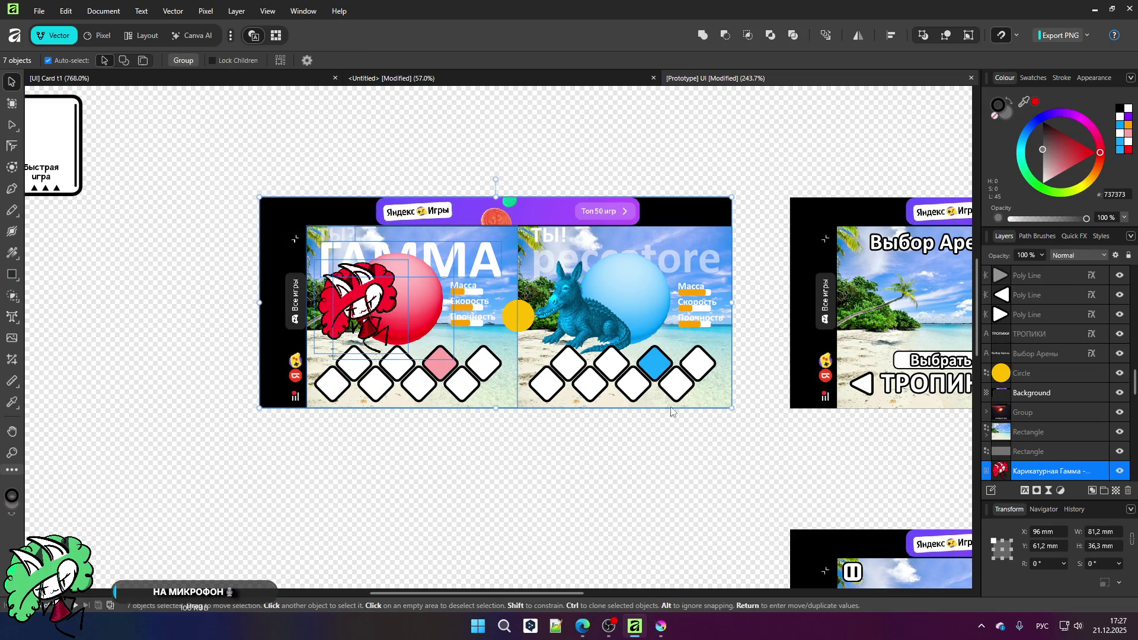
{"action": "scroll", "coordinate": [672, 414], "scroll_direction": "up", "scroll_amount": 1}
{"action": "left_click_drag", "start_coordinate": [116, 96], "coordinate": [492, 307]}
{"action": "mouse_move", "coordinate": [561, 346]}
{"action": "left_mouse_down"}
{"action": "mouse_move", "coordinate": [773, 445]}
{"action": "mouse_move", "coordinate": [758, 447]}
{"action": "left_mouse_up"}
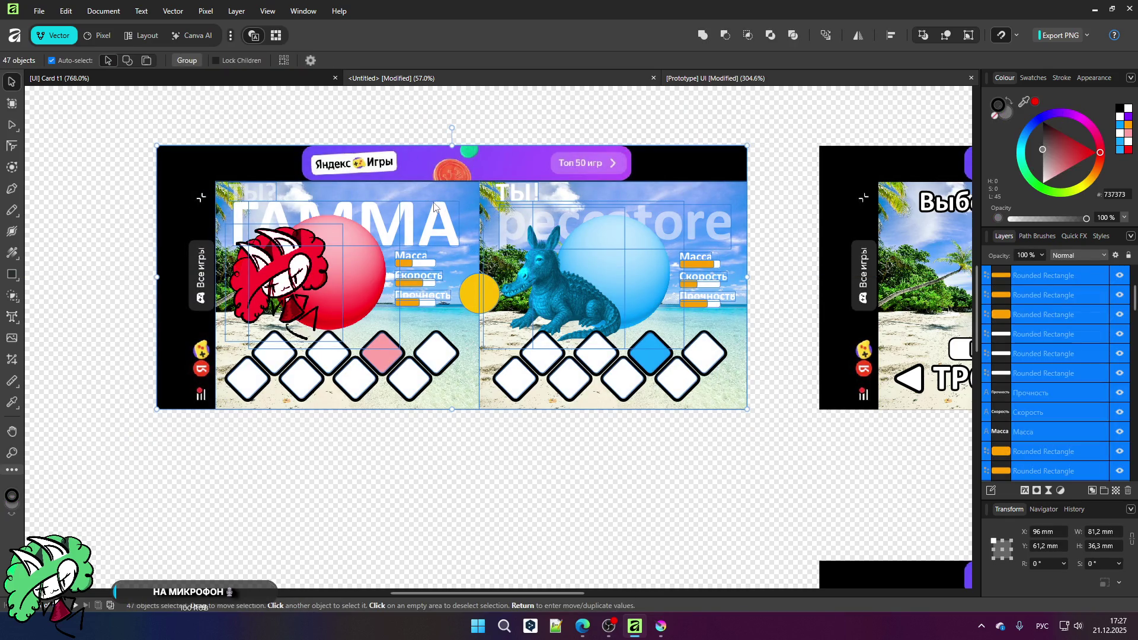
{"action": "key", "text": "ctrl+Tab"}
Step: Paste the gameplay screen into the mockup and trim its grey background's left and top edges
{"action": "scroll", "coordinate": [753, 216], "scroll_direction": "up", "scroll_amount": 3}
{"action": "key", "text": "ctrl+v"}
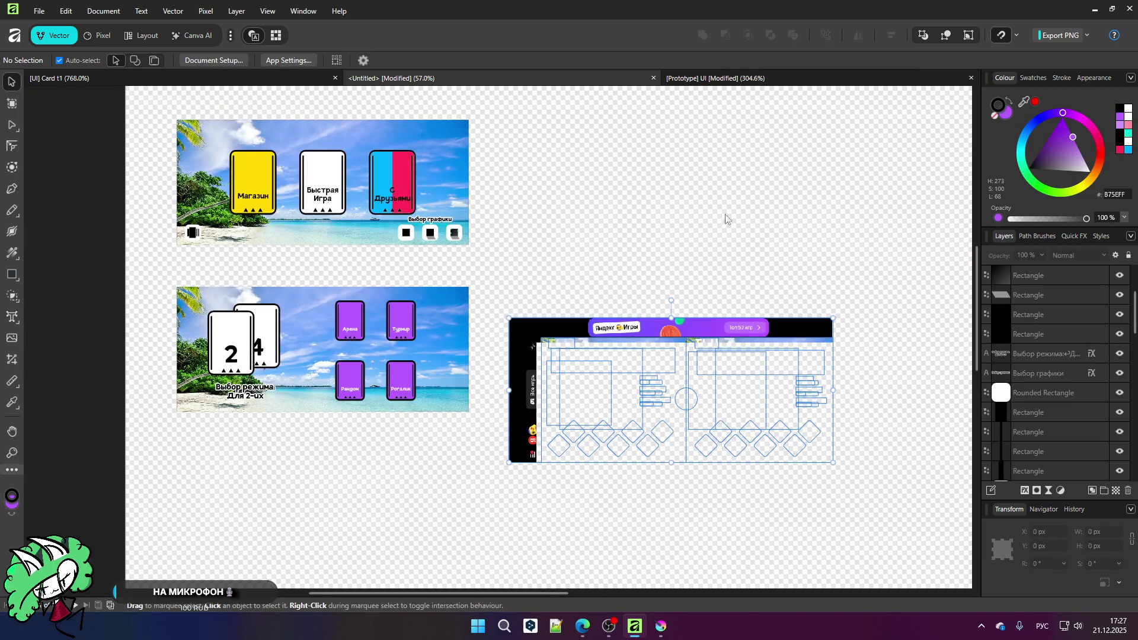
{"action": "mouse_move", "coordinate": [580, 333]}
{"action": "left_mouse_down"}
{"action": "mouse_move", "coordinate": [578, 125]}
{"action": "mouse_move", "coordinate": [563, 143]}
{"action": "left_mouse_up"}
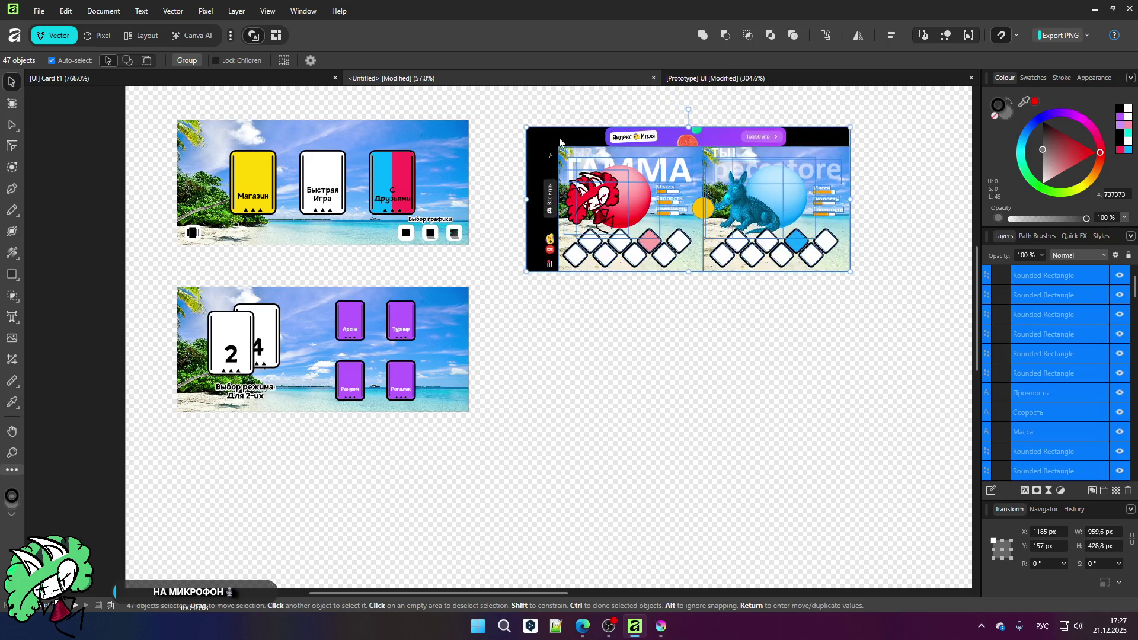
{"action": "left_click", "coordinate": [777, 208]}
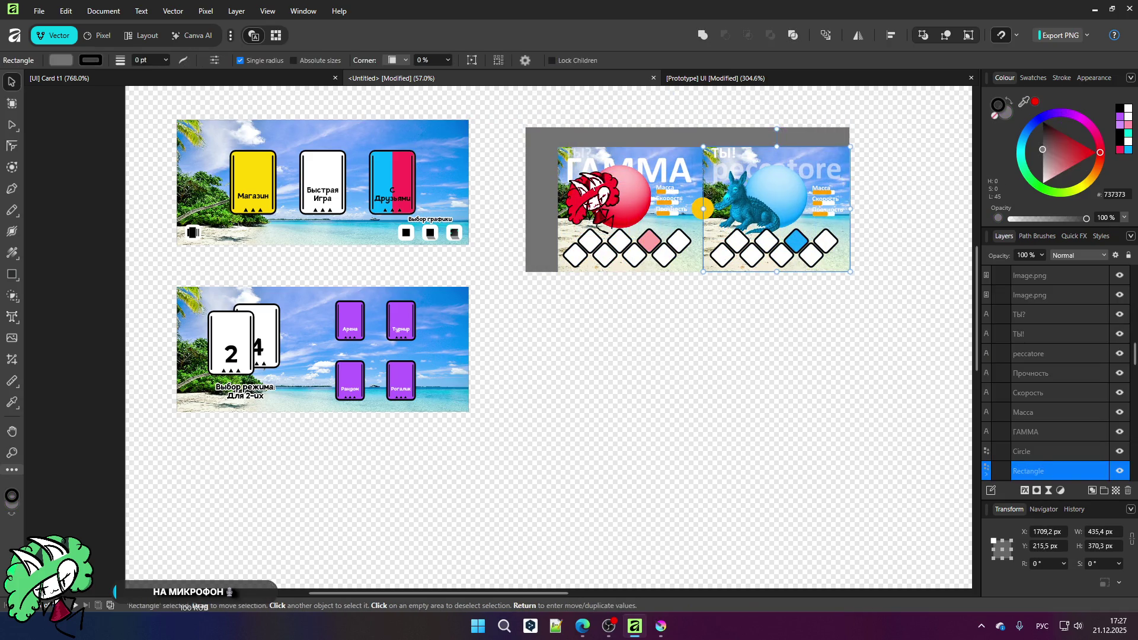
{"action": "left_click", "coordinate": [560, 156]}
{"action": "left_click", "coordinate": [539, 197]}
{"action": "scroll", "coordinate": [539, 197], "scroll_direction": "up", "scroll_amount": 1}
{"action": "left_click_drag", "start_coordinate": [500, 201], "coordinate": [542, 202]}
{"action": "scroll", "coordinate": [752, 98], "scroll_direction": "up", "scroll_amount": 2}
{"action": "left_click_drag", "start_coordinate": [710, 120], "coordinate": [714, 159]}
{"action": "scroll", "coordinate": [576, 172], "scroll_direction": "down", "scroll_amount": 3}
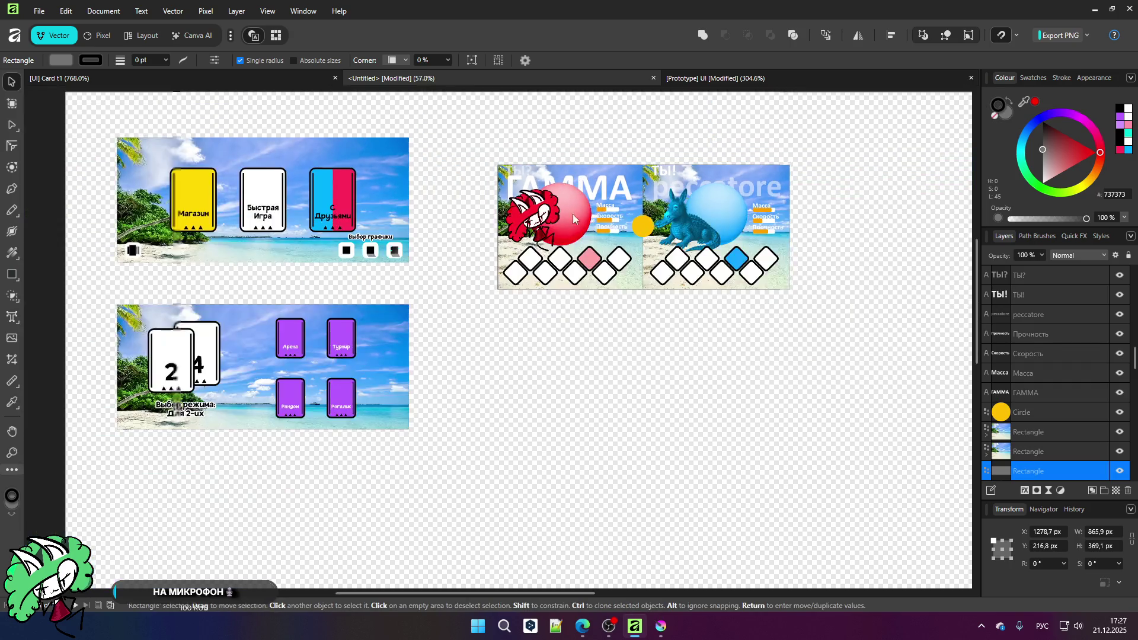
Step: Move the gameplay screen level with the mode-select mockup and fit the background's left edge to the panels
{"action": "left_click_drag", "start_coordinate": [460, 151], "coordinate": [789, 323]}
{"action": "mouse_move", "coordinate": [626, 244]}
{"action": "left_mouse_down"}
{"action": "mouse_move", "coordinate": [312, 389]}
{"action": "mouse_move", "coordinate": [242, 392]}
{"action": "mouse_move", "coordinate": [620, 265]}
{"action": "mouse_move", "coordinate": [581, 397]}
{"action": "mouse_move", "coordinate": [585, 382]}
{"action": "left_mouse_up"}
{"action": "left_click", "coordinate": [600, 452]}
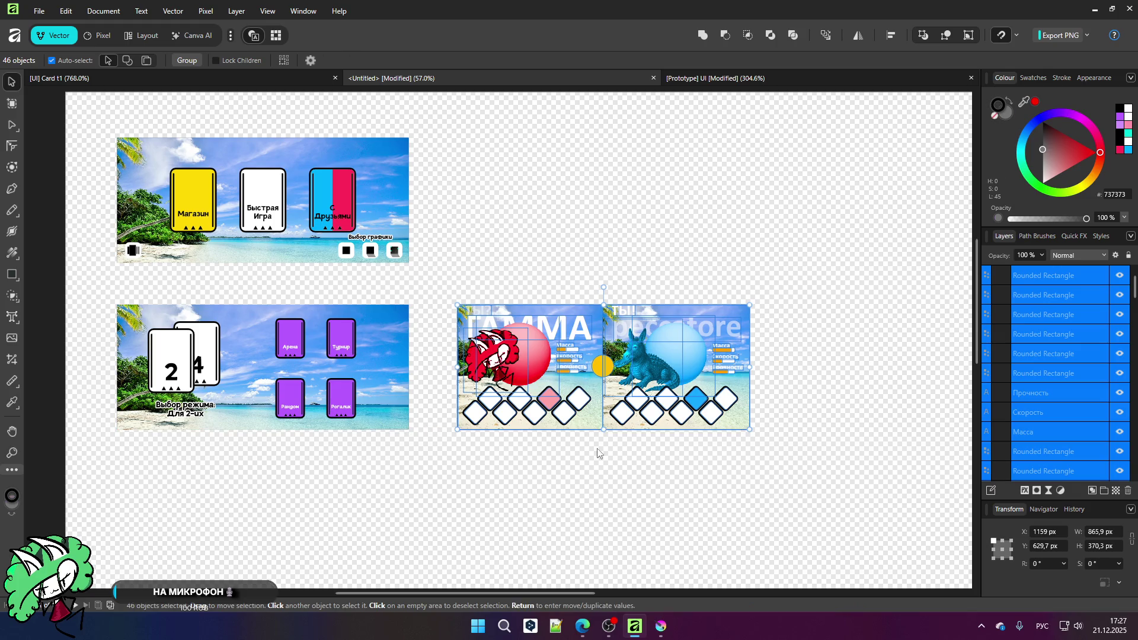
{"action": "scroll", "coordinate": [646, 432], "scroll_direction": "up", "scroll_amount": 5}
{"action": "scroll", "coordinate": [646, 432], "scroll_direction": "up", "scroll_amount": 5}
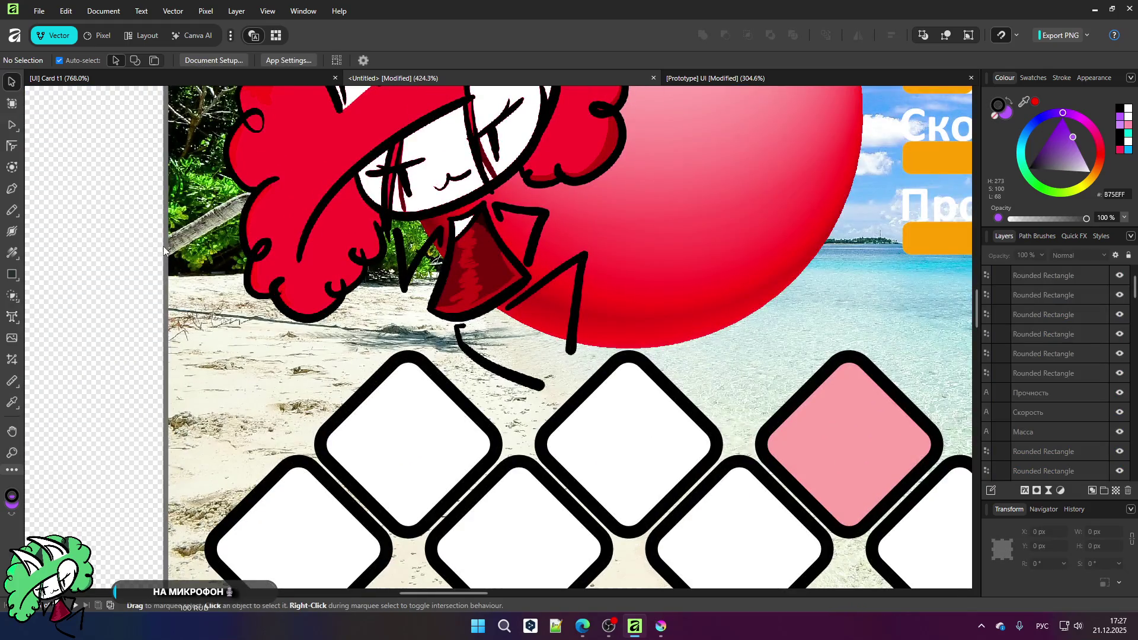
{"action": "left_click", "coordinate": [165, 249]}
{"action": "scroll", "coordinate": [171, 209], "scroll_direction": "up", "scroll_amount": 8}
{"action": "left_click_drag", "start_coordinate": [182, 190], "coordinate": [212, 191]}
{"action": "scroll", "coordinate": [376, 344], "scroll_direction": "down", "scroll_amount": 15}
{"action": "scroll", "coordinate": [376, 344], "scroll_direction": "up", "scroll_amount": 15}
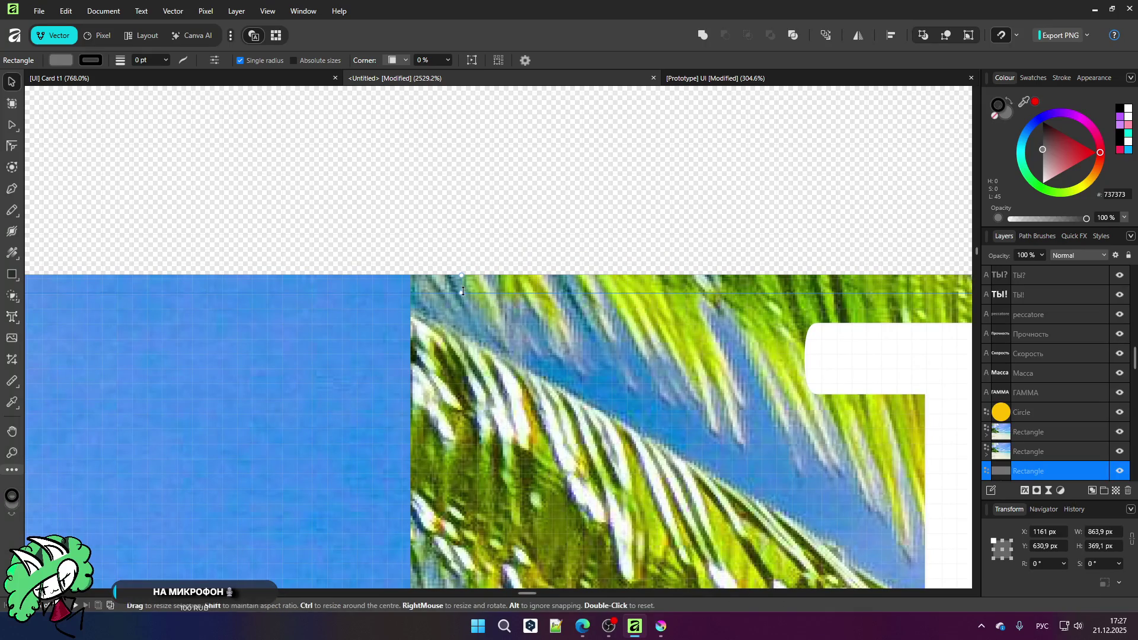
{"action": "left_click", "coordinate": [645, 166]}
{"action": "scroll", "coordinate": [511, 212], "scroll_direction": "down", "scroll_amount": 12}
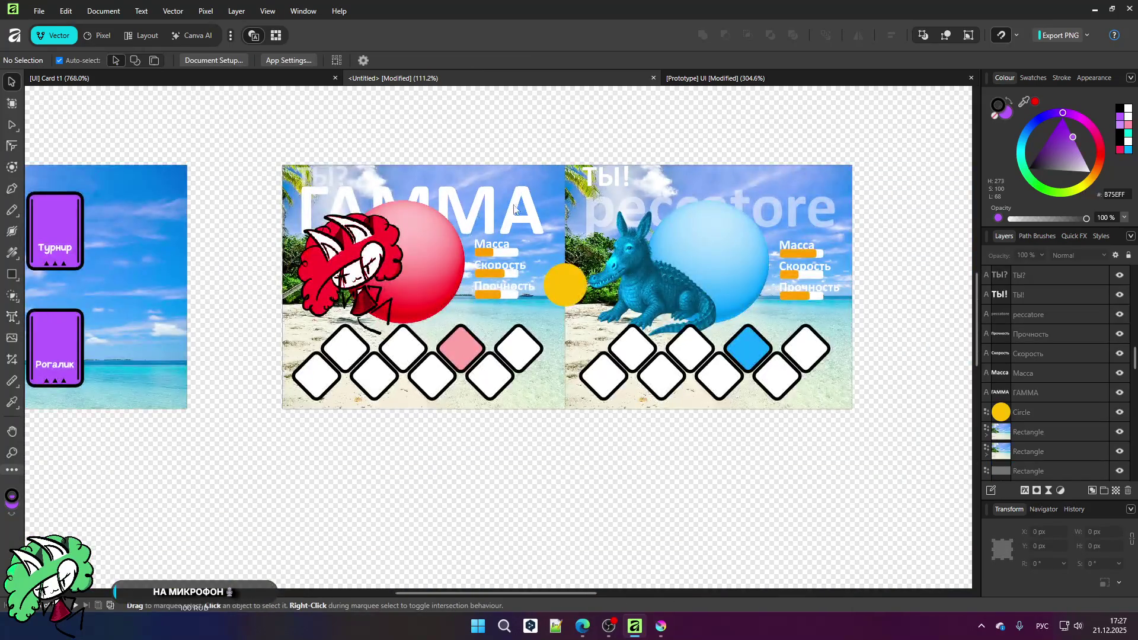
{"action": "scroll", "coordinate": [384, 250], "scroll_direction": "up", "scroll_amount": 1}
{"action": "scroll", "coordinate": [317, 247], "scroll_direction": "down", "scroll_amount": 1}
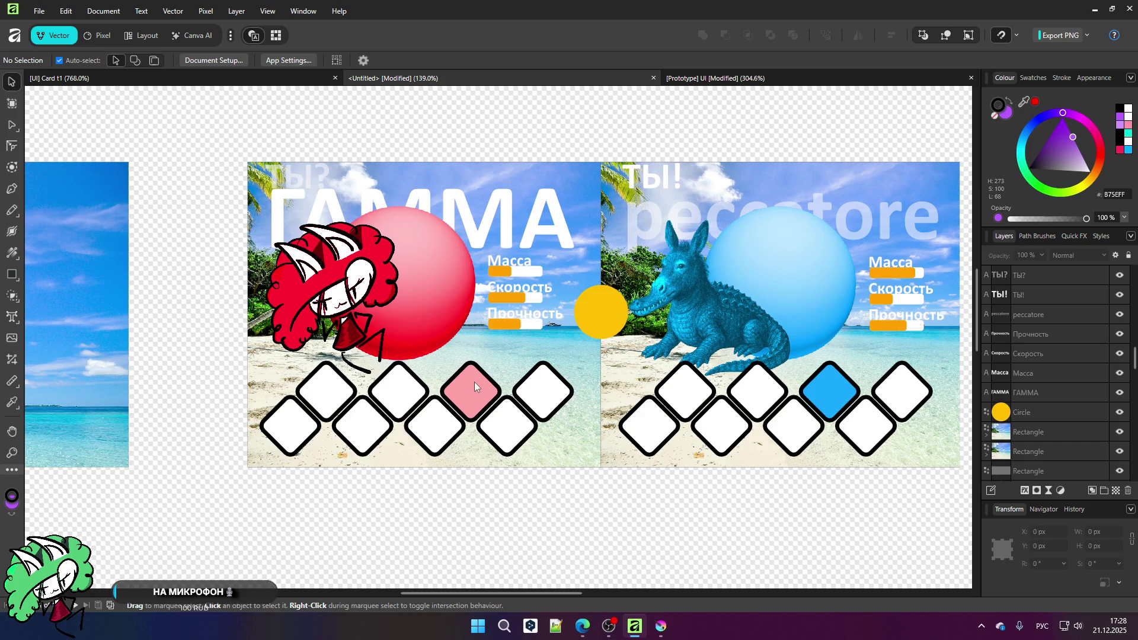
{"action": "scroll", "coordinate": [440, 257], "scroll_direction": "up", "scroll_amount": 1}
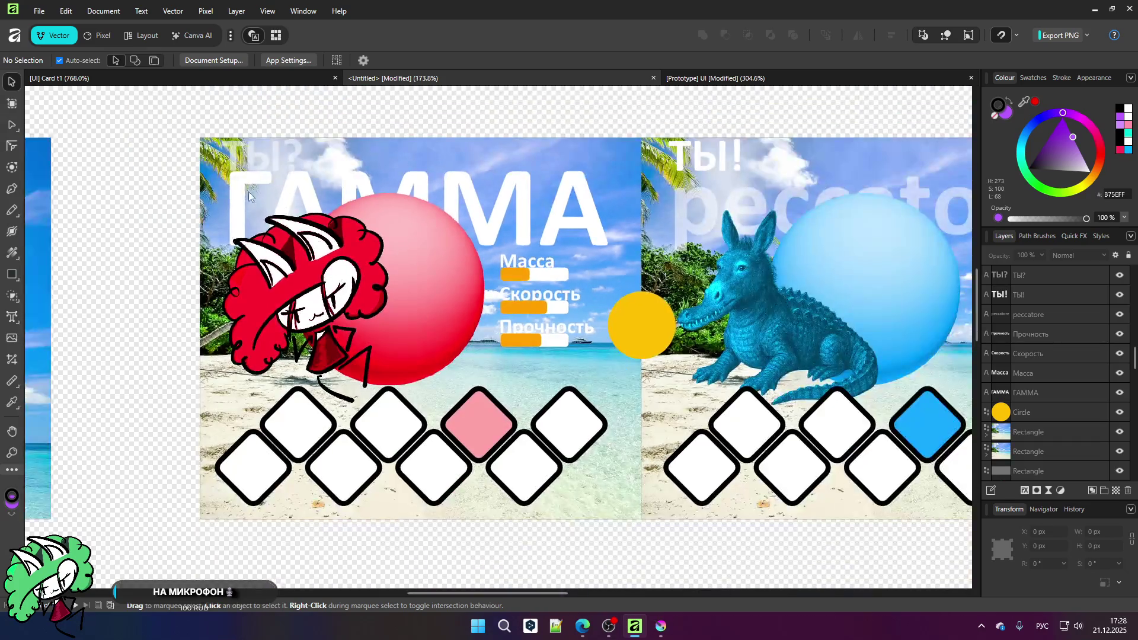
{"action": "scroll", "coordinate": [400, 236], "scroll_direction": "down", "scroll_amount": 1}
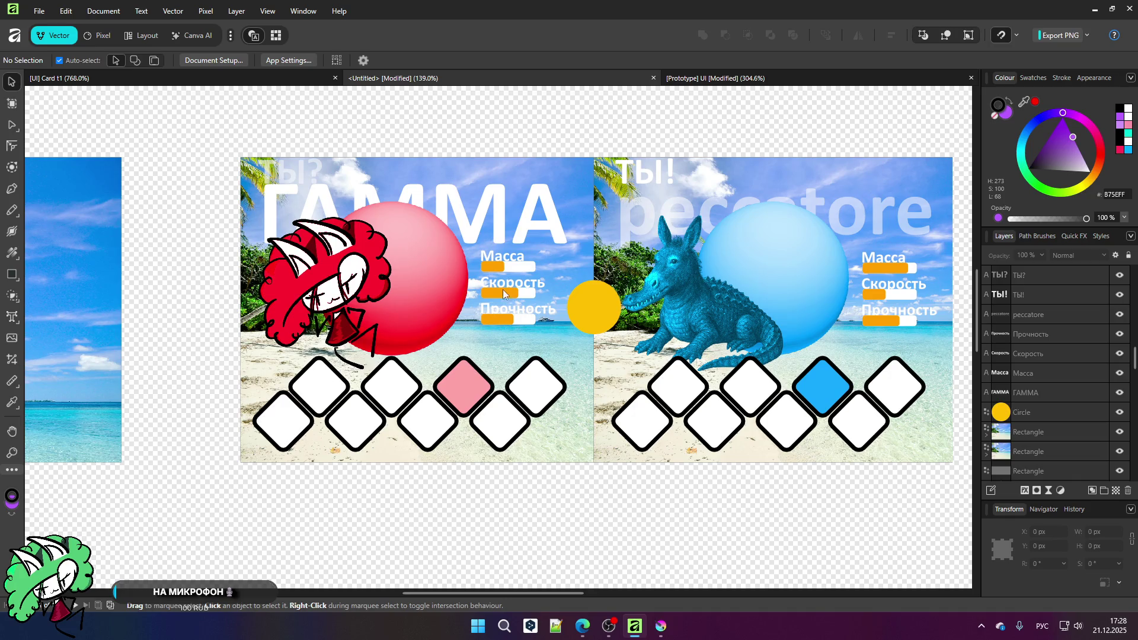
{"action": "scroll", "coordinate": [350, 273], "scroll_direction": "up", "scroll_amount": 3}
{"action": "scroll", "coordinate": [347, 274], "scroll_direction": "down", "scroll_amount": 3}
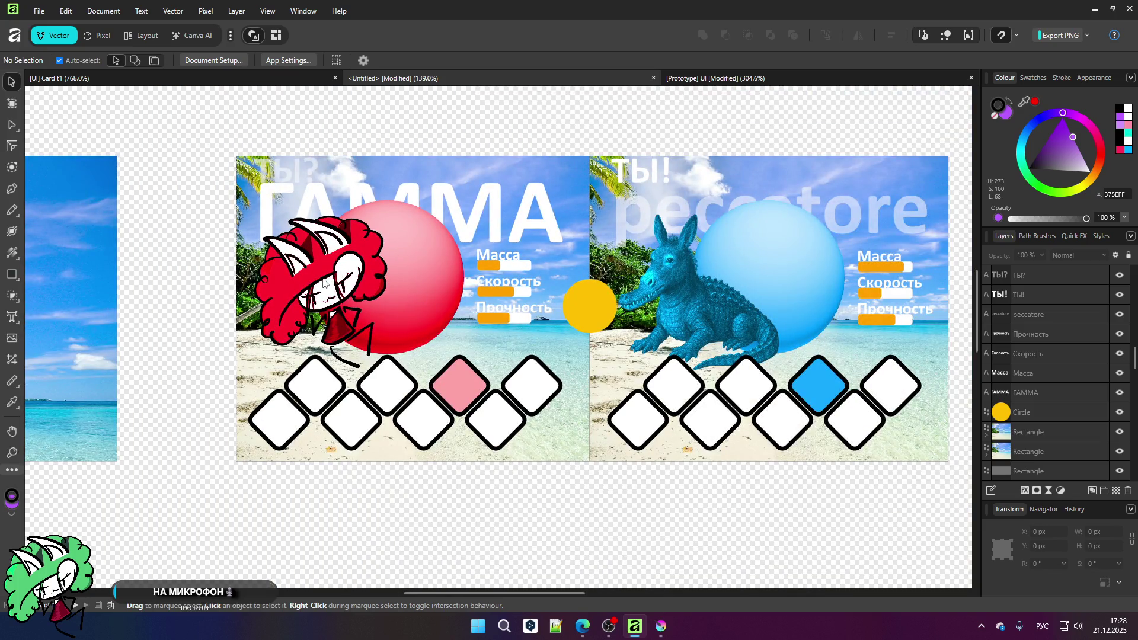
Step: Scale down the red-haired character with its red ball and the crocodile with its blue ball
{"action": "left_click", "coordinate": [323, 284]}
{"action": "left_click", "coordinate": [418, 301], "text": "shift"}
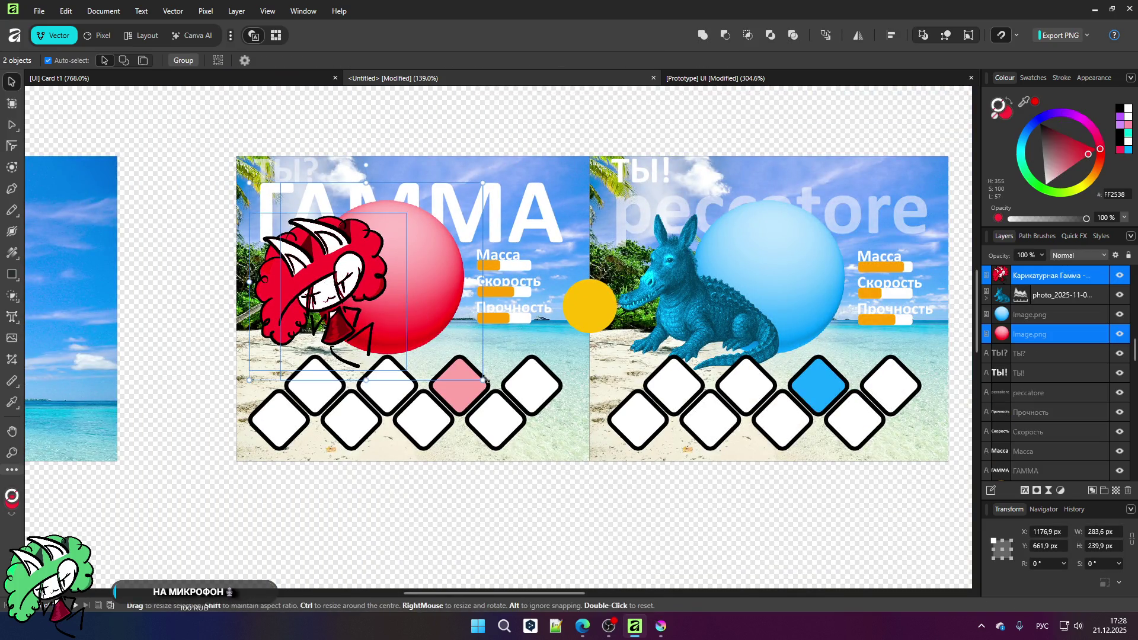
{"action": "left_click_drag", "start_coordinate": [483, 377], "coordinate": [466, 361]}
{"action": "left_click", "coordinate": [729, 308]}
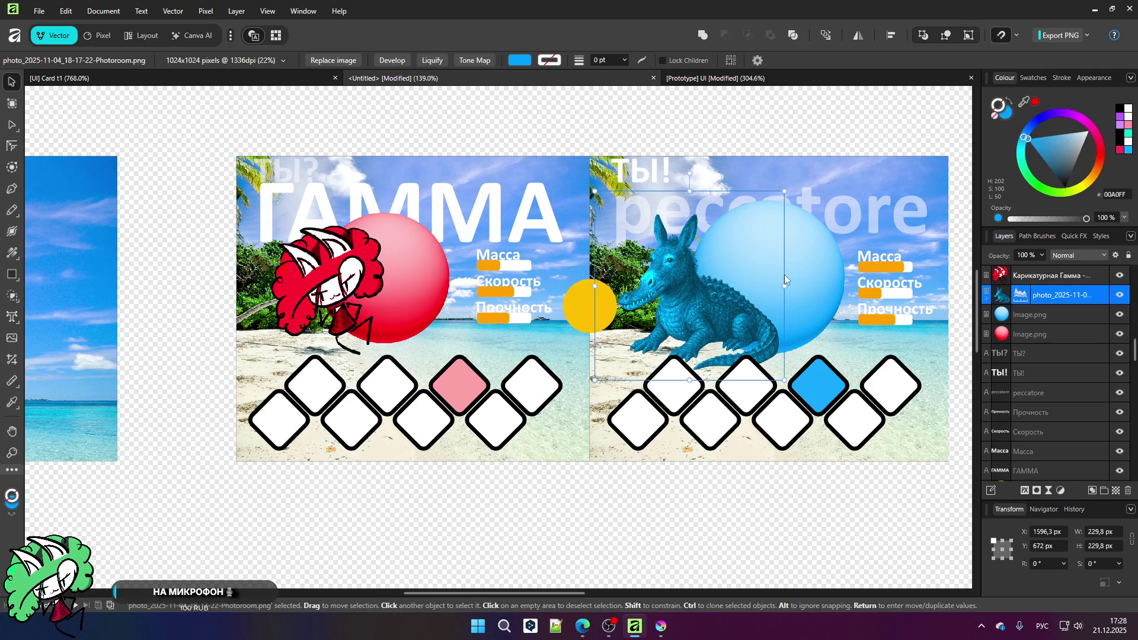
{"action": "left_click", "coordinate": [797, 272], "text": "shift"}
{"action": "left_click_drag", "start_coordinate": [864, 379], "coordinate": [832, 363]}
{"action": "left_click", "coordinate": [697, 498]}
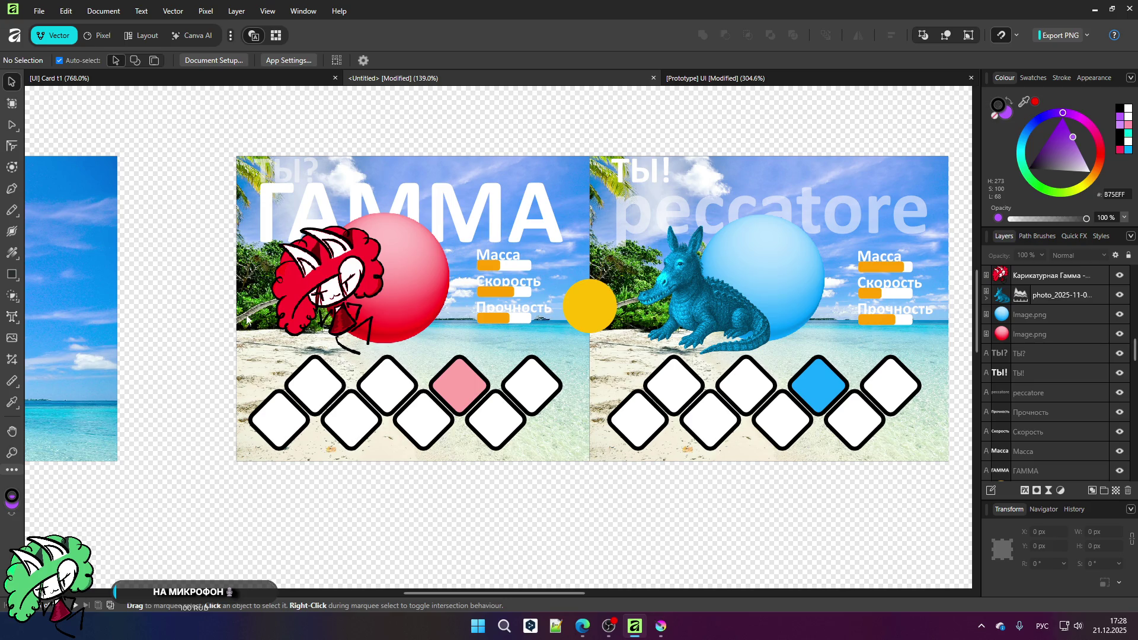
{"action": "scroll", "coordinate": [313, 311], "scroll_direction": "down", "scroll_amount": 1}
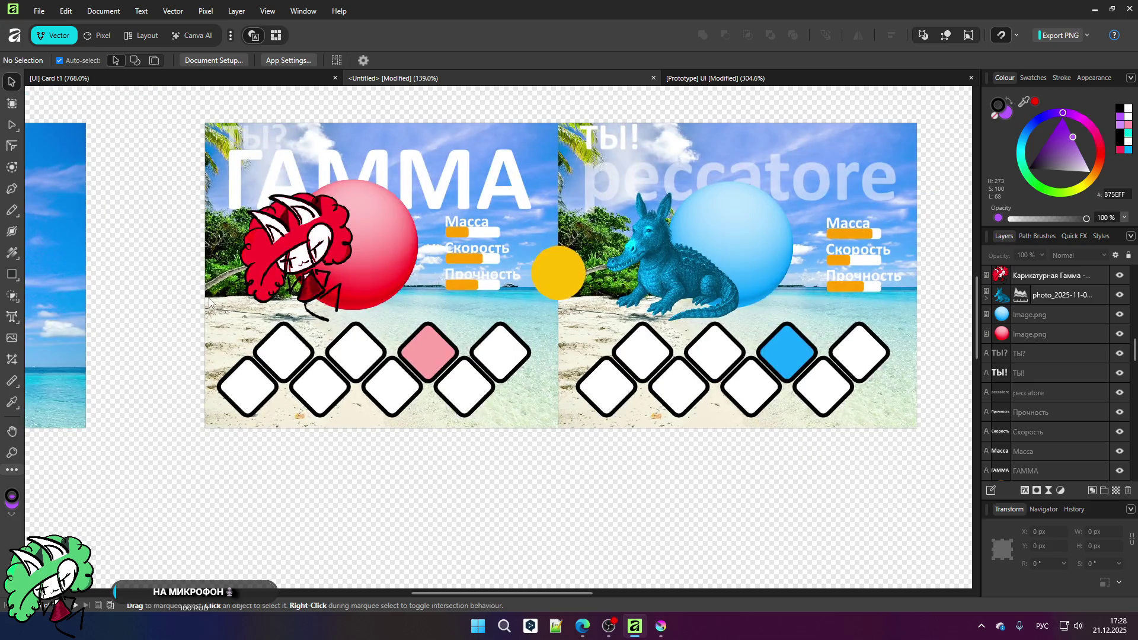
{"action": "scroll", "coordinate": [211, 302], "scroll_direction": "up", "scroll_amount": 2}
{"action": "scroll", "coordinate": [211, 303], "scroll_direction": "down", "scroll_amount": 2}
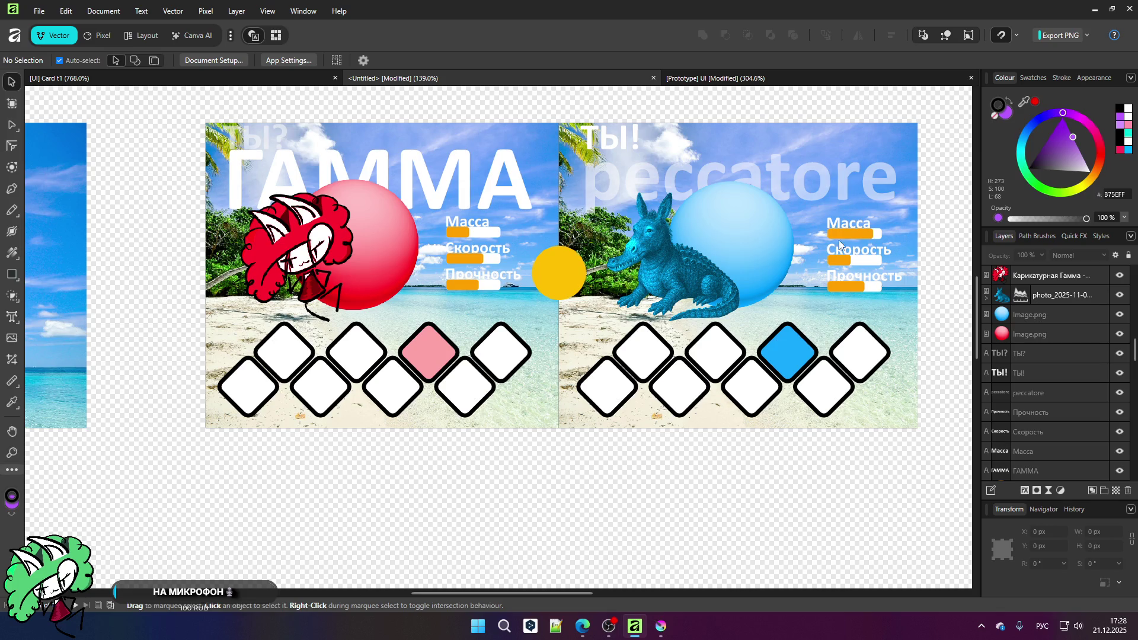
{"action": "scroll", "coordinate": [477, 232], "scroll_direction": "up", "scroll_amount": 1}
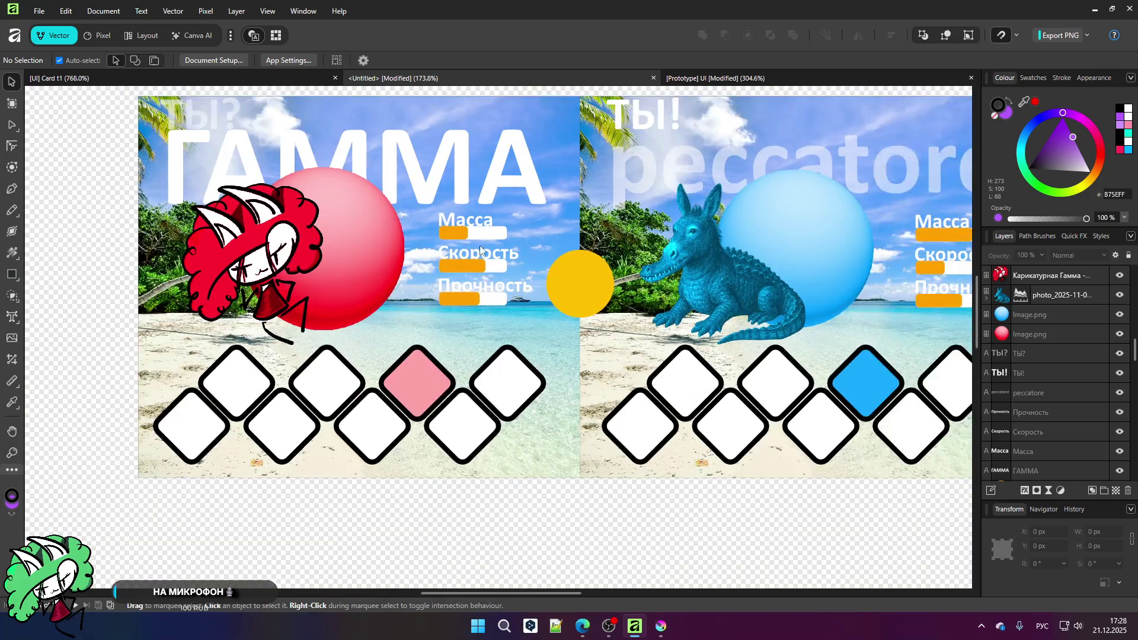
{"action": "left_click", "coordinate": [395, 383]}
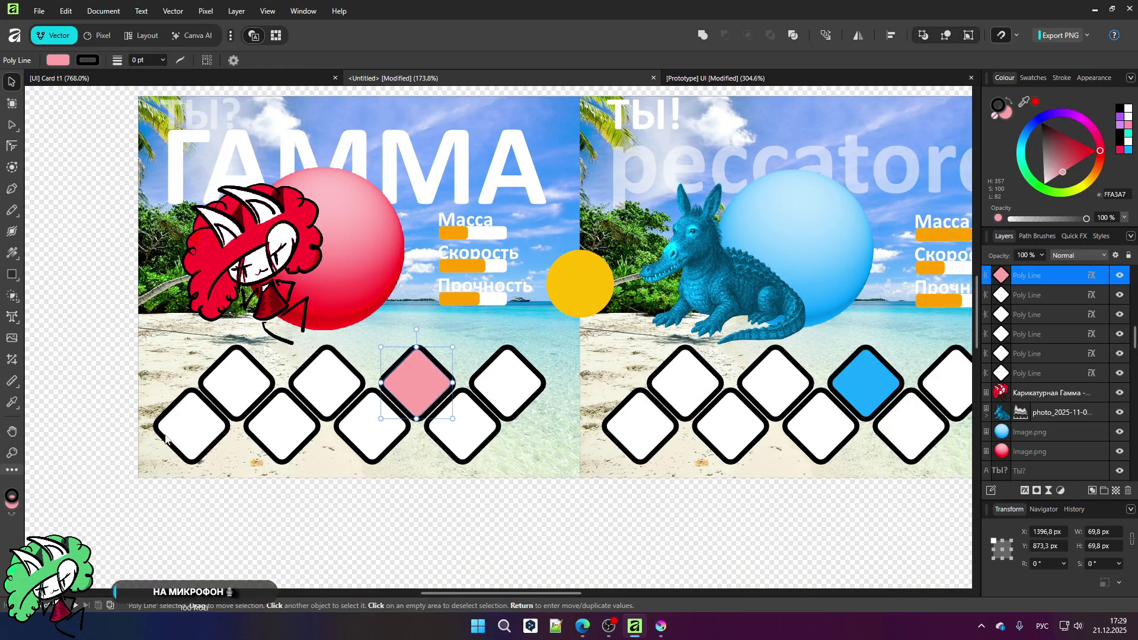
{"action": "left_click", "coordinate": [189, 428]}
{"action": "left_click", "coordinate": [238, 384]}
{"action": "left_click", "coordinate": [283, 427]}
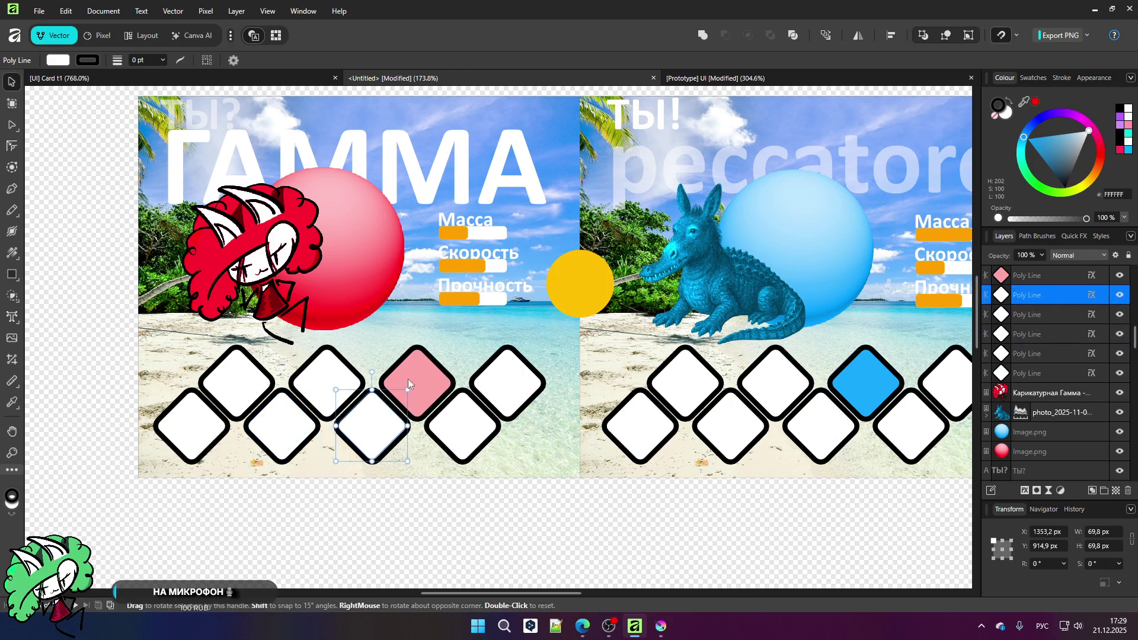
{"action": "left_click", "coordinate": [522, 381]}
{"action": "left_click", "coordinate": [492, 426]}
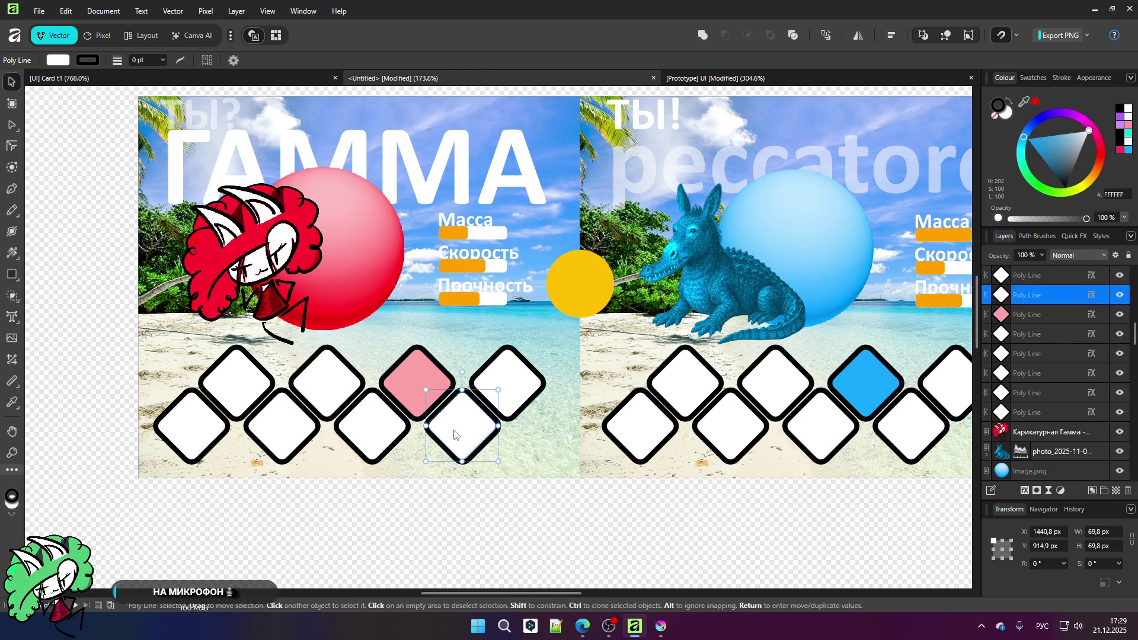
{"action": "scroll", "coordinate": [620, 453], "scroll_direction": "down", "scroll_amount": 2}
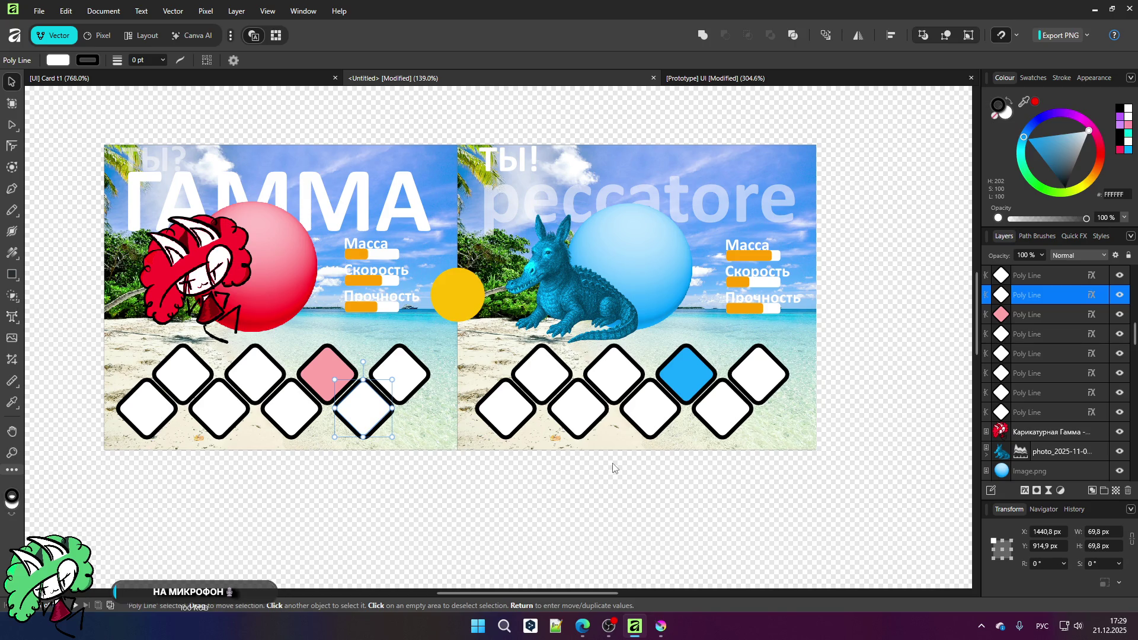
Step: Open YouTube in a new Edge tab from the bookmarks folder
{"action": "left_click", "coordinate": [582, 626]}
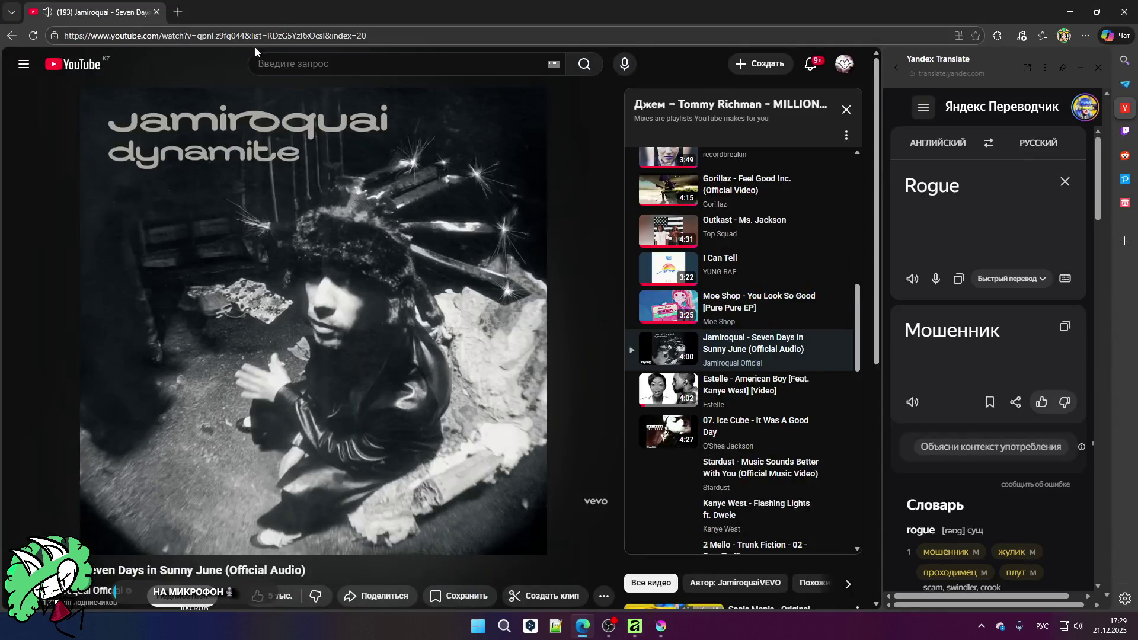
{"action": "left_click", "coordinate": [181, 10]}
{"action": "left_click", "coordinate": [47, 57]}
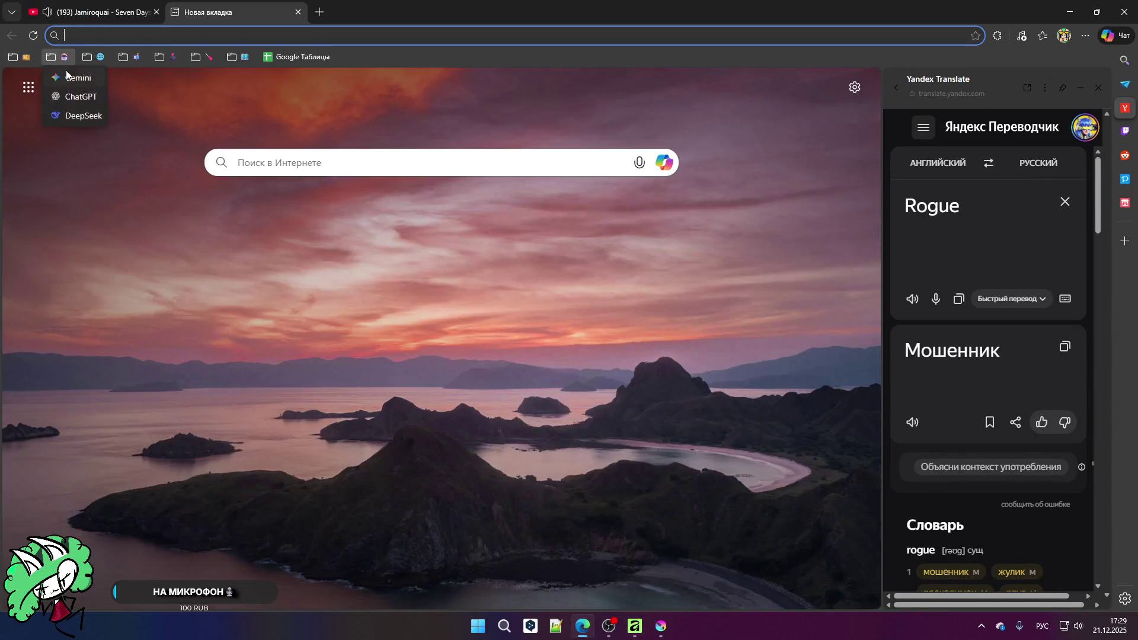
{"action": "left_click", "coordinate": [69, 72]}
{"action": "left_click", "coordinate": [319, 12]}
{"action": "middle_click", "coordinate": [254, 18]}
{"action": "left_click", "coordinate": [95, 56]}
{"action": "left_click", "coordinate": [101, 77]}
{"action": "left_click", "coordinate": [93, 13]}
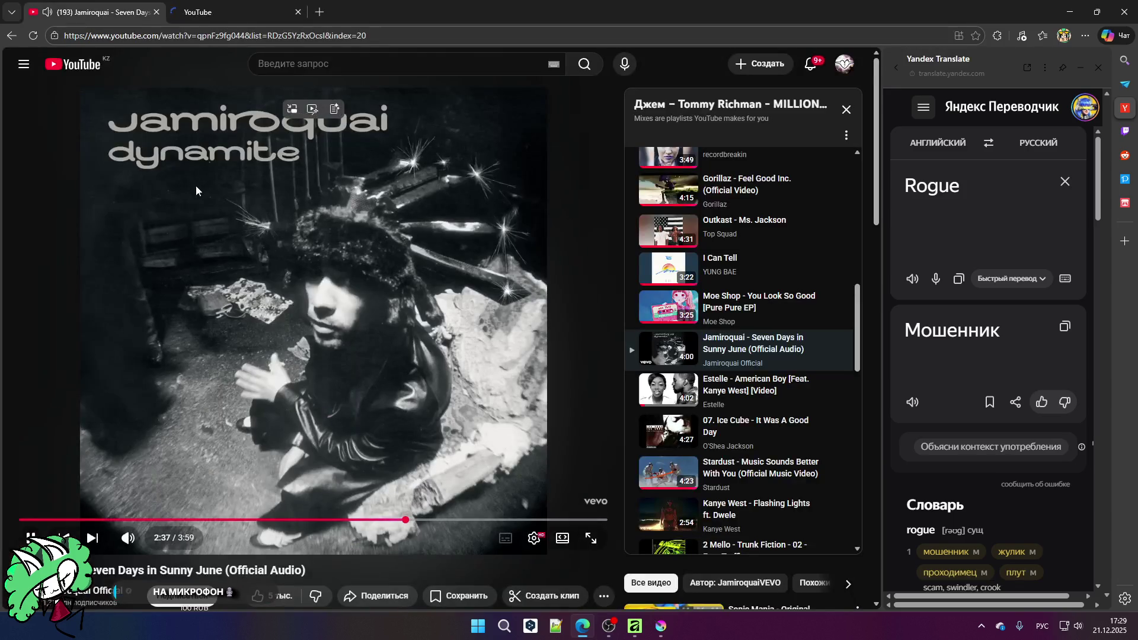
{"action": "left_click", "coordinate": [191, 14]}
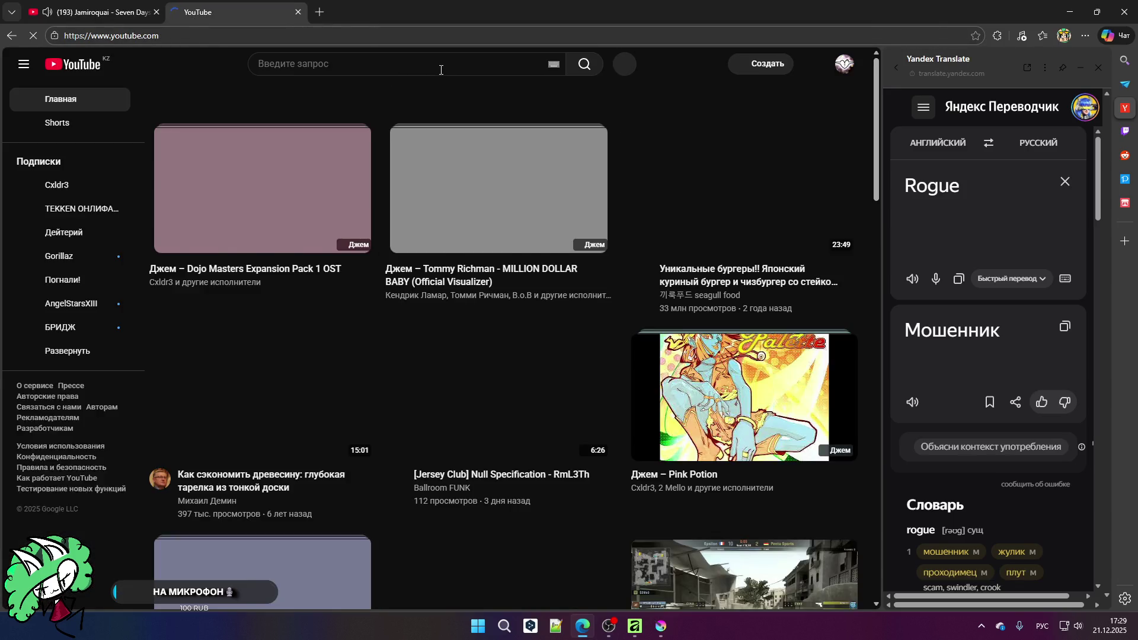
Step: Search YouTube for 'brawl stars gameplay' and play the 1-hour gameplay video fullscreen
{"action": "left_click", "coordinate": [444, 68]}
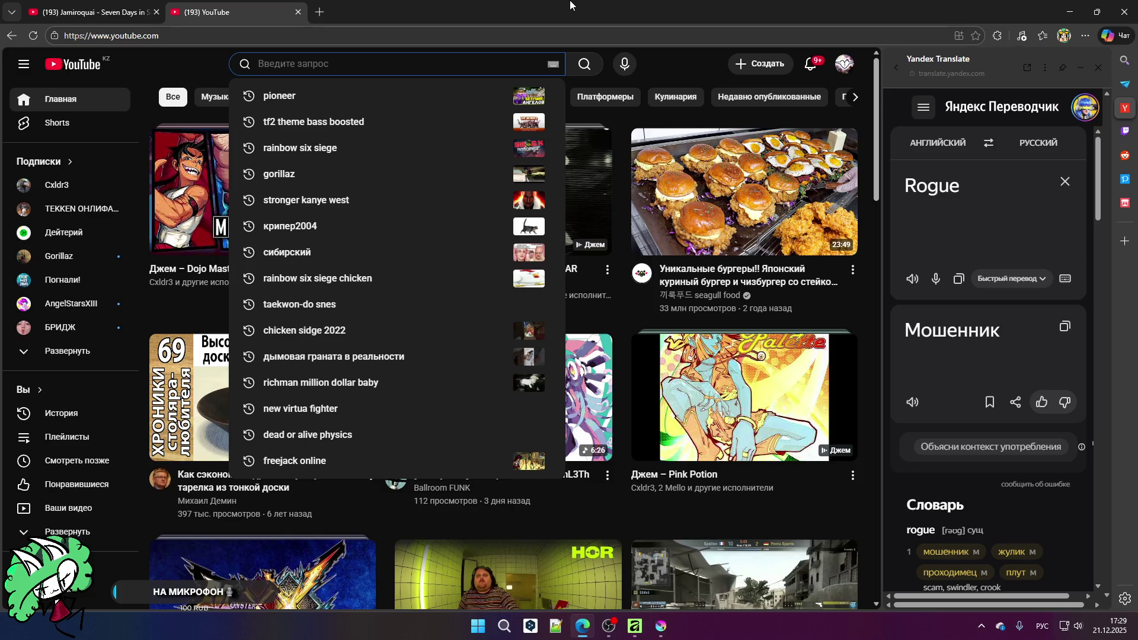
{"action": "key", "text": "alt+shift"}
{"action": "type", "text": "brawl "}
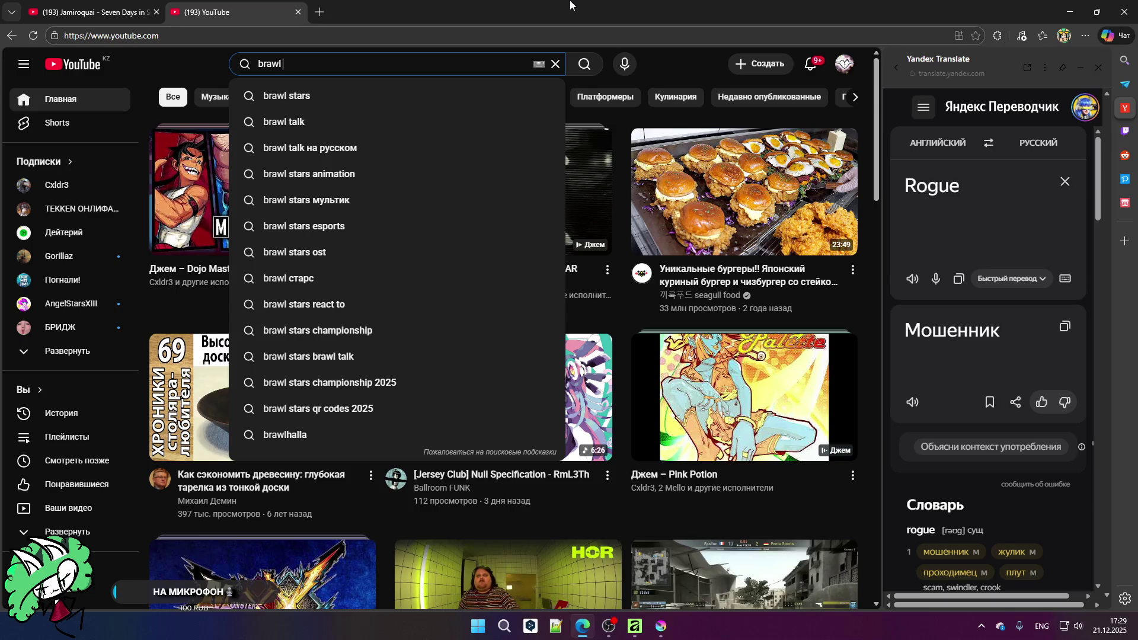
{"action": "type", "text": "start"}
{"action": "key", "text": "Return"}
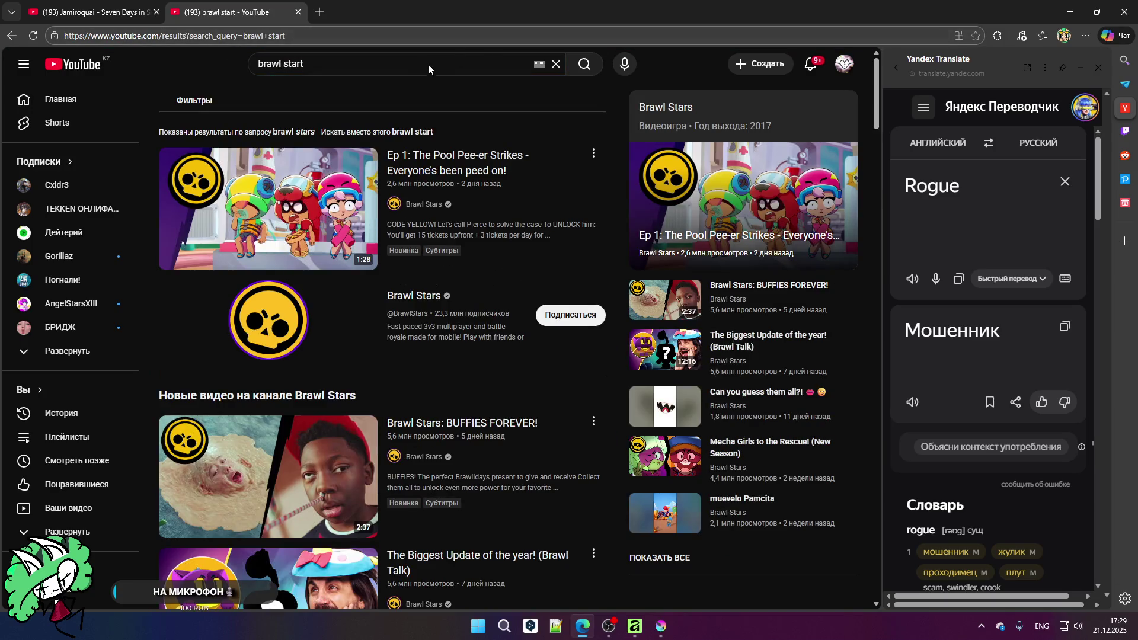
{"action": "left_click", "coordinate": [416, 70]}
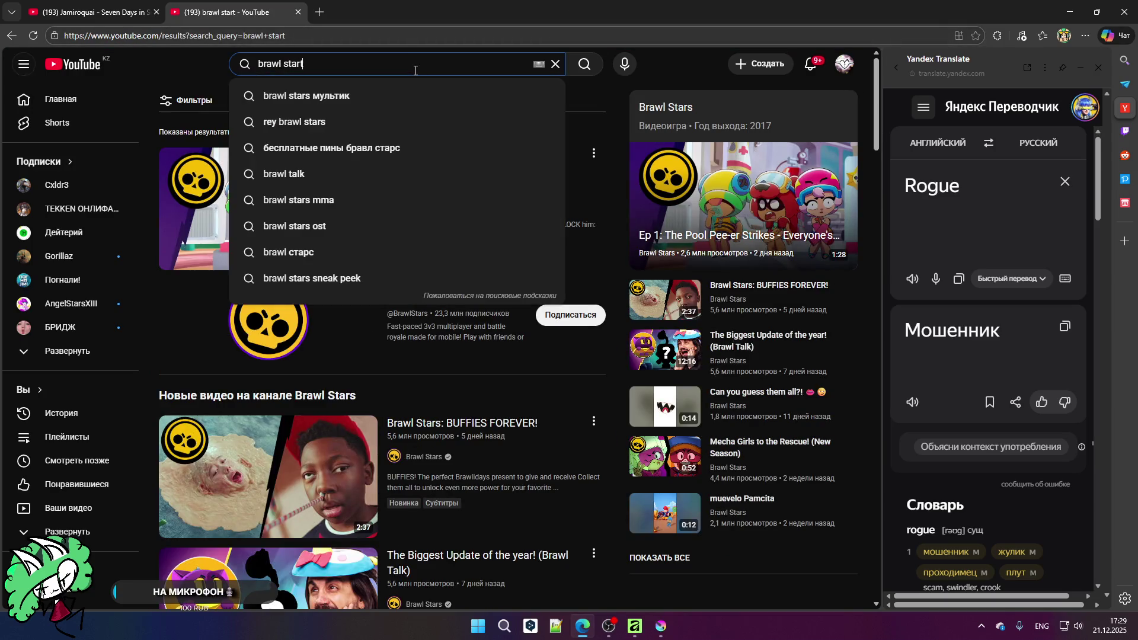
{"action": "key", "text": "BackSpace"}
{"action": "type", "text": "s"}
{"action": "type", "text": " gameplay"}
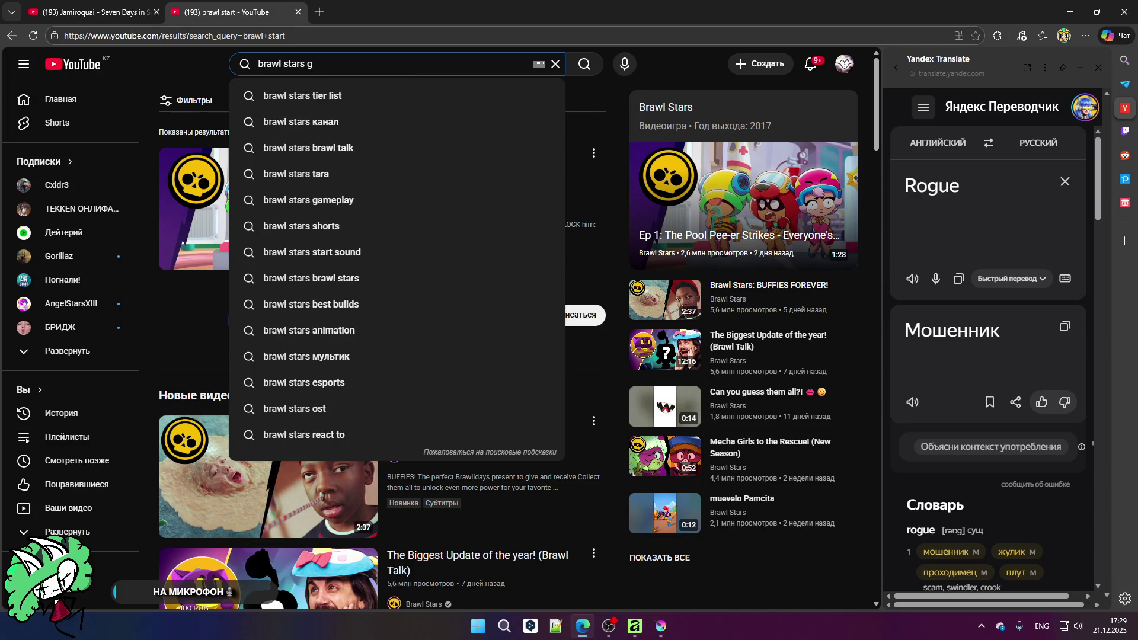
{"action": "key", "text": "Return"}
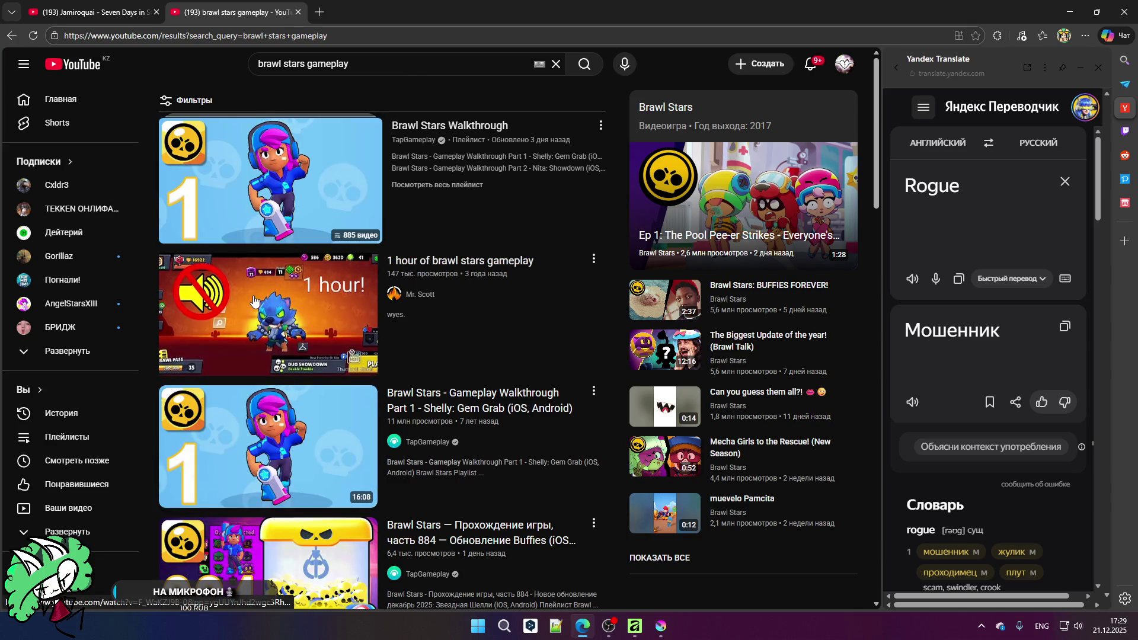
{"action": "left_click", "coordinate": [202, 331]}
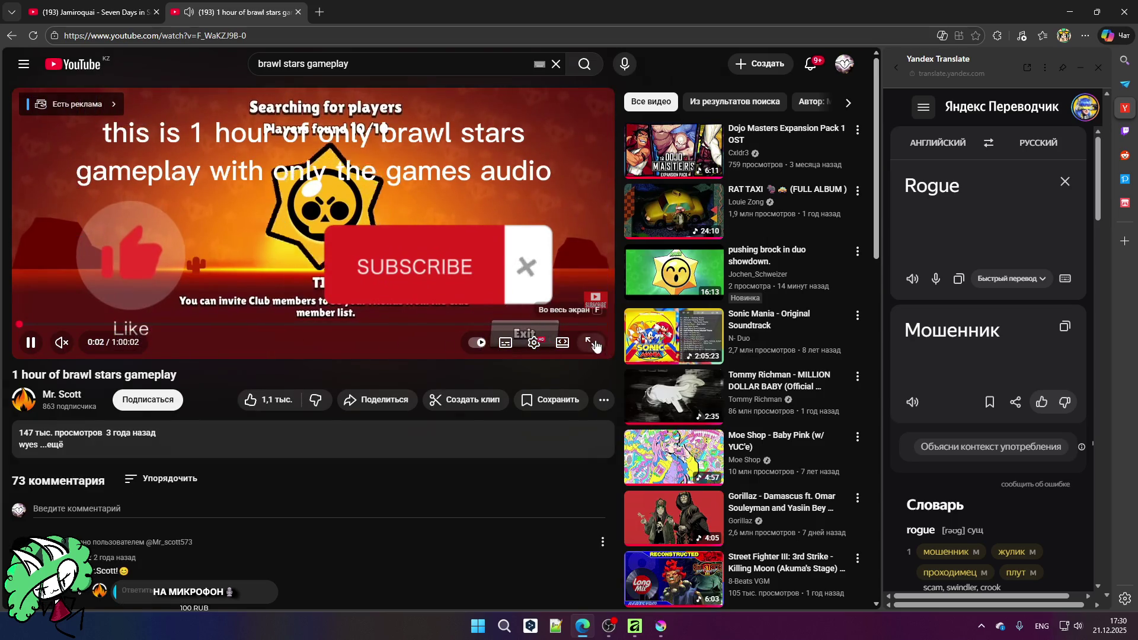
{"action": "left_click", "coordinate": [591, 342]}
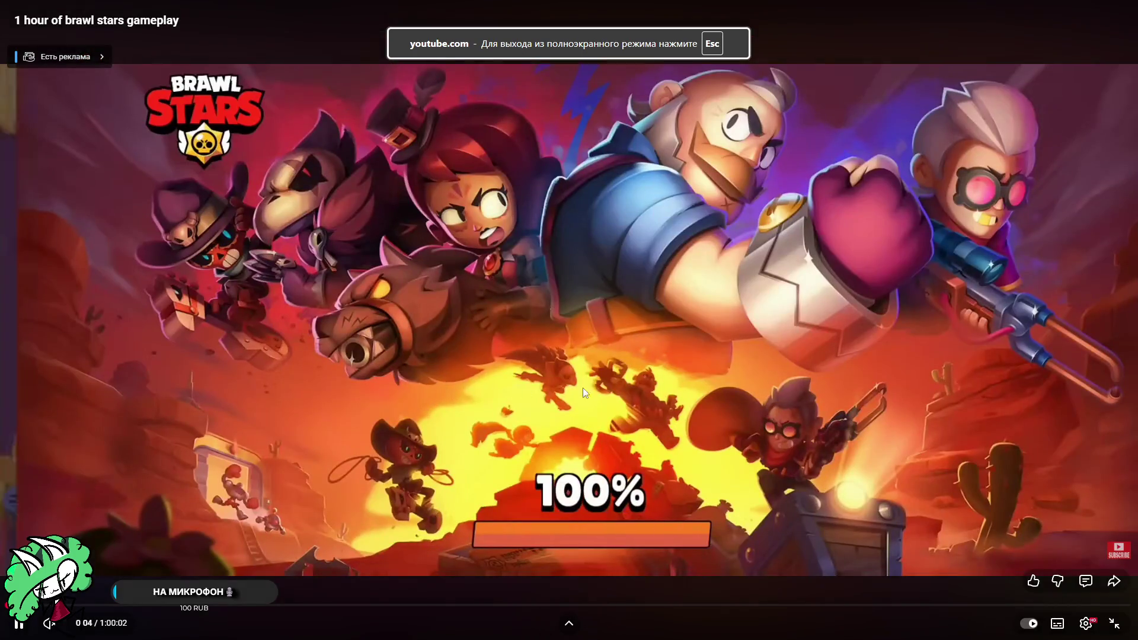
Step: Skip the video ahead to about 3:34, then exit full screen
{"action": "key", "text": "Right"}
{"action": "key", "text": "Right"}
{"action": "key", "text": "Right"}
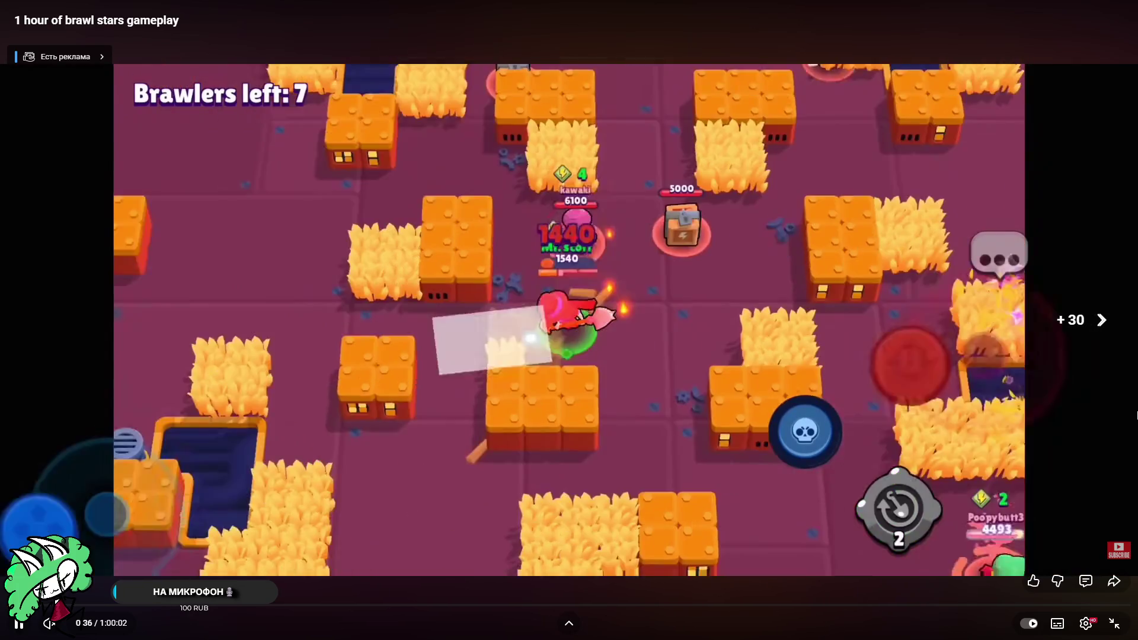
{"action": "key", "text": "Right"}
{"action": "key", "text": "Right"}
{"action": "key", "text": "Right"}
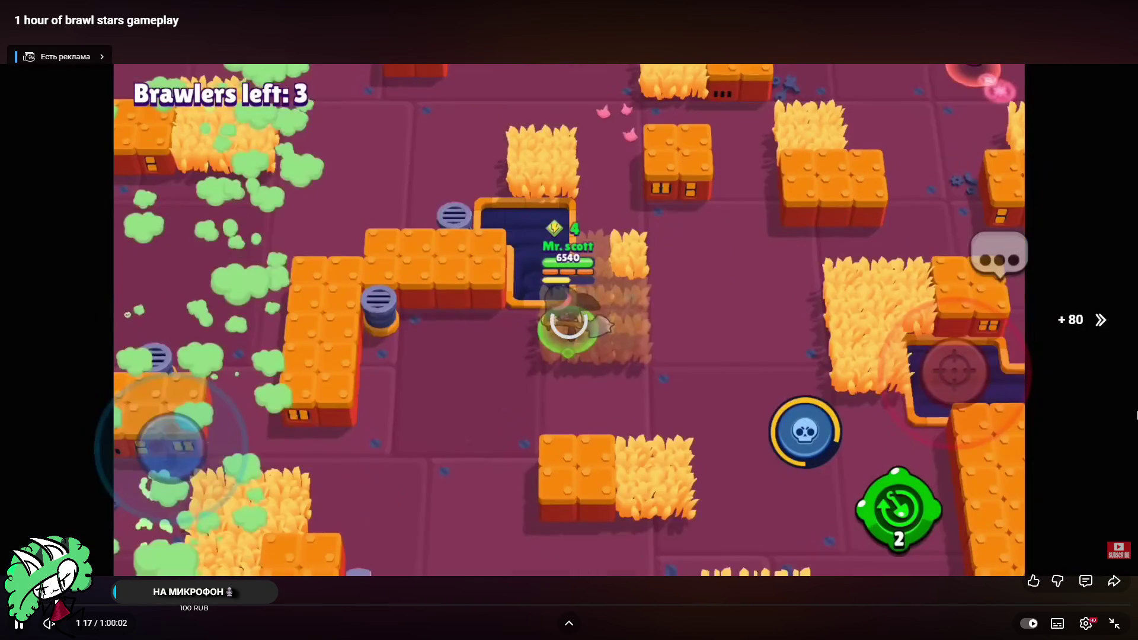
{"action": "key", "text": "Right"}
{"action": "key", "text": "Right"}
{"action": "key", "text": "Right"}
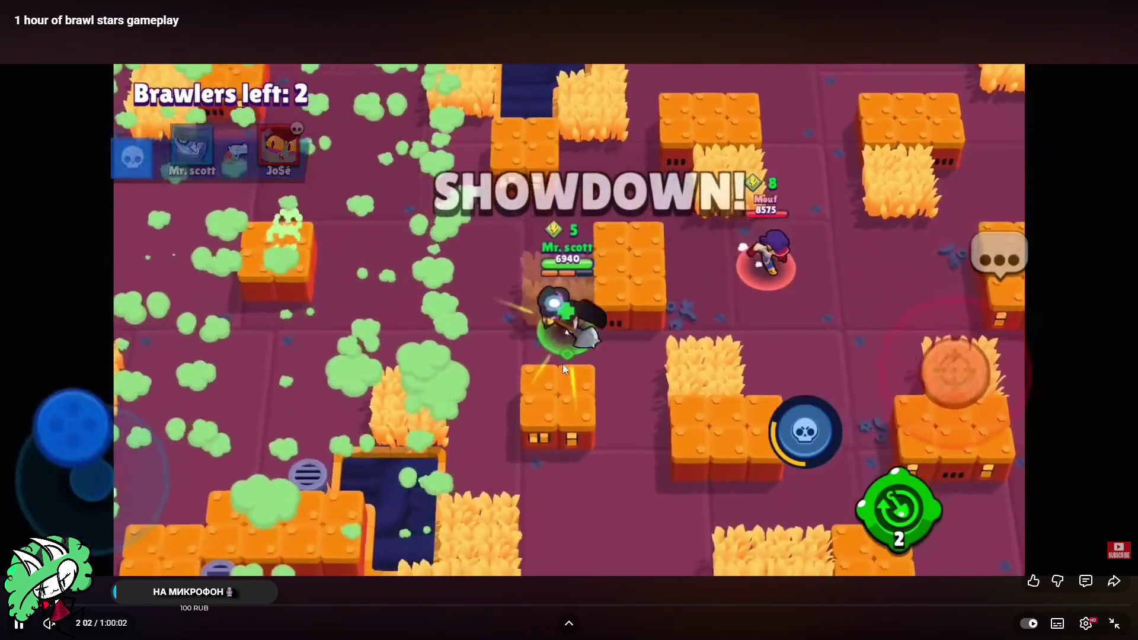
{"action": "left_click", "coordinate": [262, 453]}
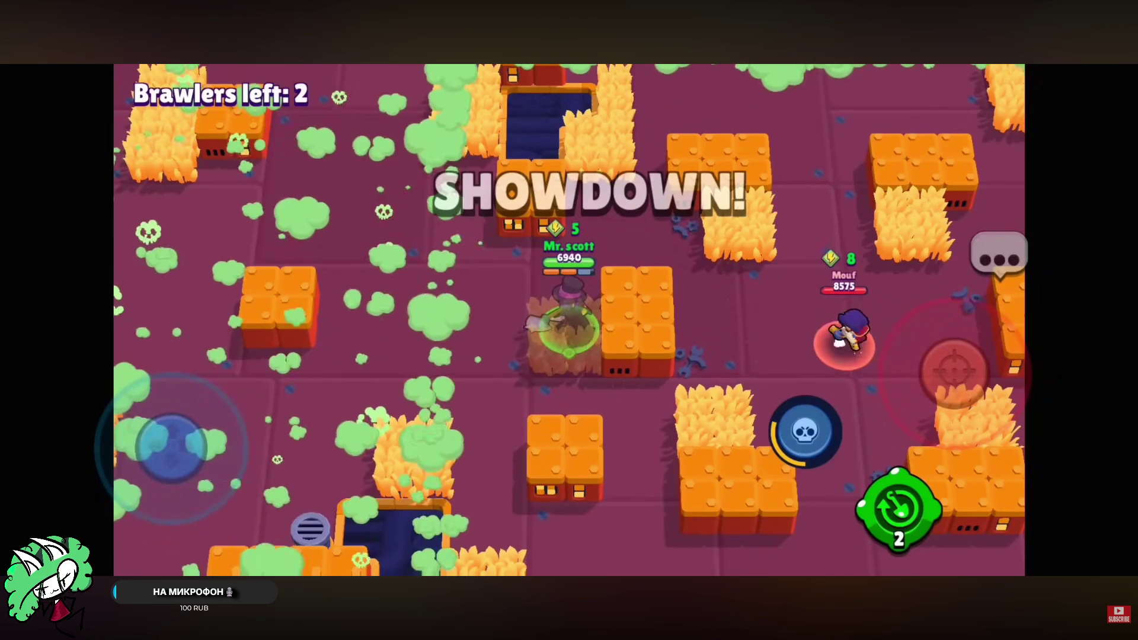
{"action": "left_click", "coordinate": [170, 496]}
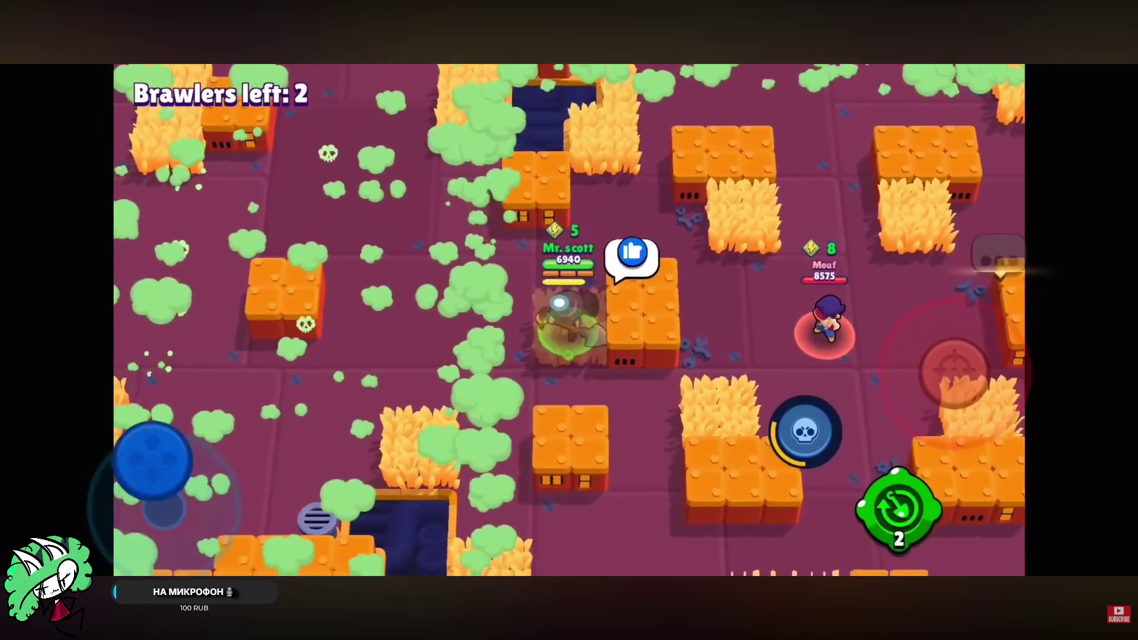
{"action": "key", "text": "Right"}
{"action": "key", "text": "Right"}
{"action": "key", "text": "Right"}
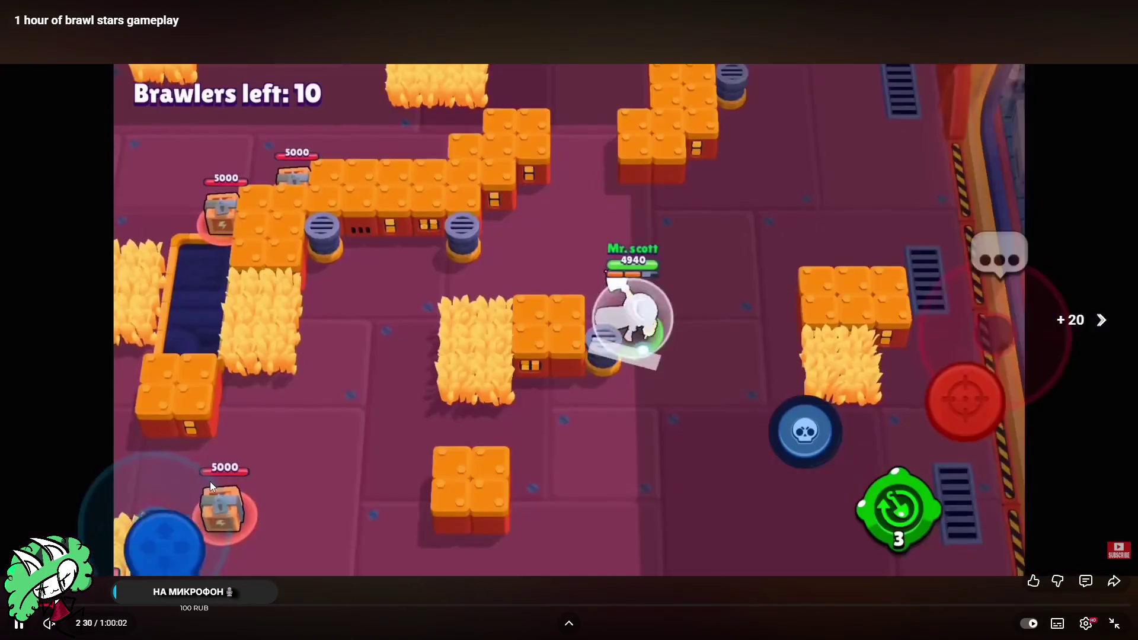
{"action": "key", "text": "Right"}
{"action": "key", "text": "Right"}
{"action": "key", "text": "Right"}
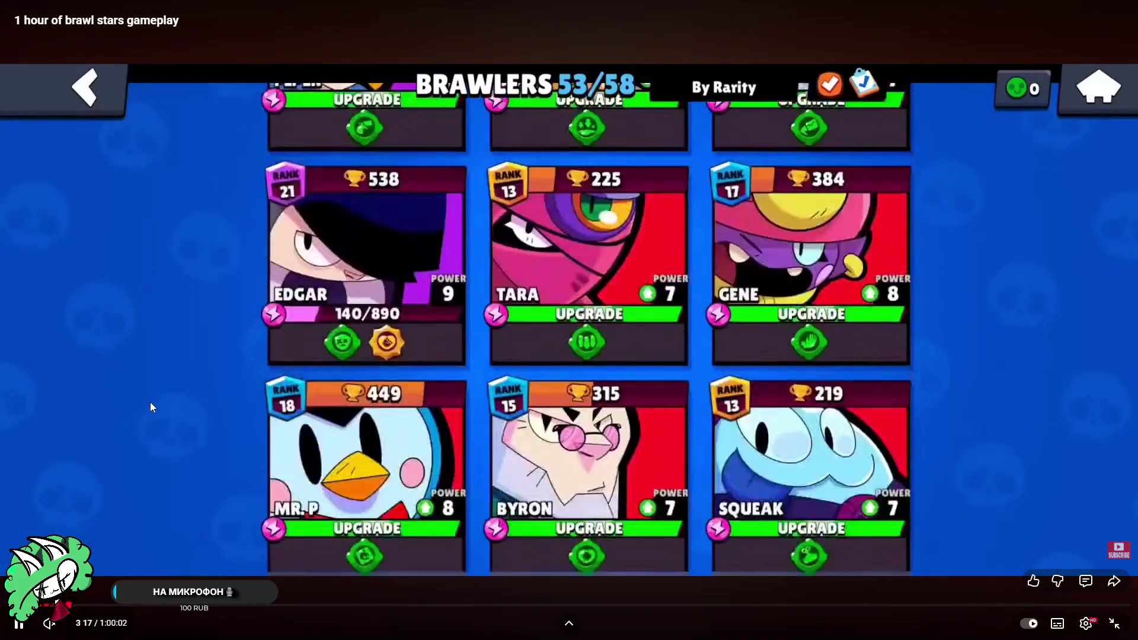
{"action": "key", "text": "Right"}
{"action": "key", "text": "Right"}
{"action": "key", "text": "Right"}
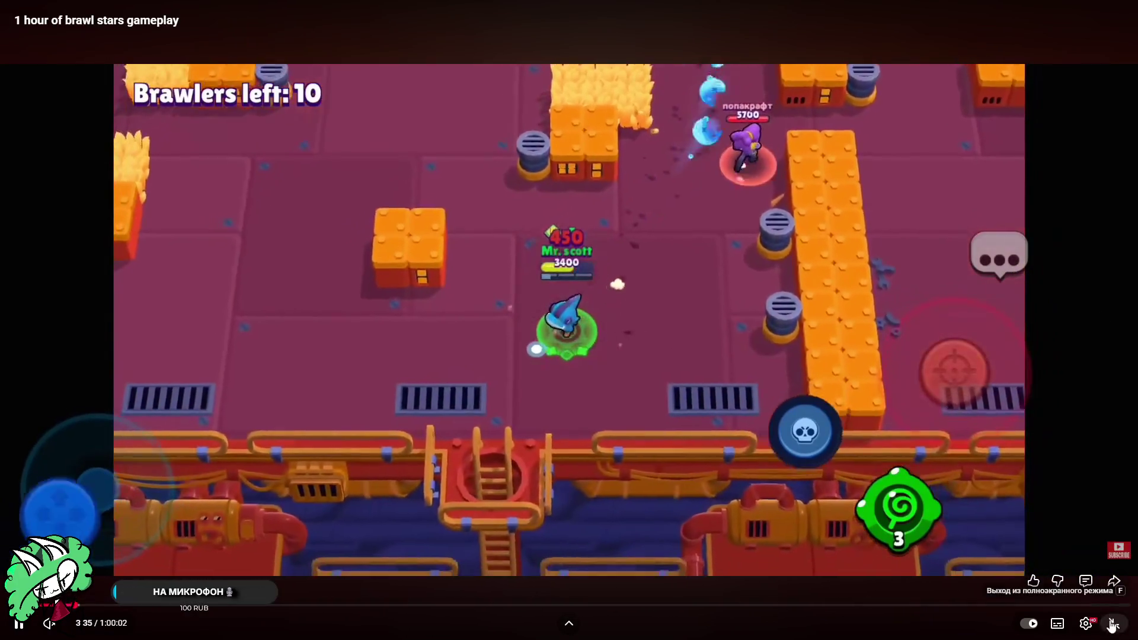
{"action": "left_click", "coordinate": [1114, 623]}
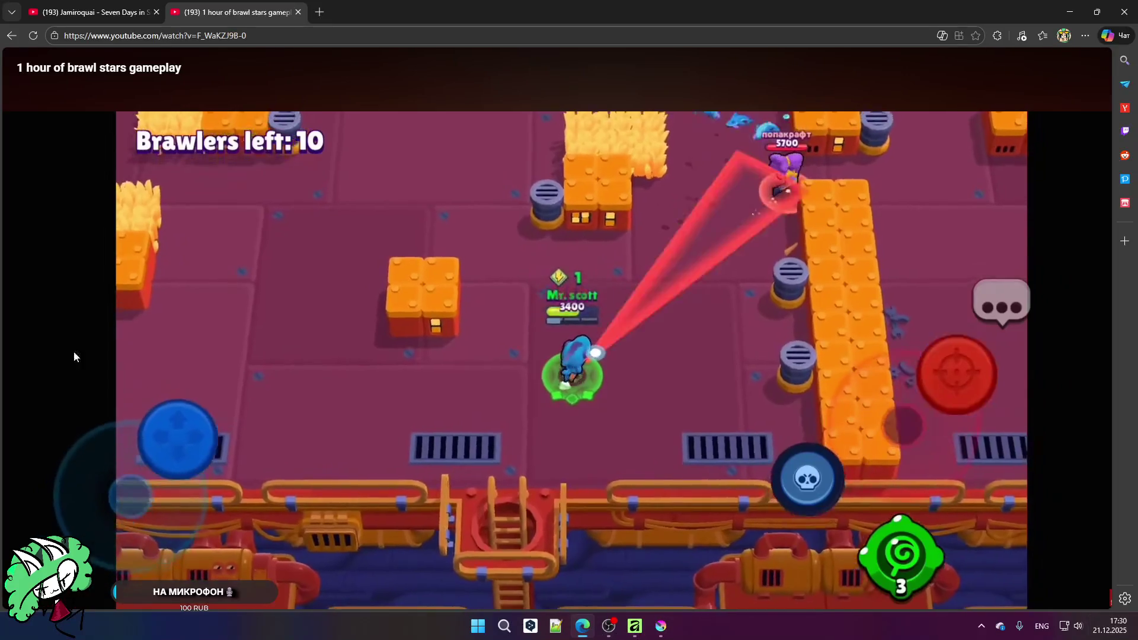
Step: Return to the search results and open '1 hour BrawlStars Gameplay (No Commentary)'
{"action": "left_click", "coordinate": [11, 36]}
{"action": "scroll", "coordinate": [172, 279], "scroll_direction": "down", "scroll_amount": 4}
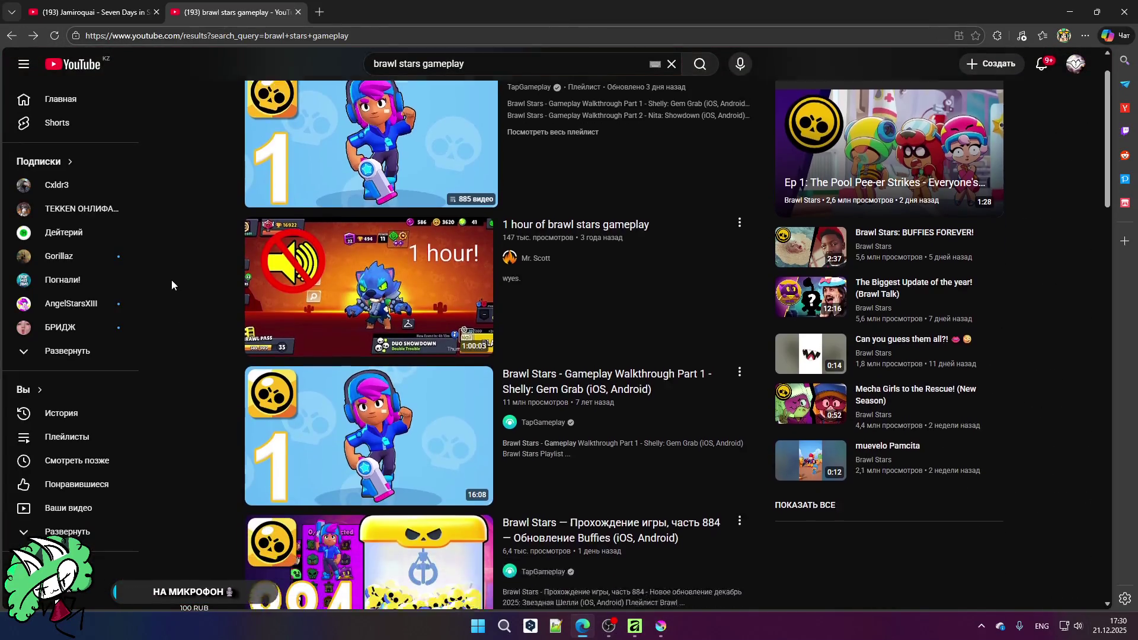
{"action": "scroll", "coordinate": [173, 277], "scroll_direction": "down", "scroll_amount": 1}
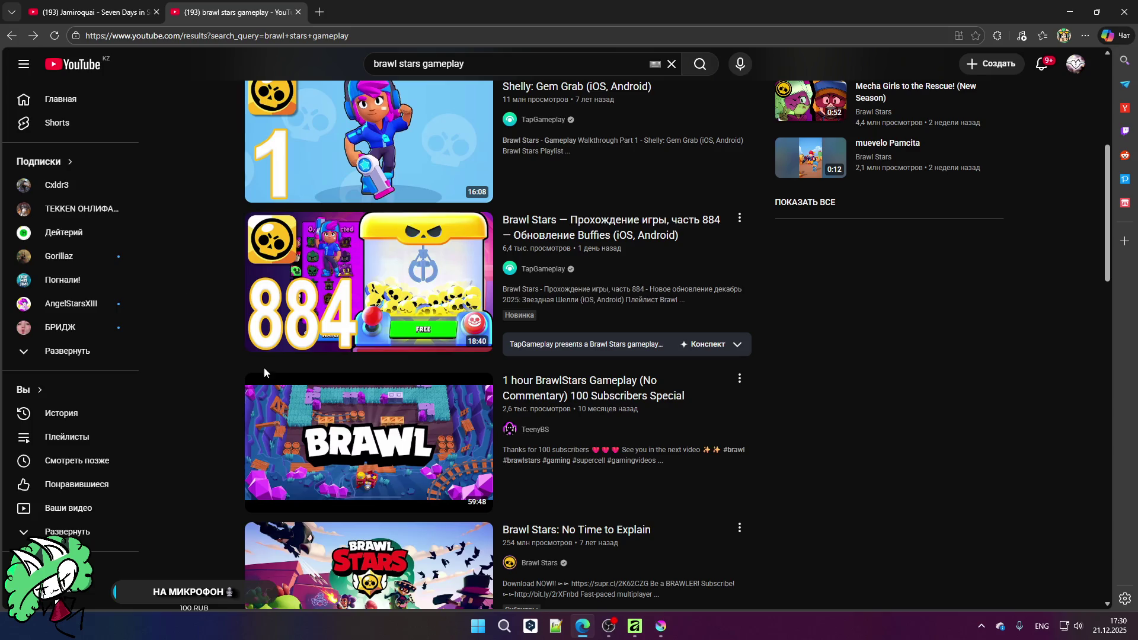
{"action": "left_click", "coordinate": [254, 382]}
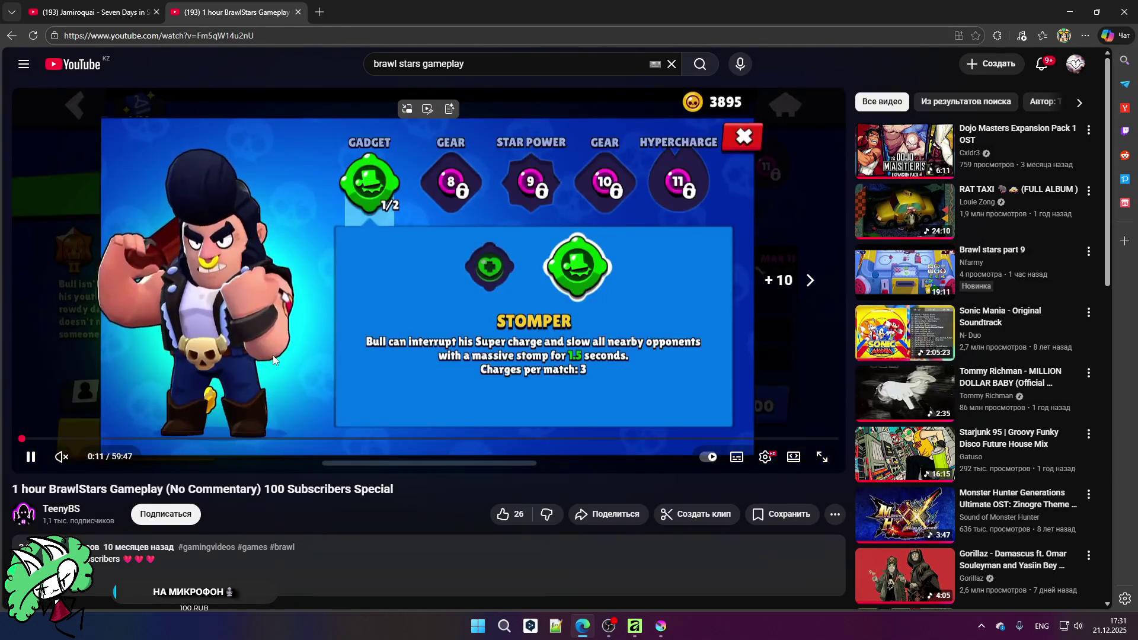
Step: Skim the BrawlStars video by seeking back and forward, then close its tab
{"action": "key", "text": "l"}
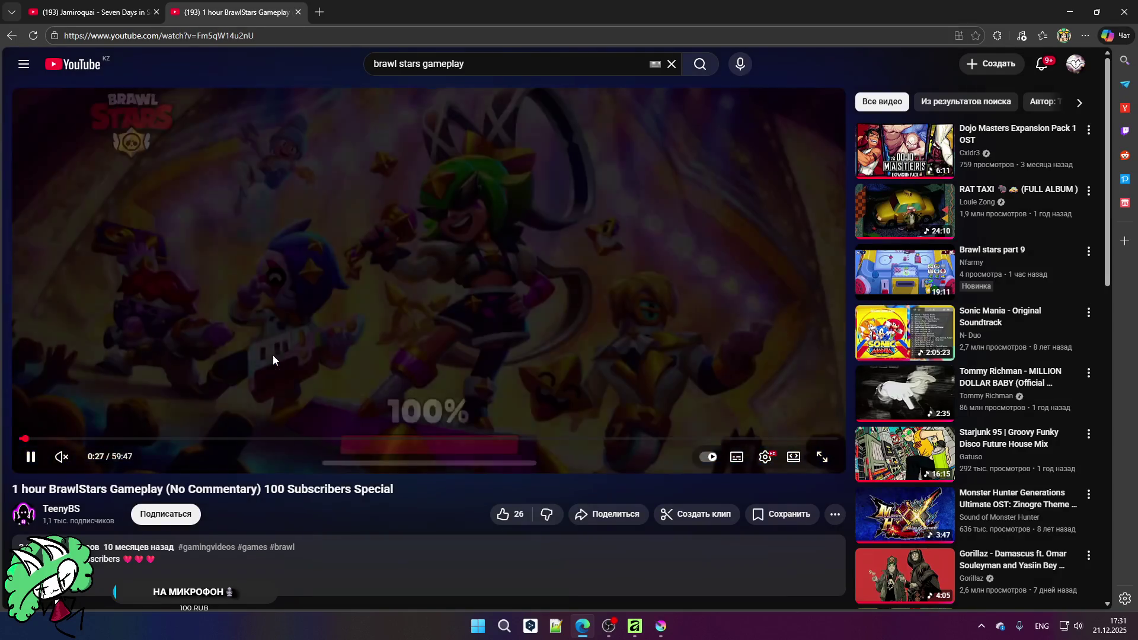
{"action": "key", "text": "l"}
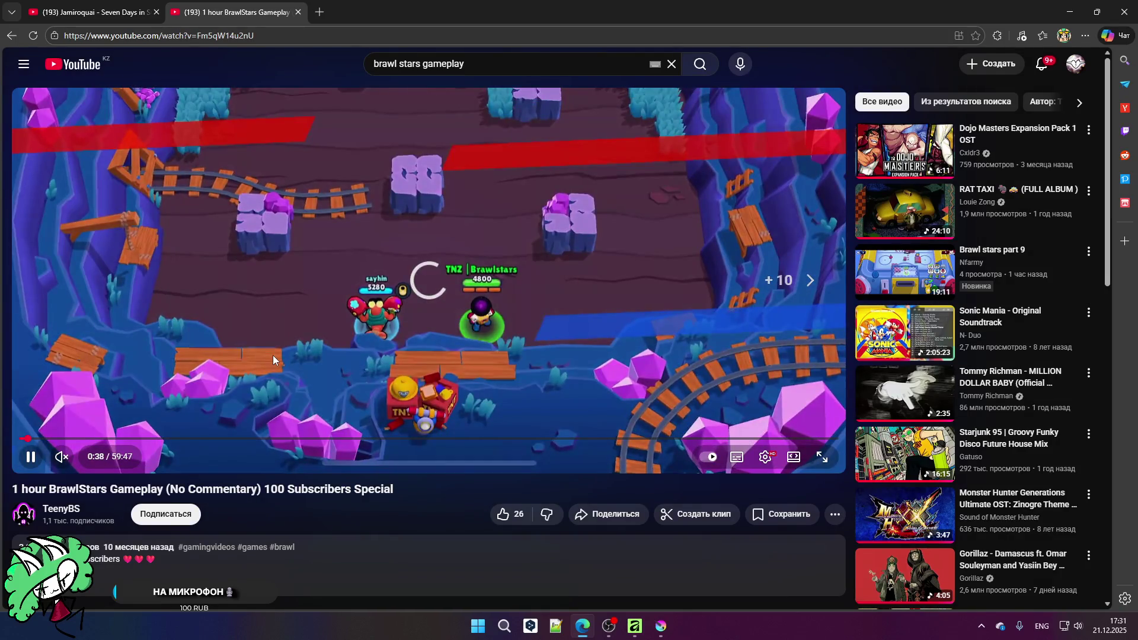
{"action": "key", "text": "Left"}
{"action": "key", "text": "Left"}
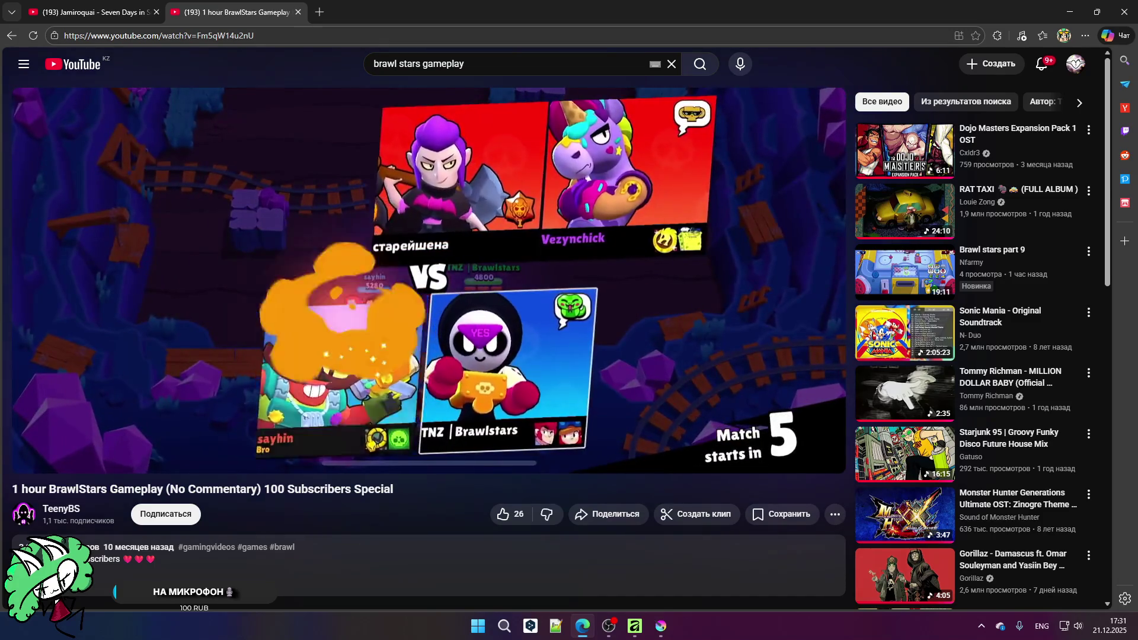
{"action": "left_click", "coordinate": [175, 309]}
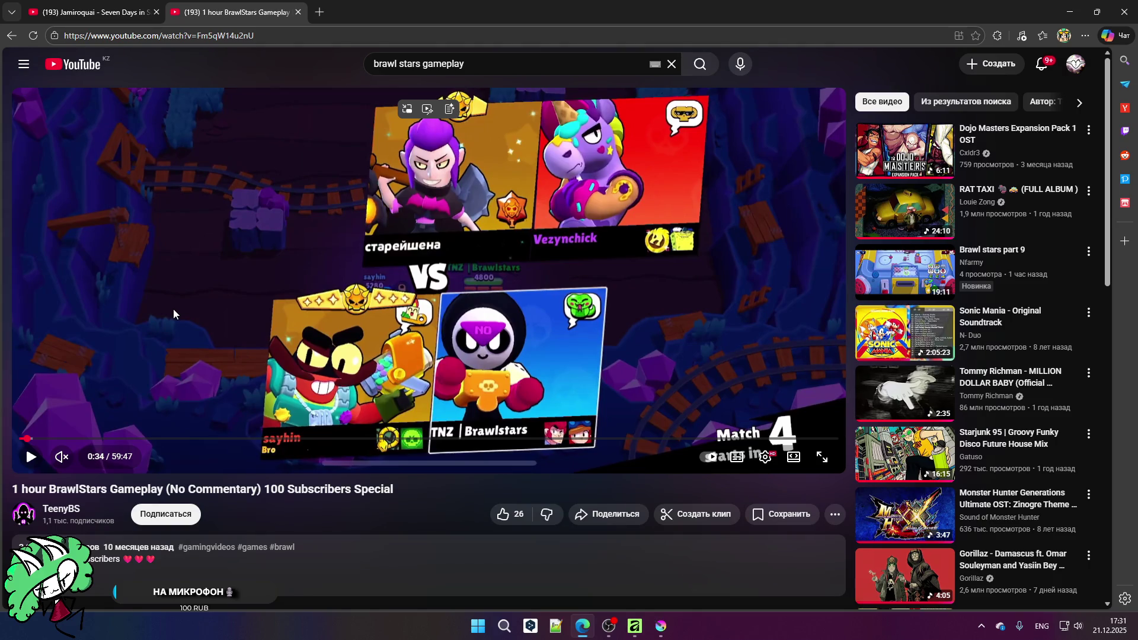
{"action": "key", "text": "Left"}
{"action": "key", "text": "Left"}
{"action": "key", "text": "Left"}
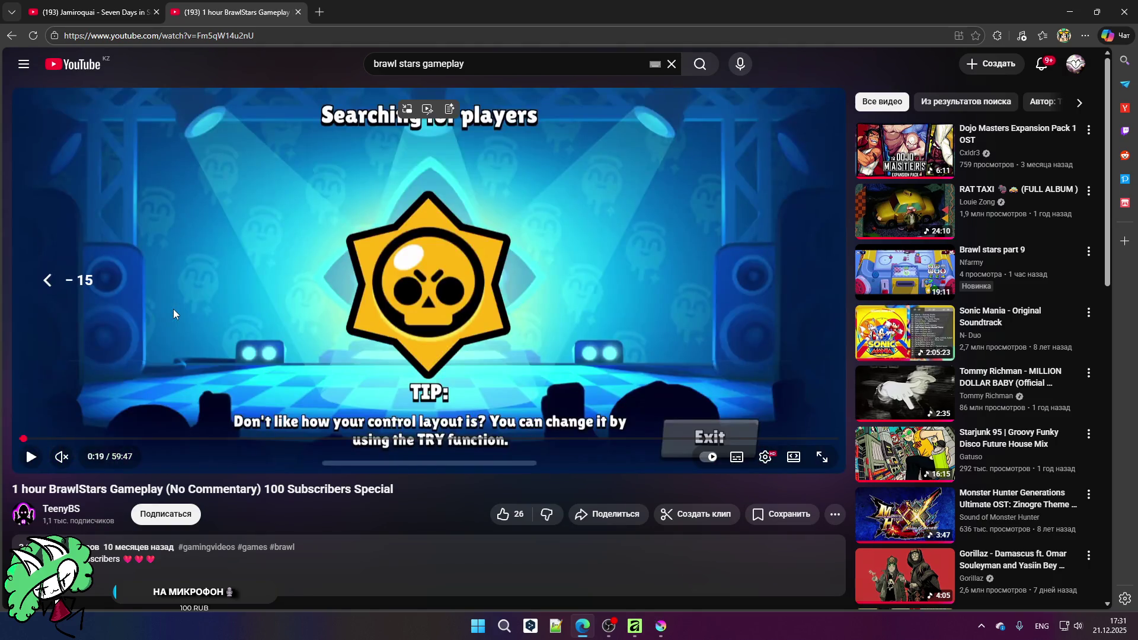
{"action": "key", "text": "Left"}
{"action": "key", "text": "Left"}
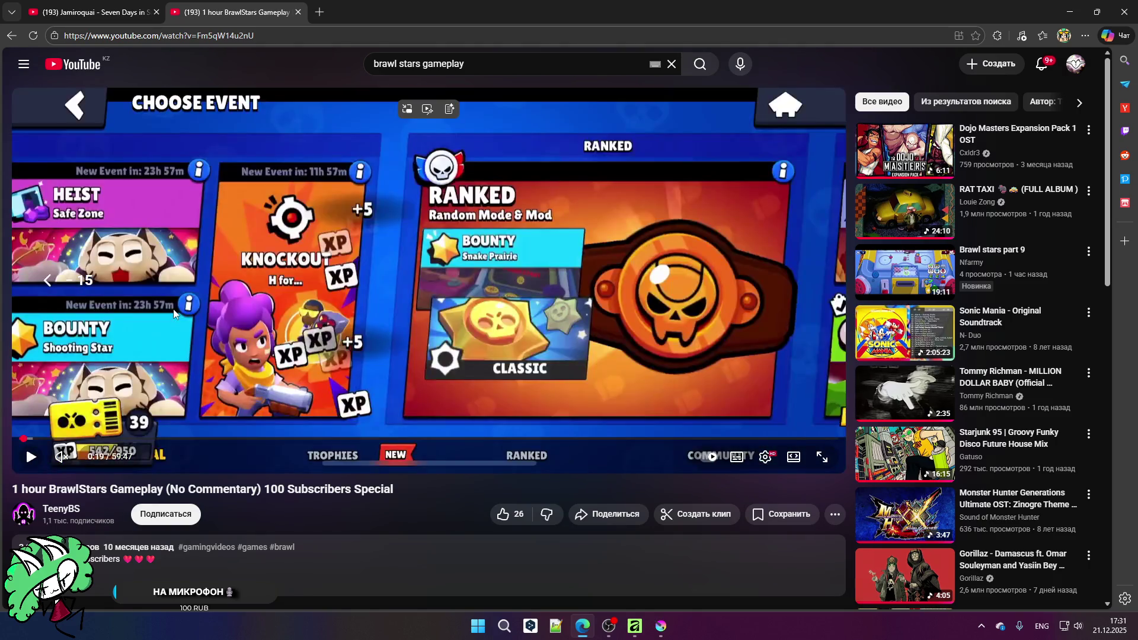
{"action": "key", "text": "space"}
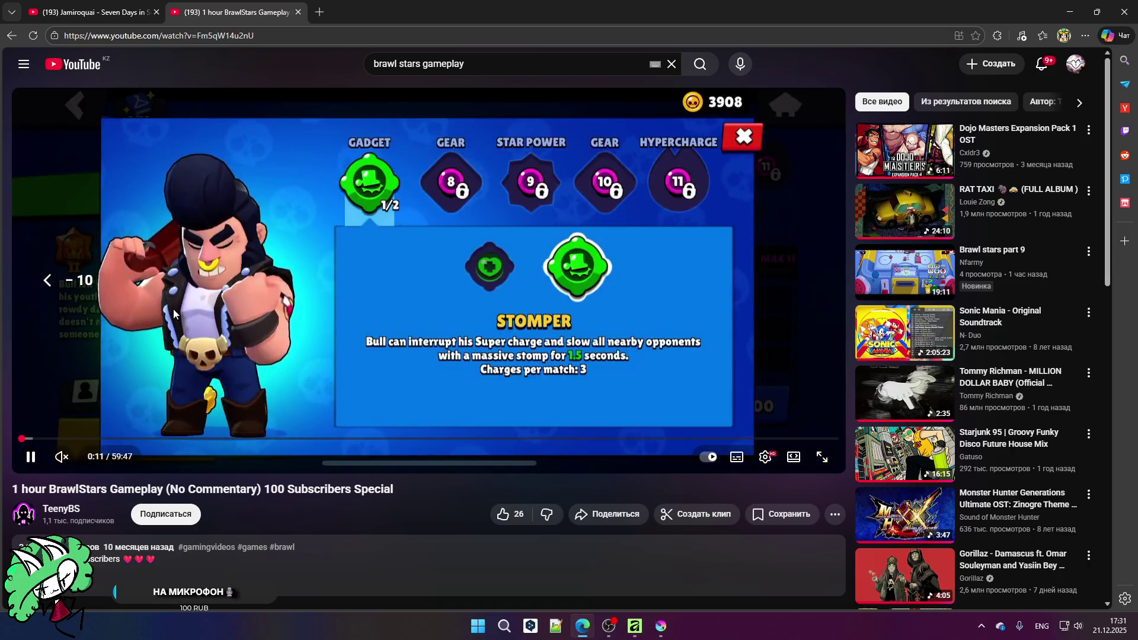
{"action": "key", "text": "Left"}
{"action": "key", "text": "Left"}
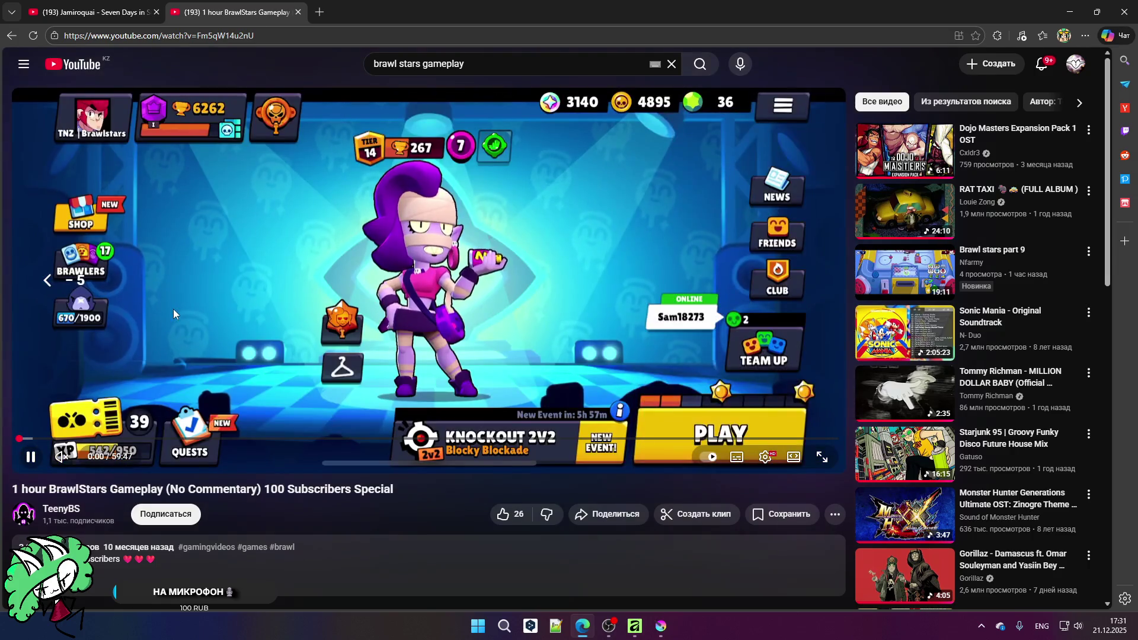
{"action": "key", "text": "Right"}
{"action": "key", "text": "Right"}
{"action": "key", "text": "Right"}
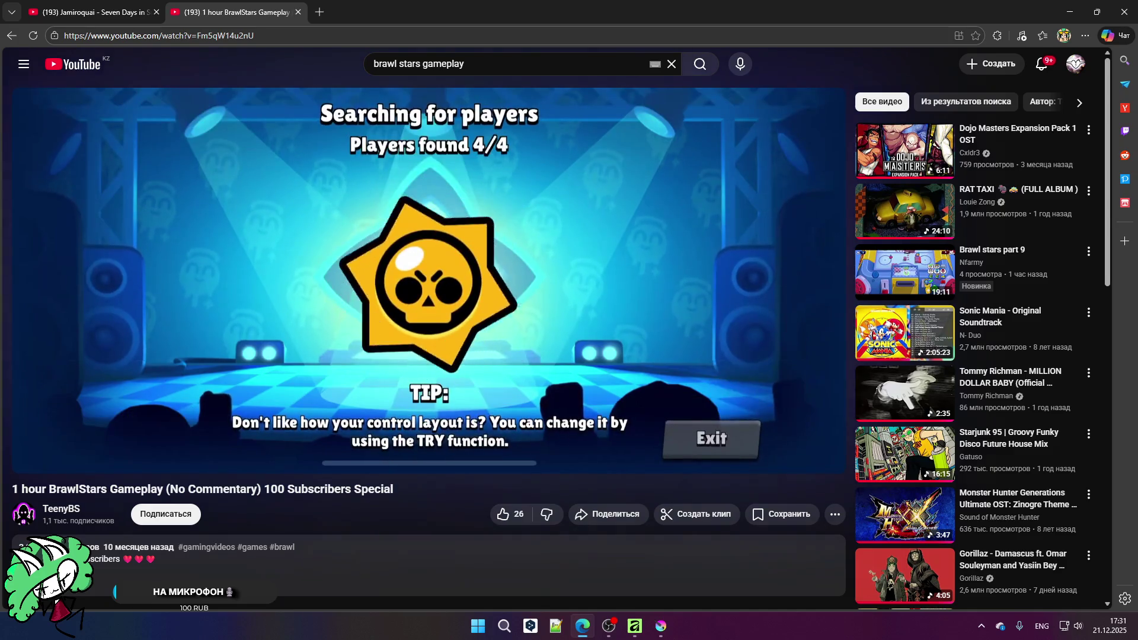
{"action": "left_click", "coordinate": [178, 178]}
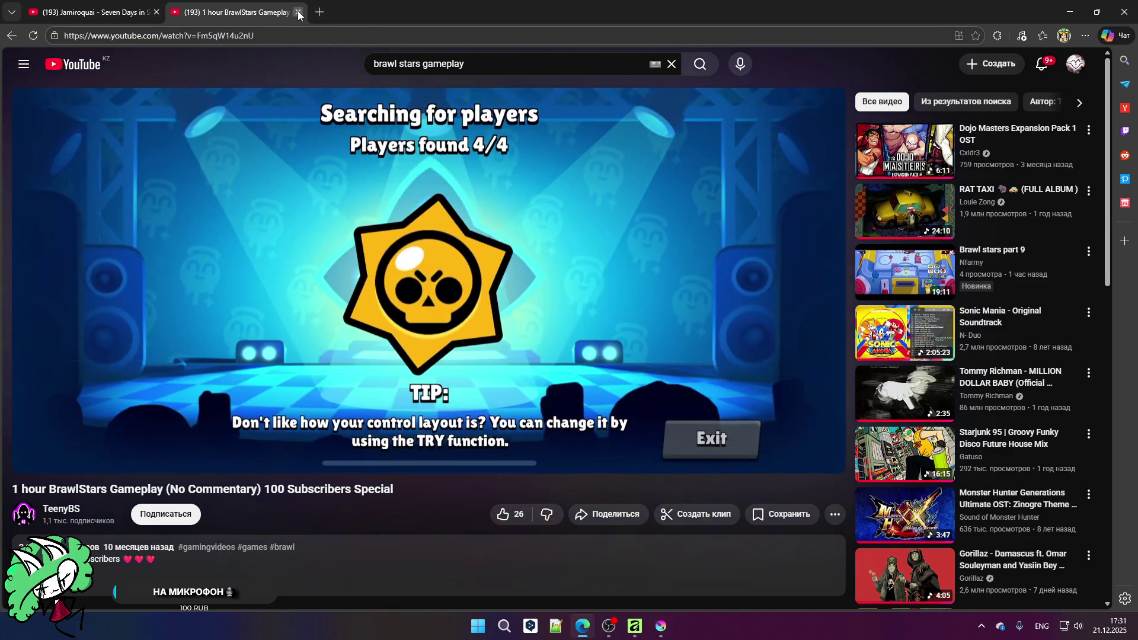
{"action": "left_click", "coordinate": [298, 12]}
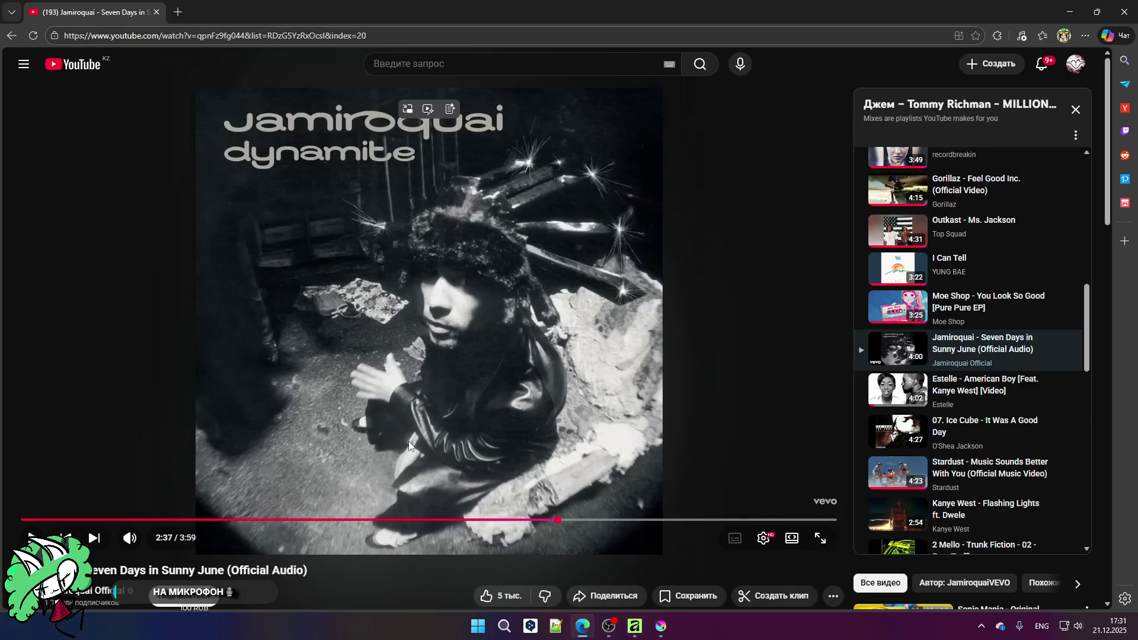
Step: Resume the Jamiroquai song and bring the Affinity card designs back to the front
{"action": "left_click", "coordinate": [408, 441]}
{"action": "left_click", "coordinate": [660, 627]}
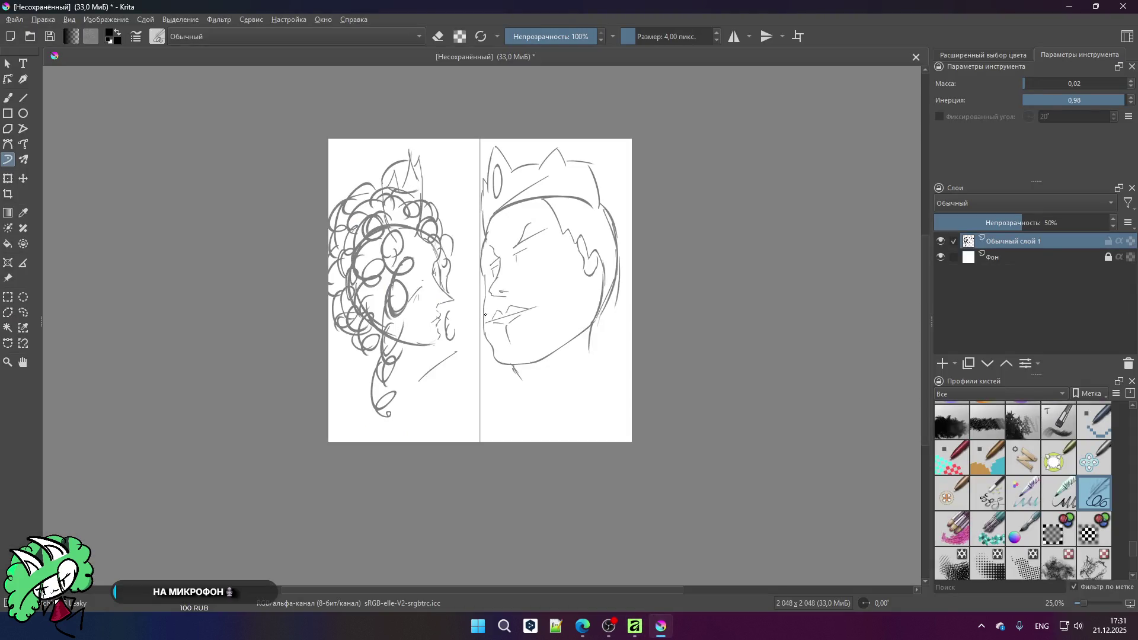
{"action": "key", "text": "alt+Tab"}
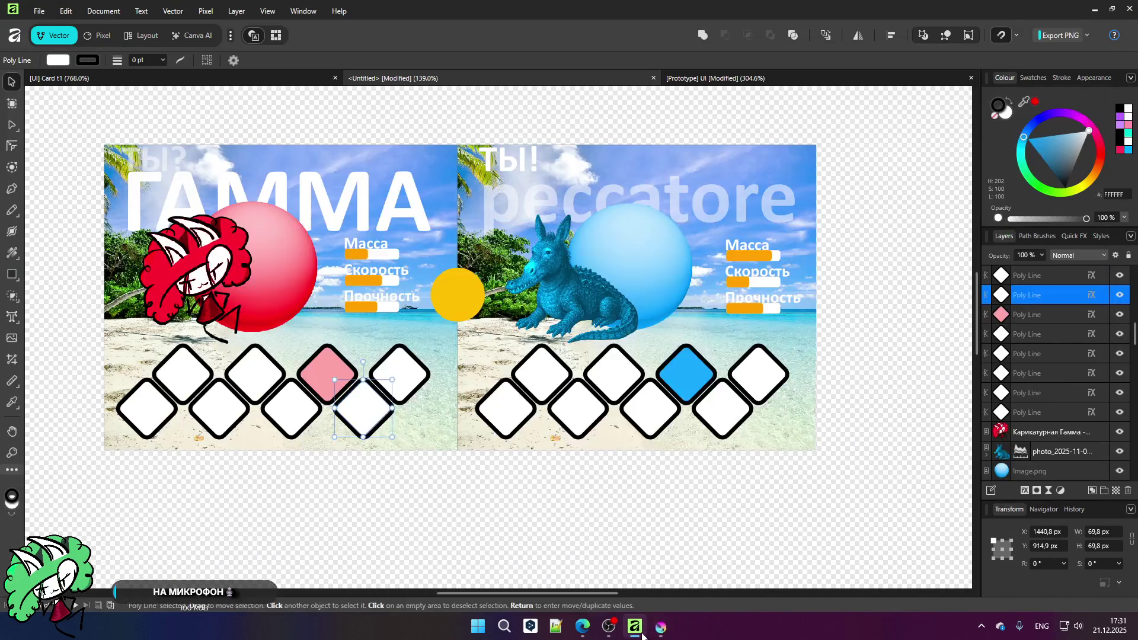
{"action": "left_click", "coordinate": [660, 627]}
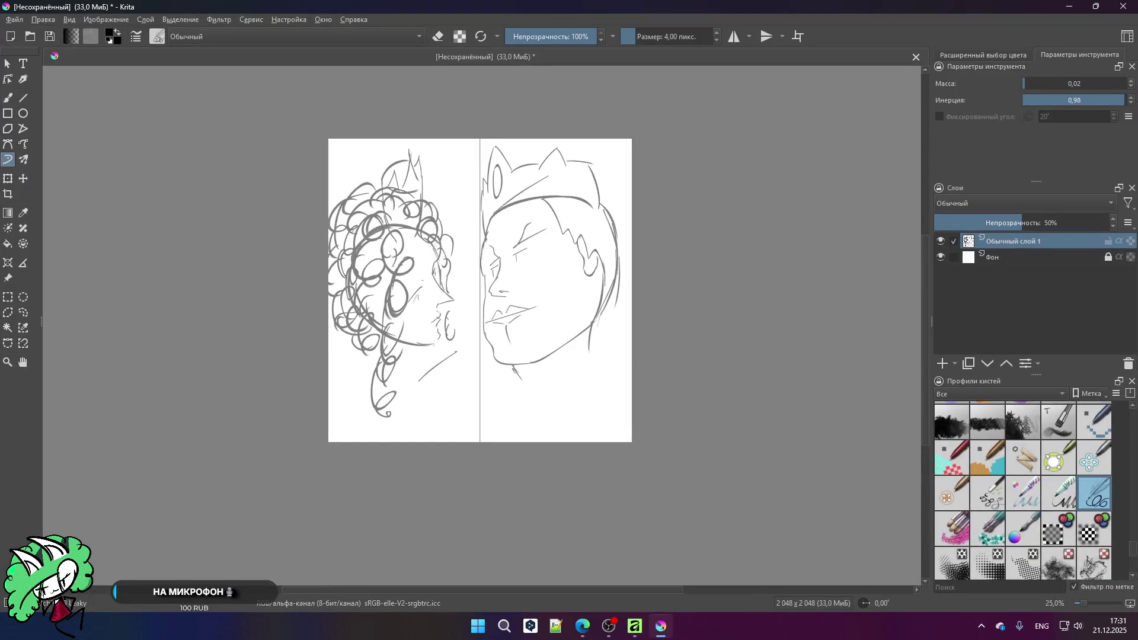
{"action": "left_click", "coordinate": [635, 627]}
{"action": "scroll", "coordinate": [465, 305], "scroll_direction": "down", "scroll_amount": 4}
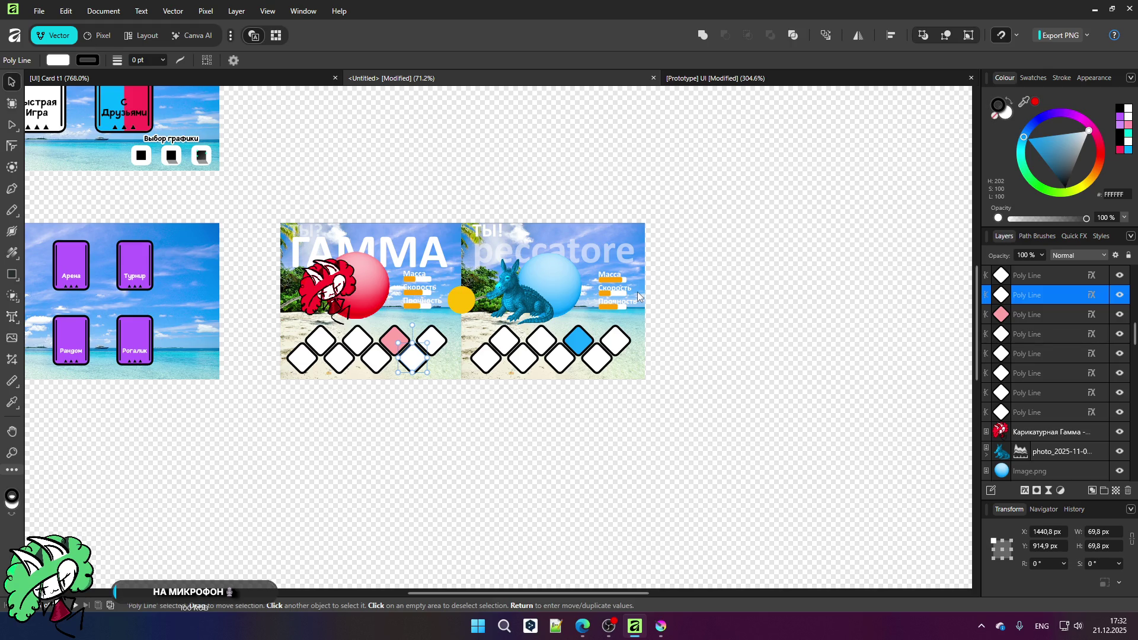
{"action": "left_click", "coordinate": [505, 626]}
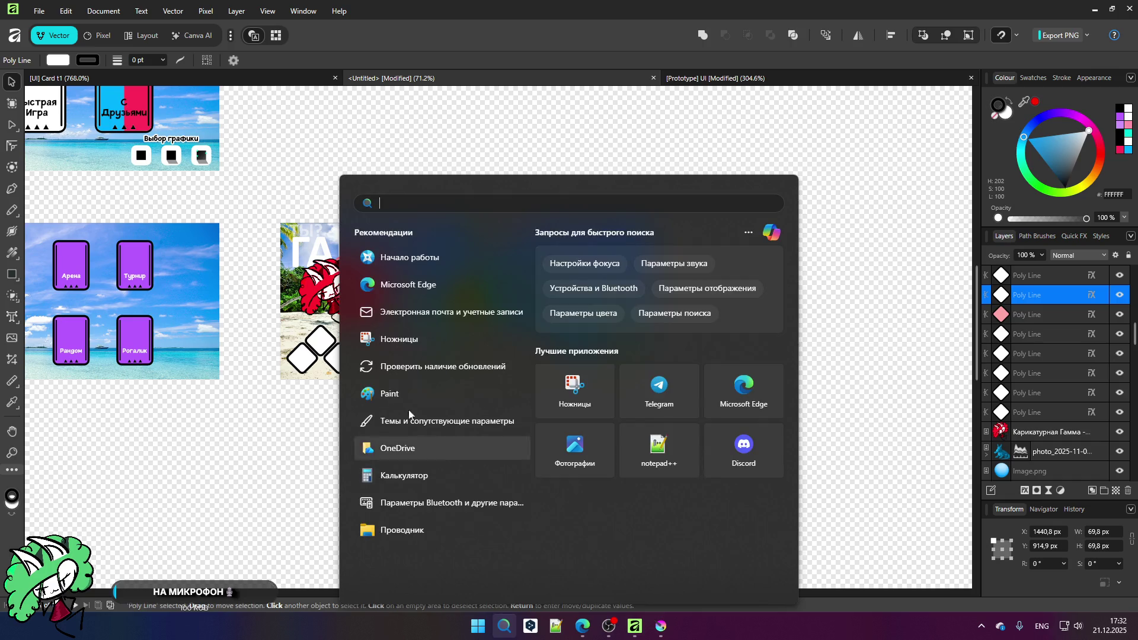
Step: Open the private Telegram chat and follow its shared YouTube Shorts link
{"action": "left_click", "coordinate": [478, 626]}
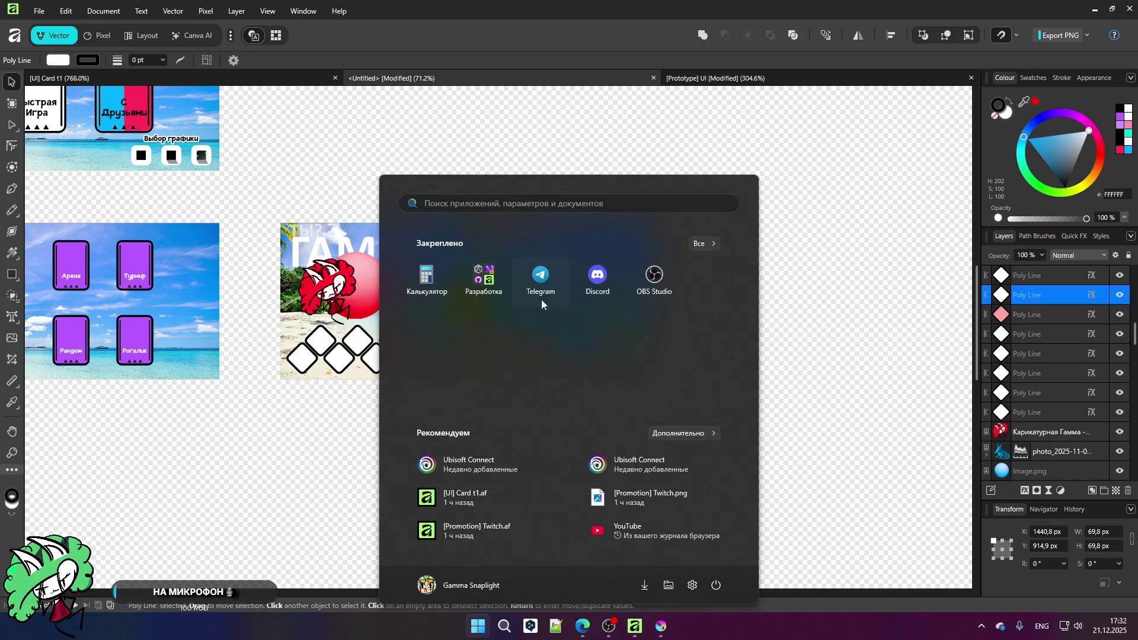
{"action": "key", "text": "Escape"}
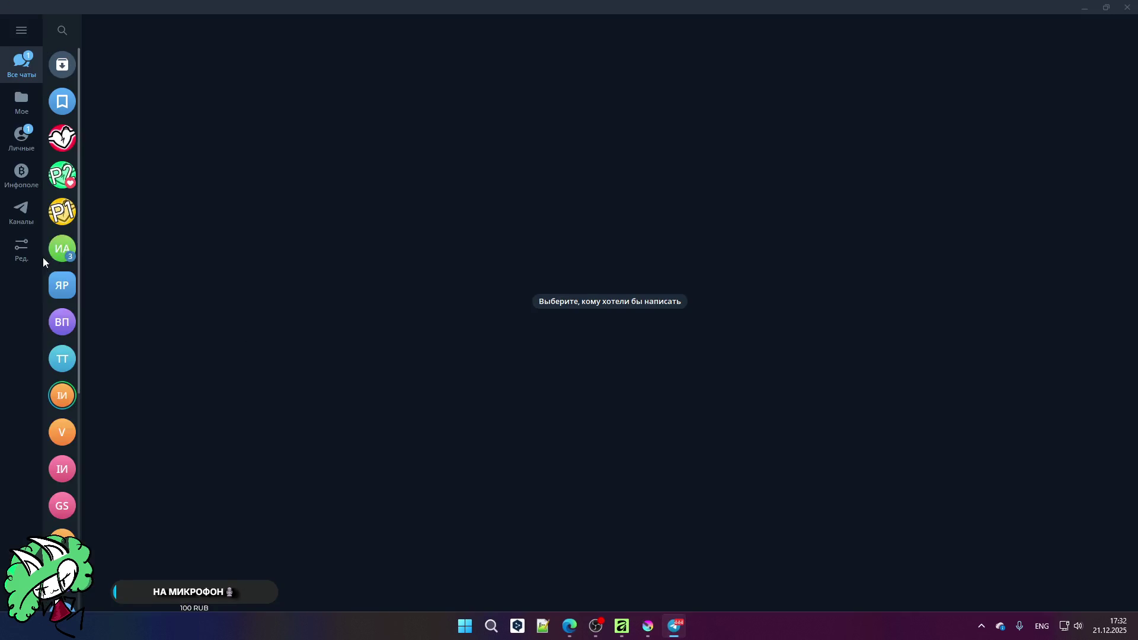
{"action": "left_click", "coordinate": [54, 253]}
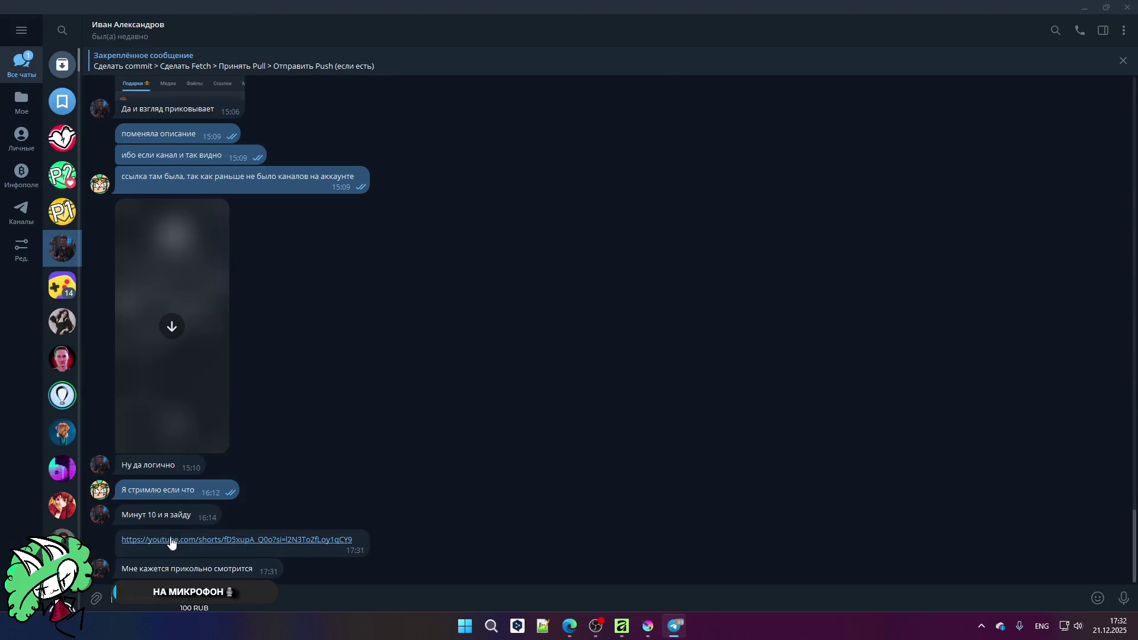
{"action": "left_click", "coordinate": [170, 540]}
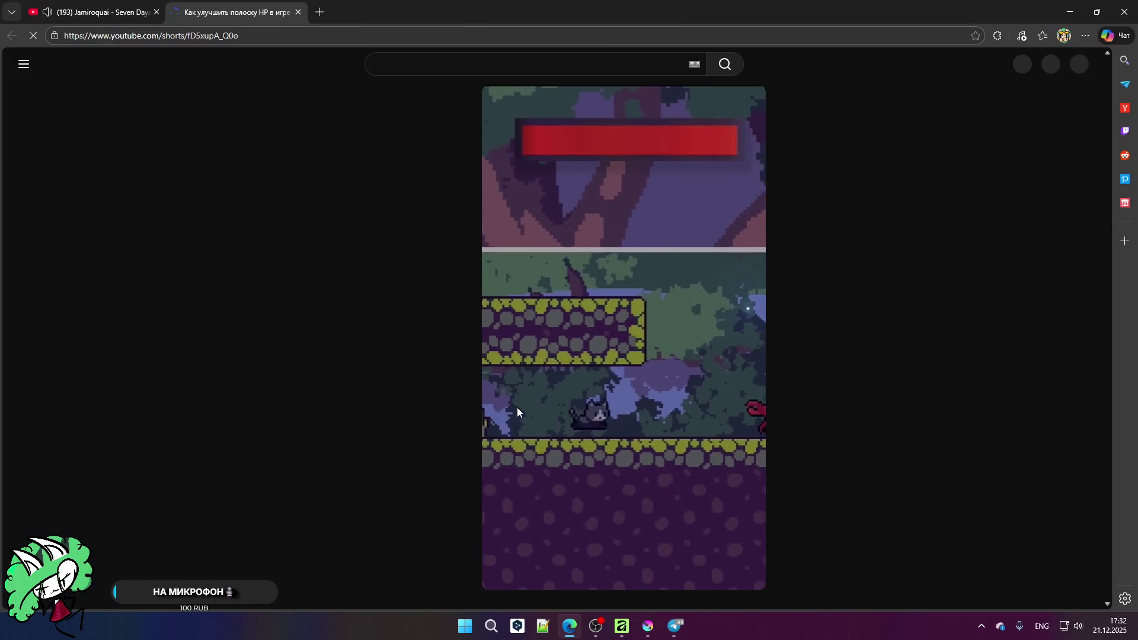
{"action": "left_click", "coordinate": [555, 360]}
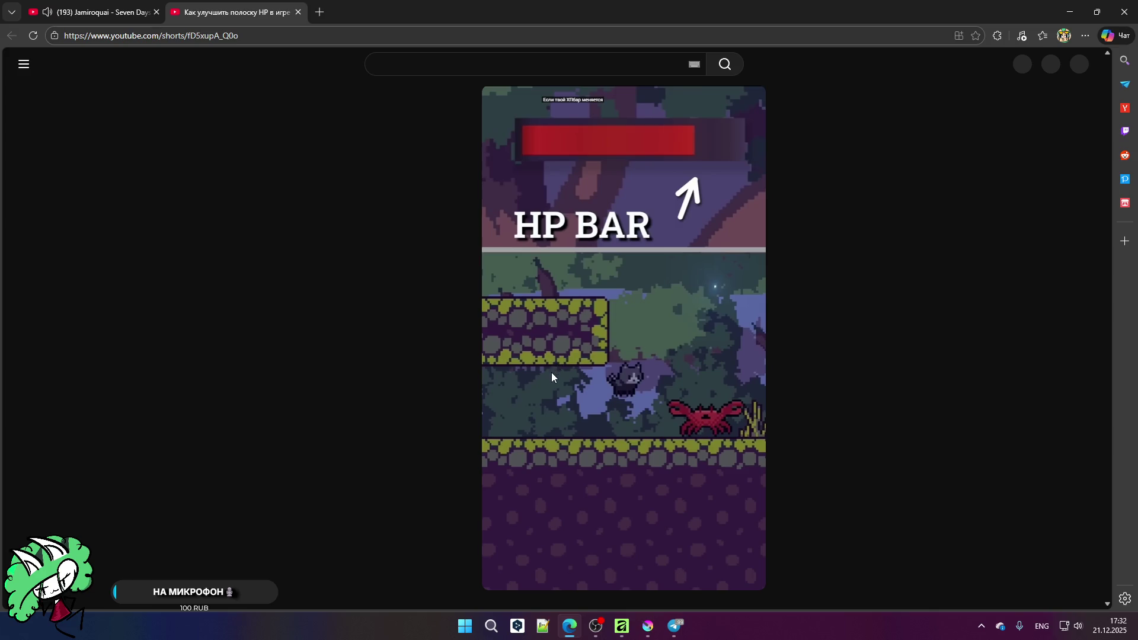
{"action": "left_click", "coordinate": [551, 372]}
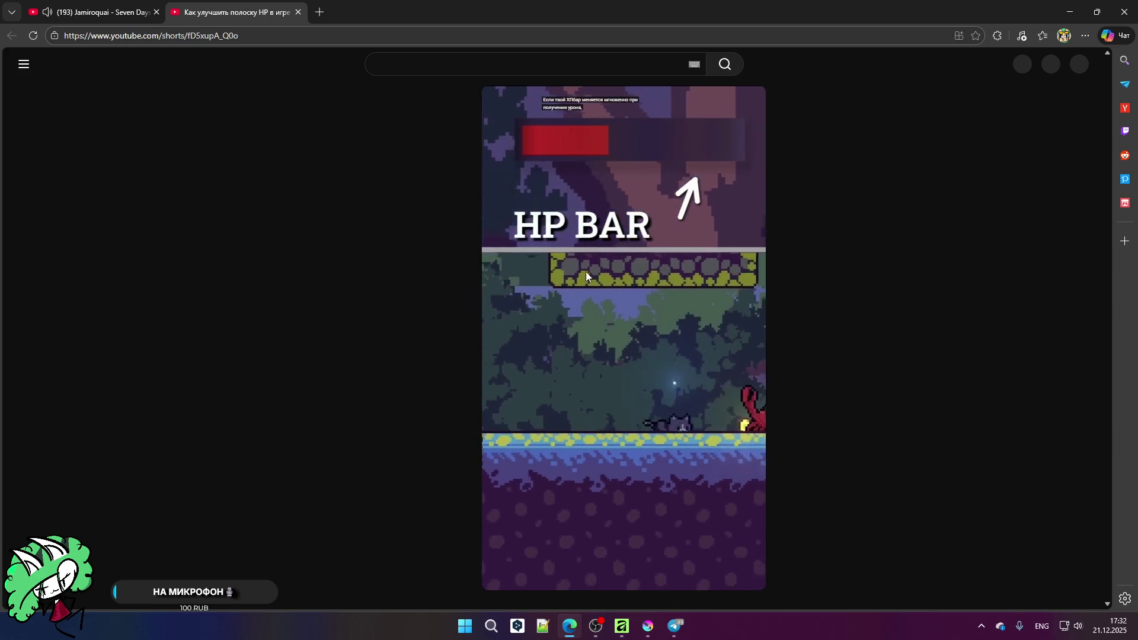
{"action": "left_click", "coordinate": [585, 293]}
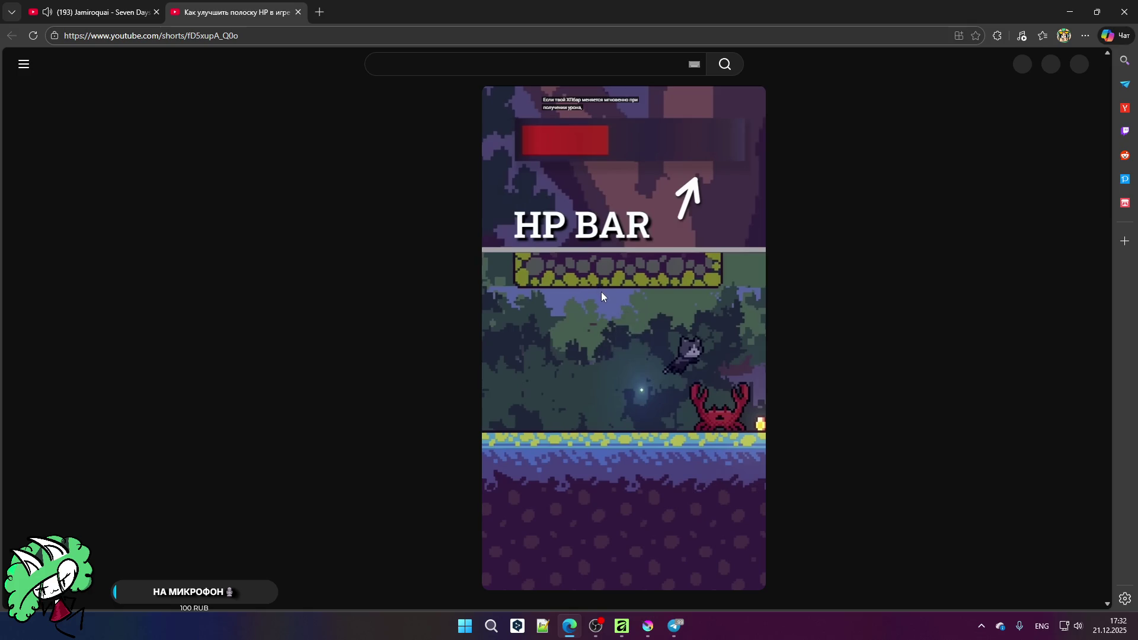
{"action": "left_click", "coordinate": [581, 119]}
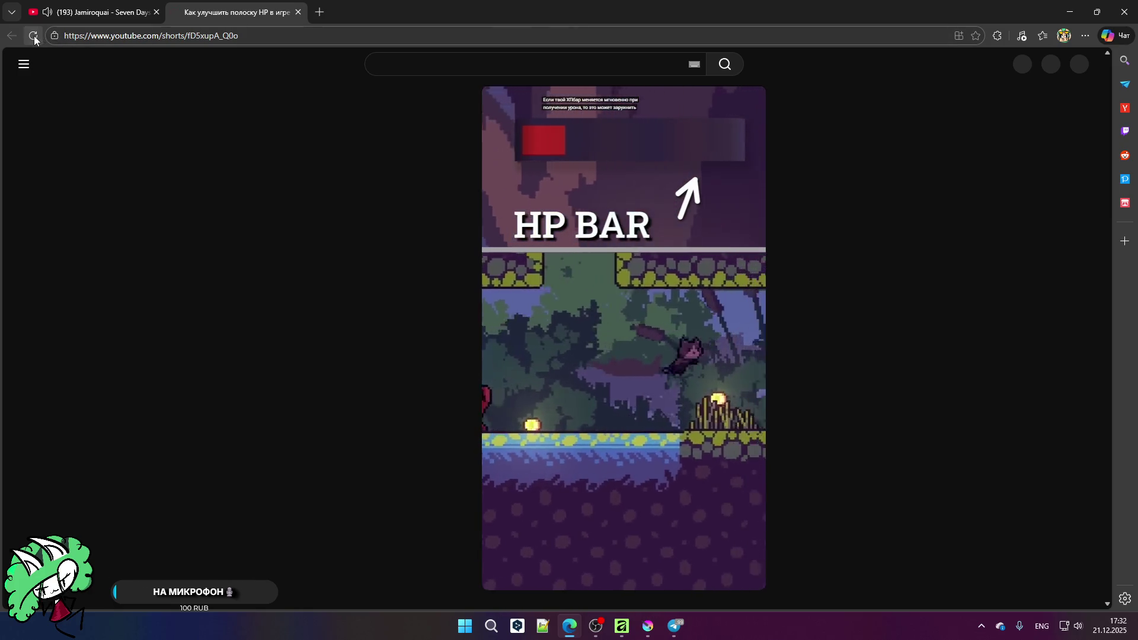
{"action": "left_click", "coordinate": [34, 36]}
{"action": "key", "text": "ctrl+Tab"}
{"action": "left_click", "coordinate": [221, 10]}
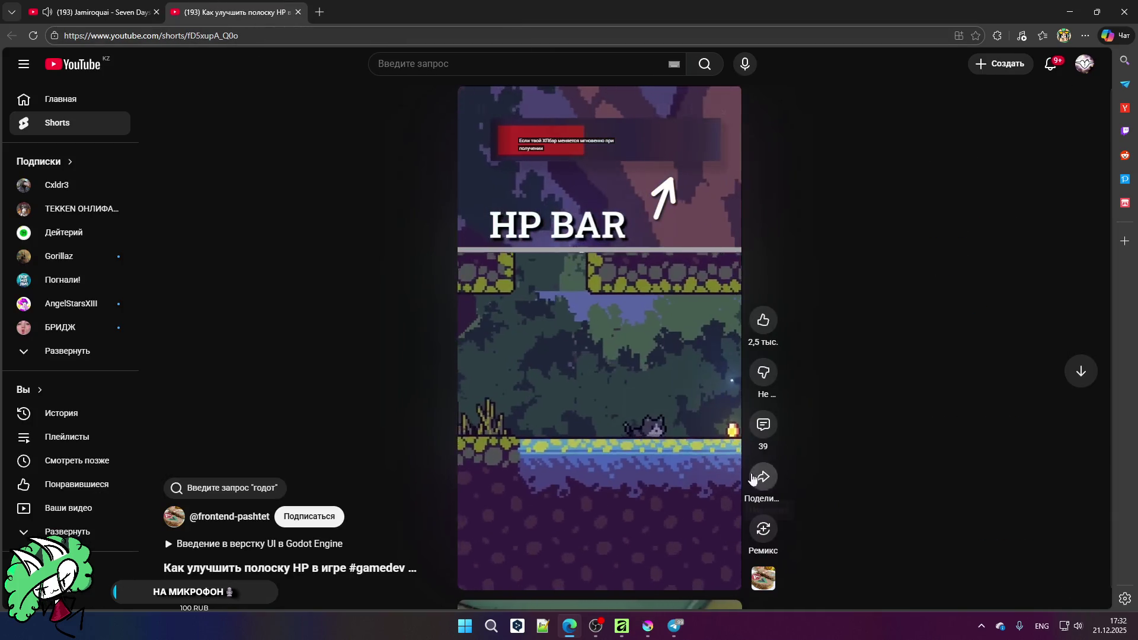
{"action": "left_click", "coordinate": [687, 224]}
{"action": "left_click", "coordinate": [693, 113]}
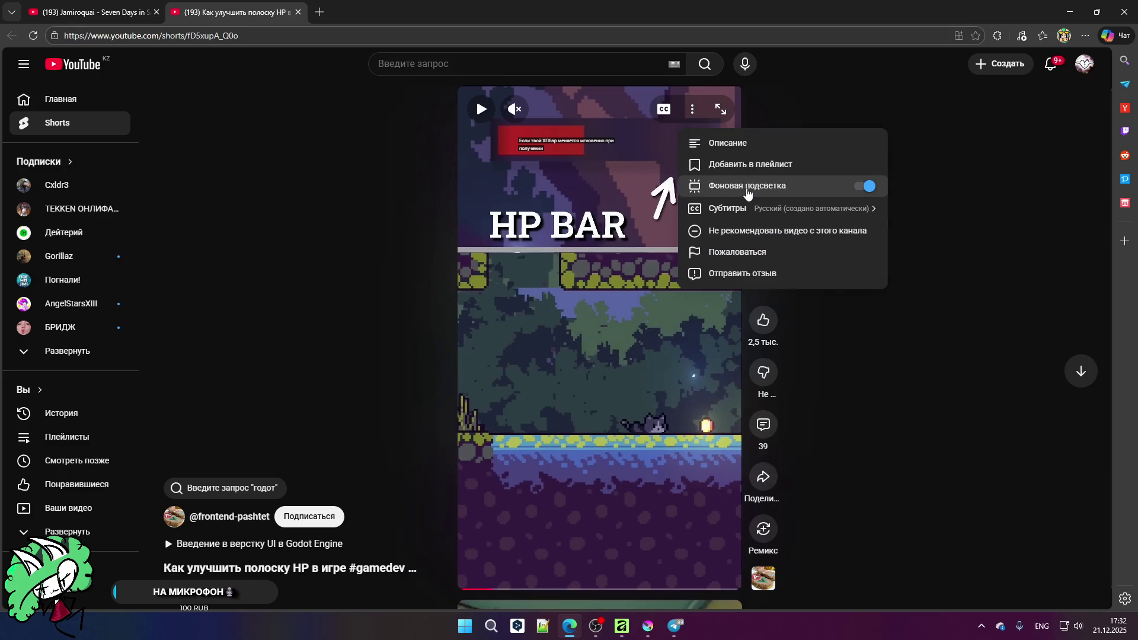
{"action": "left_click", "coordinate": [757, 217]}
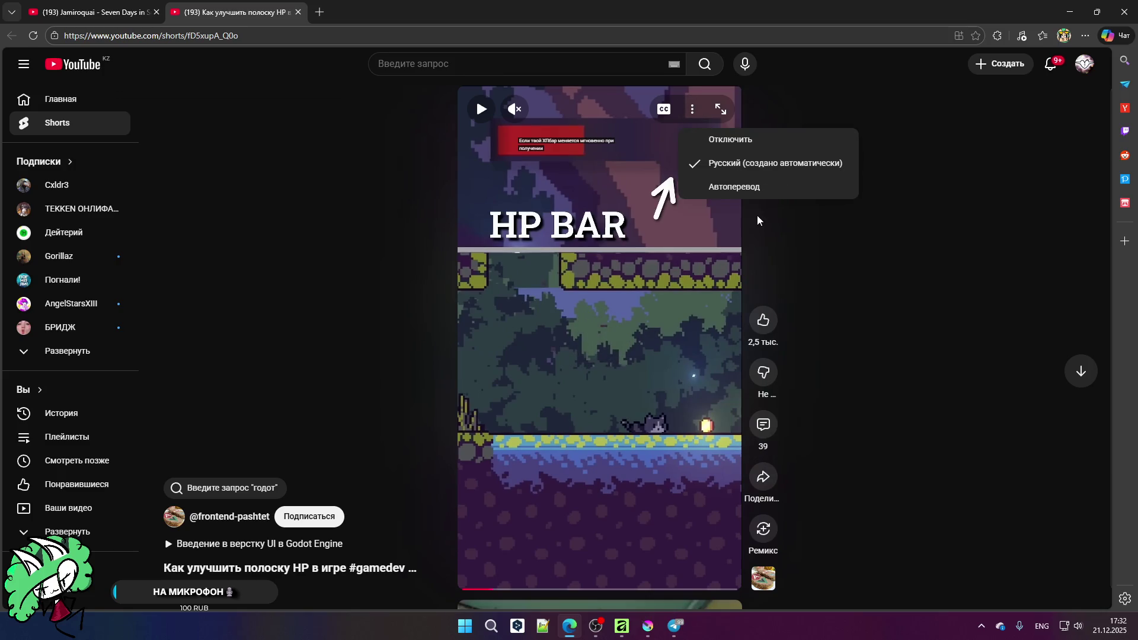
{"action": "left_click", "coordinate": [807, 213]}
{"action": "left_click", "coordinate": [697, 112]}
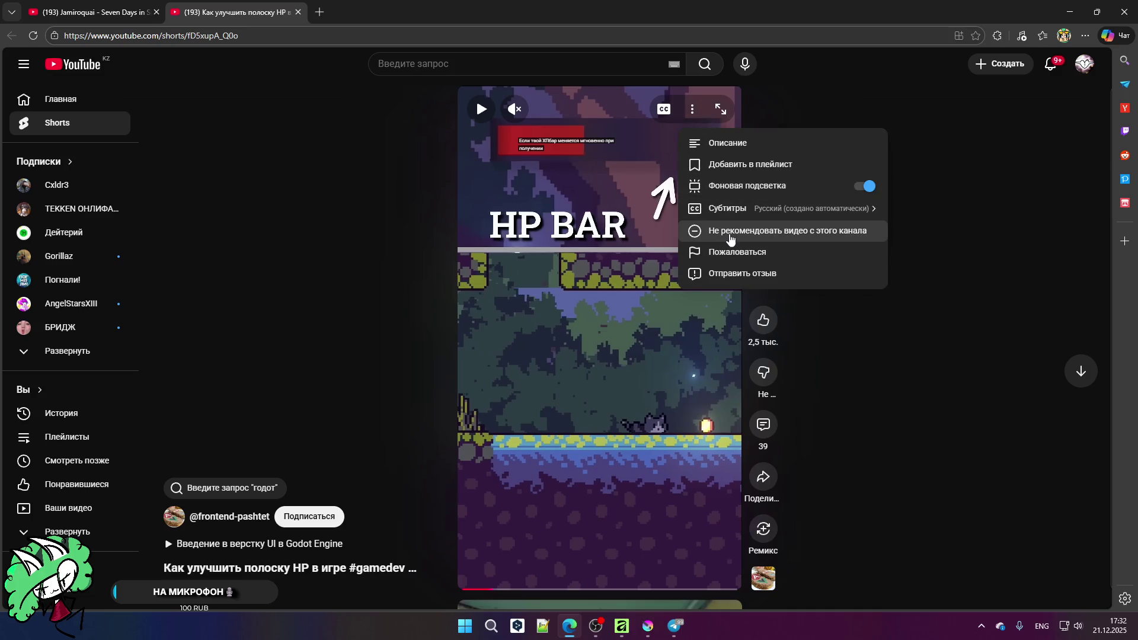
{"action": "left_click", "coordinate": [23, 65]}
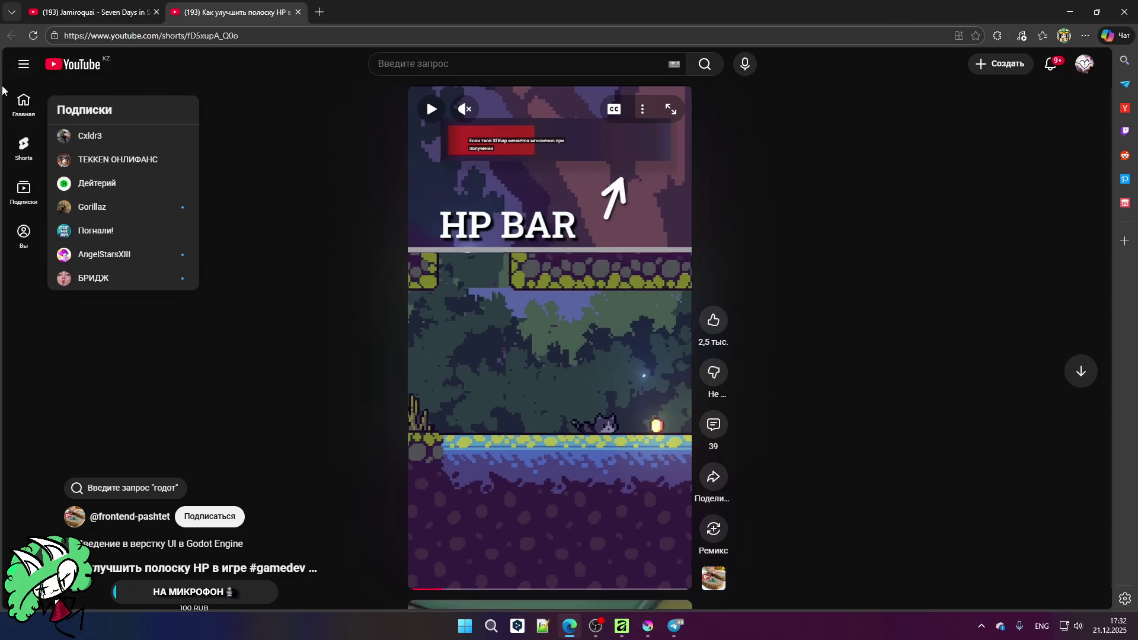
{"action": "left_click", "coordinate": [21, 70]}
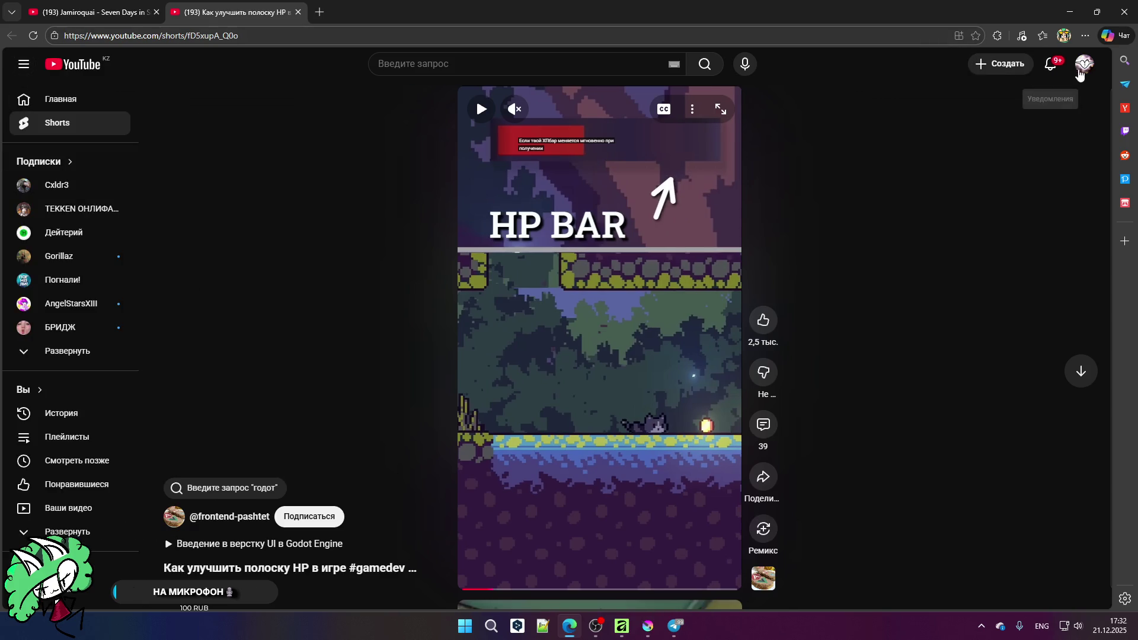
Step: Enable 'Показывать автоматически созданные субтитры' in YouTube's Playback settings
{"action": "left_click", "coordinate": [1079, 68]}
{"action": "left_click", "coordinate": [942, 445]}
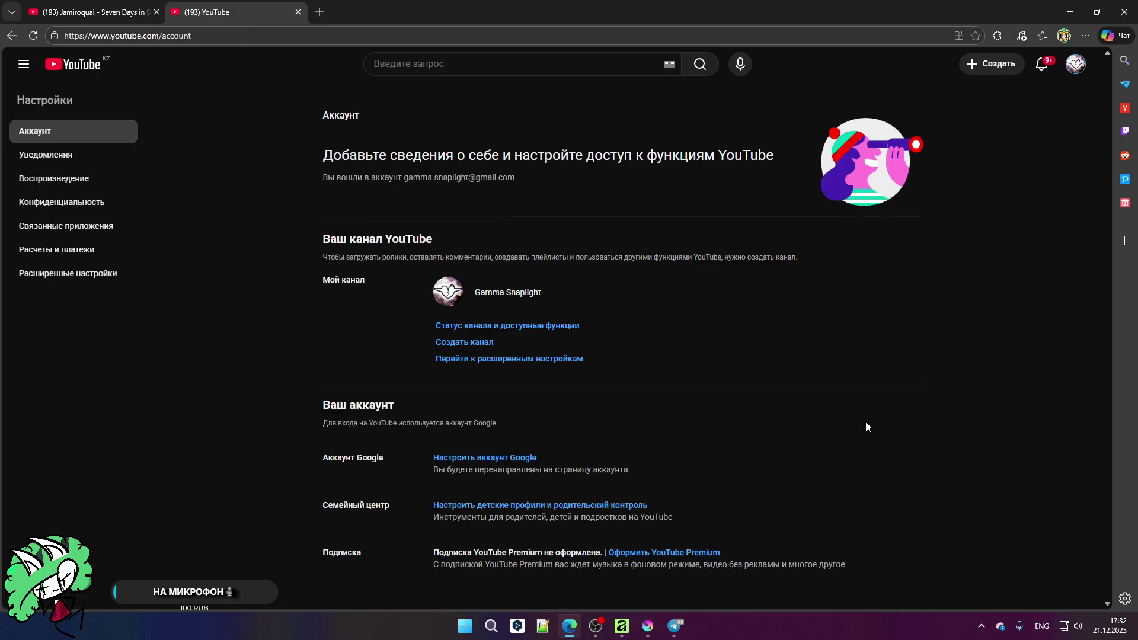
{"action": "left_click", "coordinate": [52, 179]}
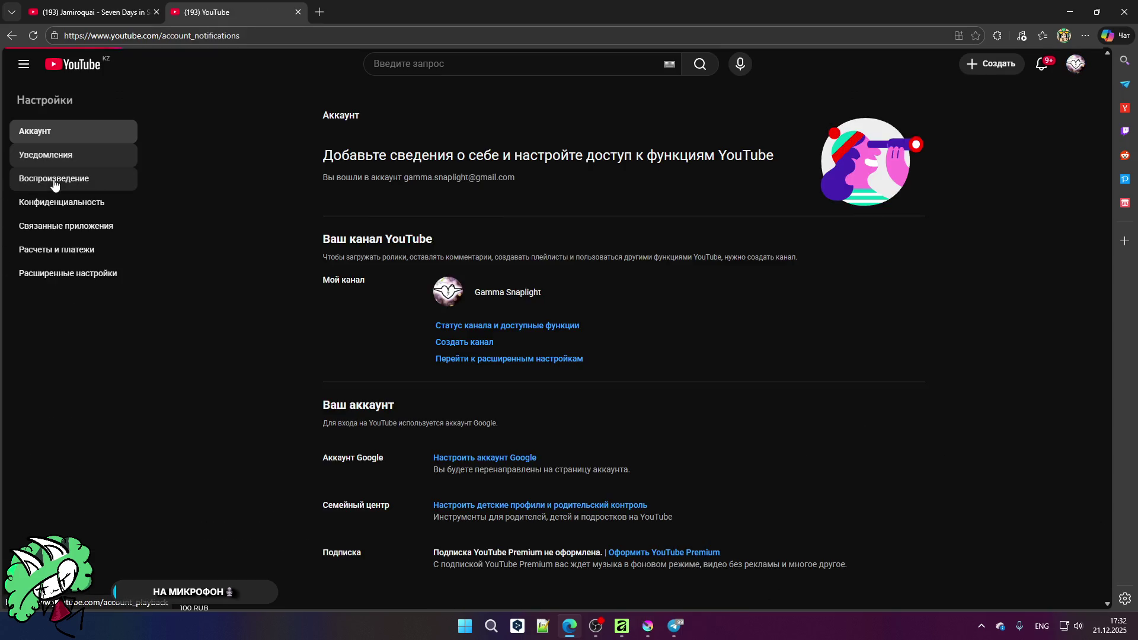
{"action": "left_click", "coordinate": [55, 225]}
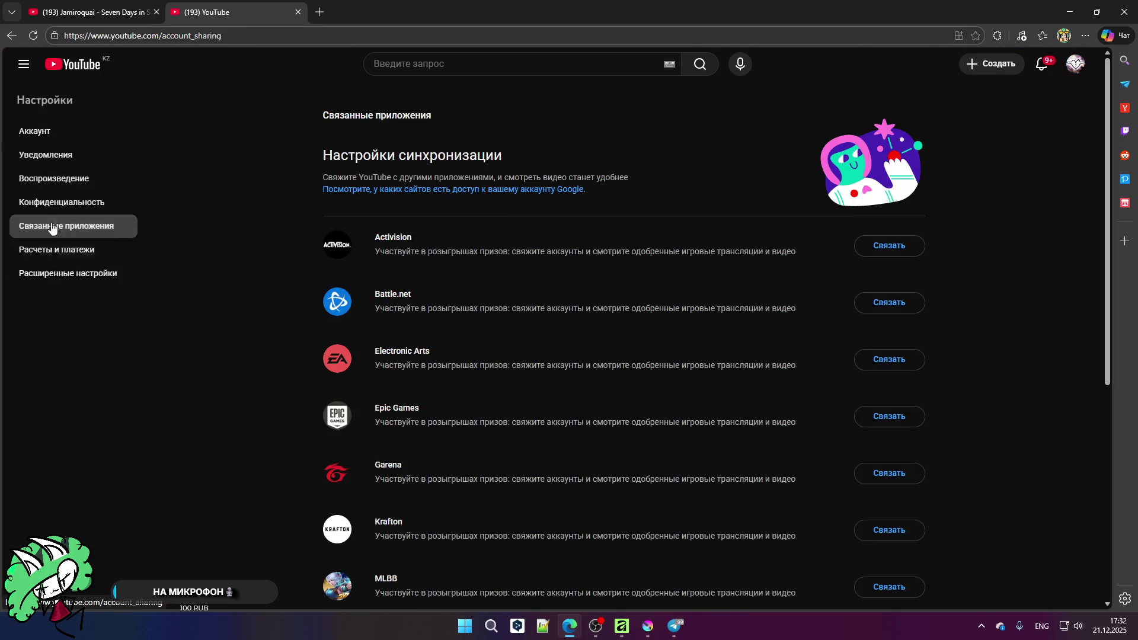
{"action": "left_click", "coordinate": [56, 180]}
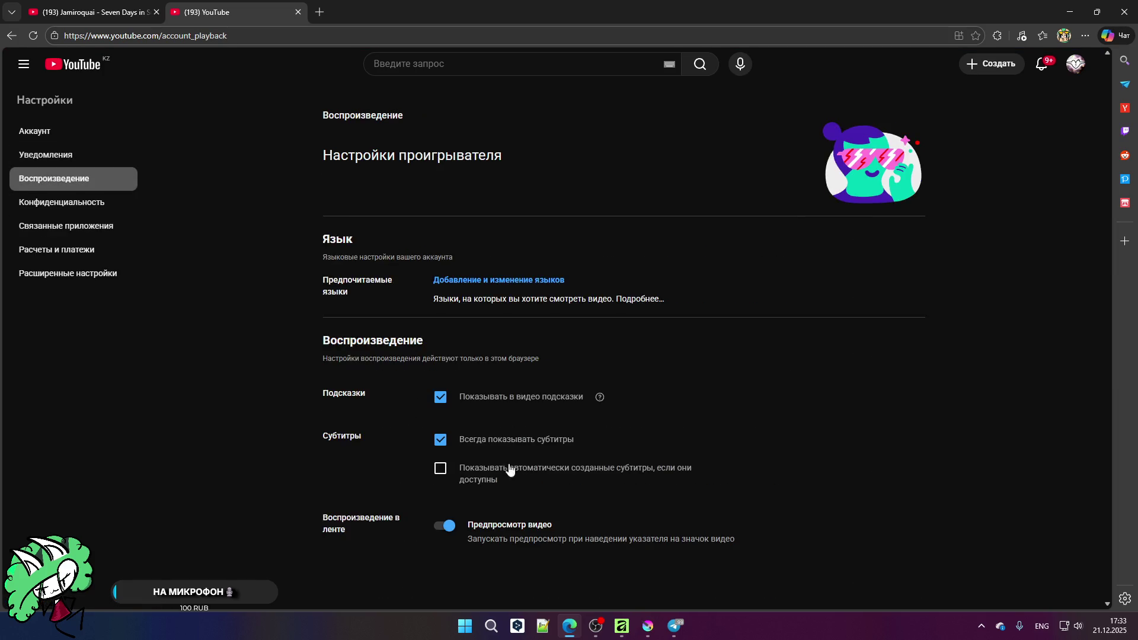
{"action": "left_click", "coordinate": [492, 480]}
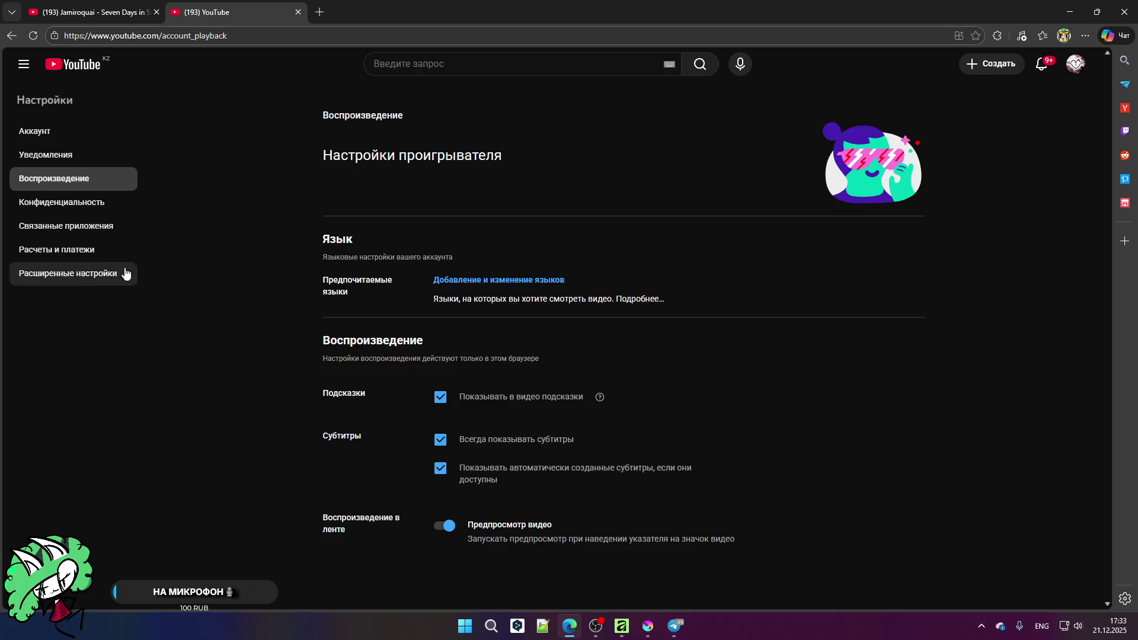
{"action": "left_click", "coordinate": [21, 247]}
{"action": "left_click", "coordinate": [53, 284]}
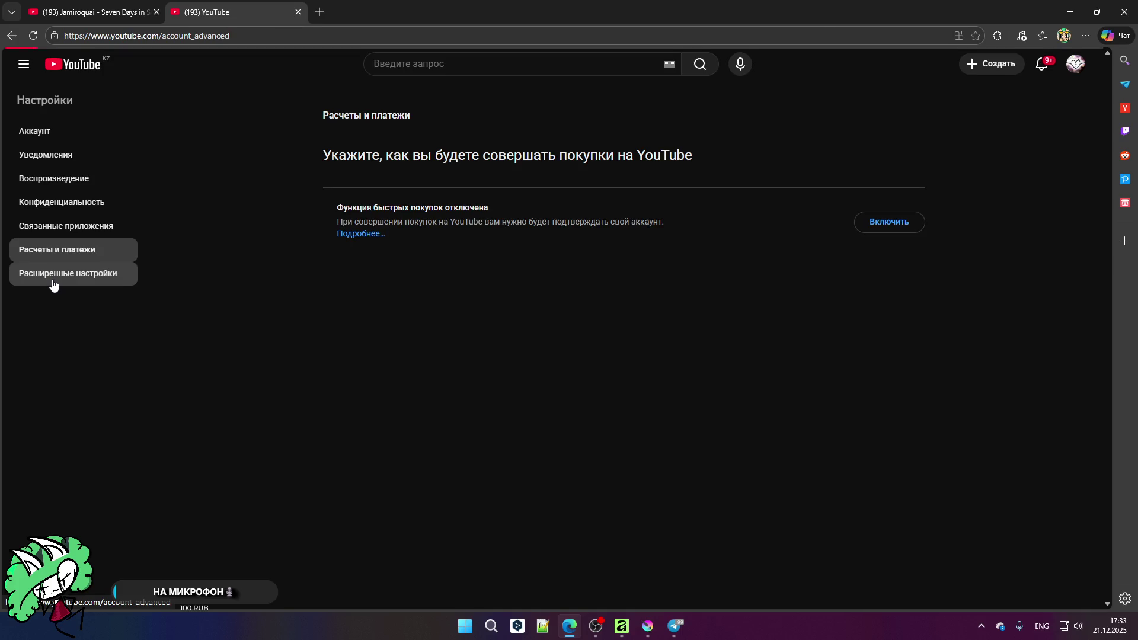
{"action": "left_click", "coordinate": [95, 12]}
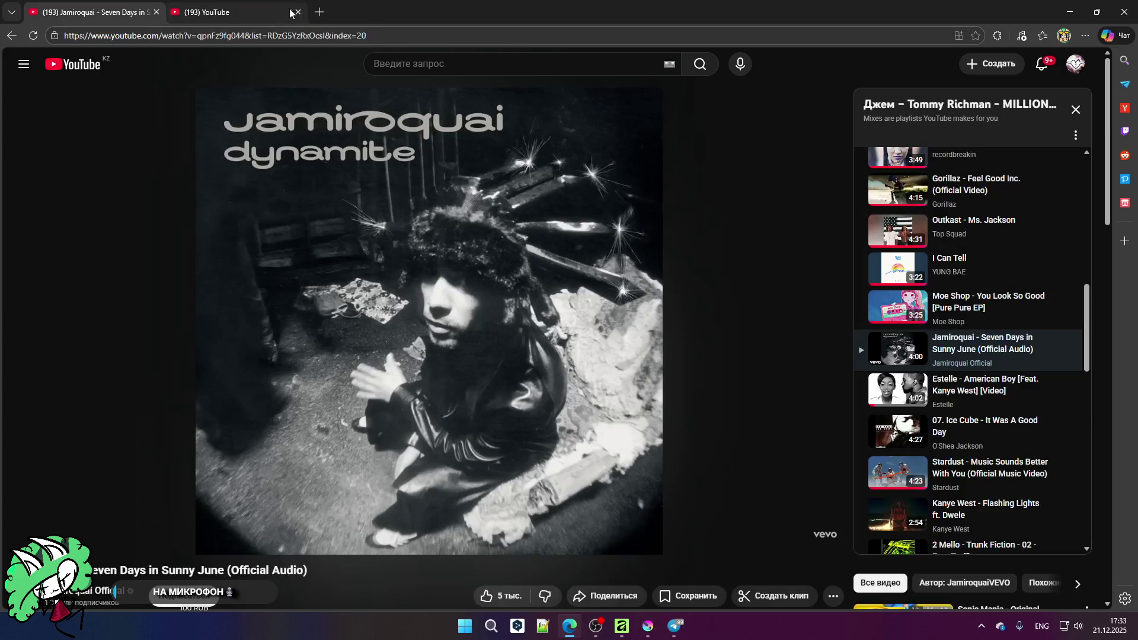
Step: Navigate back from the settings pages to the HP bar Short
{"action": "left_click", "coordinate": [237, 11]}
{"action": "key", "text": "alt+Left"}
{"action": "key", "text": "alt+Left"}
{"action": "key", "text": "alt+Left"}
{"action": "key", "text": "alt+Right"}
{"action": "left_click", "coordinate": [12, 36]}
{"action": "left_click", "coordinate": [12, 36]}
{"action": "left_click", "coordinate": [11, 35]}
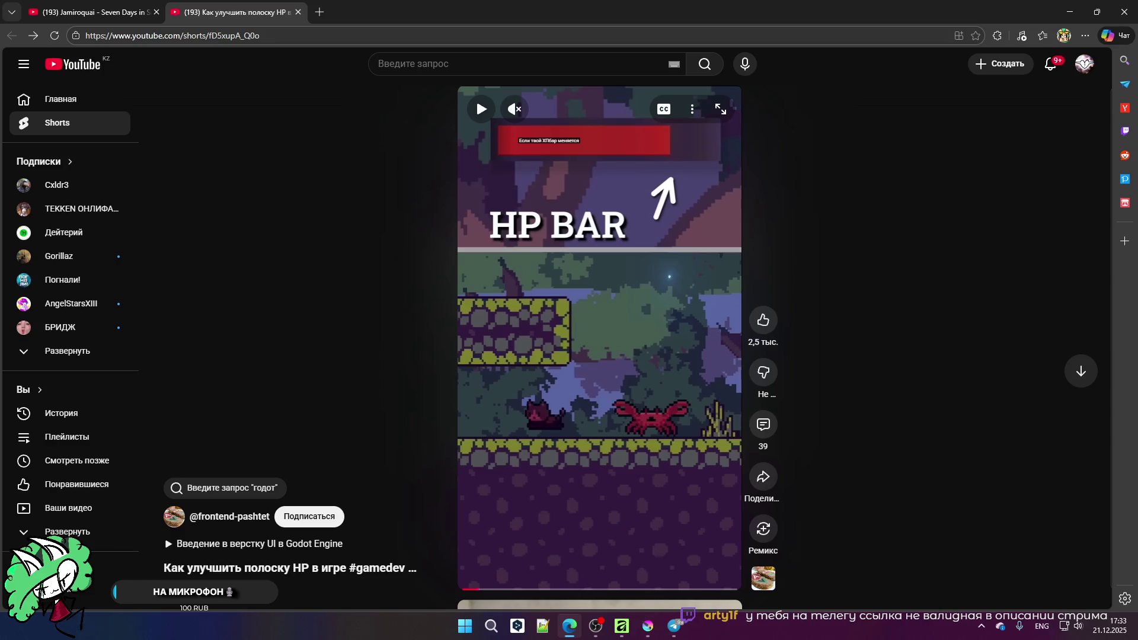
Step: Close the HP bar Short tab, resume the Jamiroquai song, and return to Affinity
{"action": "left_click", "coordinate": [300, 14]}
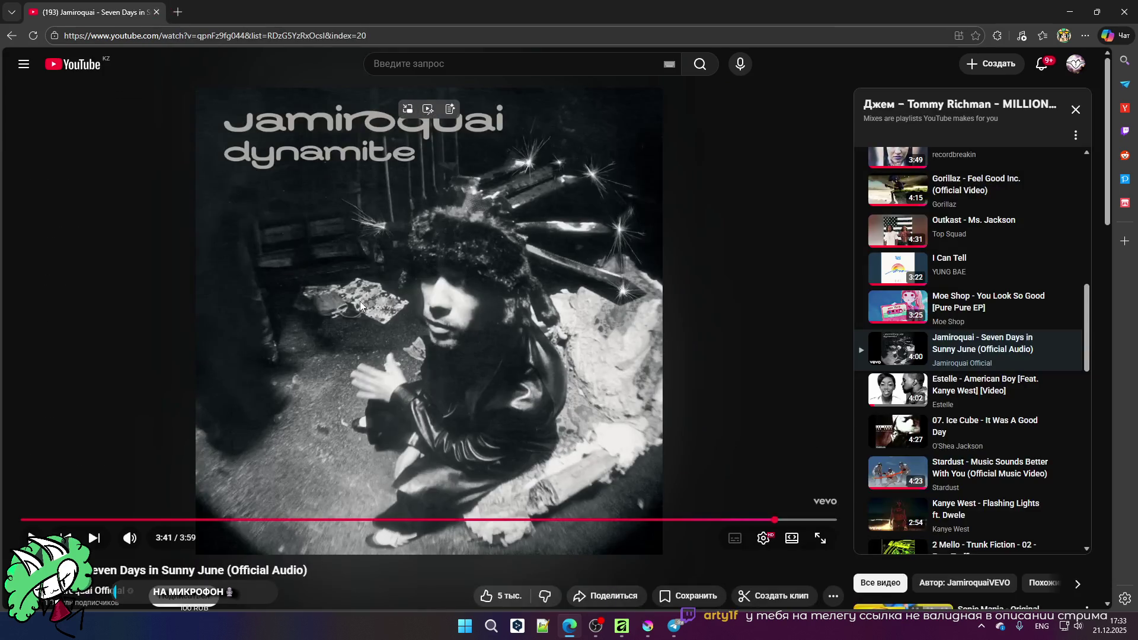
{"action": "left_click", "coordinate": [359, 302]}
{"action": "left_click", "coordinate": [601, 630]}
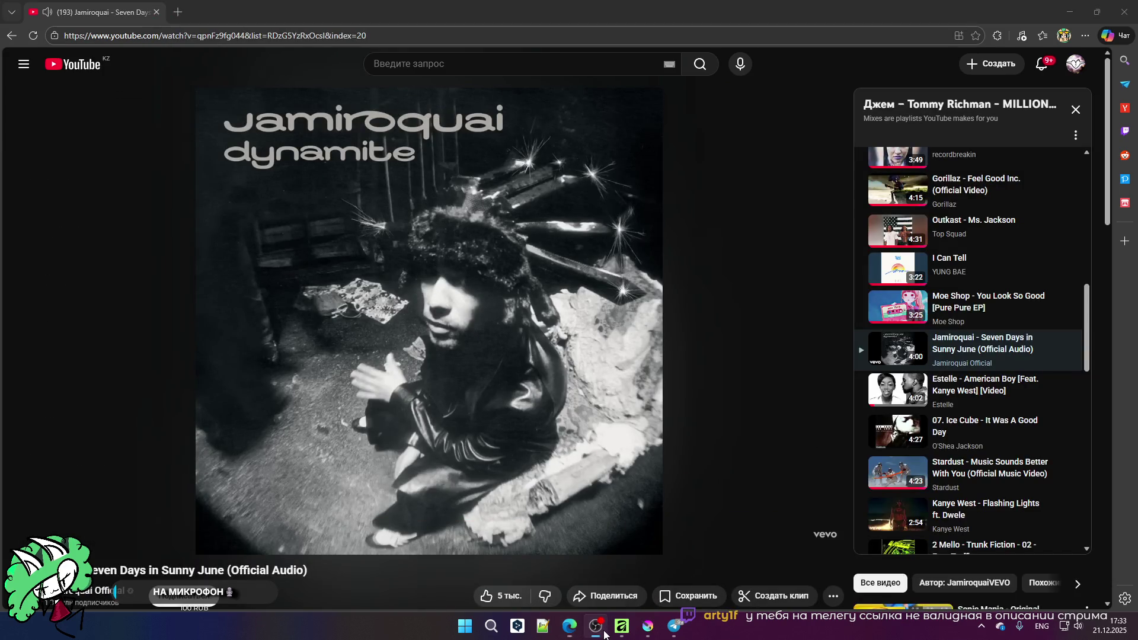
{"action": "left_click", "coordinate": [622, 627]}
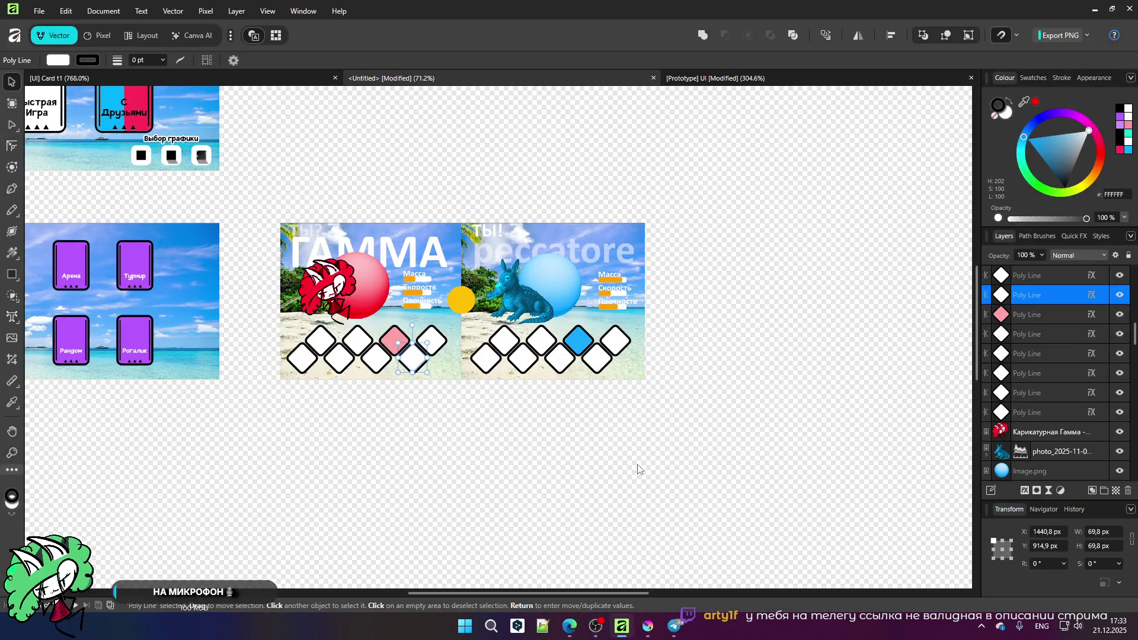
{"action": "scroll", "coordinate": [663, 338], "scroll_direction": "down", "scroll_amount": 2}
{"action": "scroll", "coordinate": [392, 326], "scroll_direction": "up", "scroll_amount": 3}
{"action": "scroll", "coordinate": [391, 325], "scroll_direction": "down", "scroll_amount": 1}
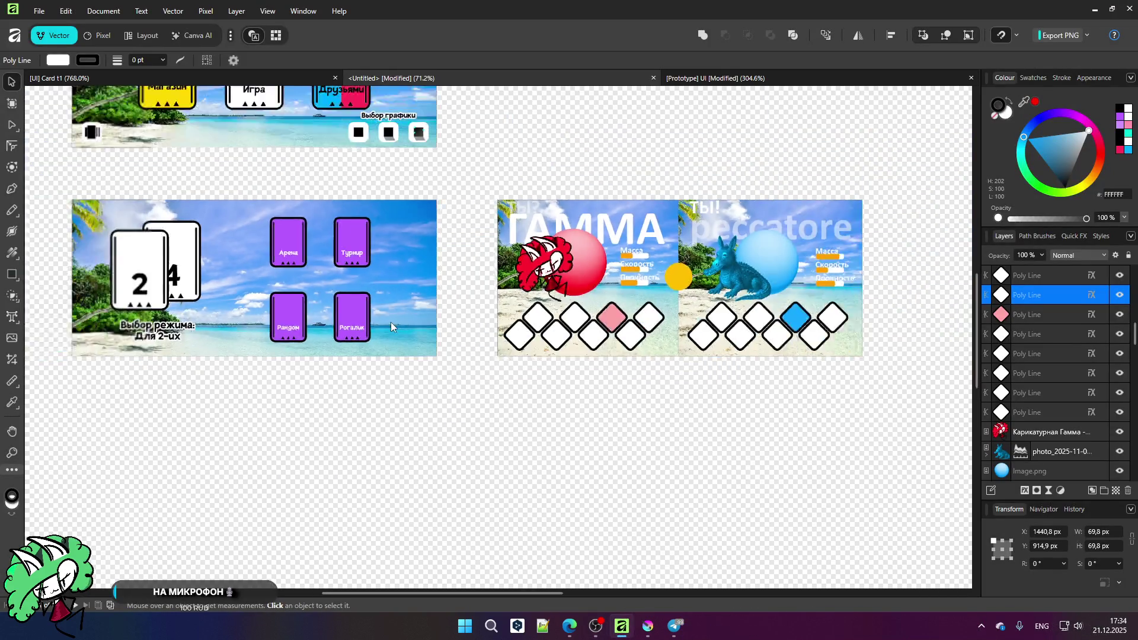
{"action": "scroll", "coordinate": [674, 285], "scroll_direction": "up", "scroll_amount": 3}
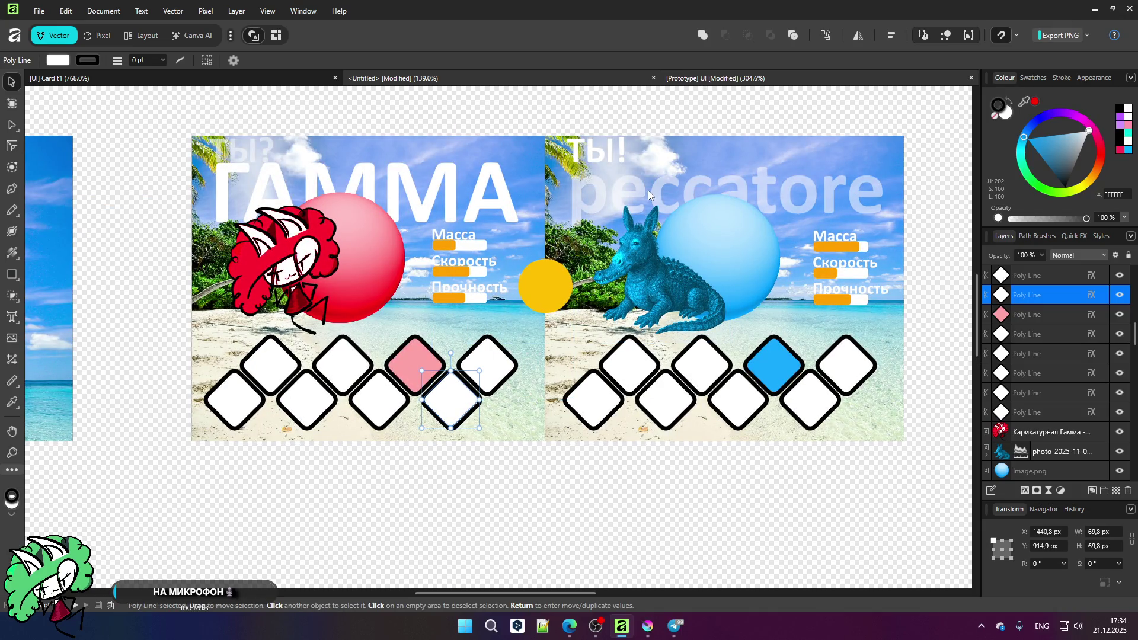
{"action": "key", "text": "ctrl+minus"}
{"action": "key", "text": "ctrl+minus"}
{"action": "key", "text": "ctrl+a"}
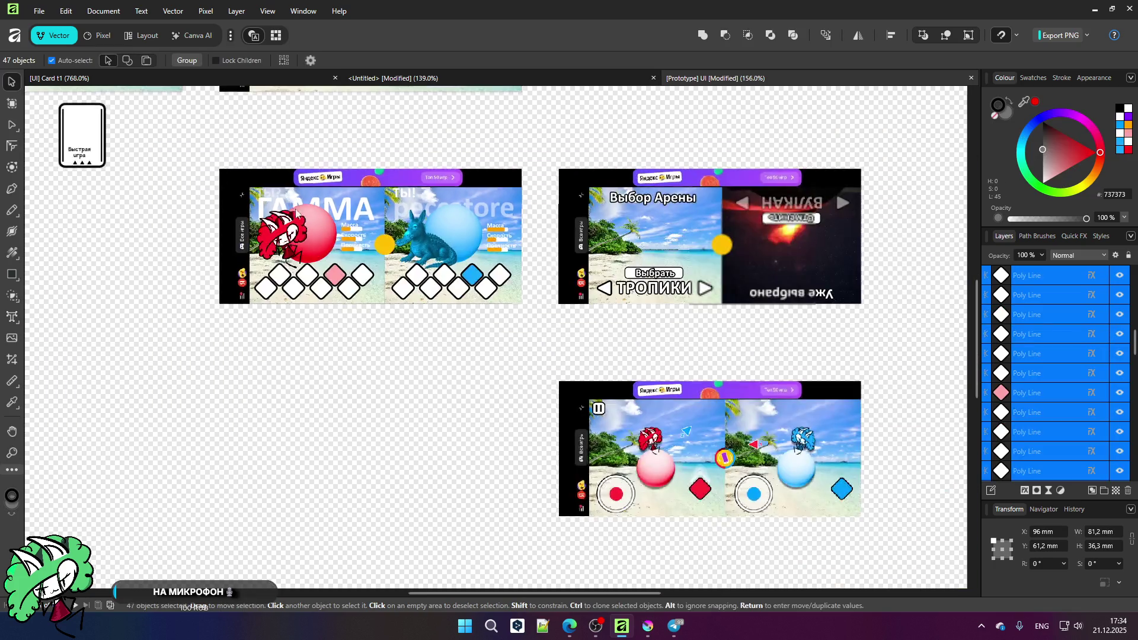
{"action": "scroll", "coordinate": [702, 543], "scroll_direction": "up", "scroll_amount": 3}
{"action": "scroll", "coordinate": [757, 539], "scroll_direction": "up", "scroll_amount": 3}
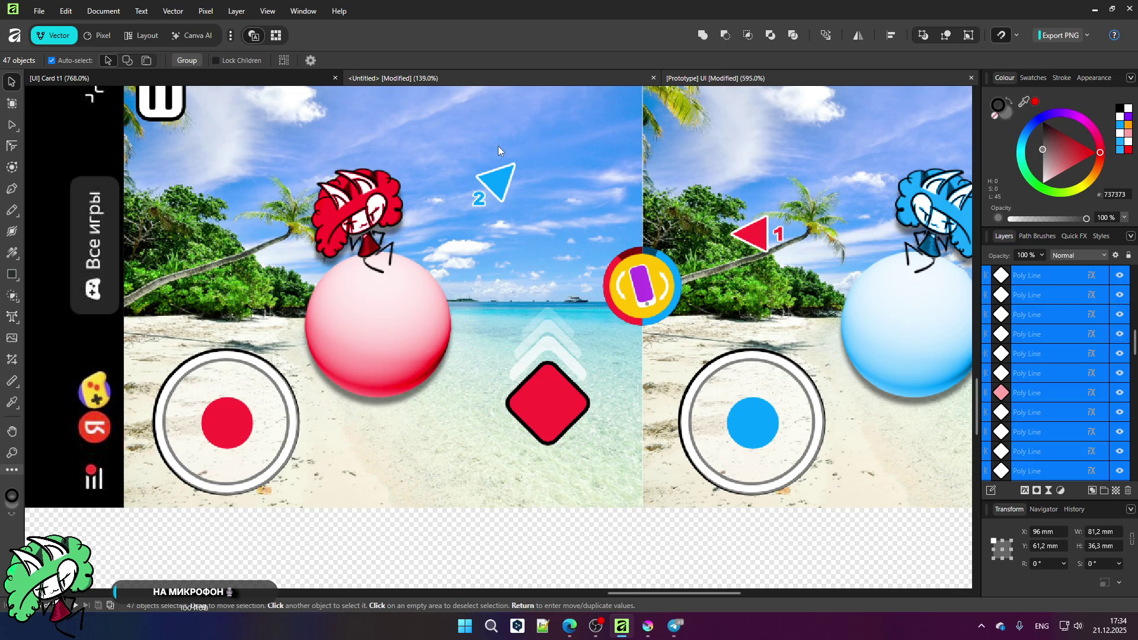
{"action": "key", "text": "ctrl+Tab"}
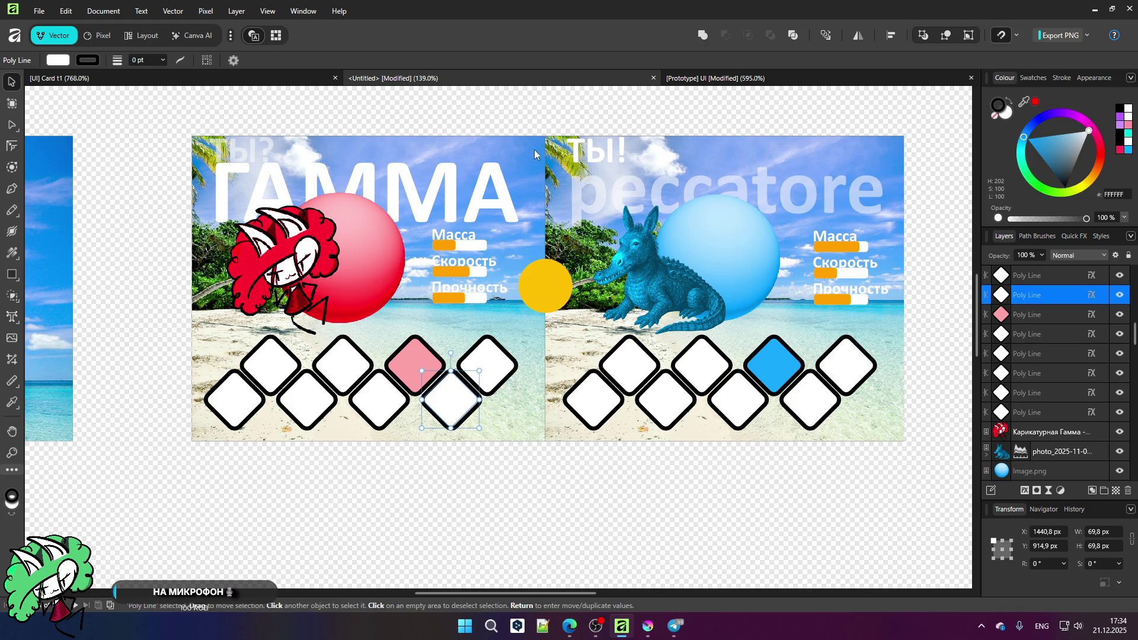
{"action": "left_click", "coordinate": [724, 520]}
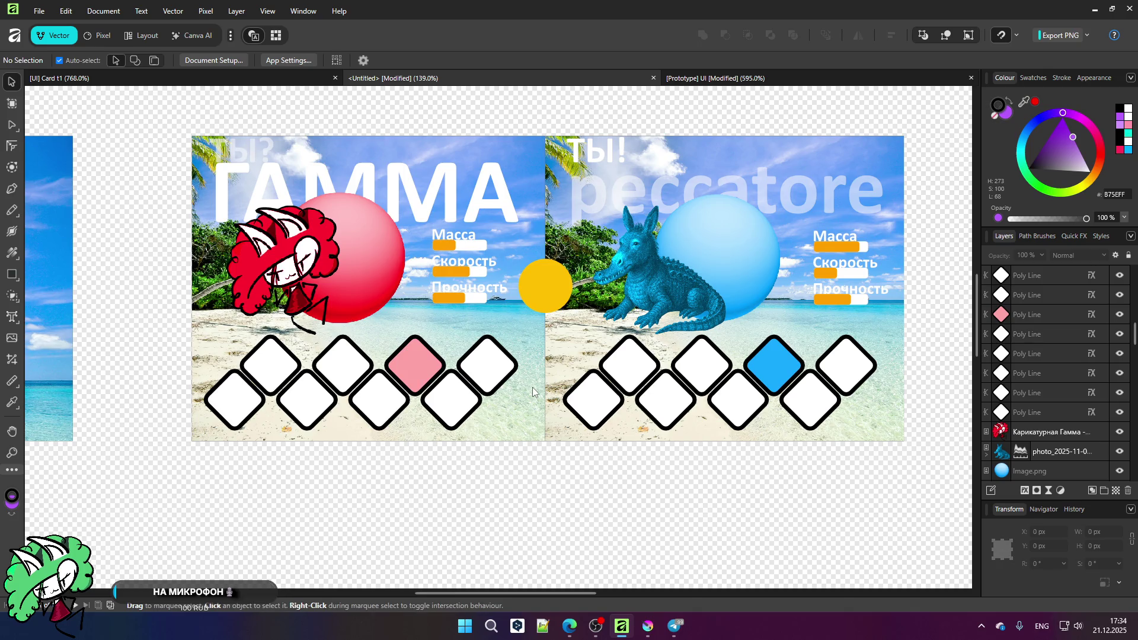
{"action": "scroll", "coordinate": [531, 386], "scroll_direction": "down", "scroll_amount": 3}
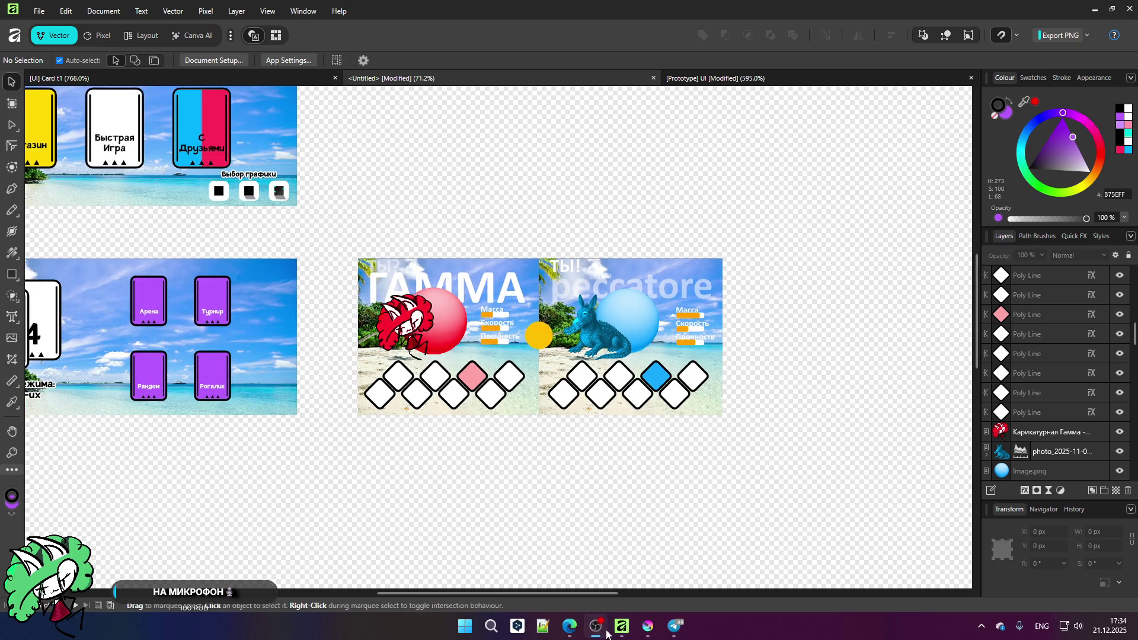
{"action": "mouse_move", "coordinate": [617, 633]}
{"action": "left_click", "coordinate": [674, 626]}
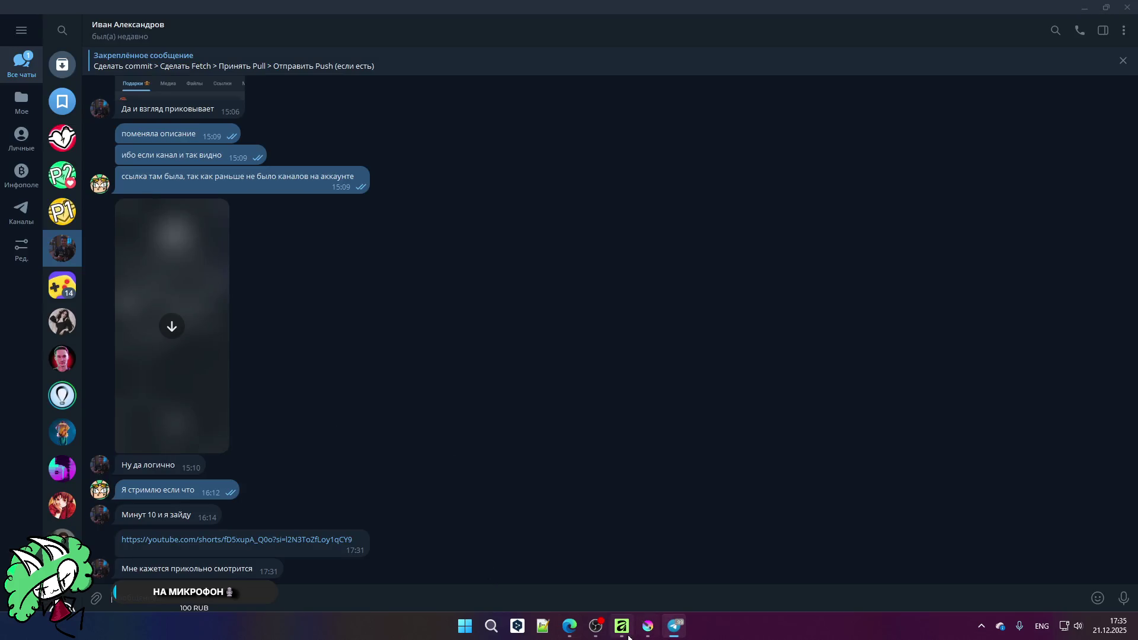
Step: Open the streamer's Twitch channel from Edge bookmarks and follow its Telegram link
{"action": "left_click", "coordinate": [569, 626]}
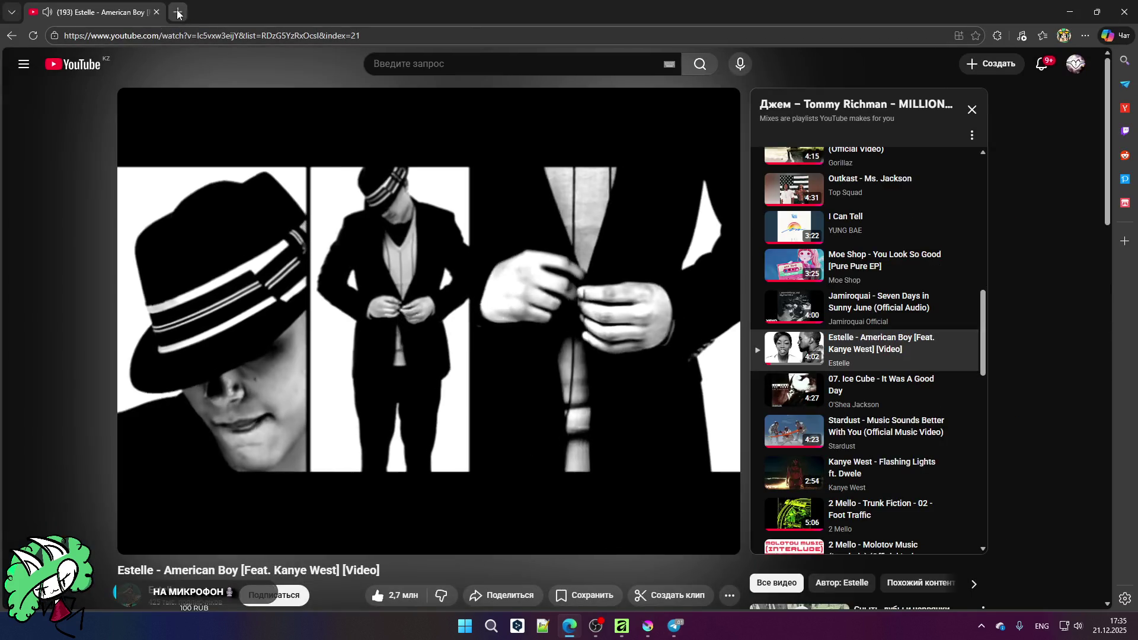
{"action": "left_click", "coordinate": [178, 12]}
{"action": "left_click", "coordinate": [63, 58]}
{"action": "mouse_move", "coordinate": [93, 56]}
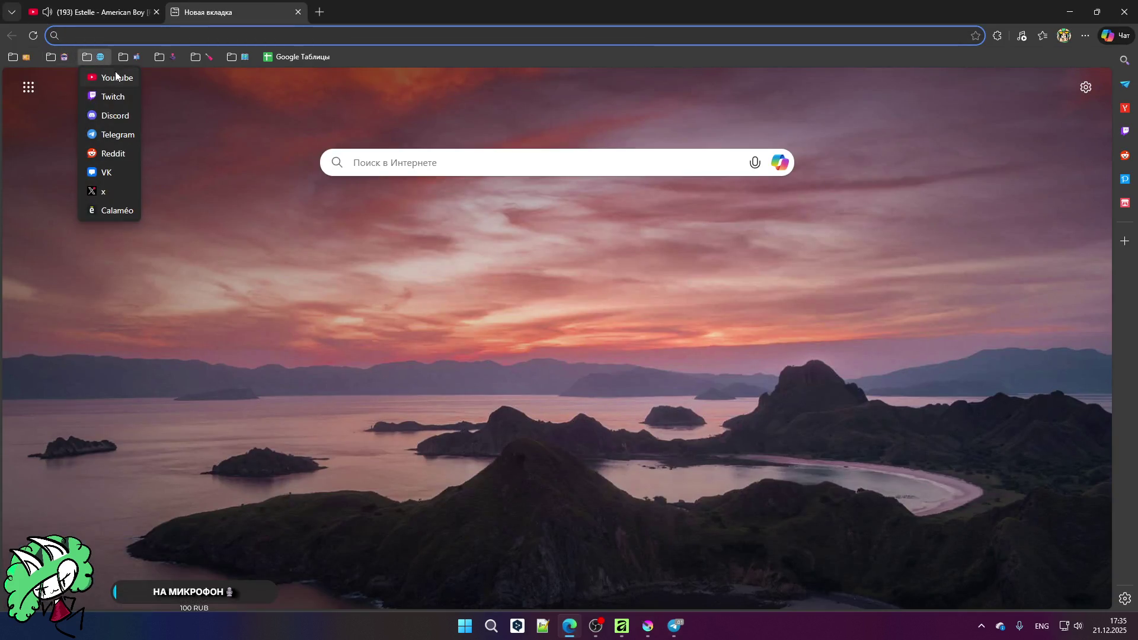
{"action": "left_click", "coordinate": [112, 92]}
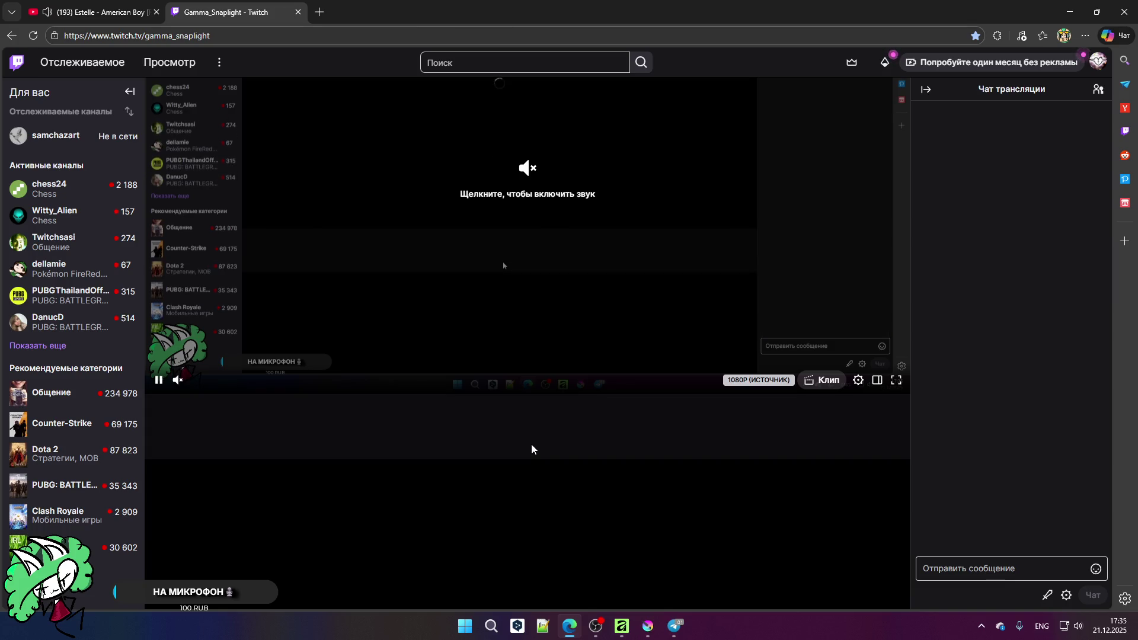
{"action": "scroll", "coordinate": [506, 435], "scroll_direction": "down", "scroll_amount": 4}
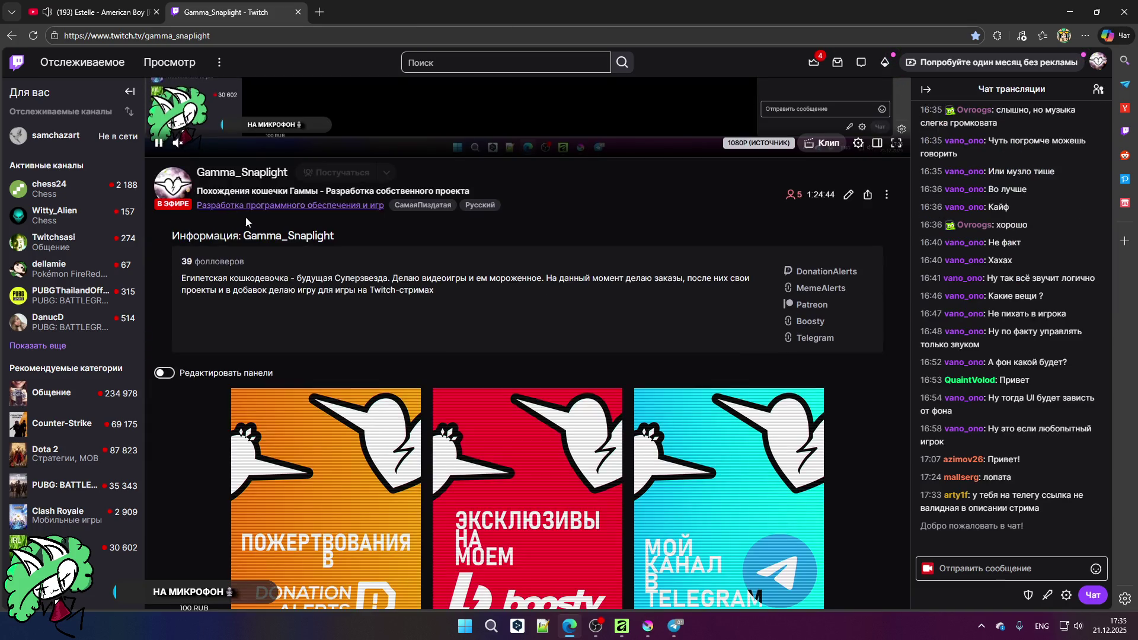
{"action": "scroll", "coordinate": [690, 311], "scroll_direction": "down", "scroll_amount": 4}
{"action": "left_click", "coordinate": [690, 311]}
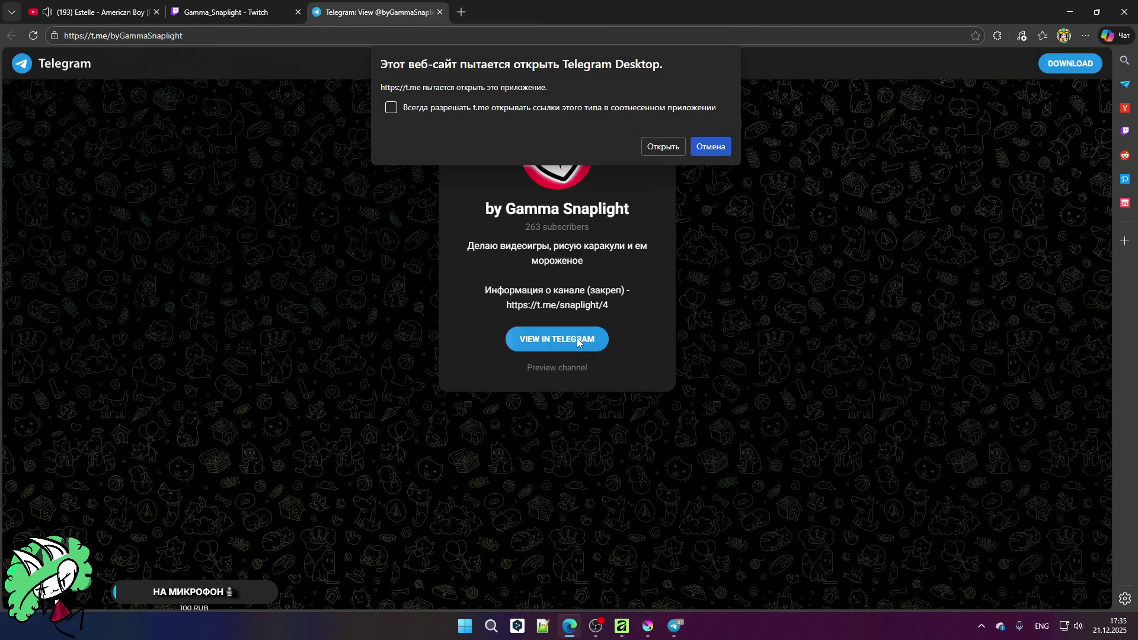
Step: Compare the Telegram and Twitch channel pages and turn on Edit Panels to inspect the panel links
{"action": "left_click", "coordinate": [654, 153]}
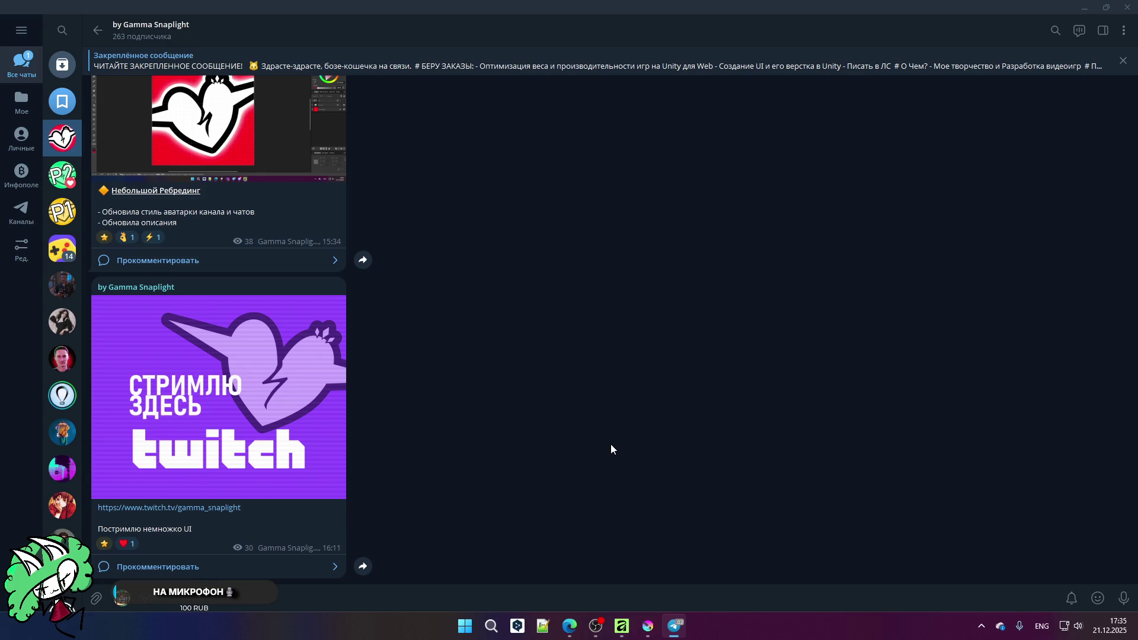
{"action": "left_click", "coordinate": [570, 627]}
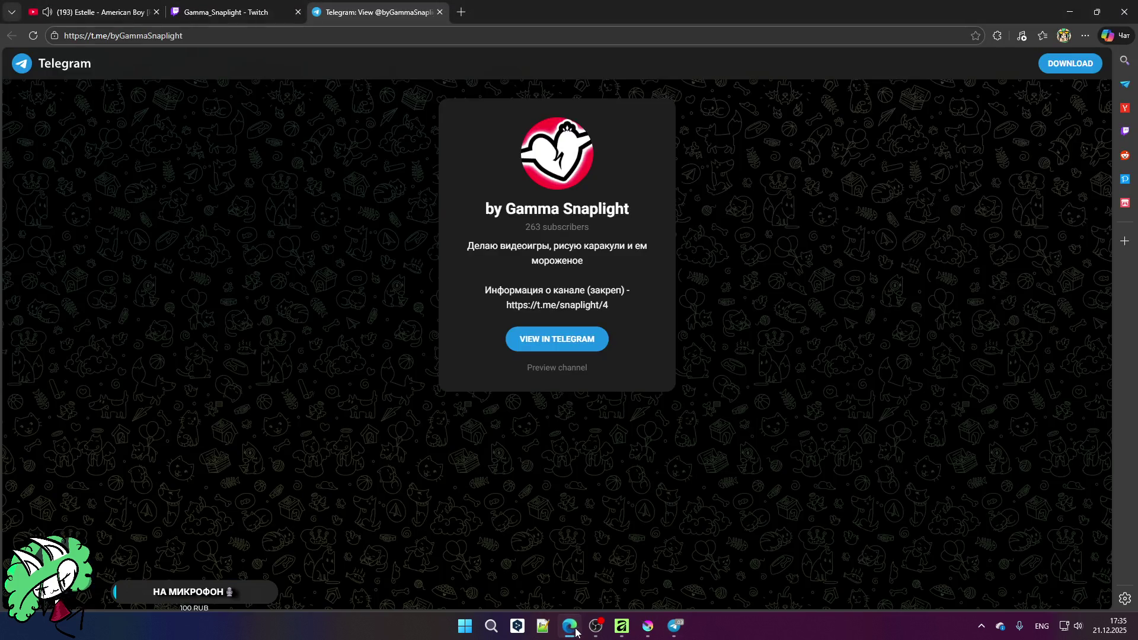
{"action": "left_click", "coordinate": [213, 11]}
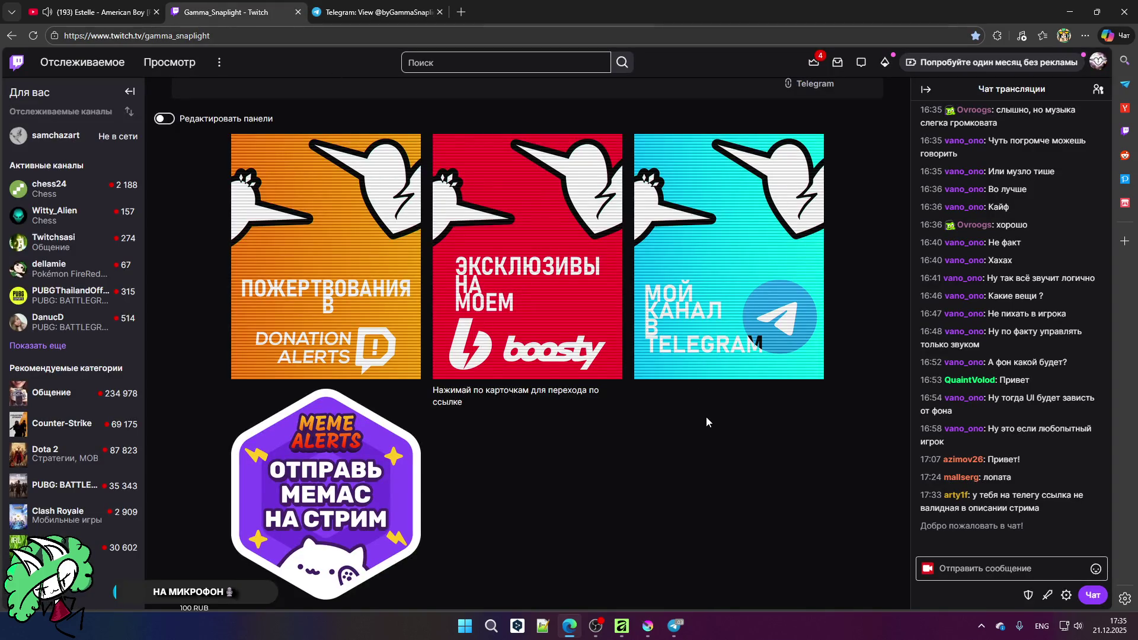
{"action": "left_click", "coordinate": [338, 9]}
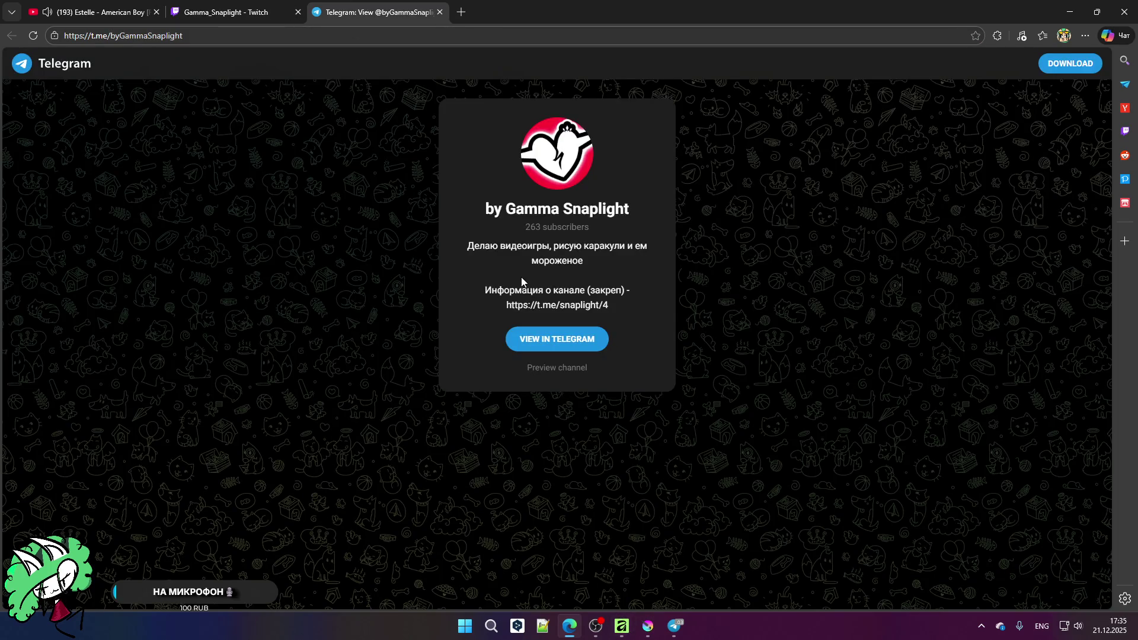
{"action": "left_click", "coordinate": [279, 17]}
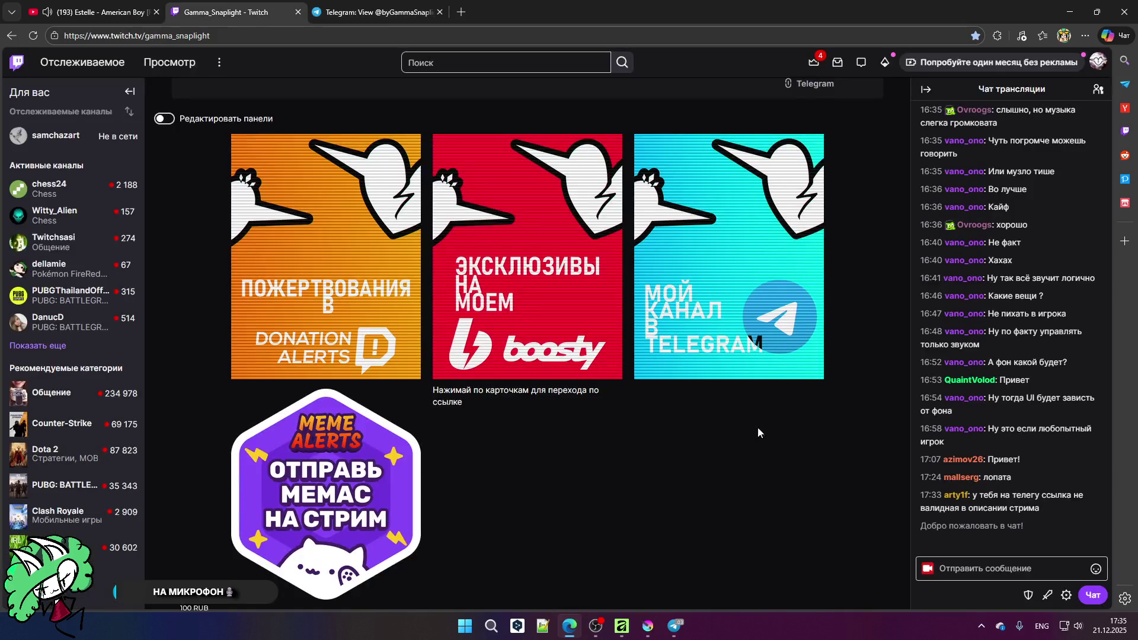
{"action": "scroll", "coordinate": [169, 197], "scroll_direction": "up", "scroll_amount": 1}
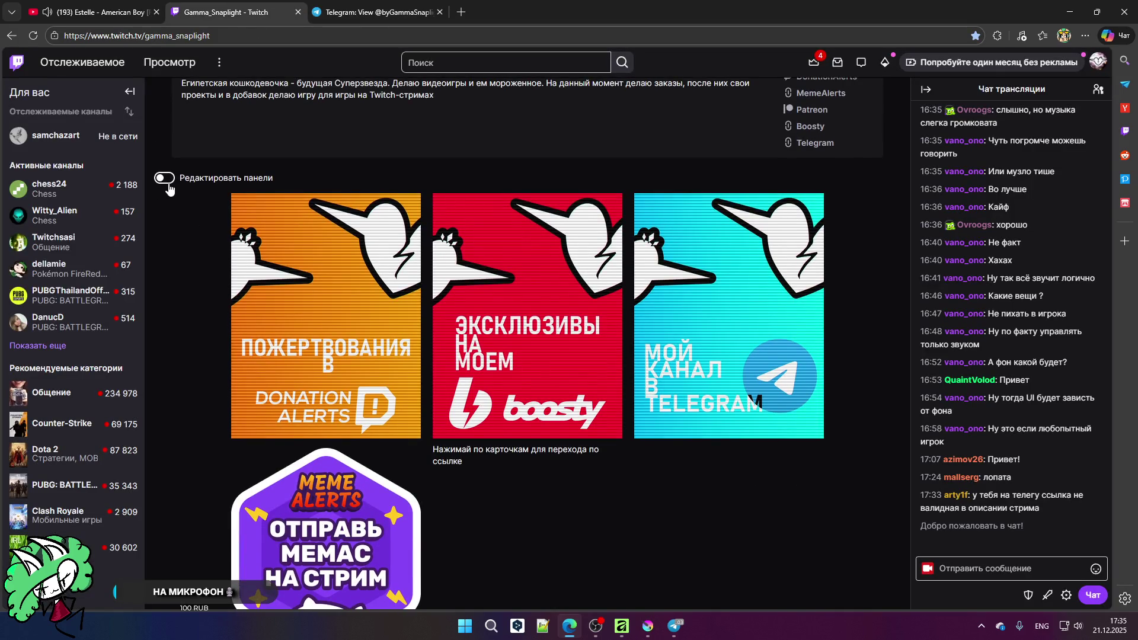
{"action": "left_click", "coordinate": [169, 182]}
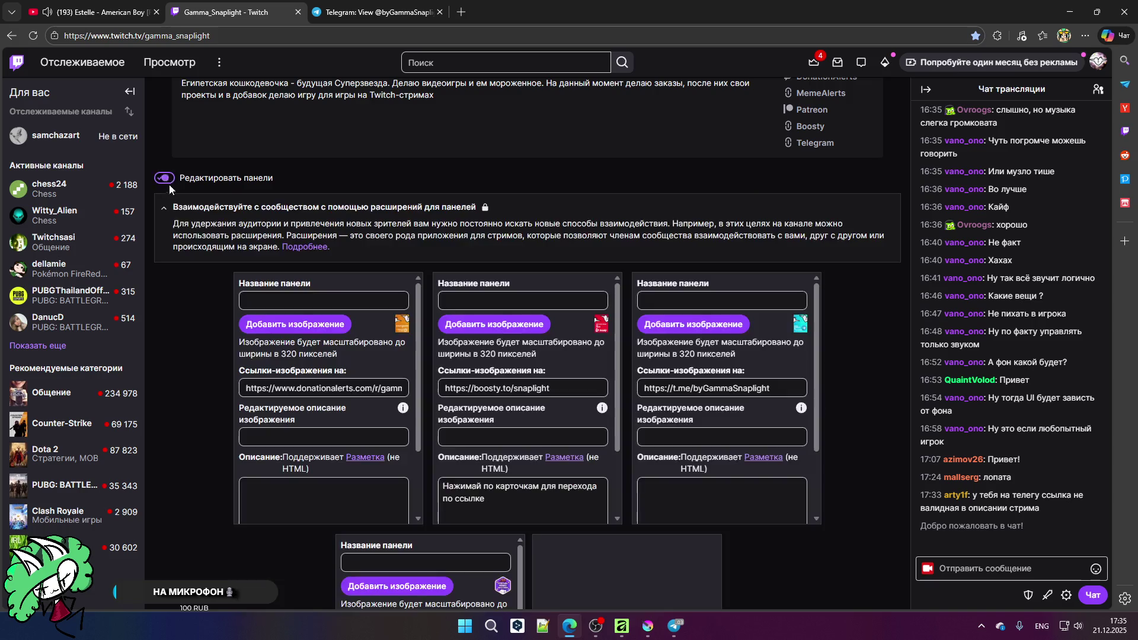
{"action": "scroll", "coordinate": [737, 517], "scroll_direction": "down", "scroll_amount": 2}
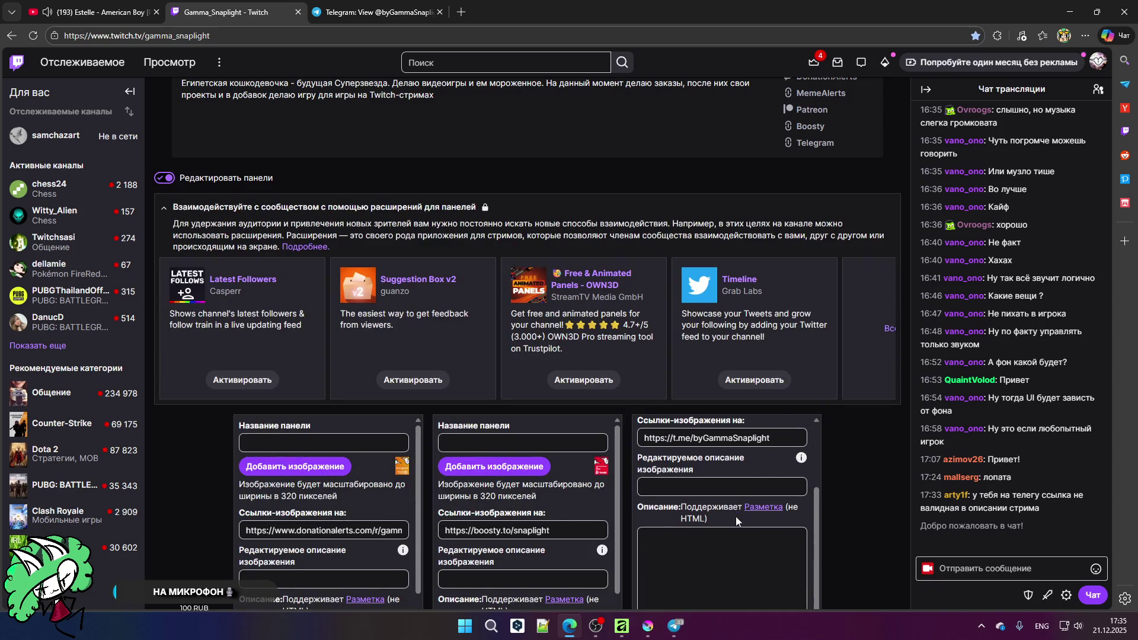
Step: Close the blank and Telegram web tabs, glance at Telegram chats, and return to Affinity
{"action": "left_click", "coordinate": [12, 35]}
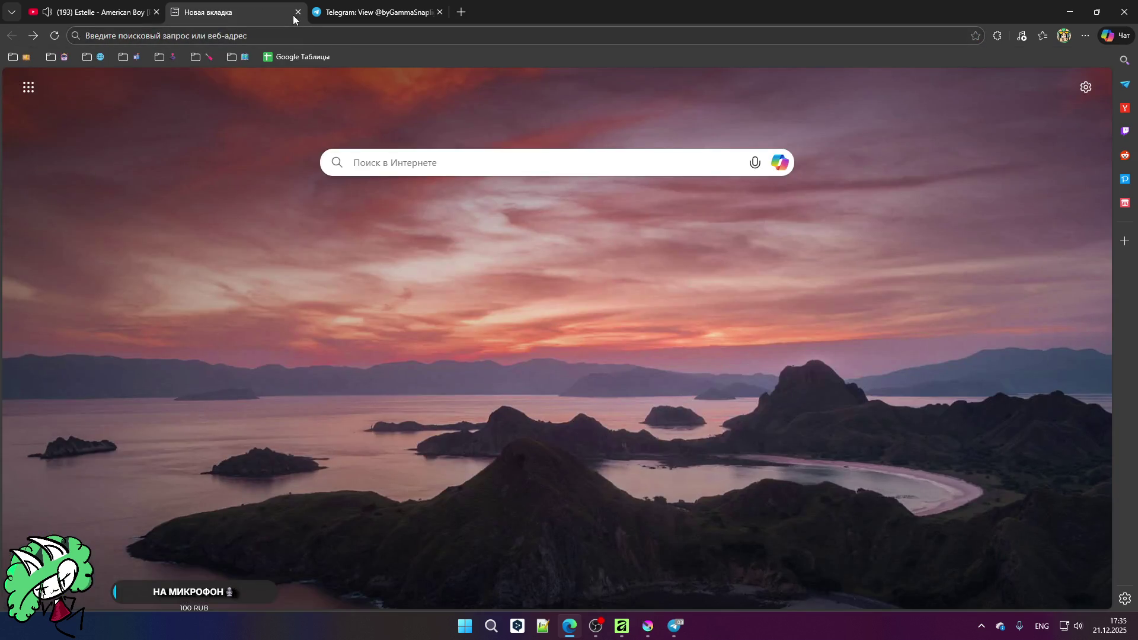
{"action": "left_click", "coordinate": [298, 12]}
{"action": "left_click", "coordinate": [298, 12]}
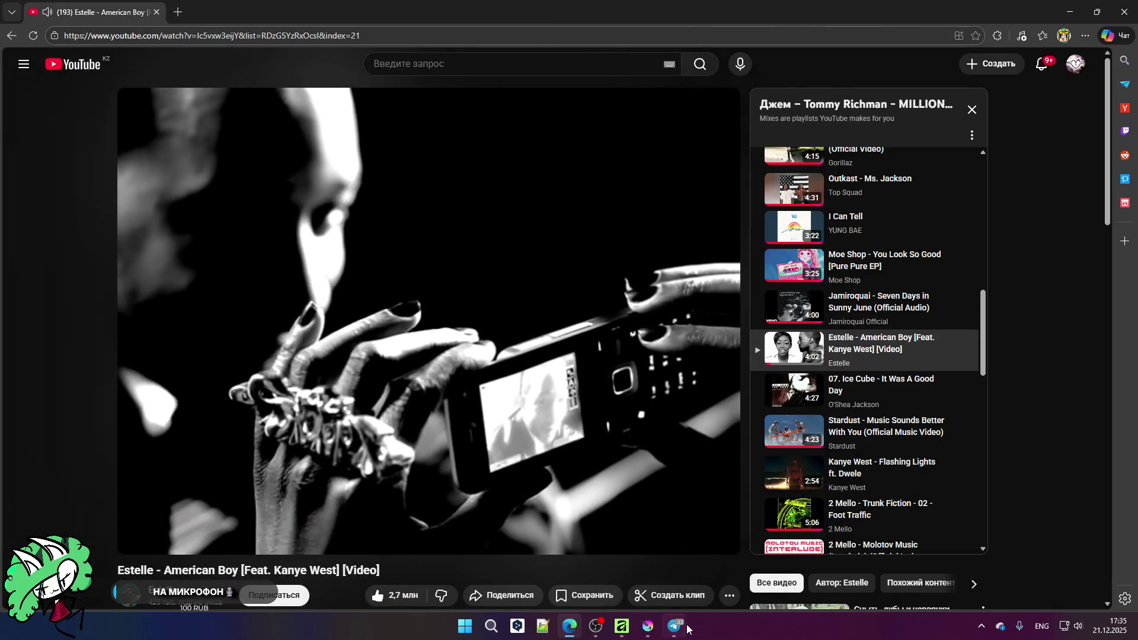
{"action": "left_click", "coordinate": [674, 626]}
{"action": "left_click", "coordinate": [62, 175]}
{"action": "left_click", "coordinate": [64, 152]}
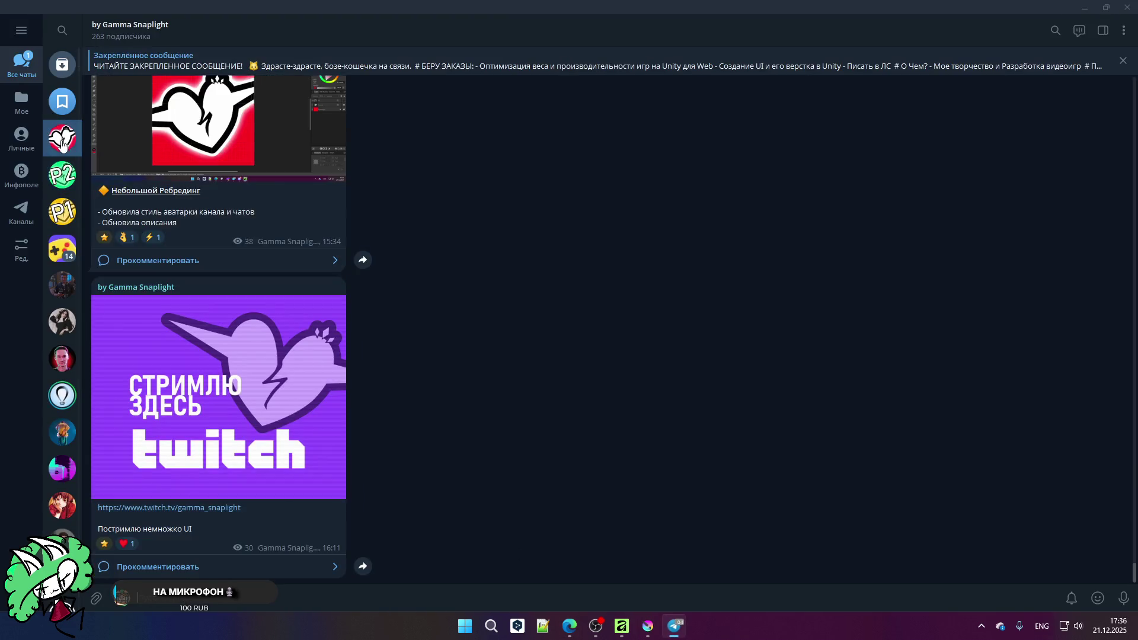
{"action": "left_click", "coordinate": [593, 629]}
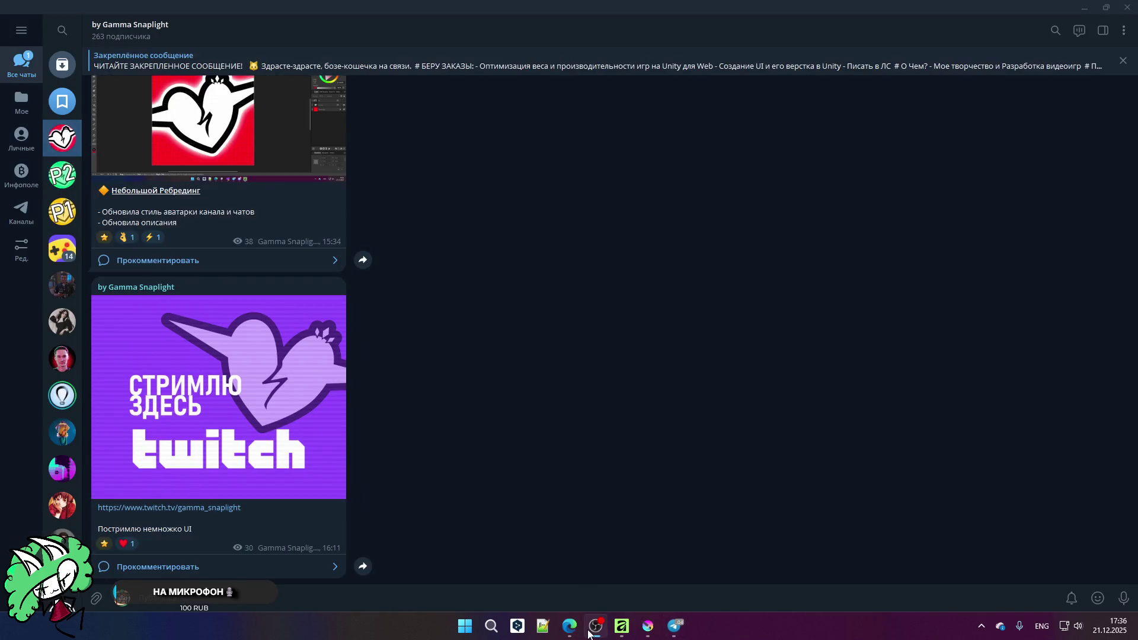
{"action": "left_click", "coordinate": [629, 634]}
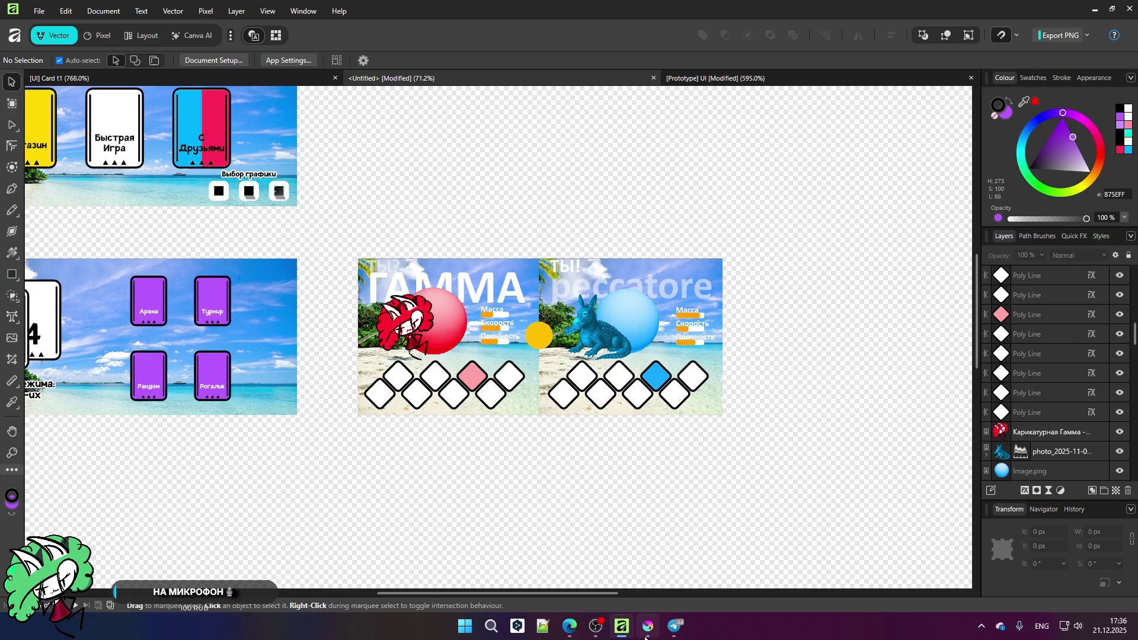
{"action": "scroll", "coordinate": [475, 297], "scroll_direction": "up", "scroll_amount": 5}
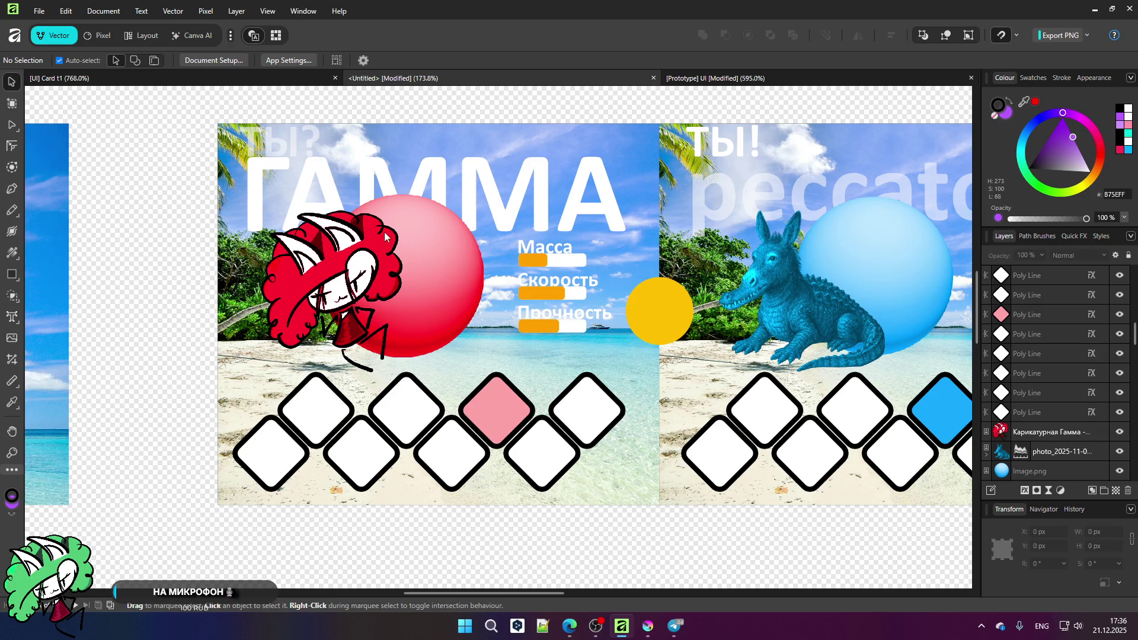
{"action": "scroll", "coordinate": [382, 217], "scroll_direction": "down", "scroll_amount": 2}
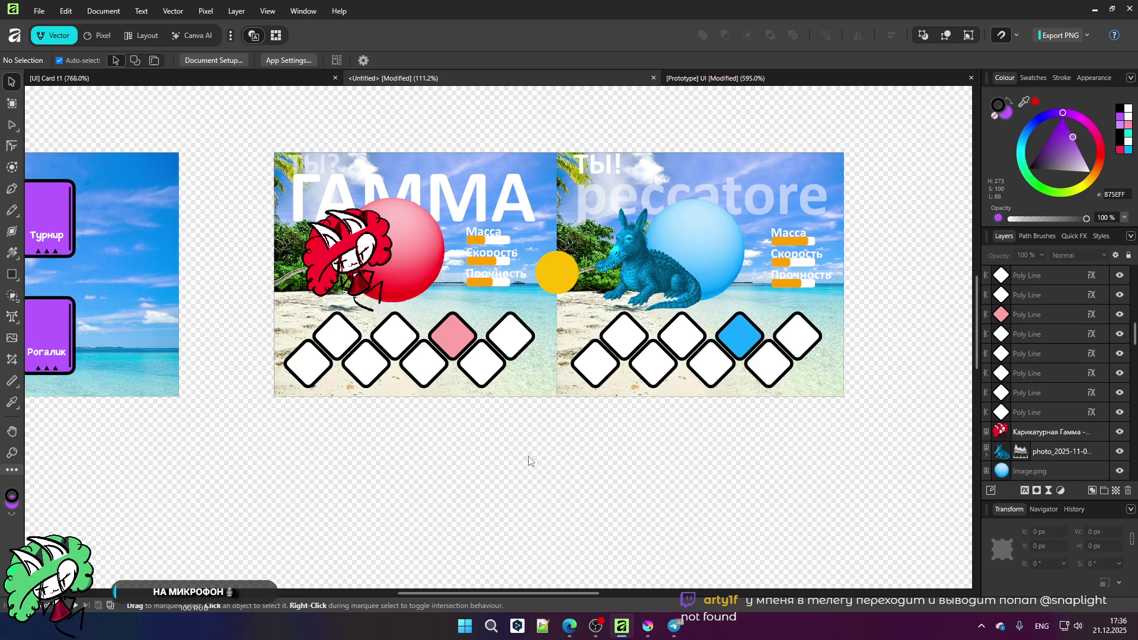
Step: Grab the Twitch channel's web address from the bookmarked page, then close that tab
{"action": "left_click", "coordinate": [568, 621]}
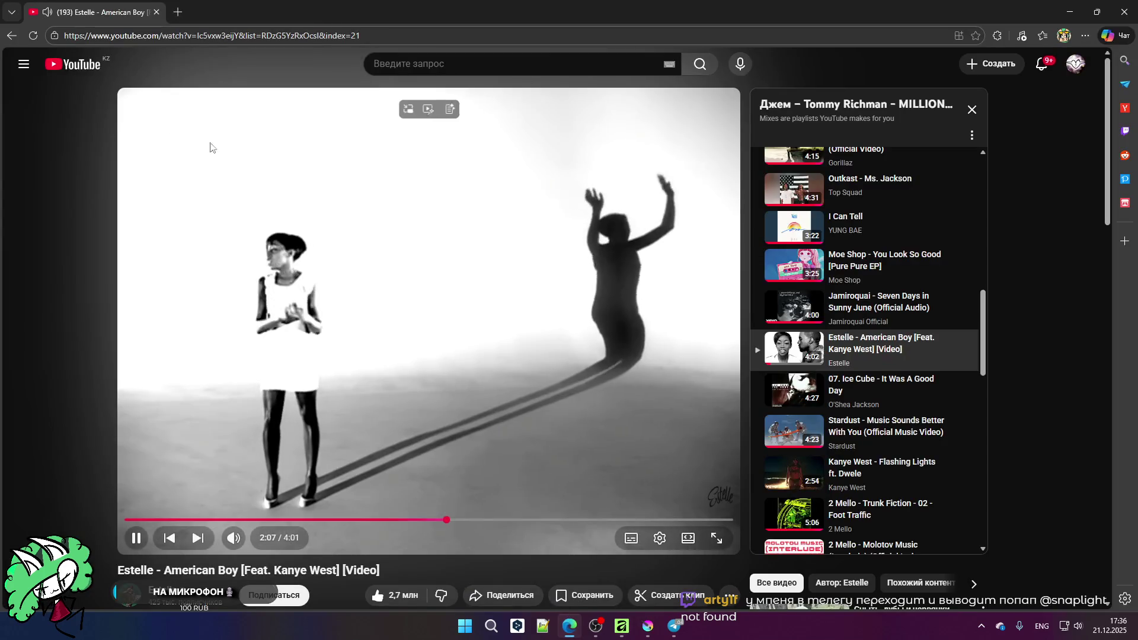
{"action": "key", "text": "ctrl+t"}
{"action": "left_click", "coordinate": [65, 59]}
{"action": "mouse_move", "coordinate": [94, 58]}
{"action": "left_click", "coordinate": [110, 94]}
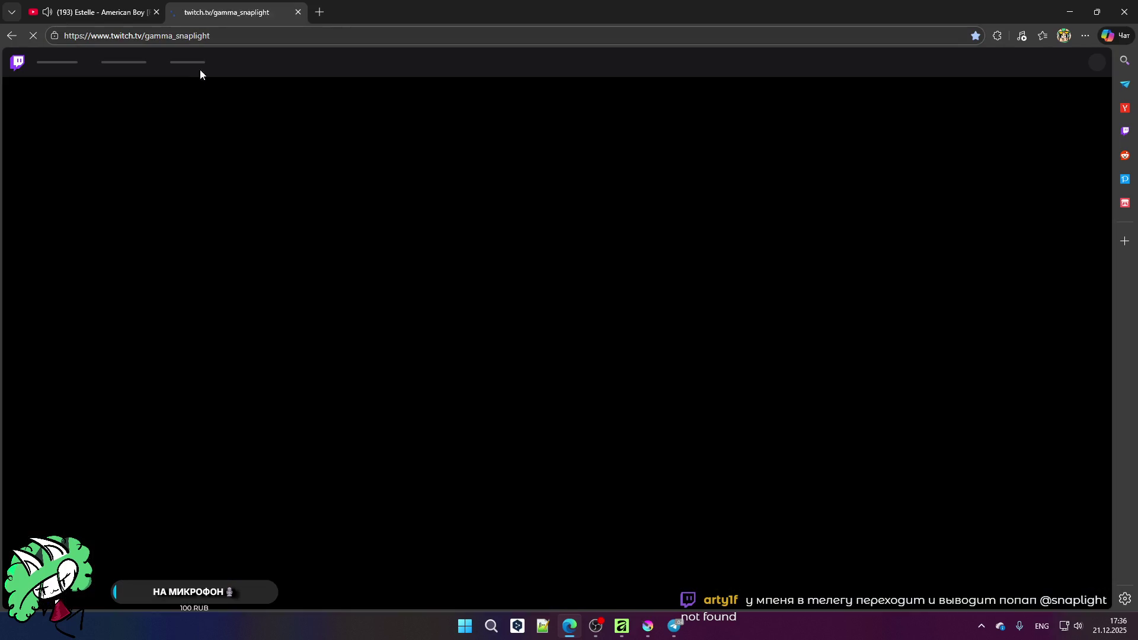
{"action": "left_click", "coordinate": [226, 37]}
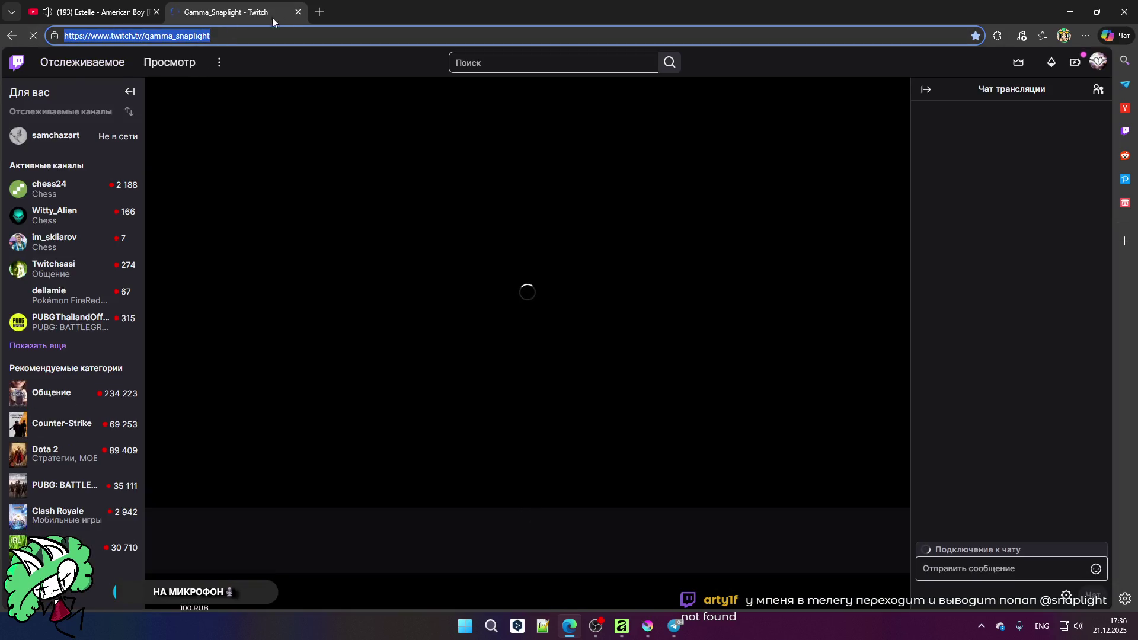
{"action": "left_click", "coordinate": [298, 12]}
Step: Load the channel URL in a new InPrivate window and scroll down to its info panels
{"action": "left_click", "coordinate": [1083, 37]}
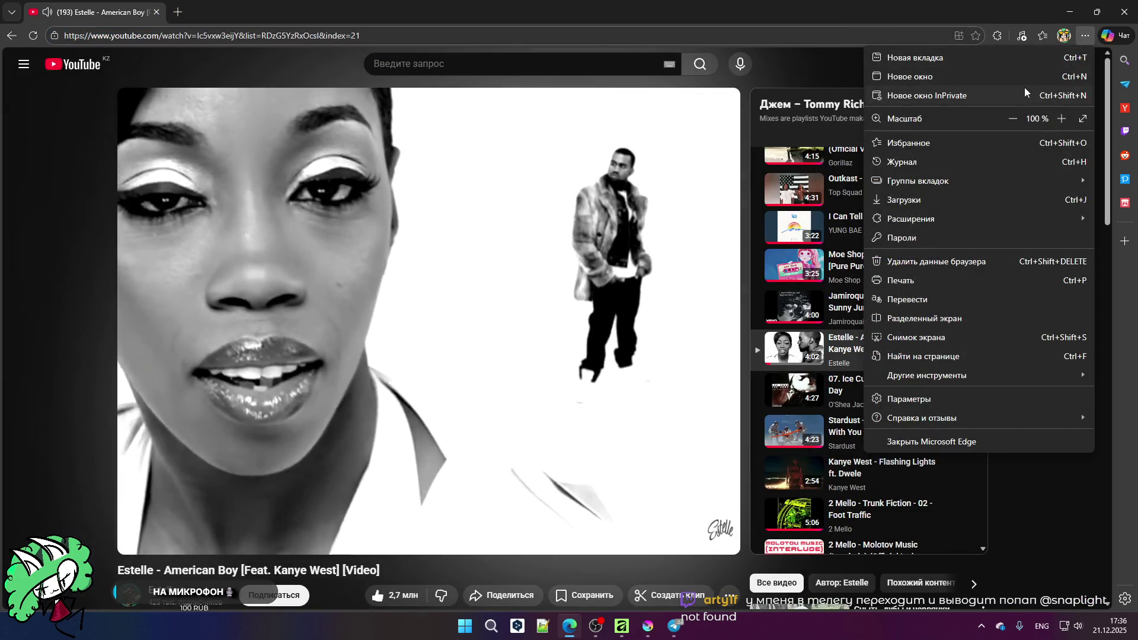
{"action": "left_click", "coordinate": [1026, 94]}
{"action": "type", "text": "https://www.twitch.tv/gamma_snaplight"}
{"action": "key", "text": "Return"}
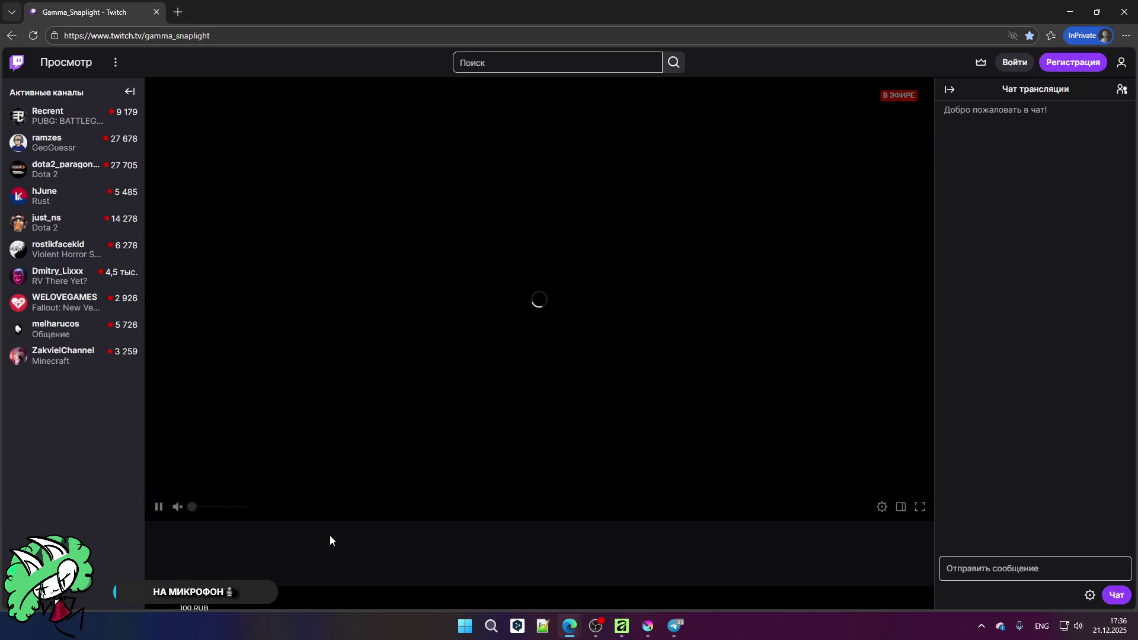
{"action": "scroll", "coordinate": [374, 504], "scroll_direction": "down", "scroll_amount": 3}
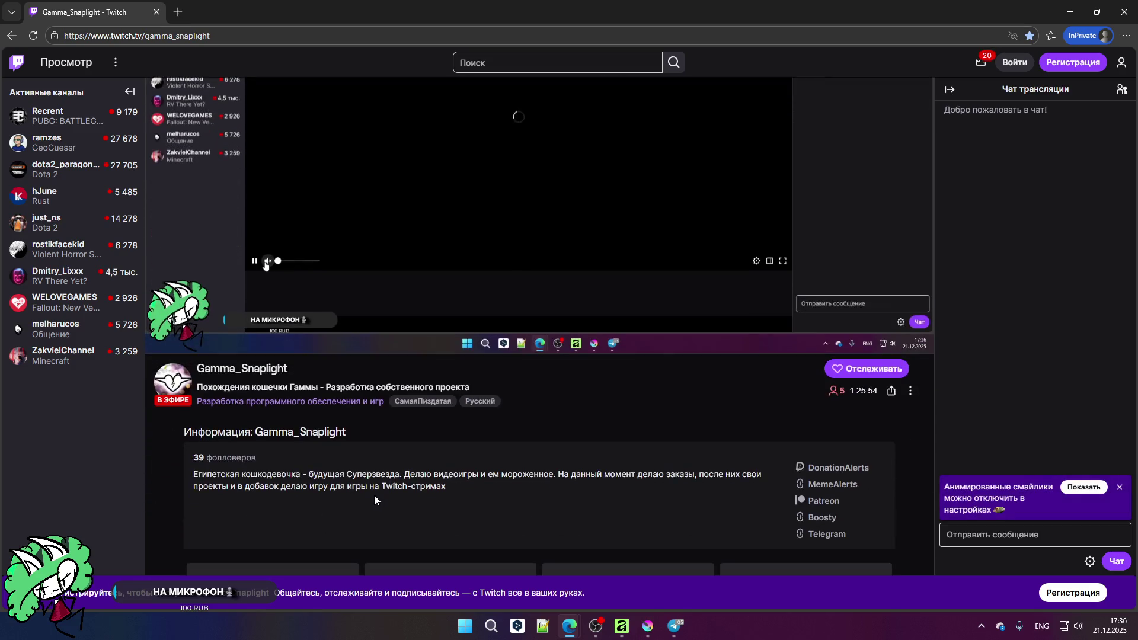
{"action": "scroll", "coordinate": [374, 486], "scroll_direction": "down", "scroll_amount": 2}
{"action": "scroll", "coordinate": [502, 464], "scroll_direction": "down", "scroll_amount": 5}
Step: Follow the Telegram panel link into the desktop app, then the DonationAlerts link, closing its 404 page
{"action": "left_click", "coordinate": [760, 321]}
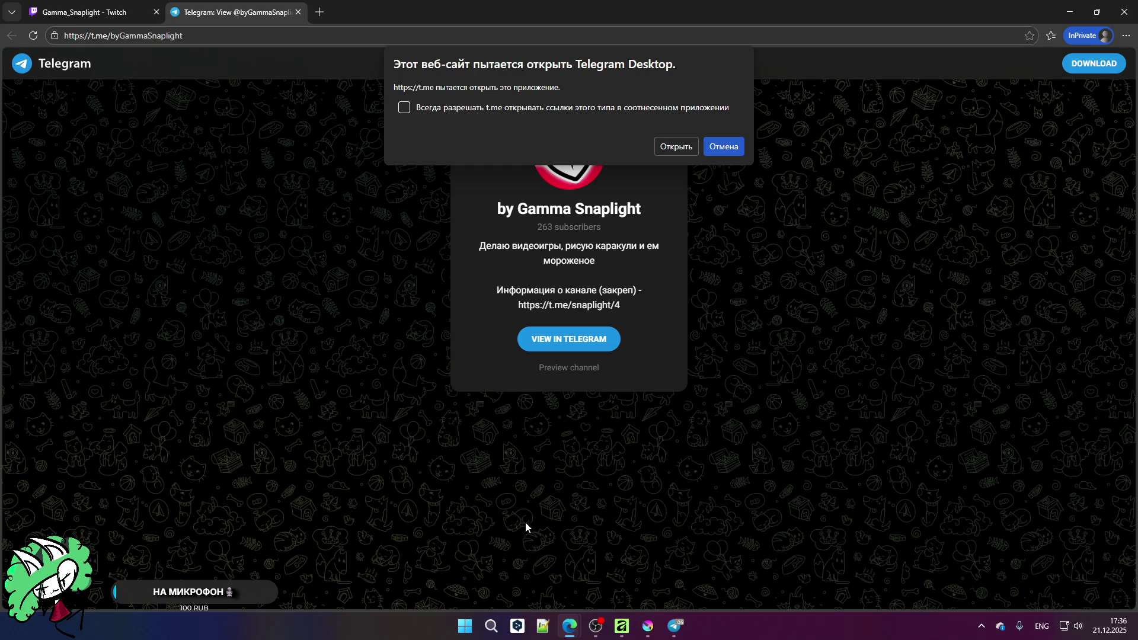
{"action": "left_click", "coordinate": [664, 144]}
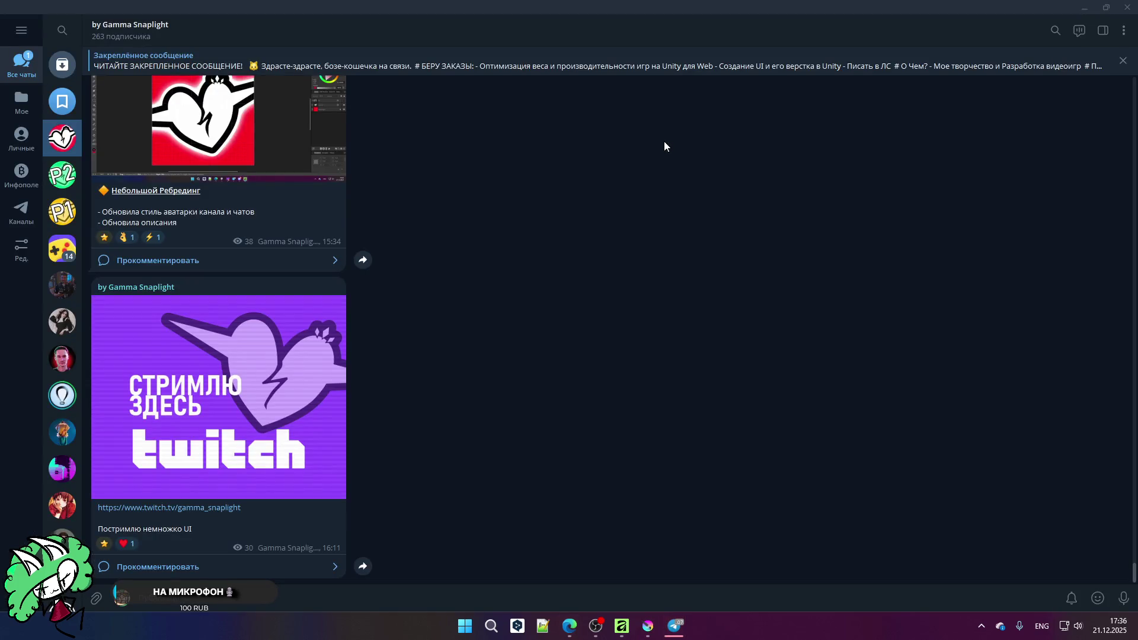
{"action": "mouse_move", "coordinate": [567, 634]}
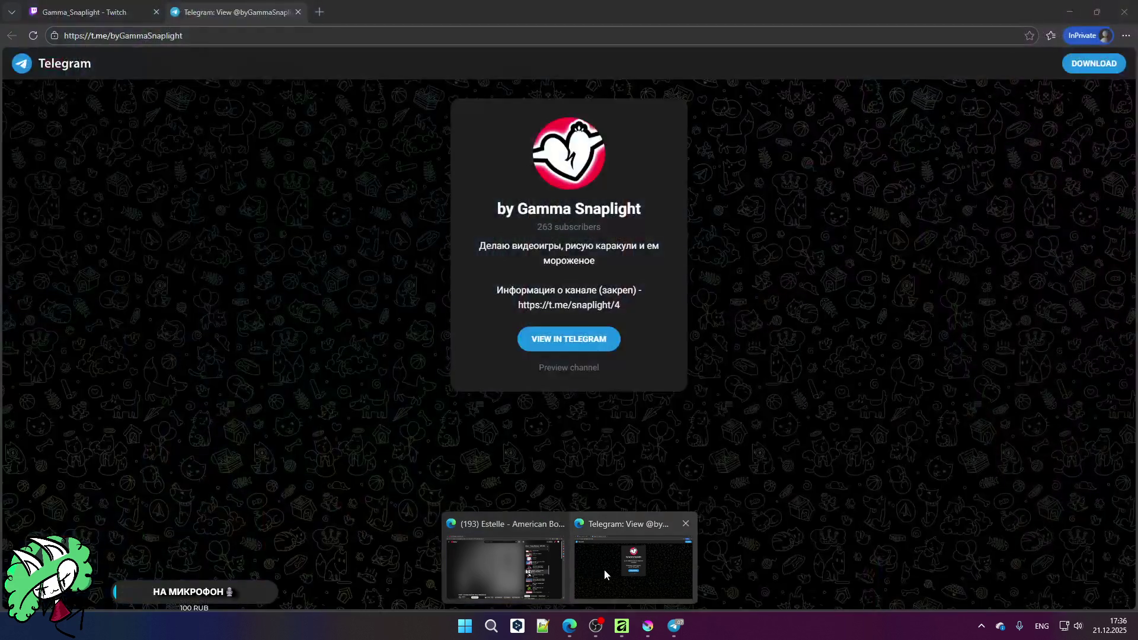
{"action": "left_click", "coordinate": [604, 573]}
{"action": "left_click", "coordinate": [89, 12]}
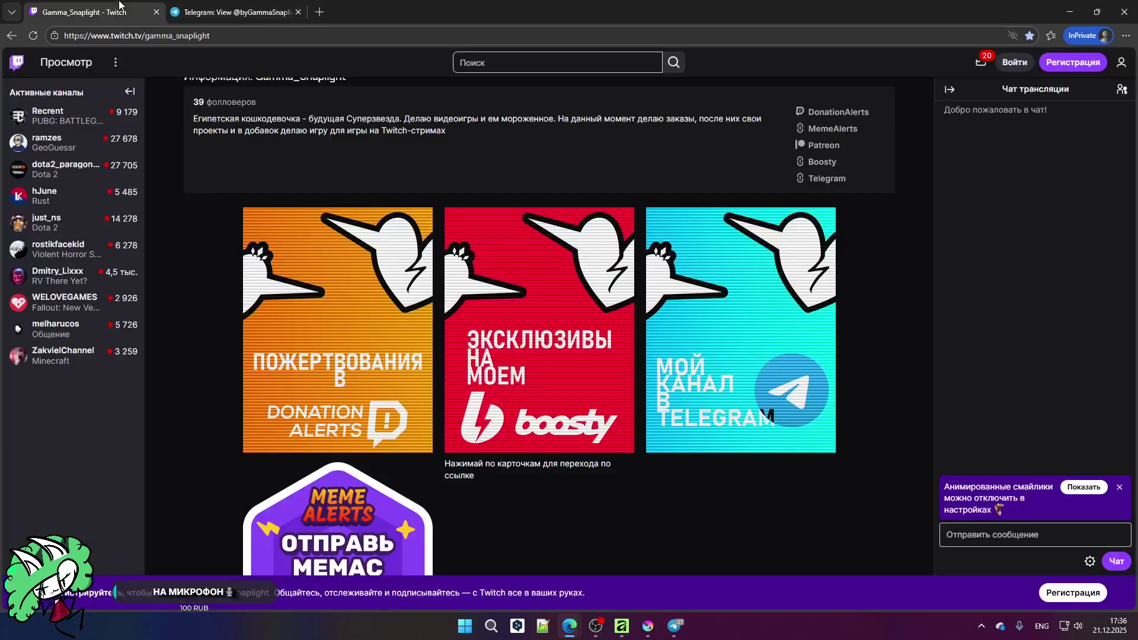
{"action": "scroll", "coordinate": [481, 437], "scroll_direction": "up", "scroll_amount": 3}
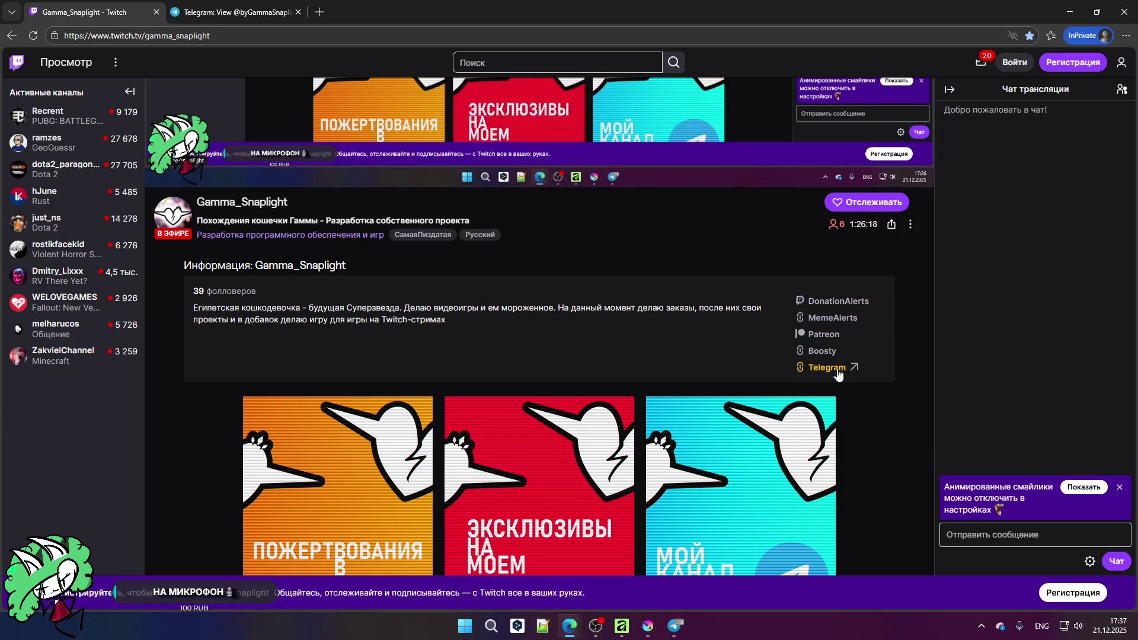
{"action": "left_click", "coordinate": [847, 303]}
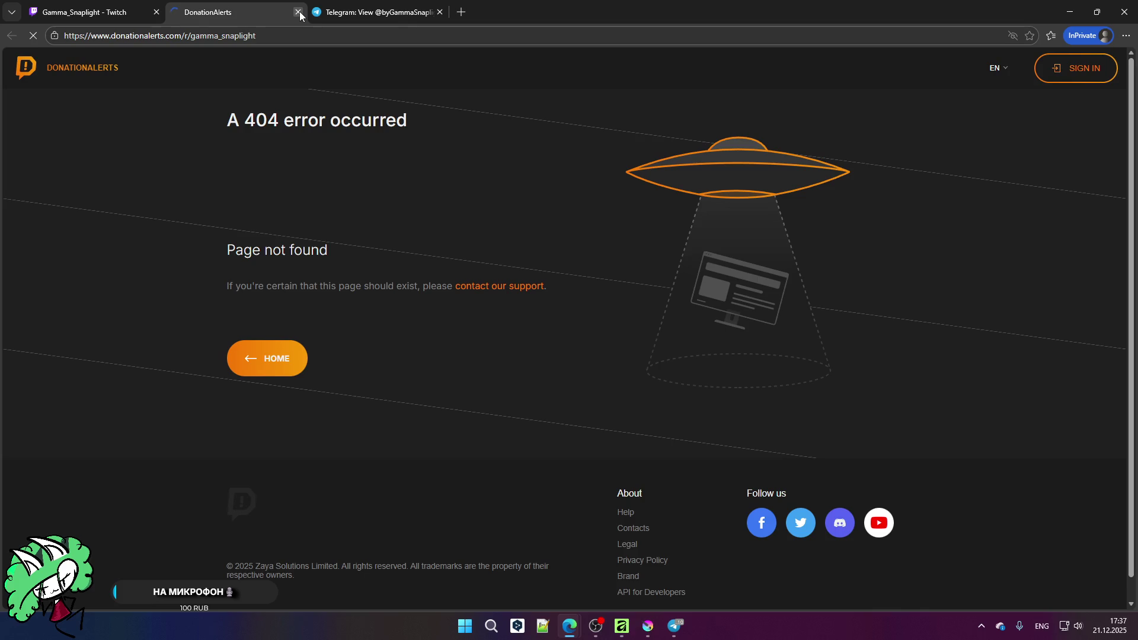
{"action": "left_click", "coordinate": [298, 12]}
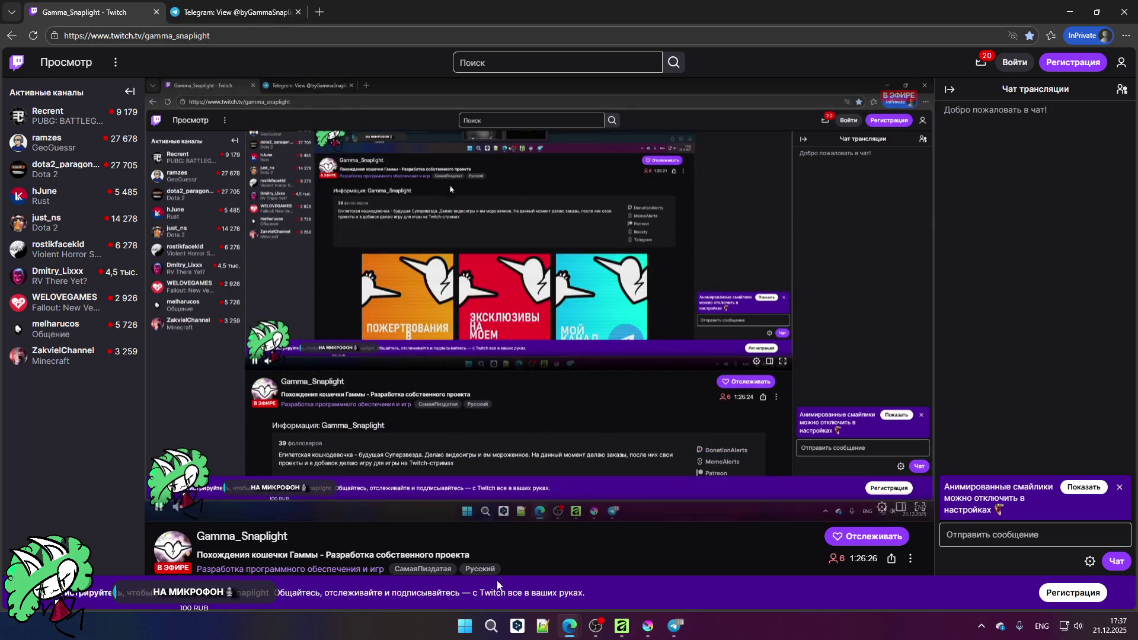
{"action": "left_click", "coordinate": [595, 626]}
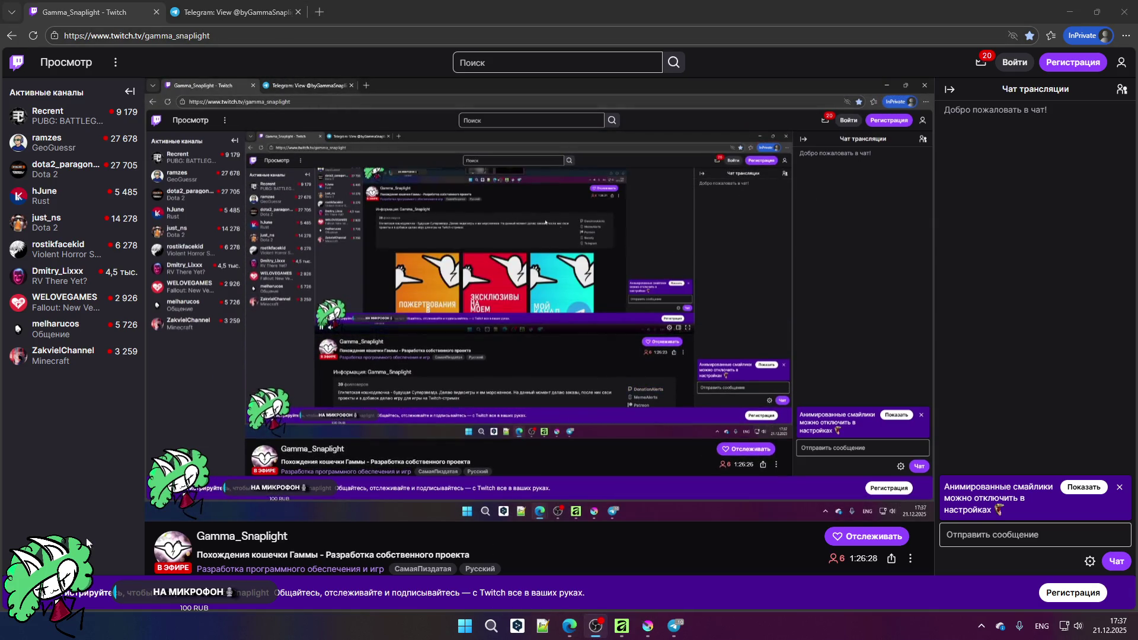
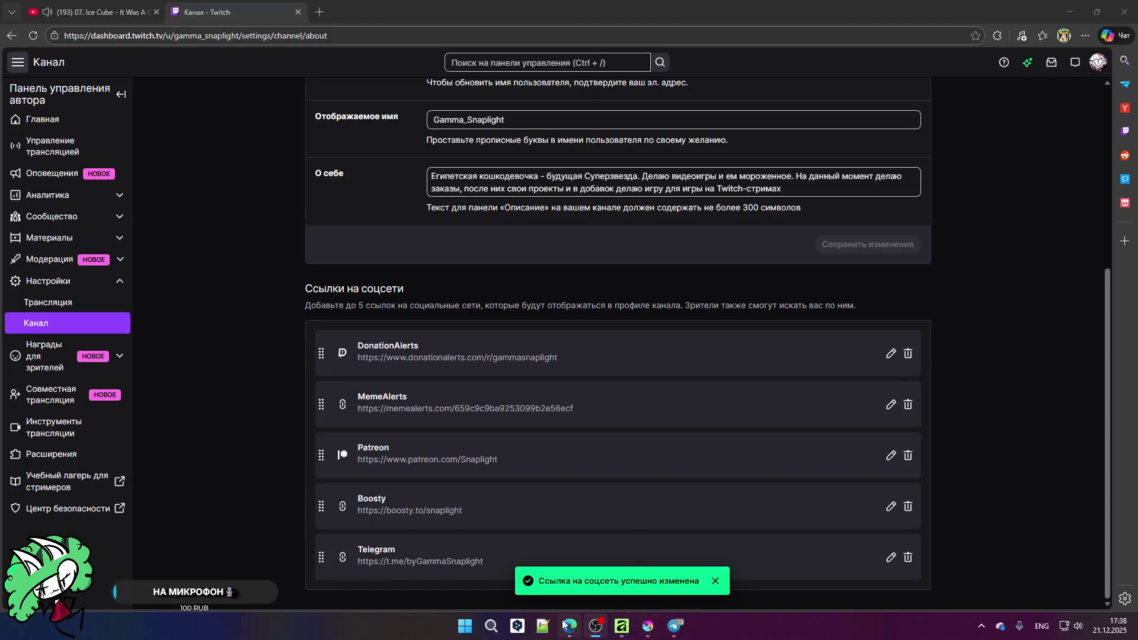
Step: Go from the Twitch dashboard back to the main site and open your public channel page
{"action": "left_click", "coordinate": [566, 629]}
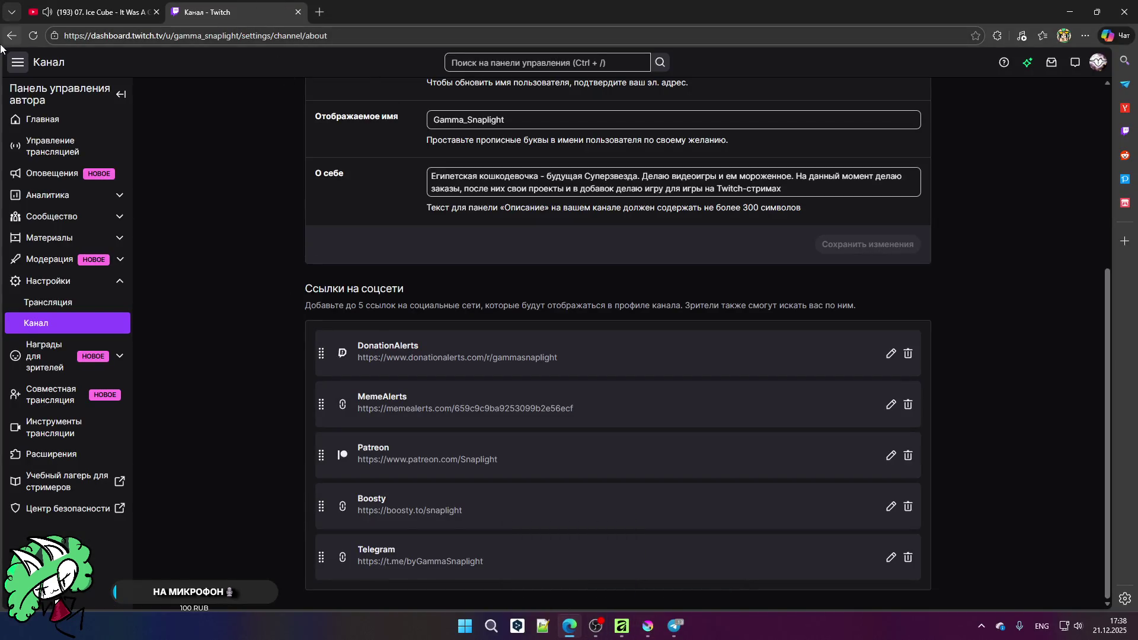
{"action": "scroll", "coordinate": [1106, 116], "scroll_direction": "up", "scroll_amount": 4}
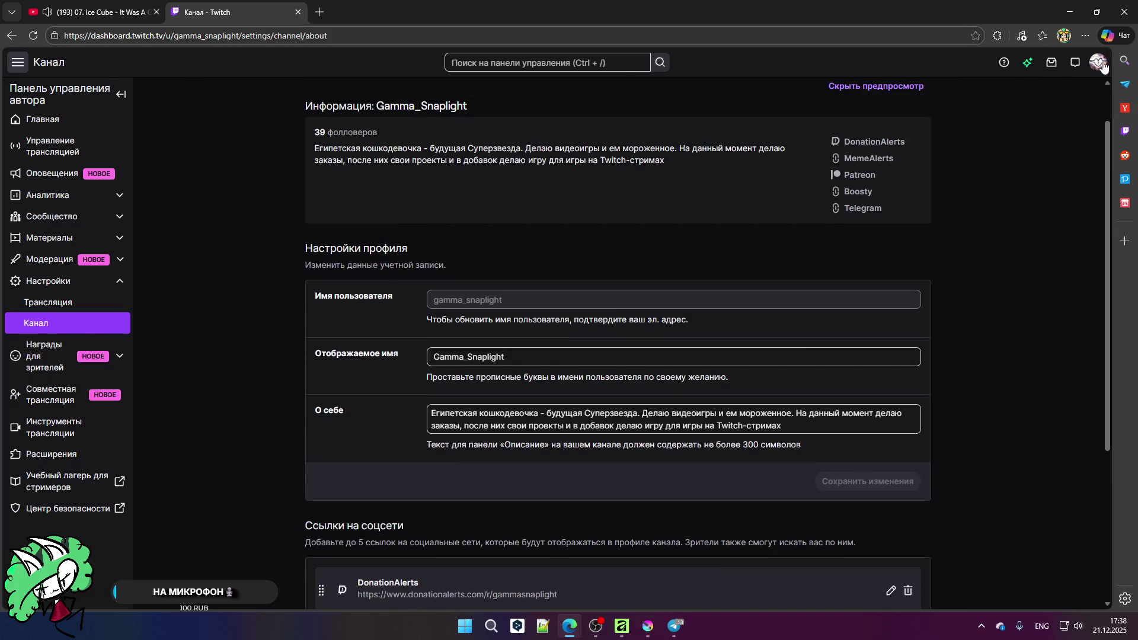
{"action": "left_click", "coordinate": [1100, 63]}
{"action": "left_click", "coordinate": [1043, 128]}
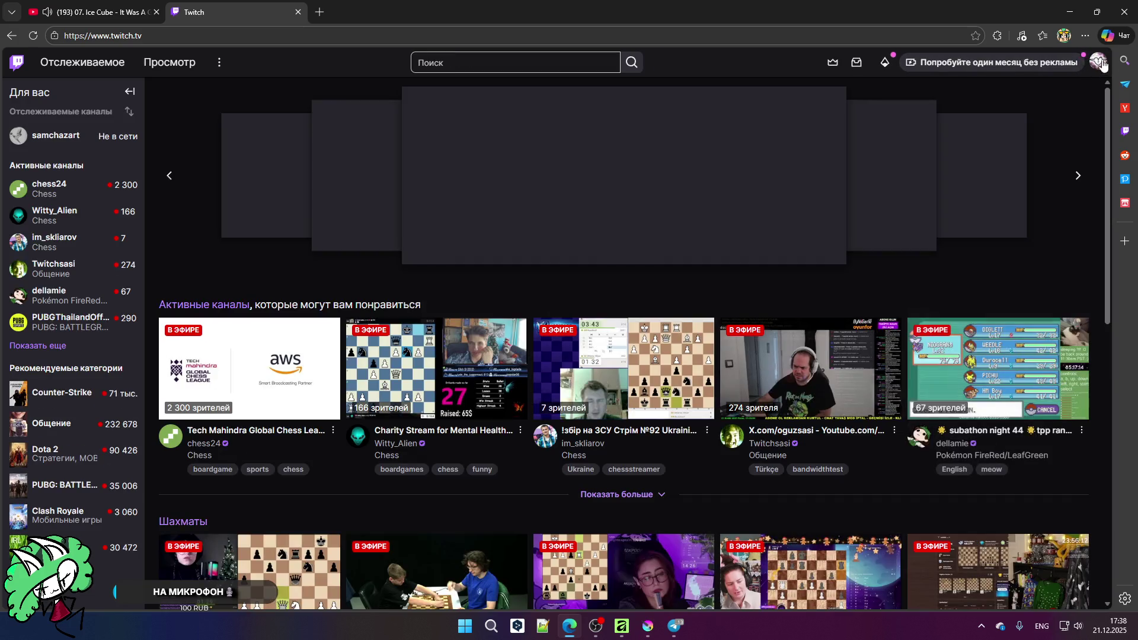
{"action": "left_click", "coordinate": [1100, 63]}
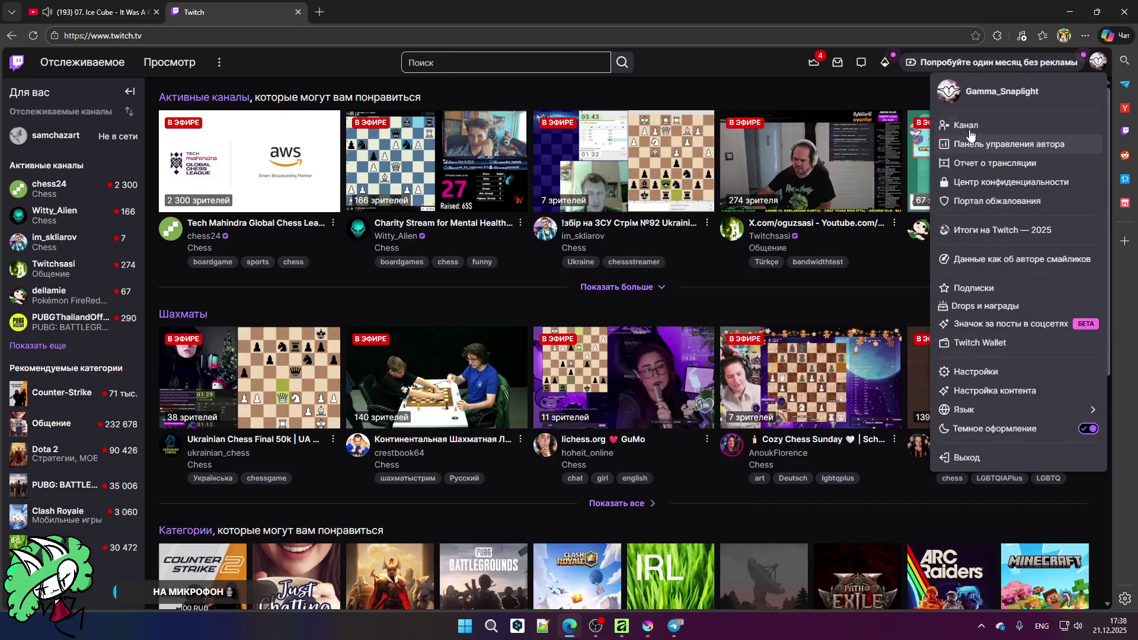
{"action": "left_click", "coordinate": [937, 131]}
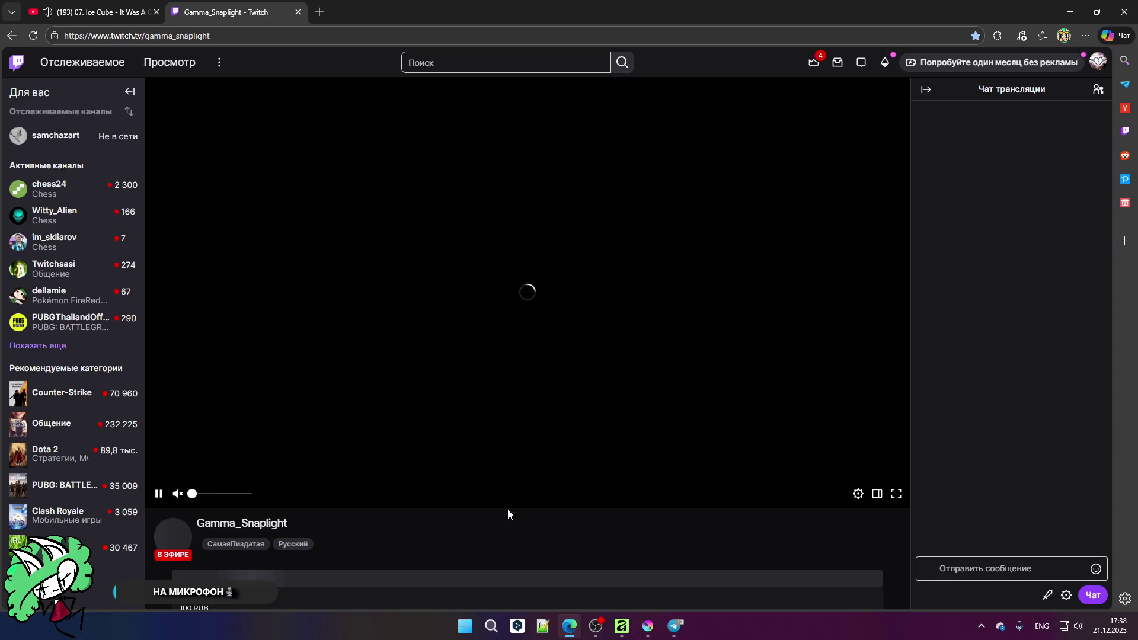
Step: Test the Telegram link in the channel info panel, then close the Telegram page
{"action": "scroll", "coordinate": [601, 468], "scroll_direction": "down", "scroll_amount": 5}
{"action": "scroll", "coordinate": [803, 347], "scroll_direction": "up", "scroll_amount": 2}
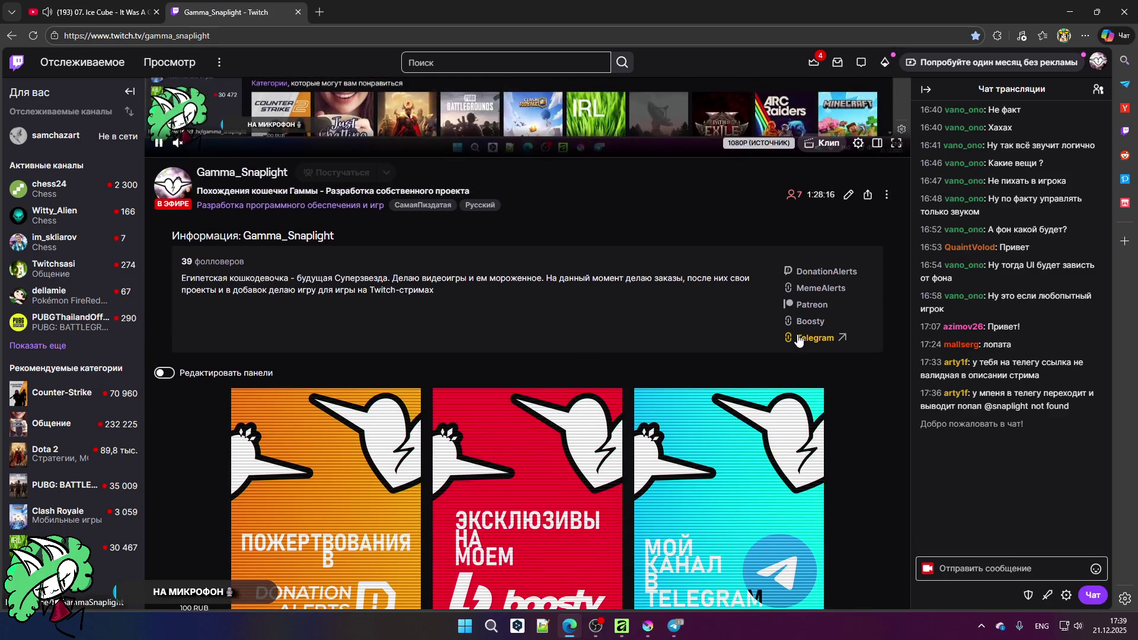
{"action": "left_click", "coordinate": [802, 341]}
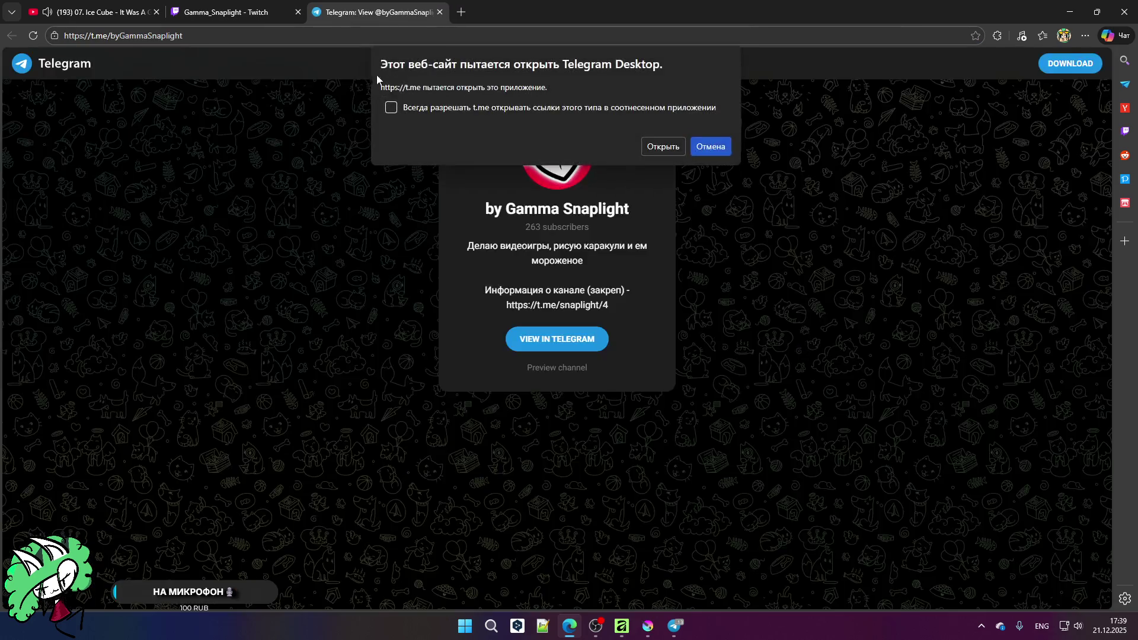
{"action": "left_click", "coordinate": [437, 16]}
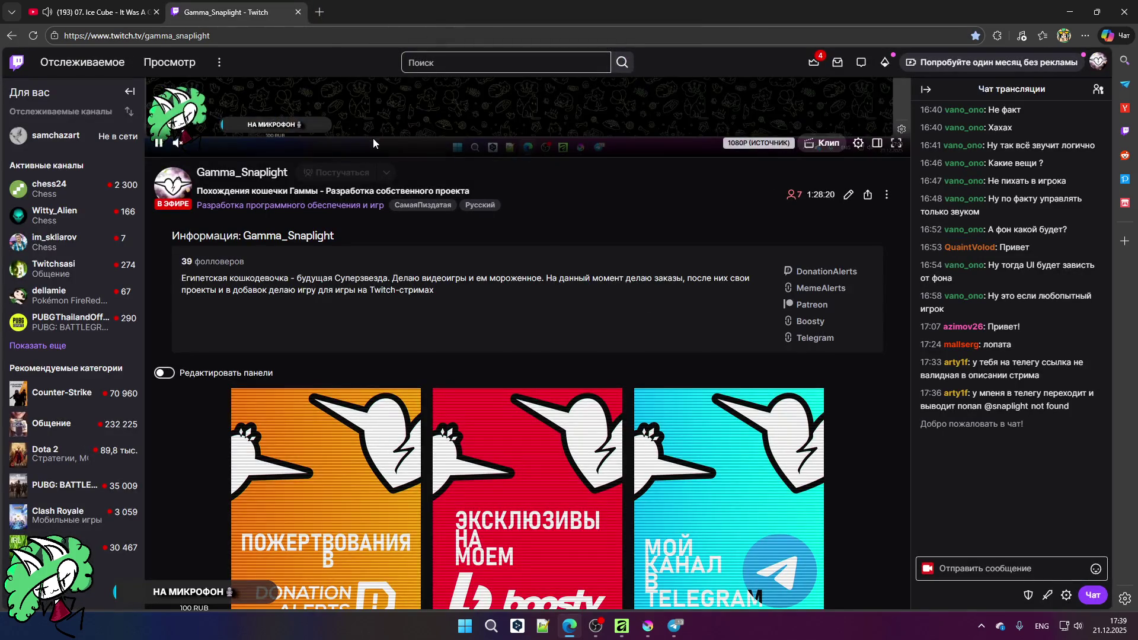
Step: Leave the Twitch tab and switch from the browser to the other desktop programs
{"action": "scroll", "coordinate": [370, 187], "scroll_direction": "up", "scroll_amount": 5}
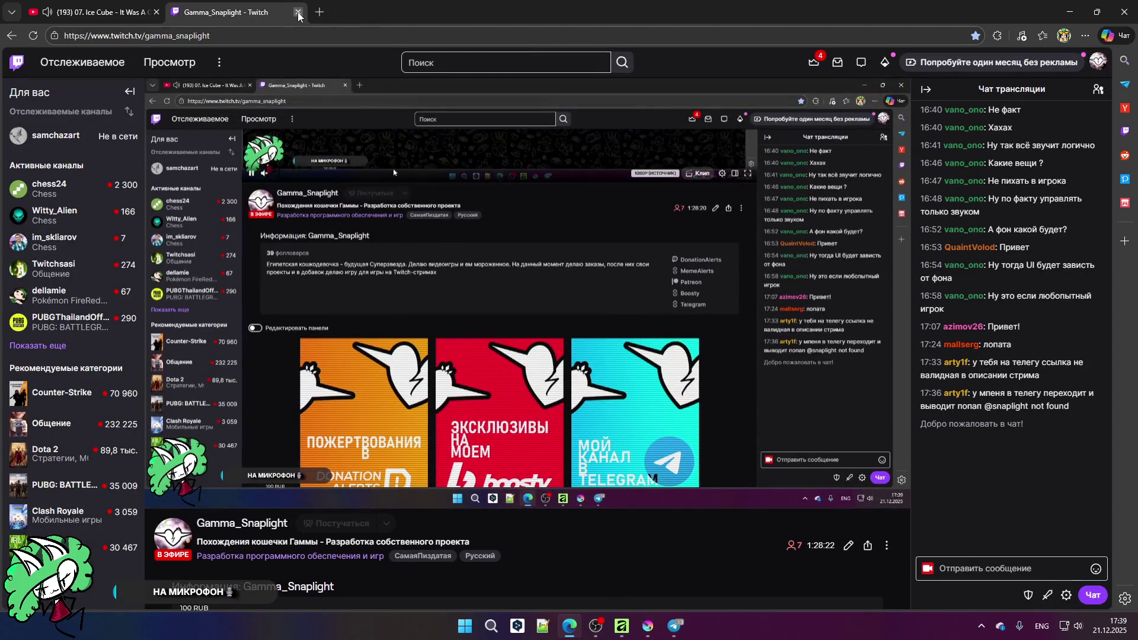
{"action": "key", "text": "ctrl+Tab"}
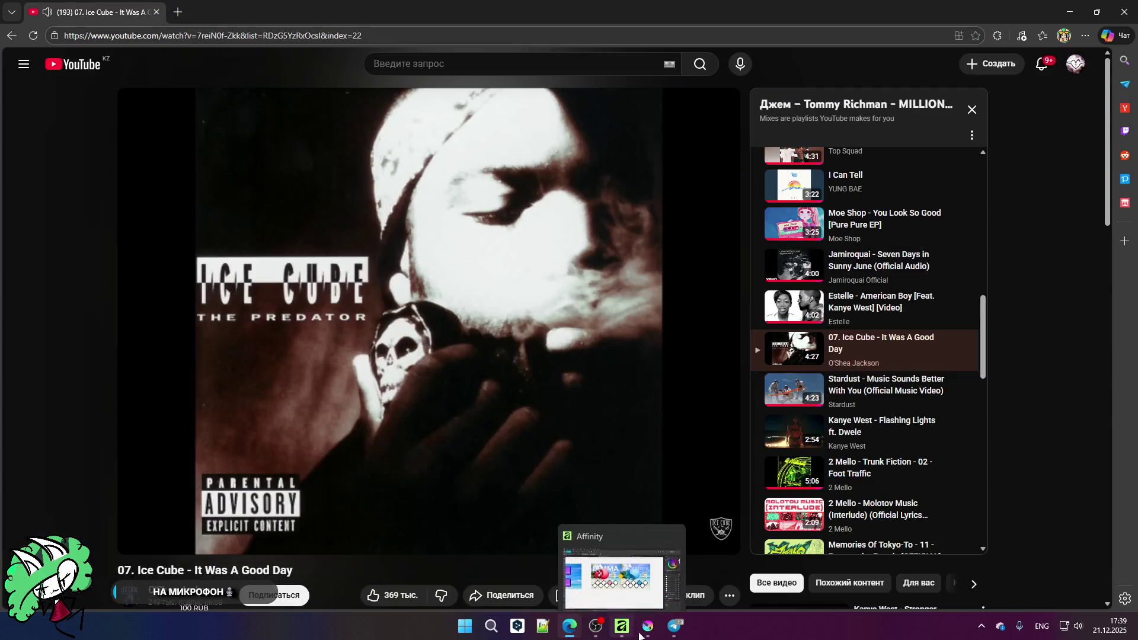
{"action": "left_click", "coordinate": [647, 626]}
{"action": "left_click", "coordinate": [619, 635]}
Step: Zoom in on Krita's two face sketches, snip them with Win+Shift+S, and close Krita without saving
{"action": "left_click", "coordinate": [639, 634]}
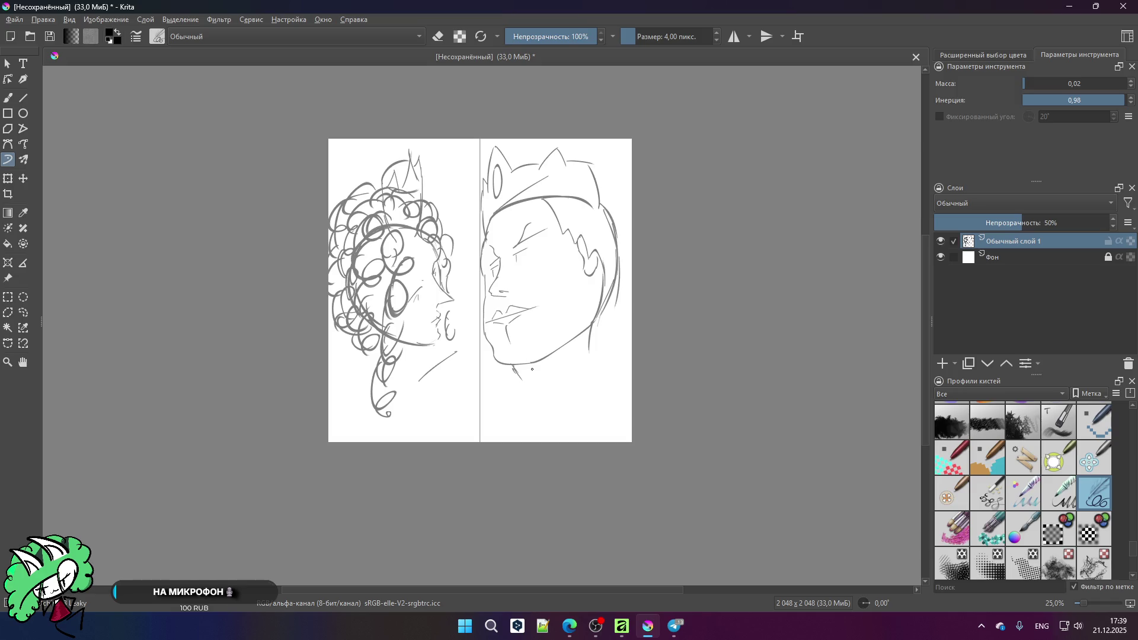
{"action": "scroll", "coordinate": [387, 274], "scroll_direction": "up", "scroll_amount": 1, "text": "ctrl"}
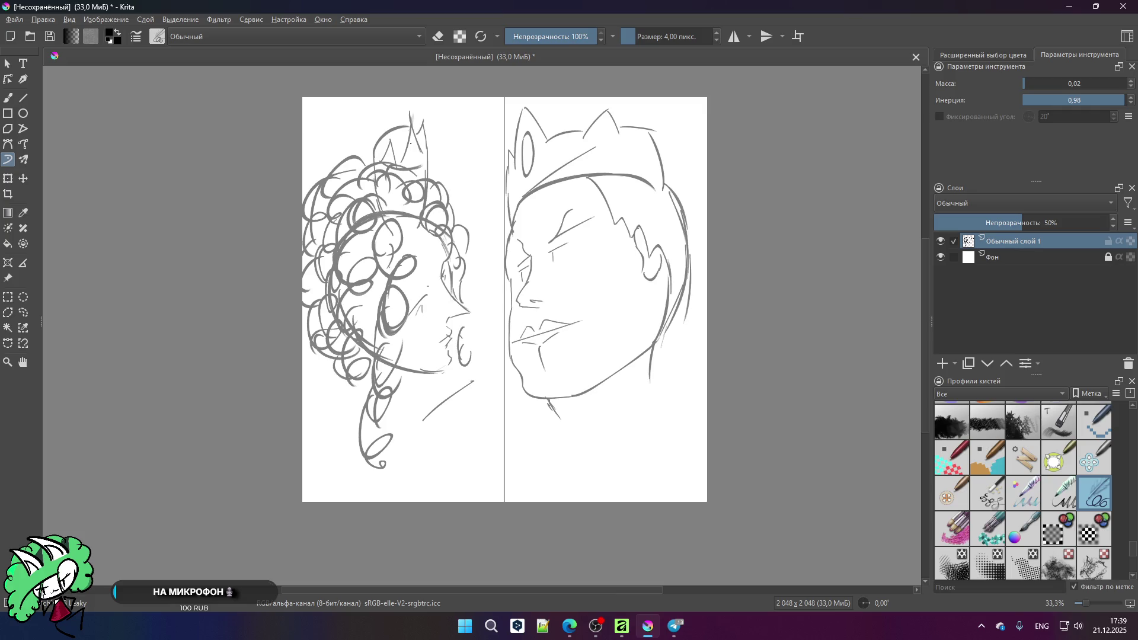
{"action": "key", "text": "super+shift+s"}
{"action": "mouse_move", "coordinate": [303, 93]}
{"action": "left_mouse_down"}
{"action": "mouse_move", "coordinate": [684, 457]}
{"action": "mouse_move", "coordinate": [708, 502]}
{"action": "left_mouse_up"}
{"action": "left_click", "coordinate": [1123, 6]}
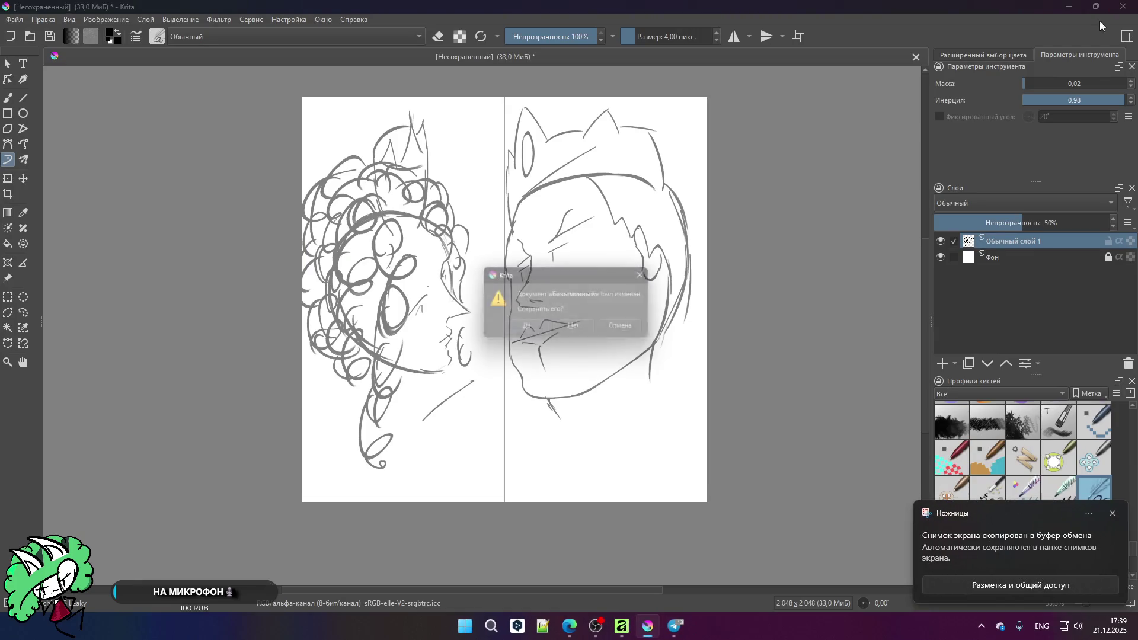
{"action": "left_click", "coordinate": [560, 328]}
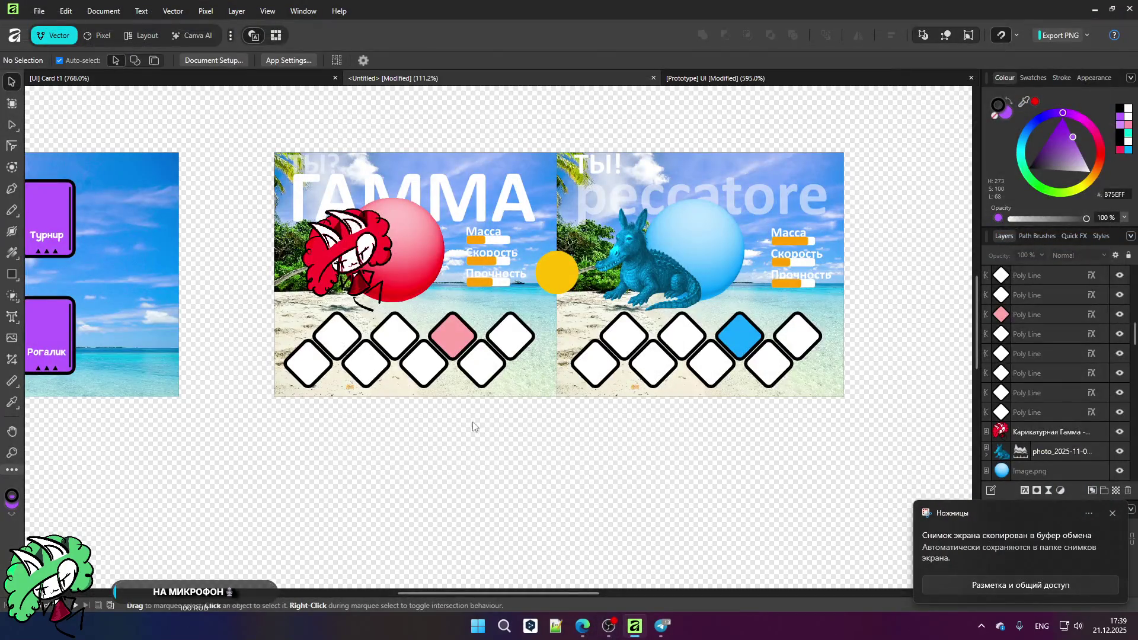
{"action": "scroll", "coordinate": [524, 411], "scroll_direction": "down", "scroll_amount": 1}
{"action": "scroll", "coordinate": [522, 413], "scroll_direction": "up", "scroll_amount": 2}
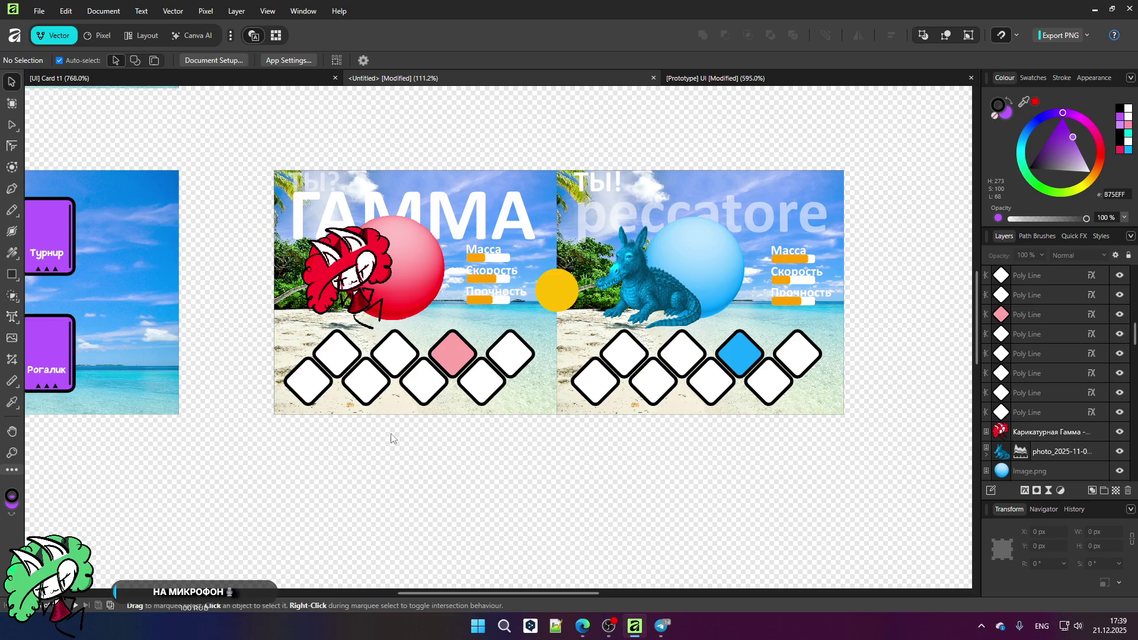
{"action": "scroll", "coordinate": [302, 407], "scroll_direction": "up", "scroll_amount": 5}
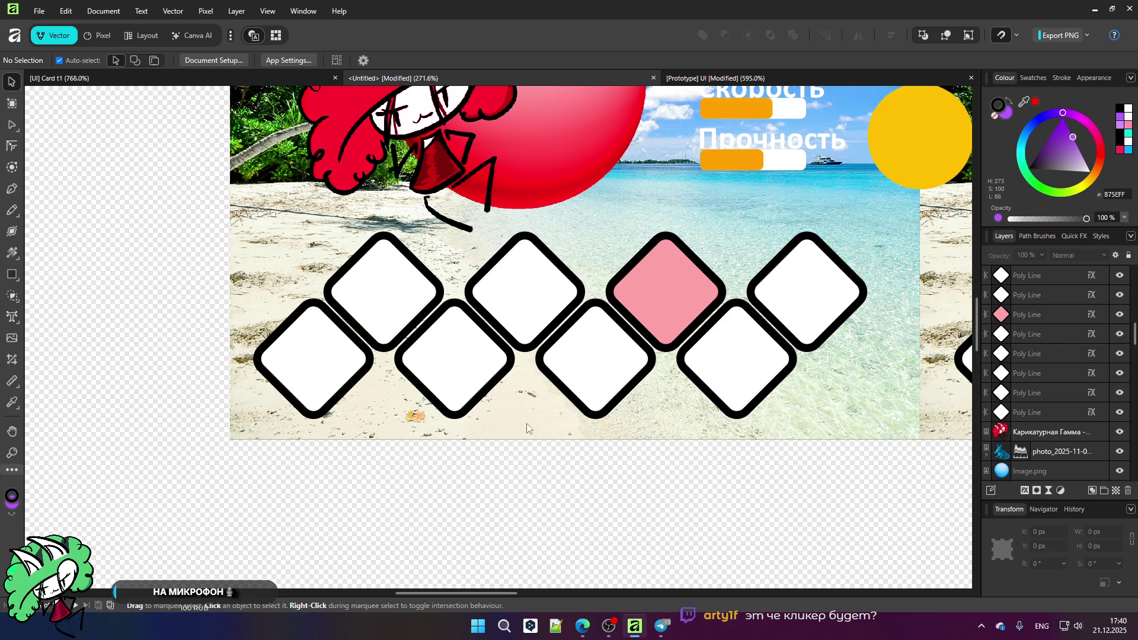
{"action": "mouse_move", "coordinate": [637, 632]}
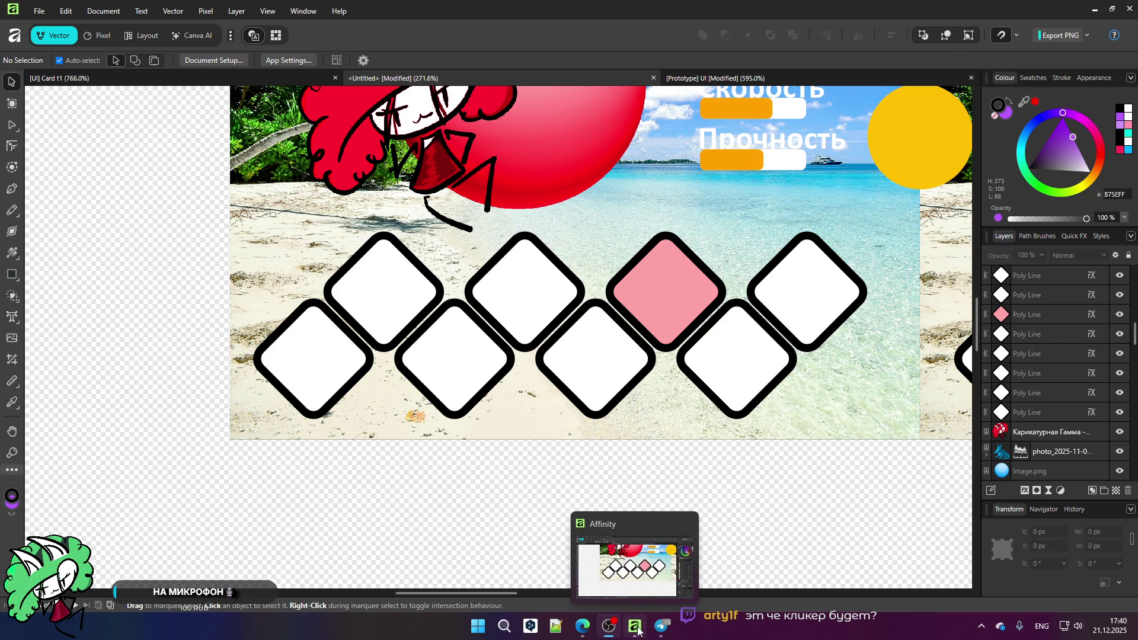
{"action": "scroll", "coordinate": [483, 386], "scroll_direction": "down", "scroll_amount": 5}
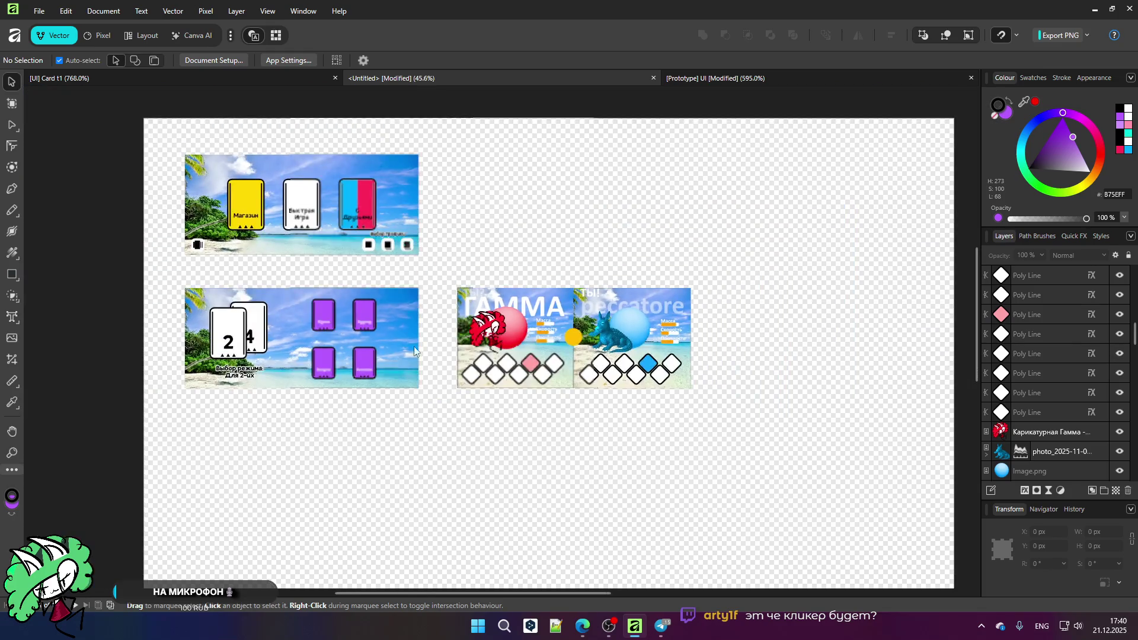
{"action": "scroll", "coordinate": [353, 339], "scroll_direction": "up", "scroll_amount": 1}
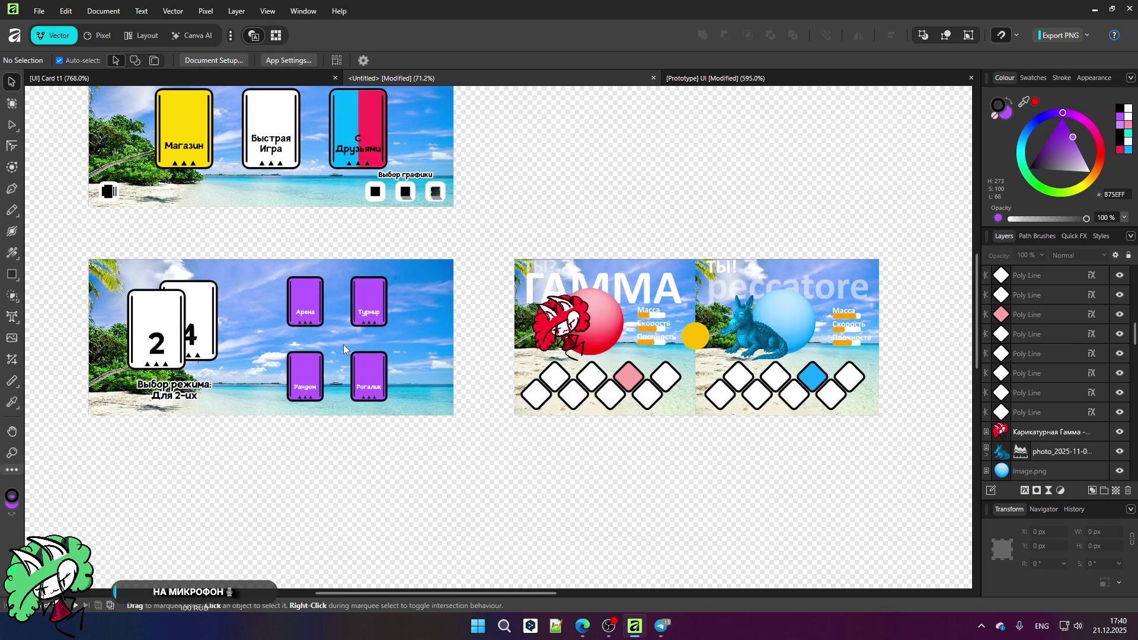
{"action": "scroll", "coordinate": [344, 344], "scroll_direction": "down", "scroll_amount": 1}
{"action": "scroll", "coordinate": [446, 286], "scroll_direction": "up", "scroll_amount": 4}
{"action": "scroll", "coordinate": [446, 285], "scroll_direction": "down", "scroll_amount": 2}
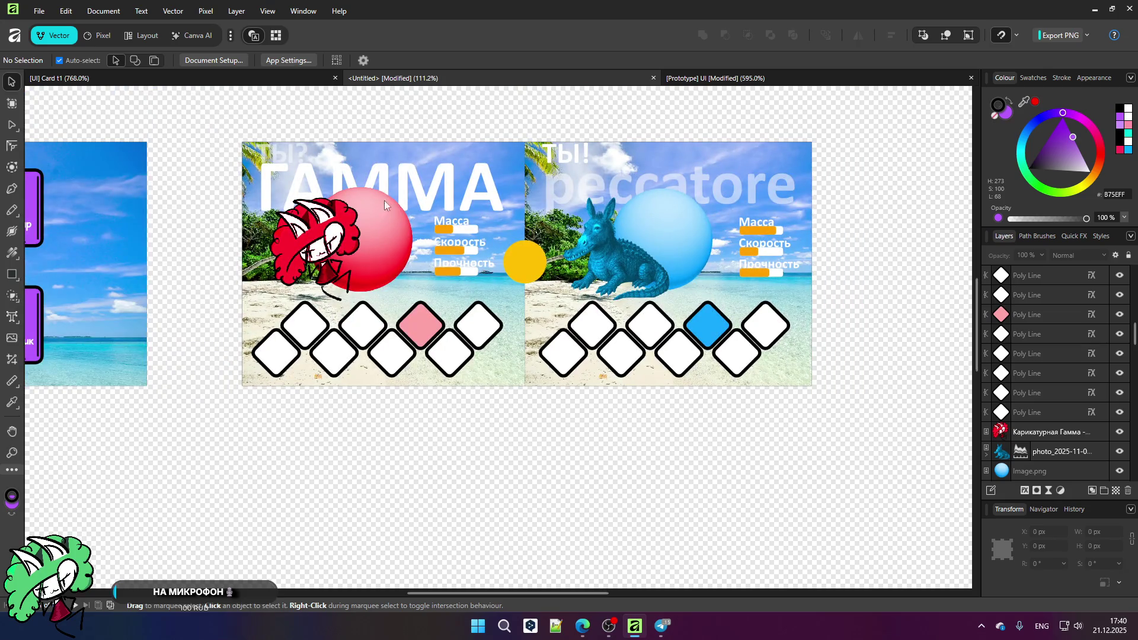
{"action": "scroll", "coordinate": [379, 204], "scroll_direction": "up", "scroll_amount": 1}
{"action": "scroll", "coordinate": [321, 254], "scroll_direction": "up", "scroll_amount": 1}
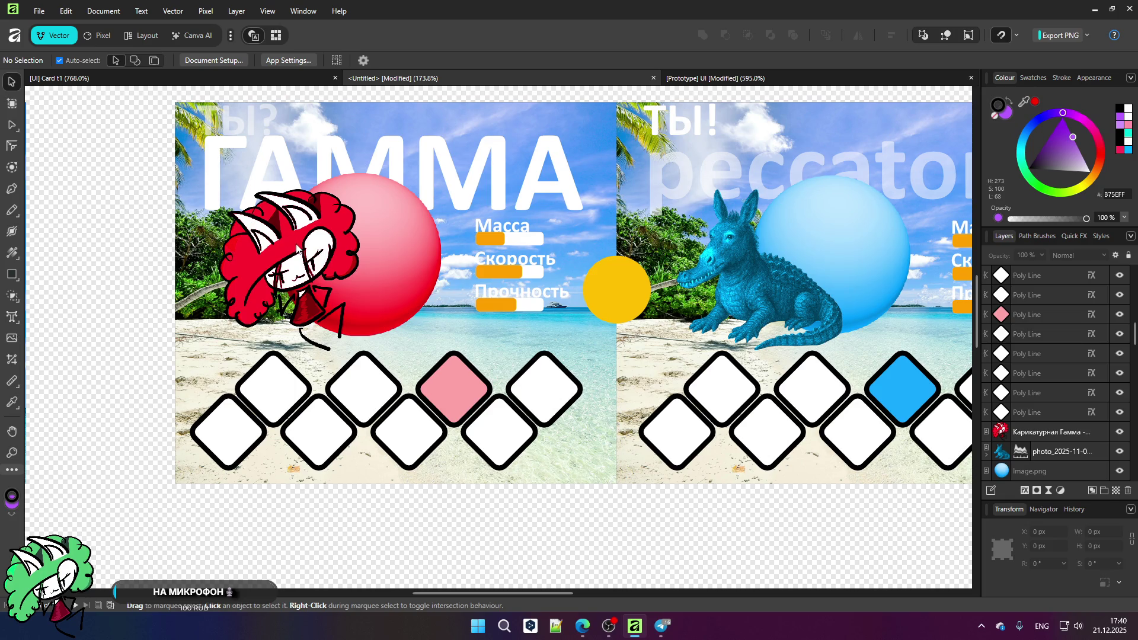
{"action": "scroll", "coordinate": [348, 256], "scroll_direction": "down", "scroll_amount": 1}
{"action": "scroll", "coordinate": [676, 172], "scroll_direction": "up", "scroll_amount": 1}
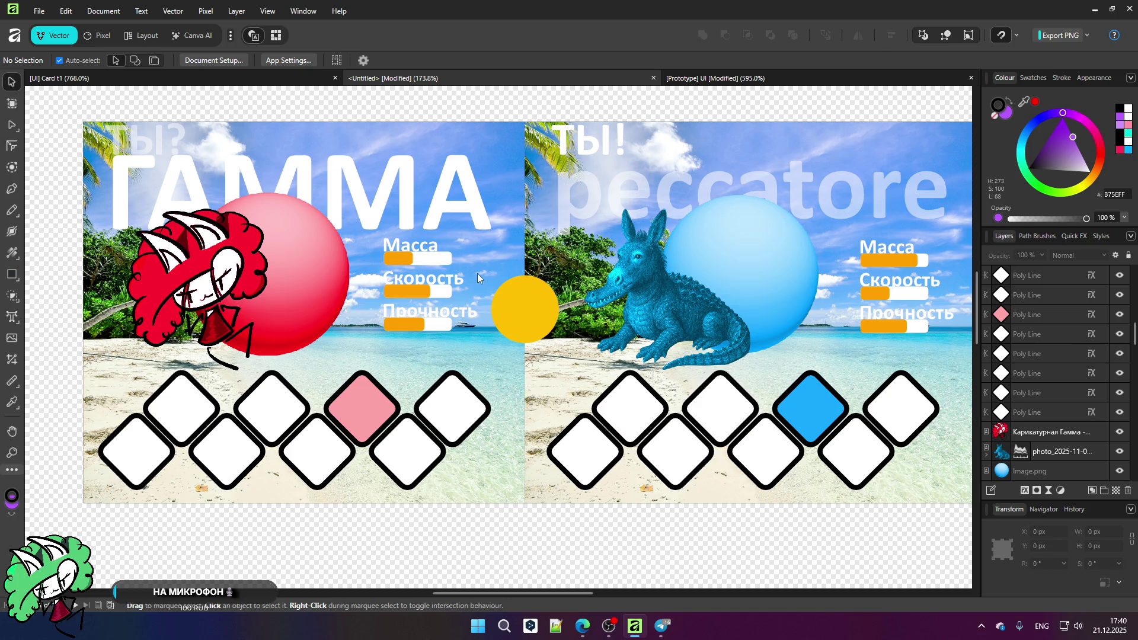
{"action": "scroll", "coordinate": [478, 275], "scroll_direction": "down", "scroll_amount": 5}
{"action": "scroll", "coordinate": [392, 260], "scroll_direction": "up", "scroll_amount": 4}
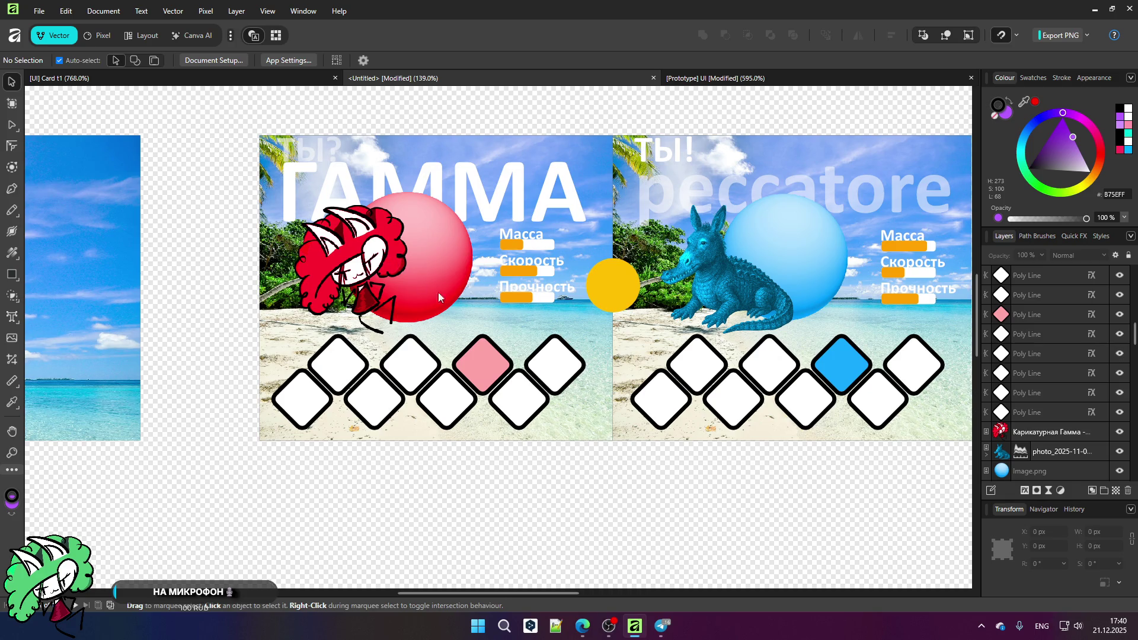
{"action": "scroll", "coordinate": [310, 363], "scroll_direction": "up", "scroll_amount": 1}
{"action": "scroll", "coordinate": [311, 363], "scroll_direction": "up", "scroll_amount": 1}
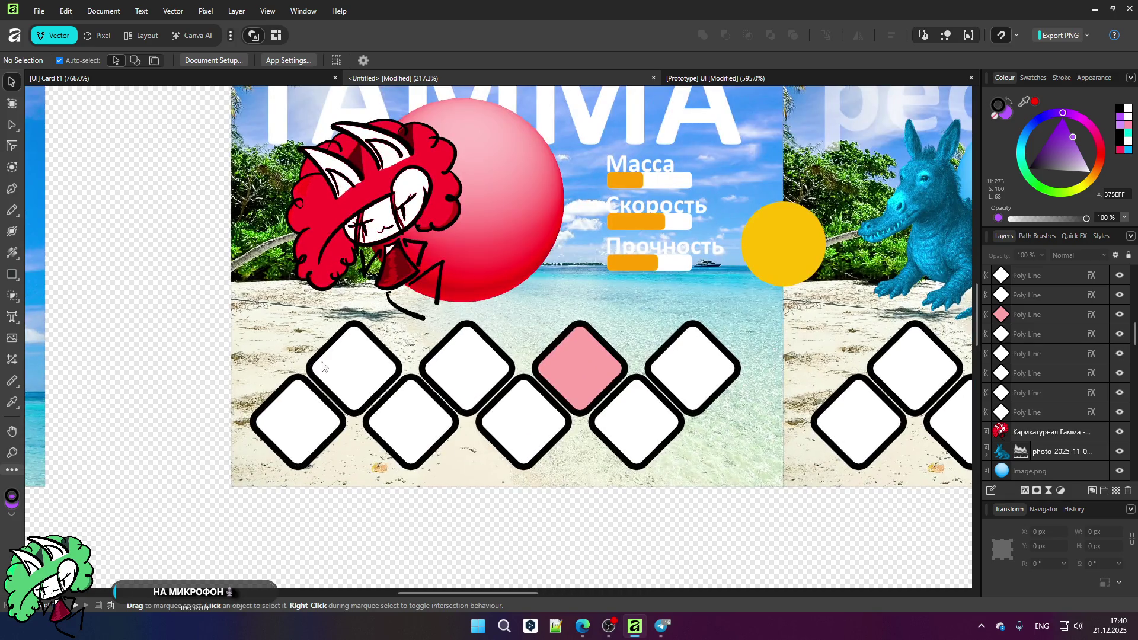
{"action": "left_click", "coordinate": [354, 374]}
{"action": "left_click", "coordinate": [437, 441]}
{"action": "left_click", "coordinate": [525, 431]}
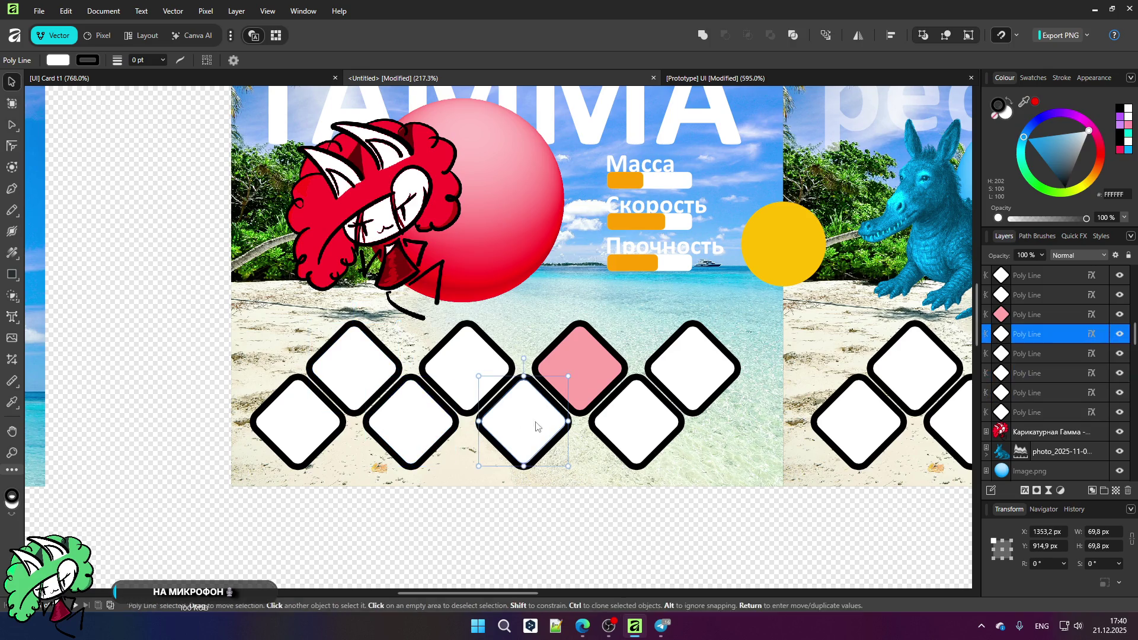
{"action": "left_click", "coordinate": [594, 371]}
{"action": "left_click", "coordinate": [668, 371]}
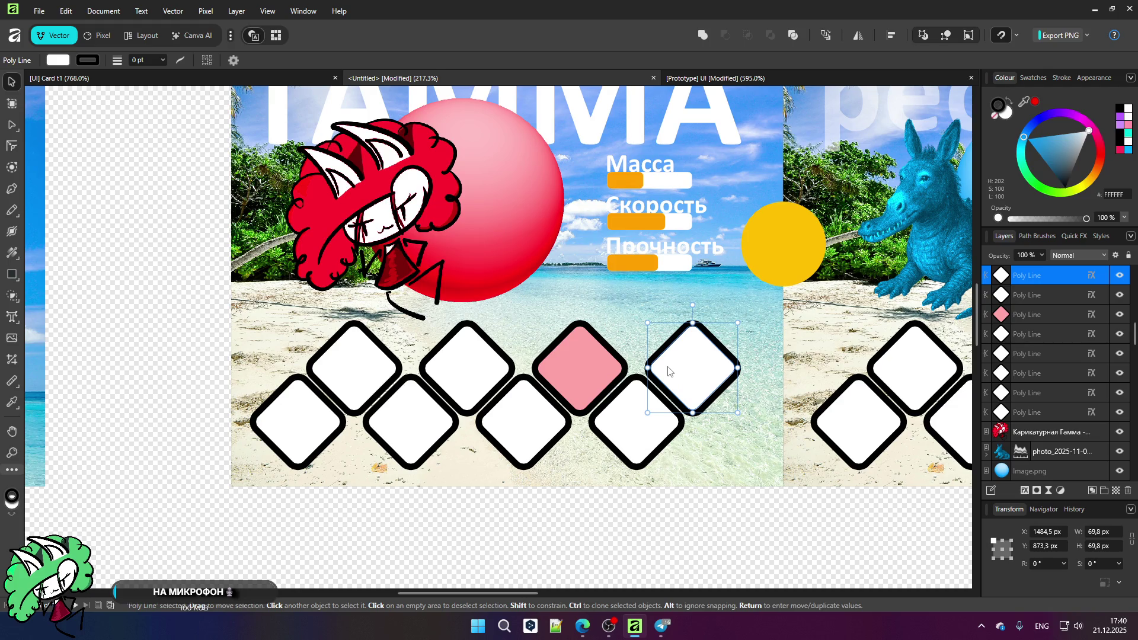
{"action": "left_click", "coordinate": [524, 501]}
{"action": "scroll", "coordinate": [417, 377], "scroll_direction": "down", "scroll_amount": 2}
{"action": "left_click", "coordinate": [343, 405]}
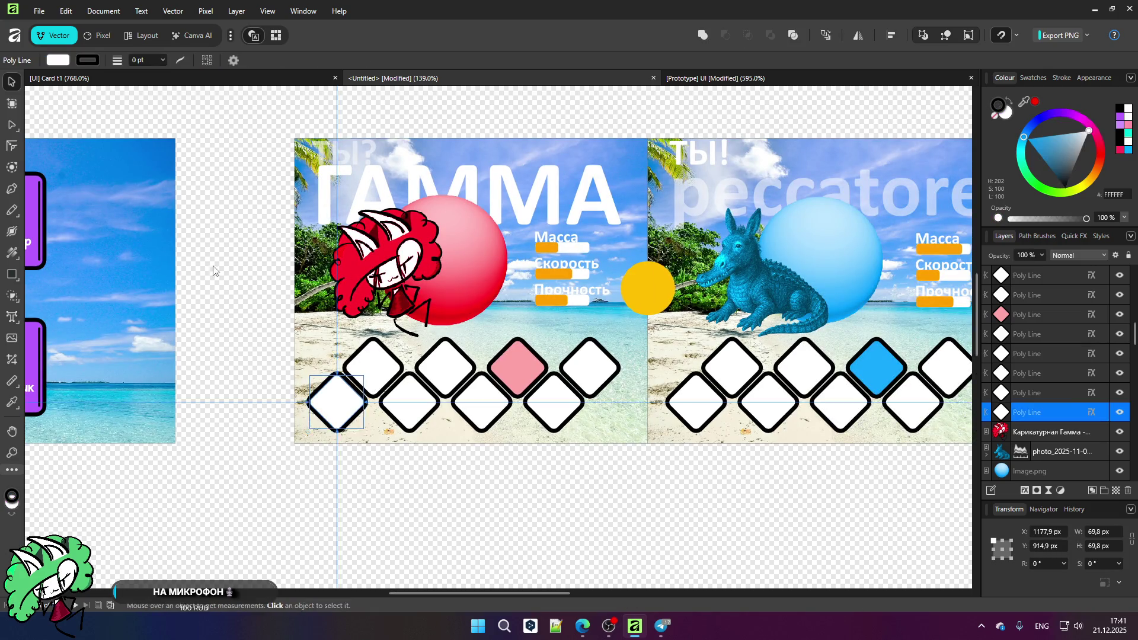
{"action": "left_click", "coordinate": [10, 275]}
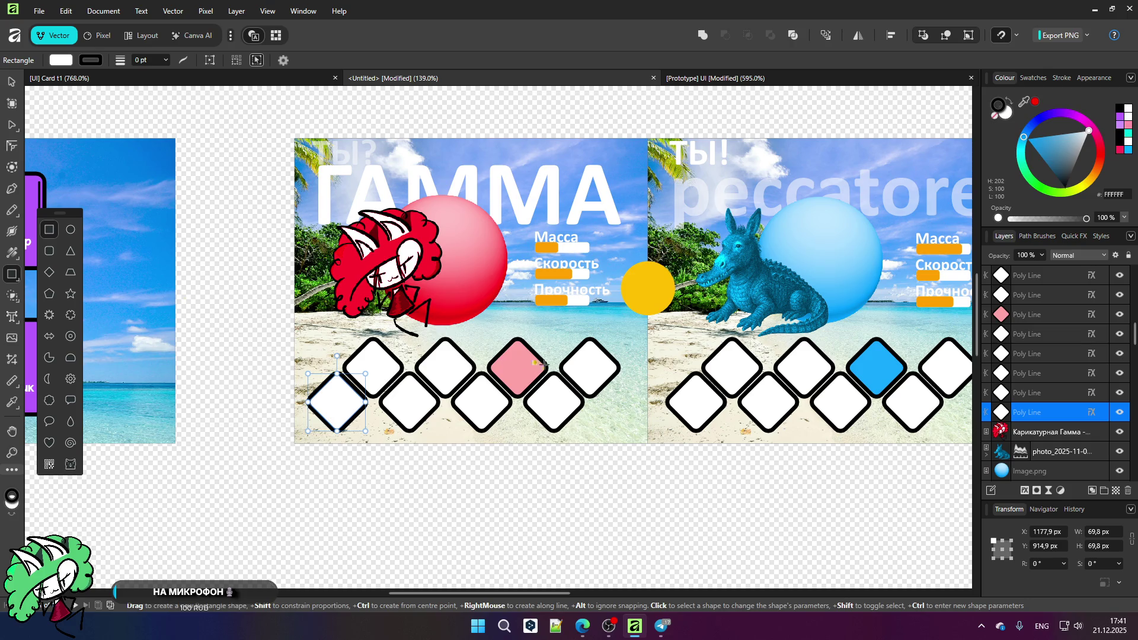
{"action": "mouse_move", "coordinate": [437, 308]}
{"action": "left_mouse_down"}
{"action": "mouse_move", "coordinate": [485, 355]}
{"action": "mouse_move", "coordinate": [490, 412]}
{"action": "left_mouse_up"}
{"action": "left_click", "coordinate": [12, 82]}
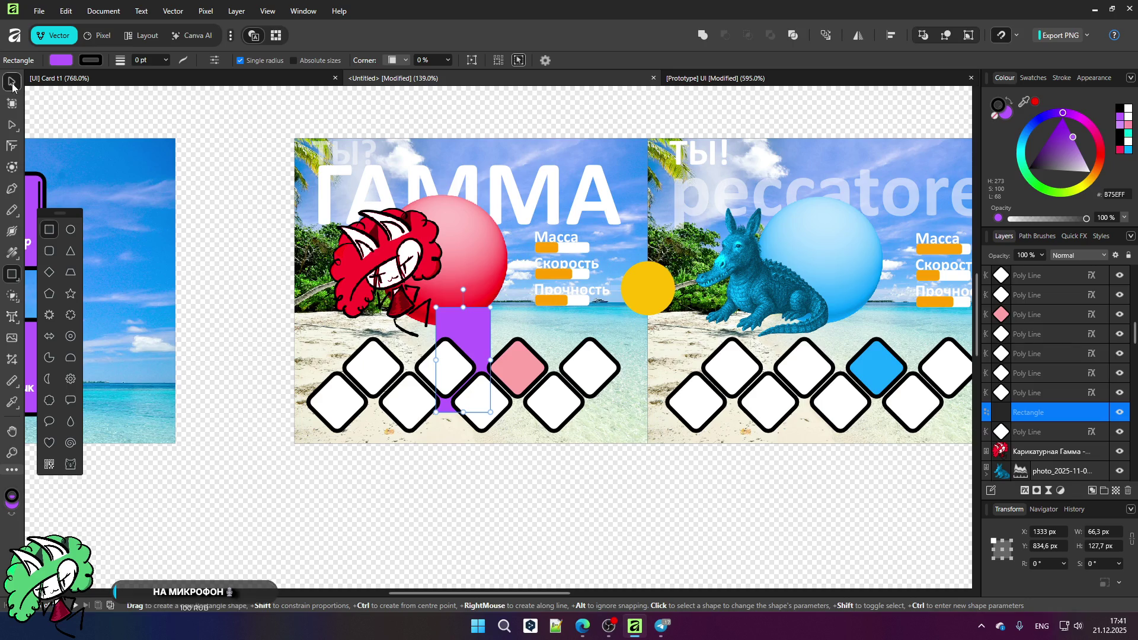
{"action": "left_click_drag", "start_coordinate": [458, 346], "coordinate": [474, 258]}
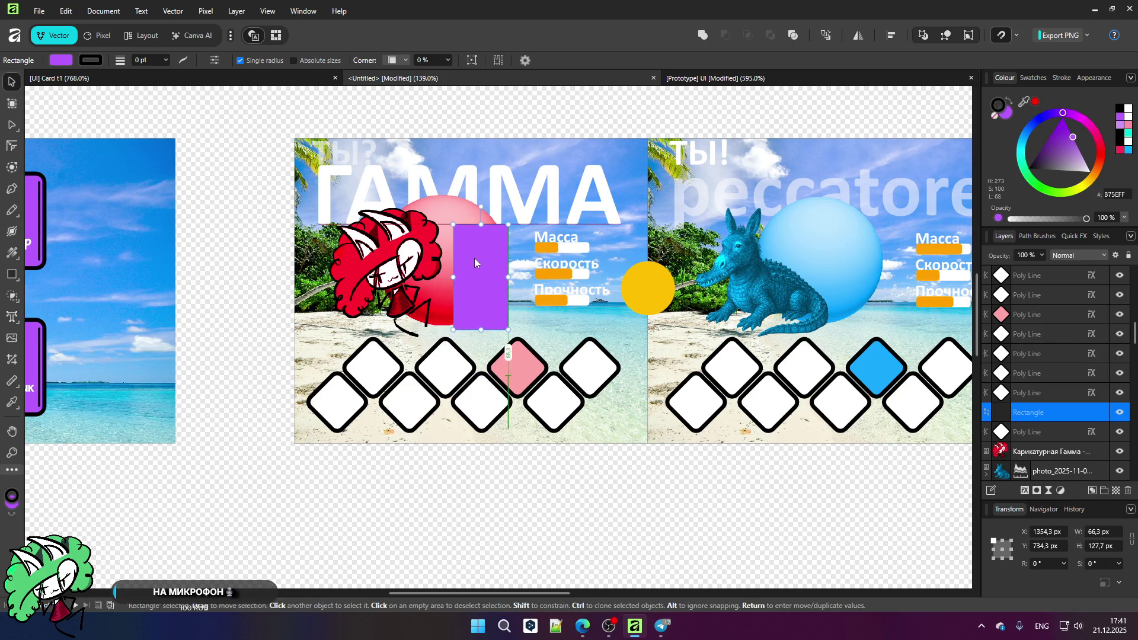
{"action": "scroll", "coordinate": [506, 248], "scroll_direction": "up", "scroll_amount": 2}
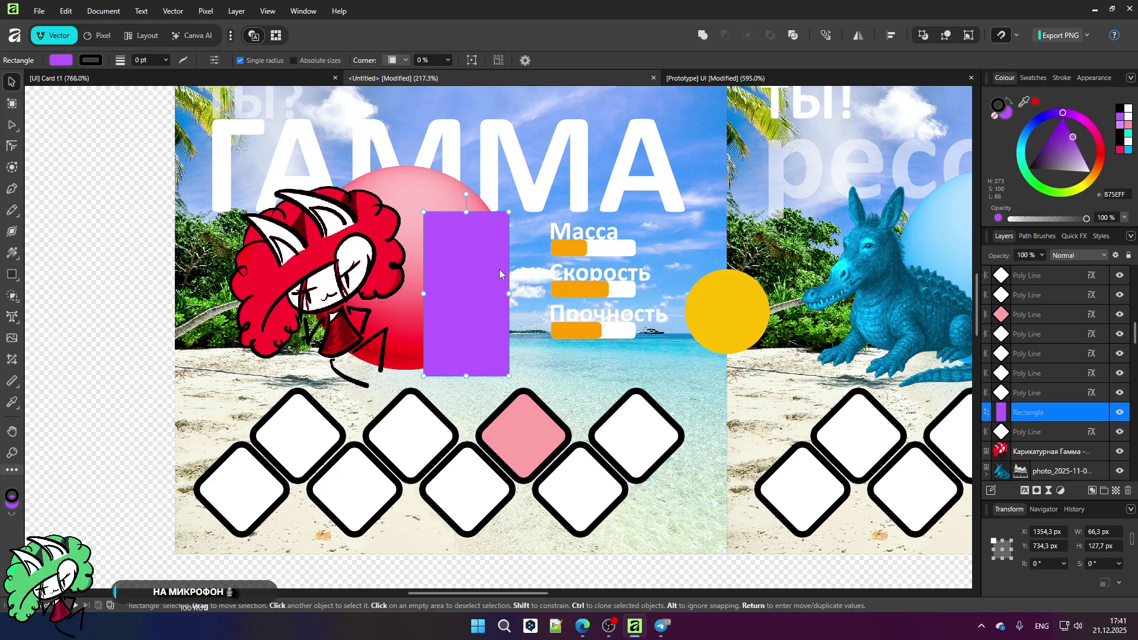
{"action": "mouse_move", "coordinate": [477, 287]}
{"action": "left_mouse_down"}
{"action": "mouse_move", "coordinate": [256, 456]}
{"action": "mouse_move", "coordinate": [237, 454]}
{"action": "mouse_move", "coordinate": [281, 471]}
{"action": "mouse_move", "coordinate": [406, 468]}
{"action": "mouse_move", "coordinate": [397, 468]}
{"action": "left_mouse_up"}
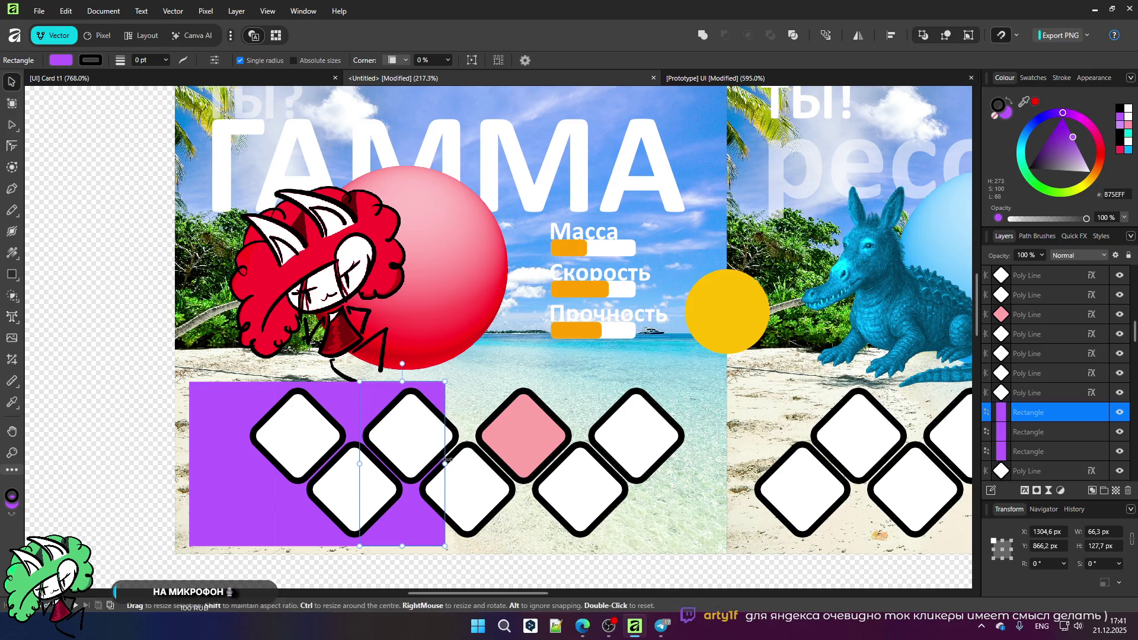
{"action": "left_click_drag", "start_coordinate": [445, 465], "coordinate": [426, 464]}
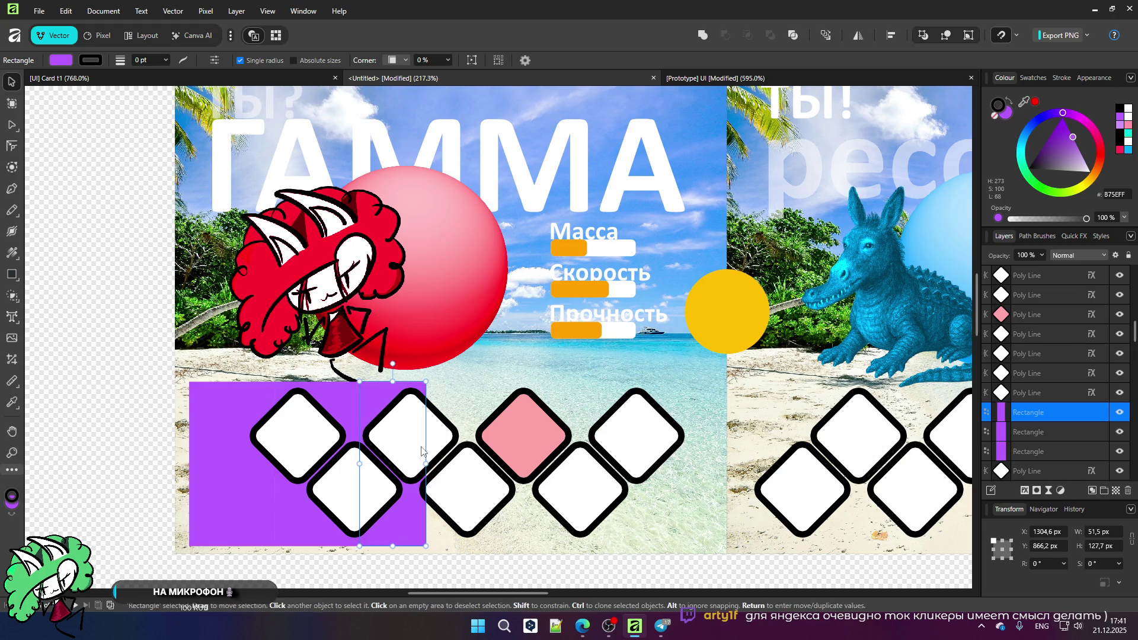
{"action": "key", "text": "ctrl+z"}
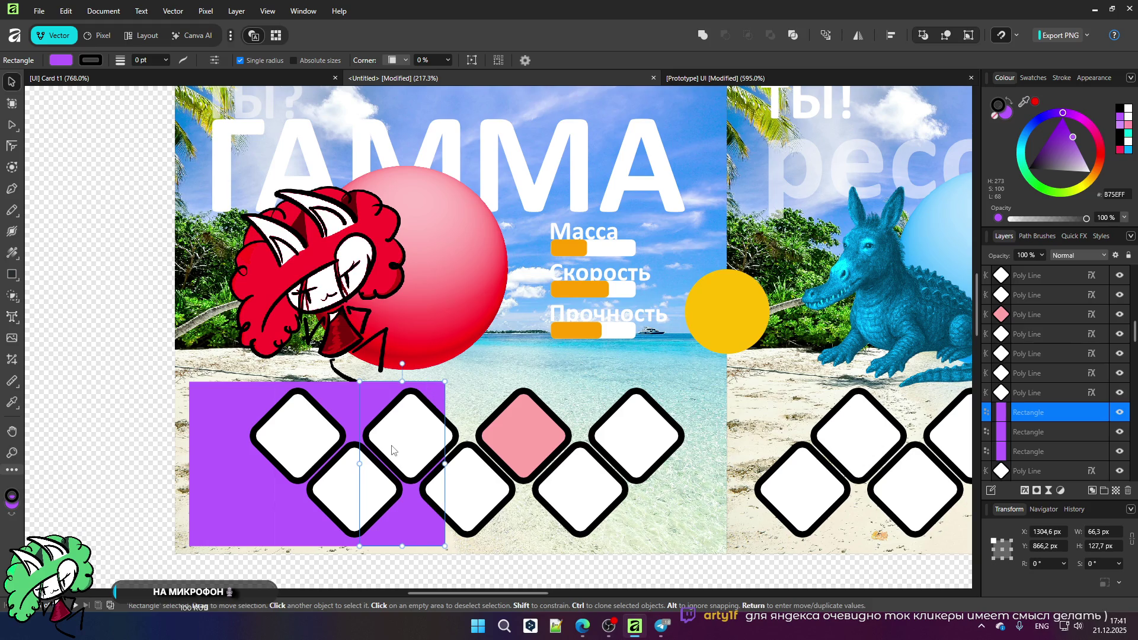
{"action": "key", "text": "ctrl+z"}
{"action": "key", "text": "ctrl+z"}
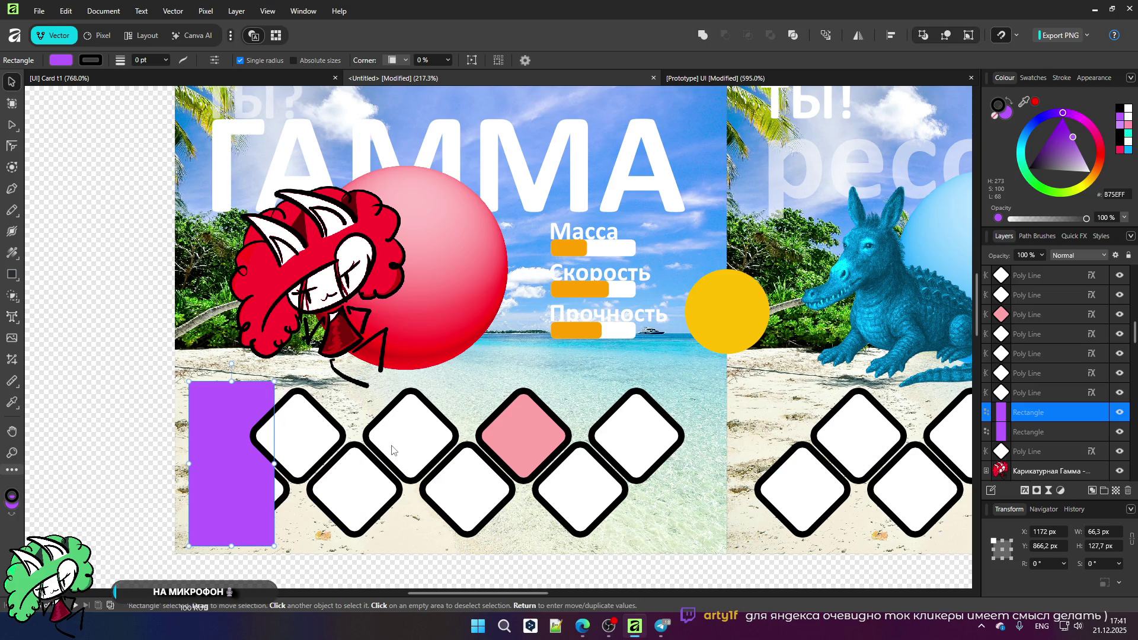
{"action": "key", "text": "ctrl+z"}
{"action": "key", "text": "ctrl+z"}
{"action": "key", "text": "ctrl+z"}
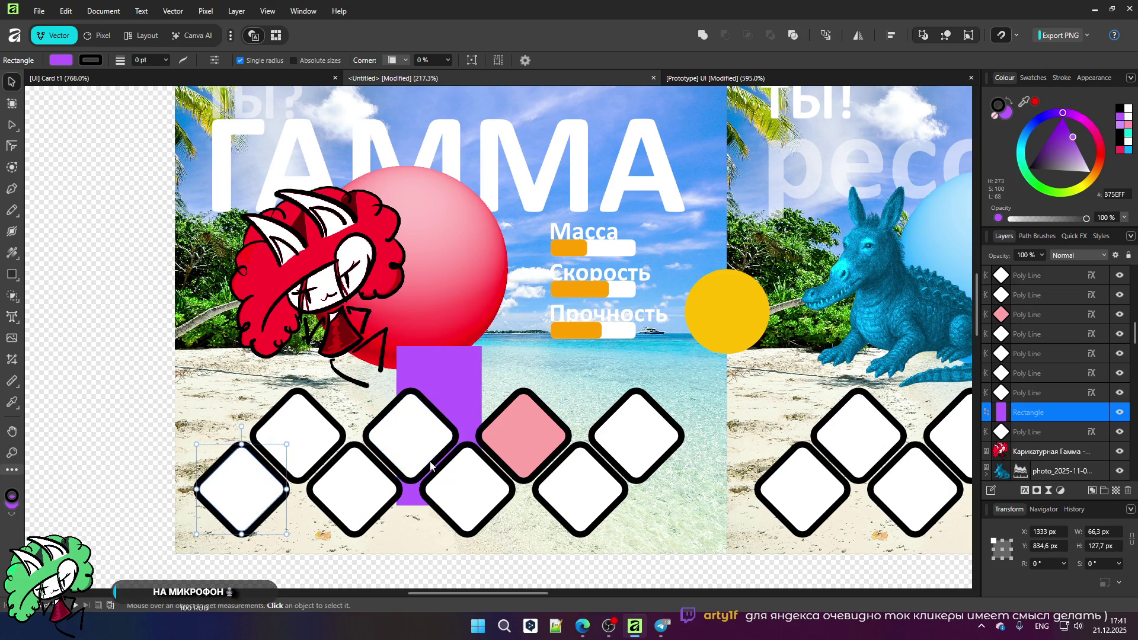
{"action": "key", "text": "ctrl+z"}
{"action": "mouse_move", "coordinate": [639, 622]}
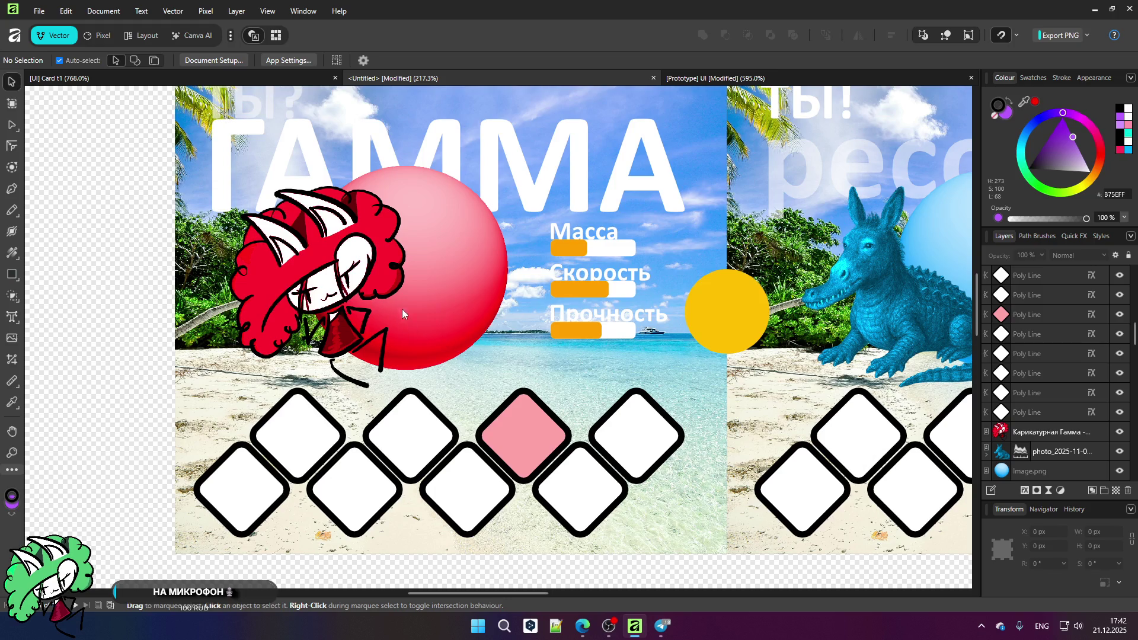
{"action": "scroll", "coordinate": [399, 311], "scroll_direction": "down", "scroll_amount": 3}
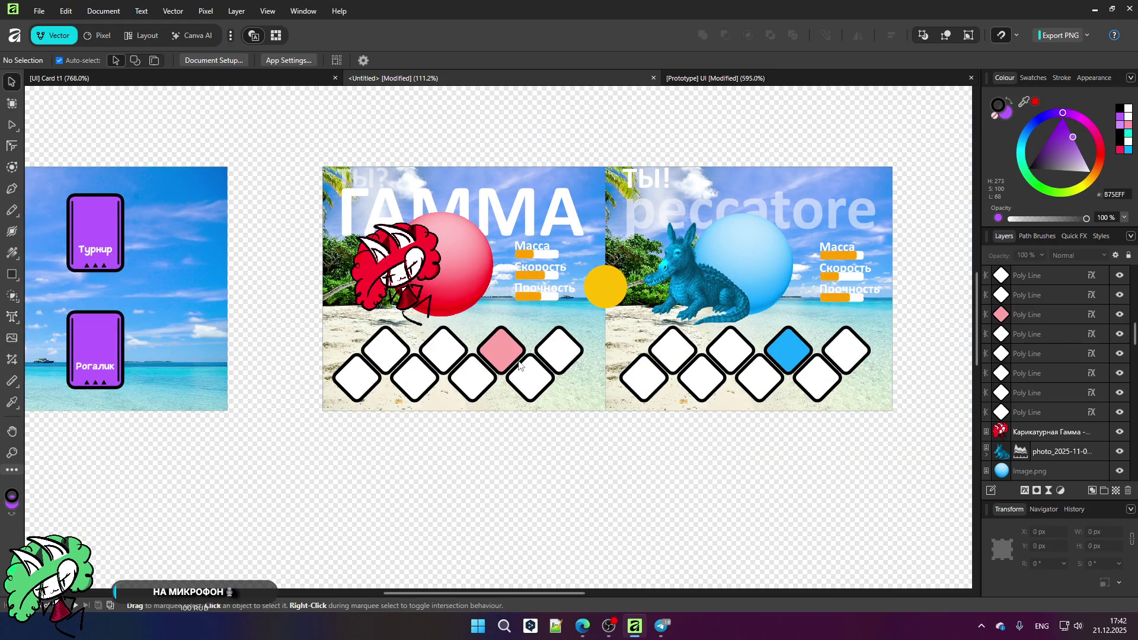
{"action": "scroll", "coordinate": [519, 366], "scroll_direction": "up", "scroll_amount": 1}
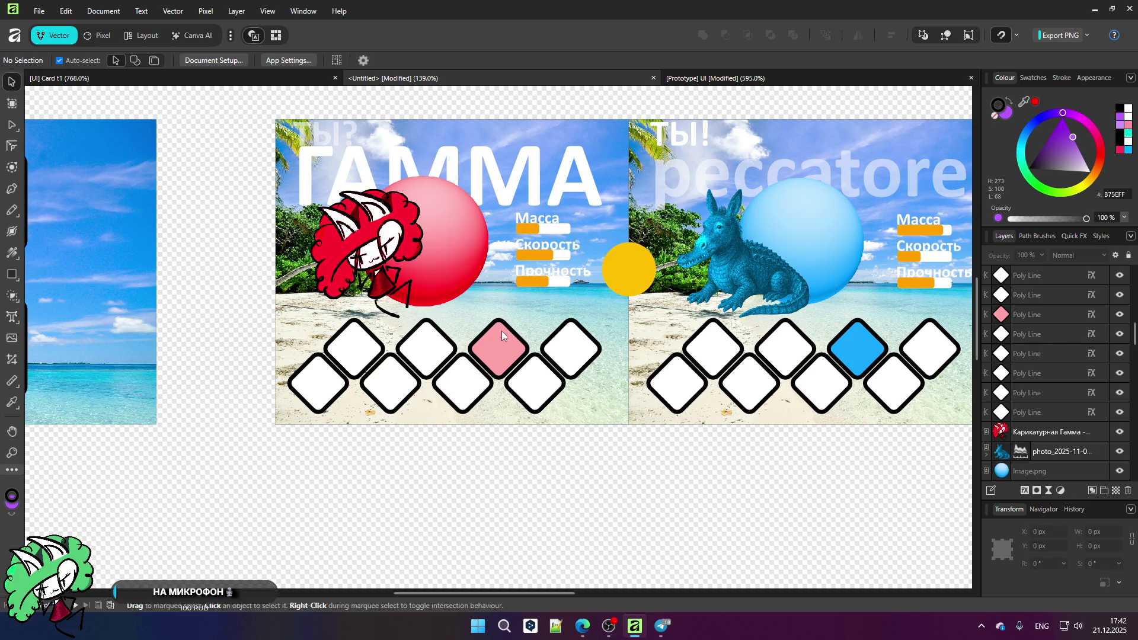
{"action": "scroll", "coordinate": [460, 313], "scroll_direction": "down", "scroll_amount": 1}
{"action": "scroll", "coordinate": [727, 237], "scroll_direction": "up", "scroll_amount": 1}
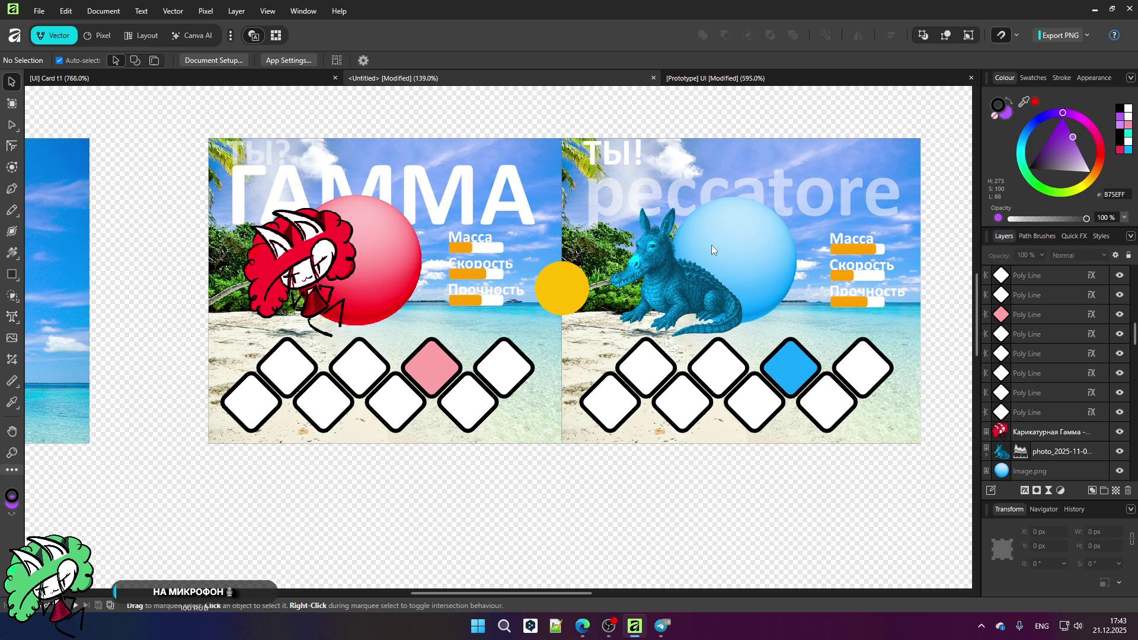
{"action": "left_click", "coordinate": [396, 414]}
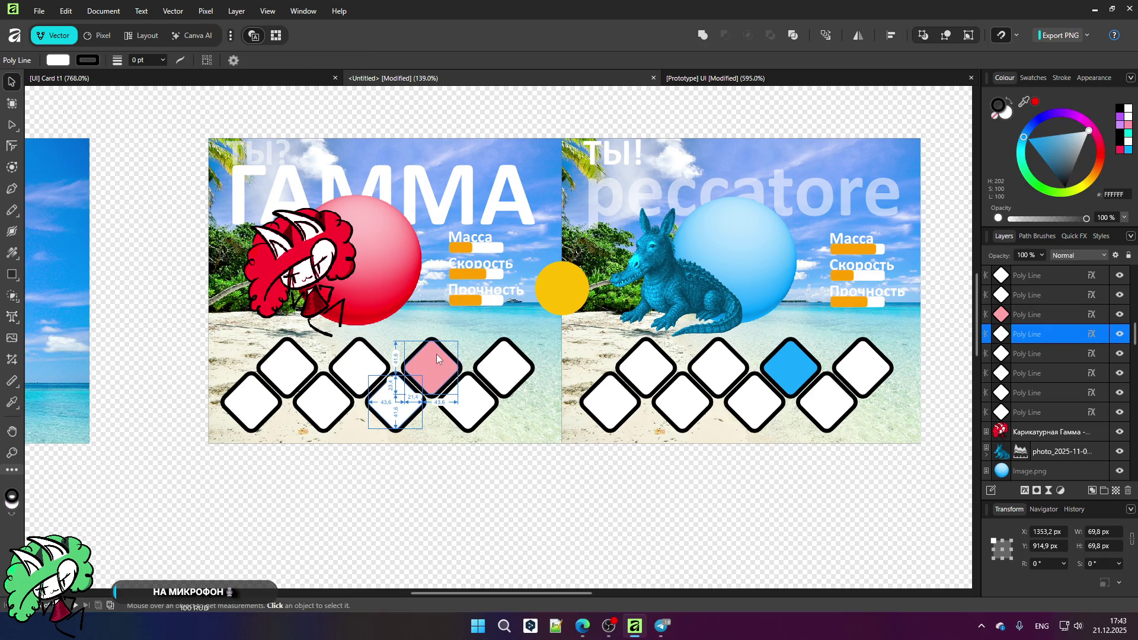
{"action": "left_click", "coordinate": [436, 361]}
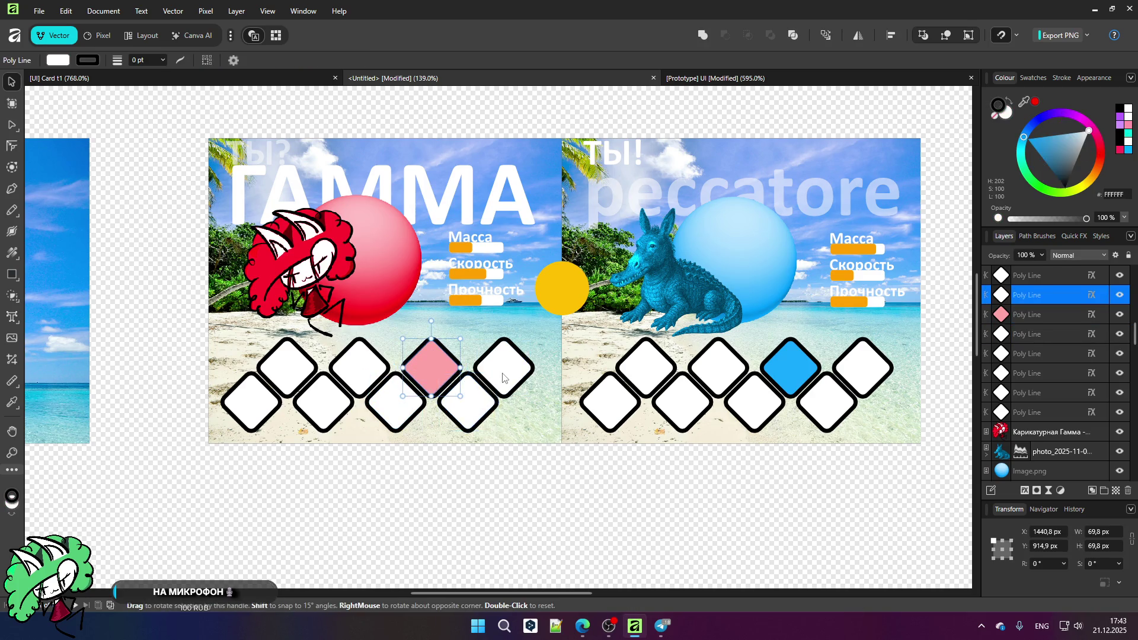
Step: Delete three extra diamonds and shift the remaining four diamonds to the right
{"action": "left_click", "coordinate": [502, 377], "text": "shift"}
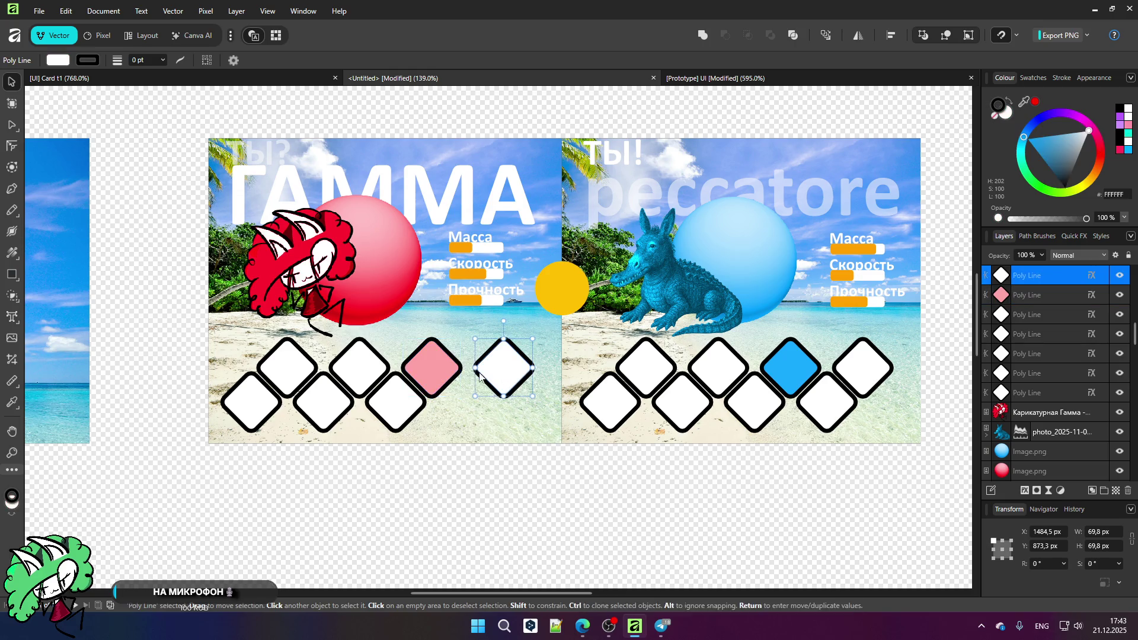
{"action": "left_click", "coordinate": [387, 400], "text": "shift"}
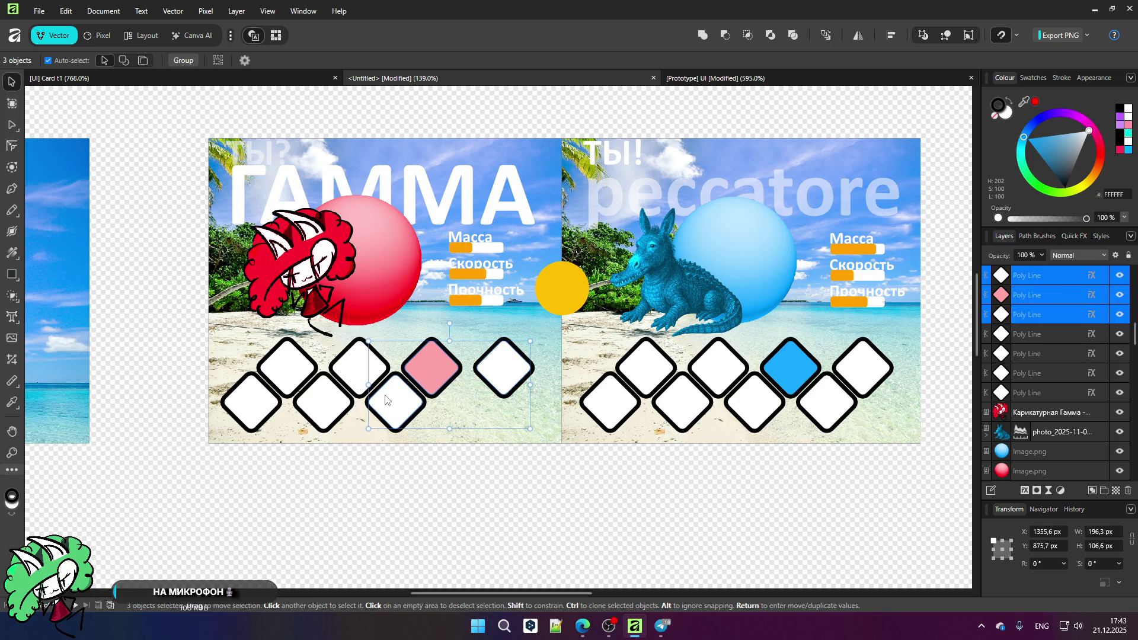
{"action": "key", "text": "Delete"}
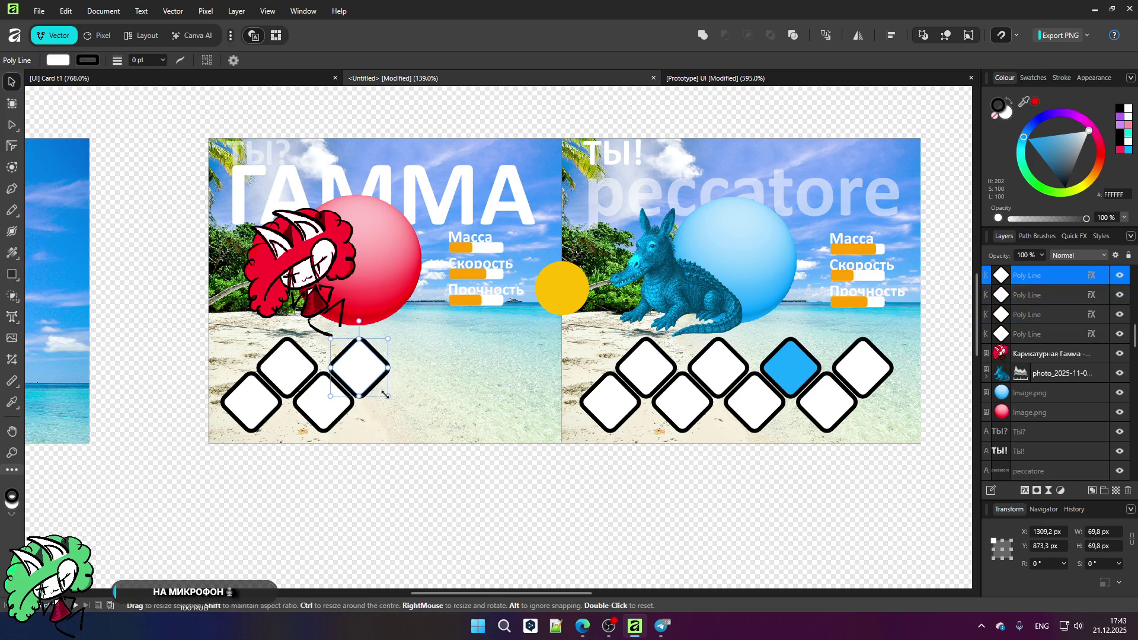
{"action": "left_click", "coordinate": [263, 407], "text": "shift"}
{"action": "left_click", "coordinate": [336, 417], "text": "shift"}
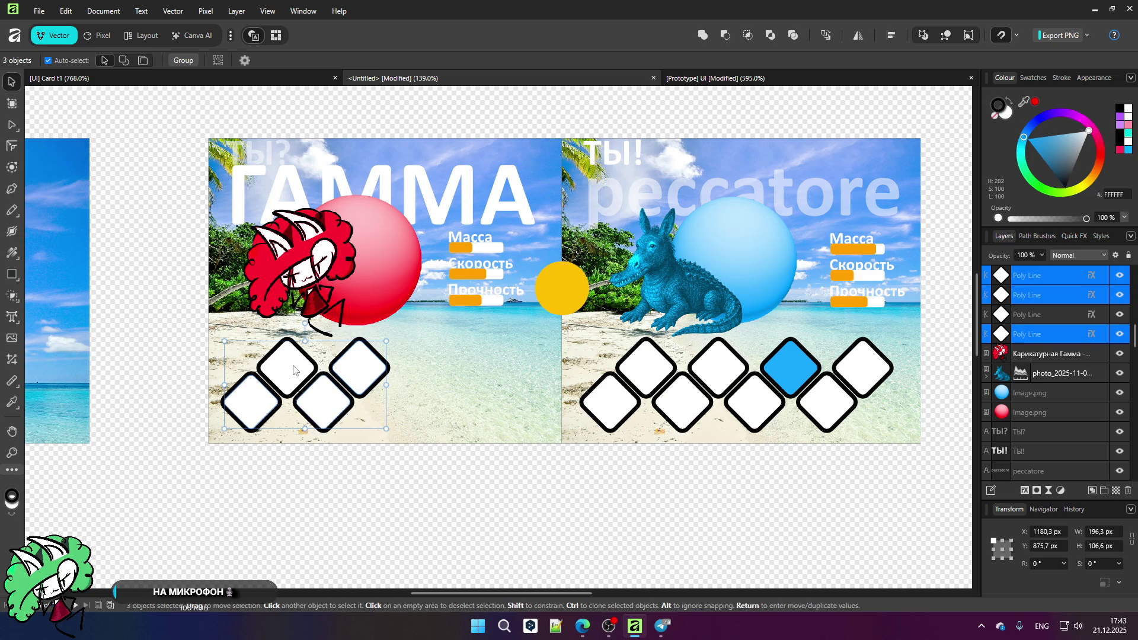
{"action": "left_click", "coordinate": [295, 372], "text": "shift"}
{"action": "left_click_drag", "start_coordinate": [297, 372], "coordinate": [371, 372]}
{"action": "left_click", "coordinate": [429, 487]}
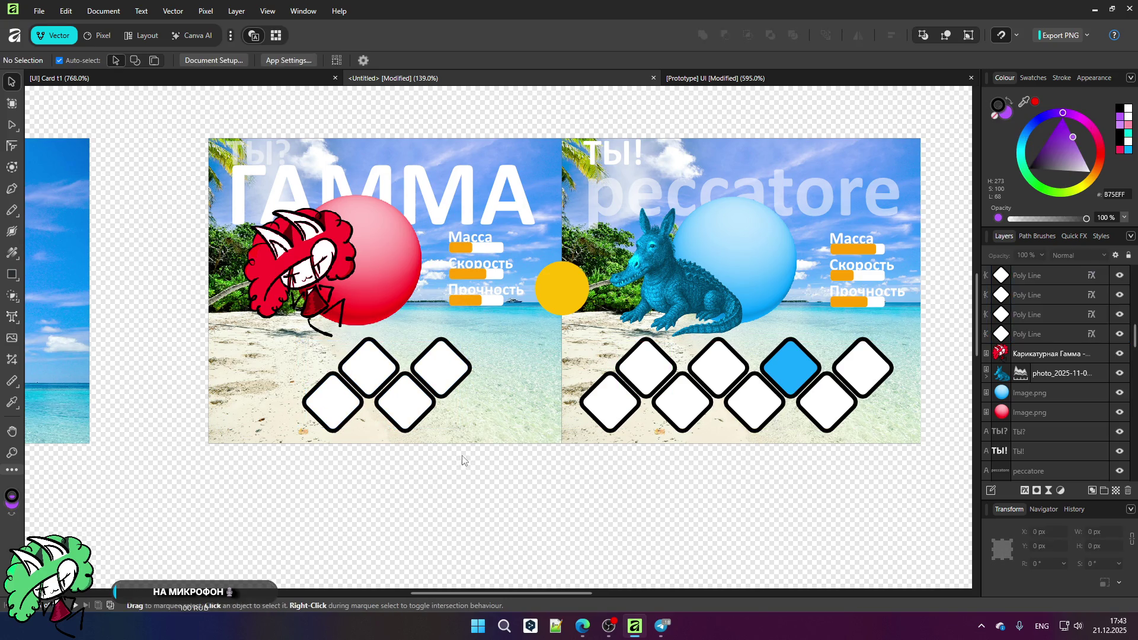
Step: Copy the left card's top-right diamond and move the copy onto the right card's lower row
{"action": "scroll", "coordinate": [354, 399], "scroll_direction": "up", "scroll_amount": 3}
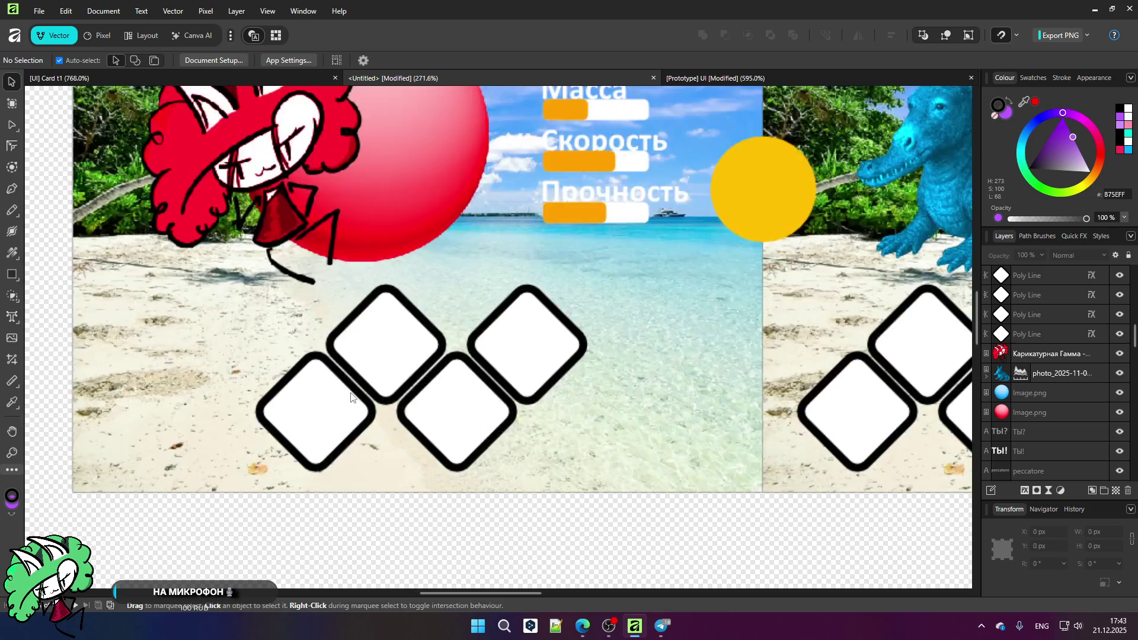
{"action": "scroll", "coordinate": [385, 406], "scroll_direction": "down", "scroll_amount": 2}
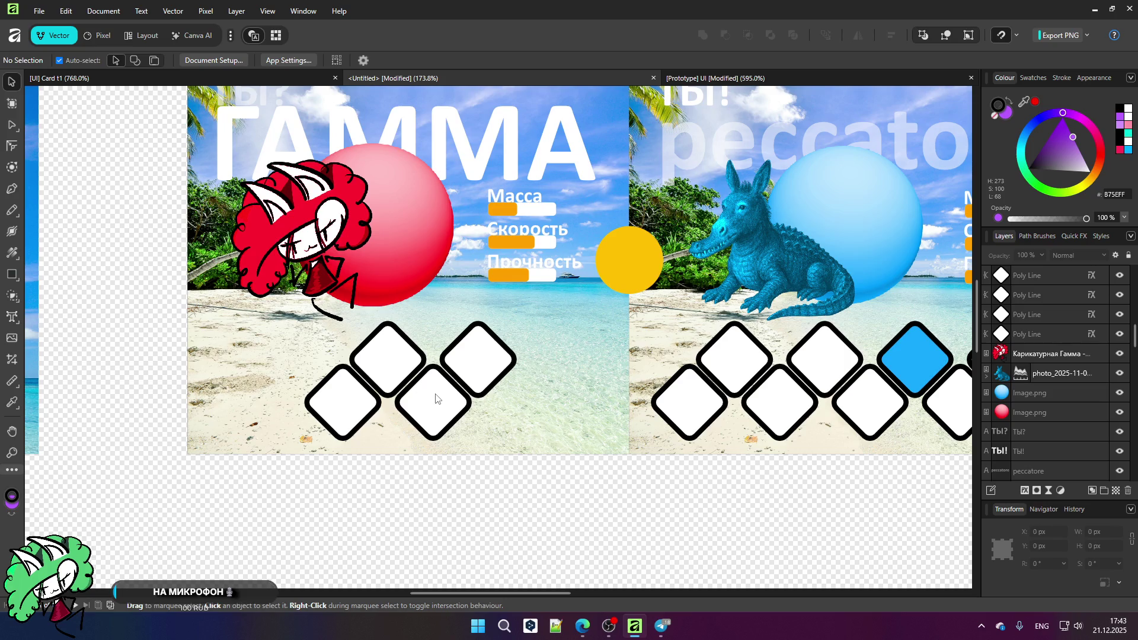
{"action": "scroll", "coordinate": [385, 370], "scroll_direction": "down", "scroll_amount": 1}
{"action": "scroll", "coordinate": [383, 371], "scroll_direction": "up", "scroll_amount": 1}
{"action": "scroll", "coordinate": [384, 372], "scroll_direction": "down", "scroll_amount": 1}
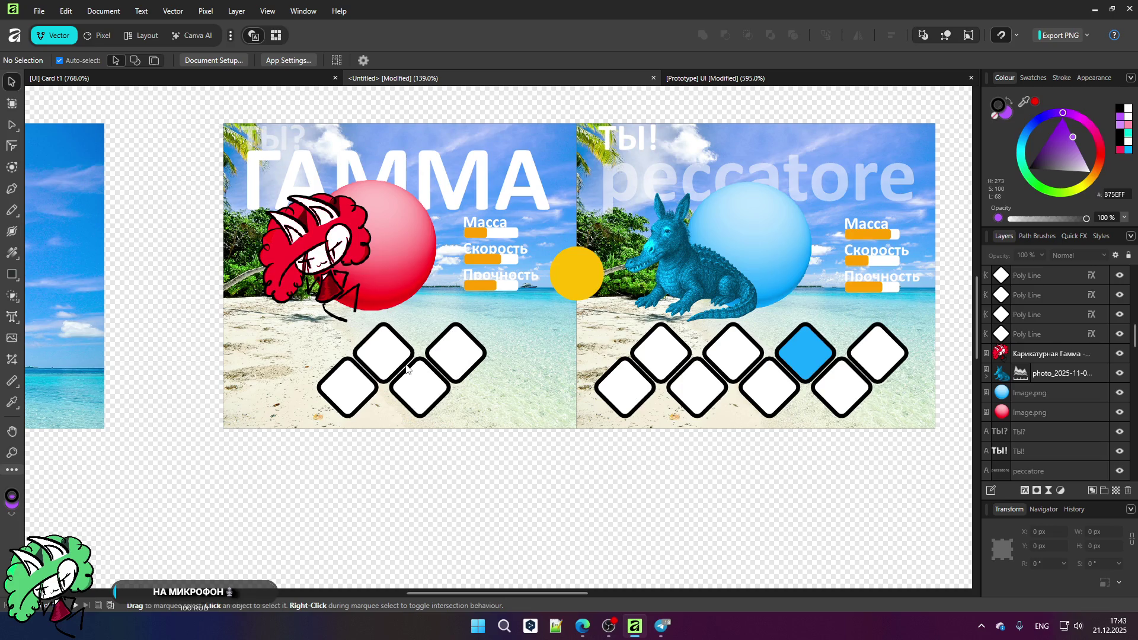
{"action": "left_click", "coordinate": [452, 364]}
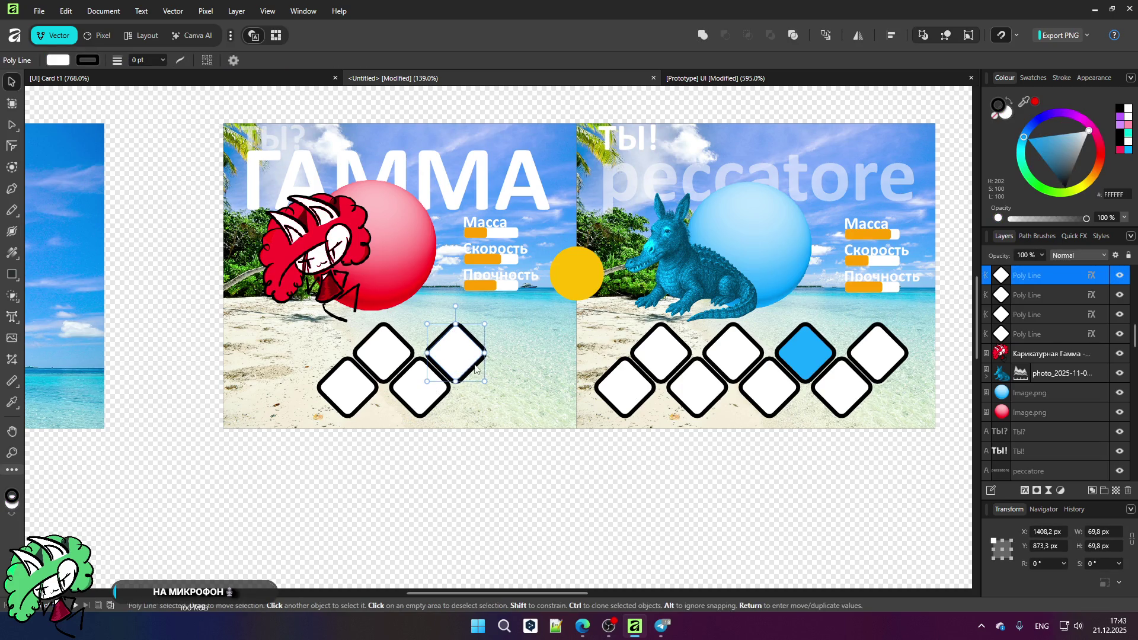
{"action": "left_click_drag", "start_coordinate": [474, 366], "coordinate": [509, 401]}
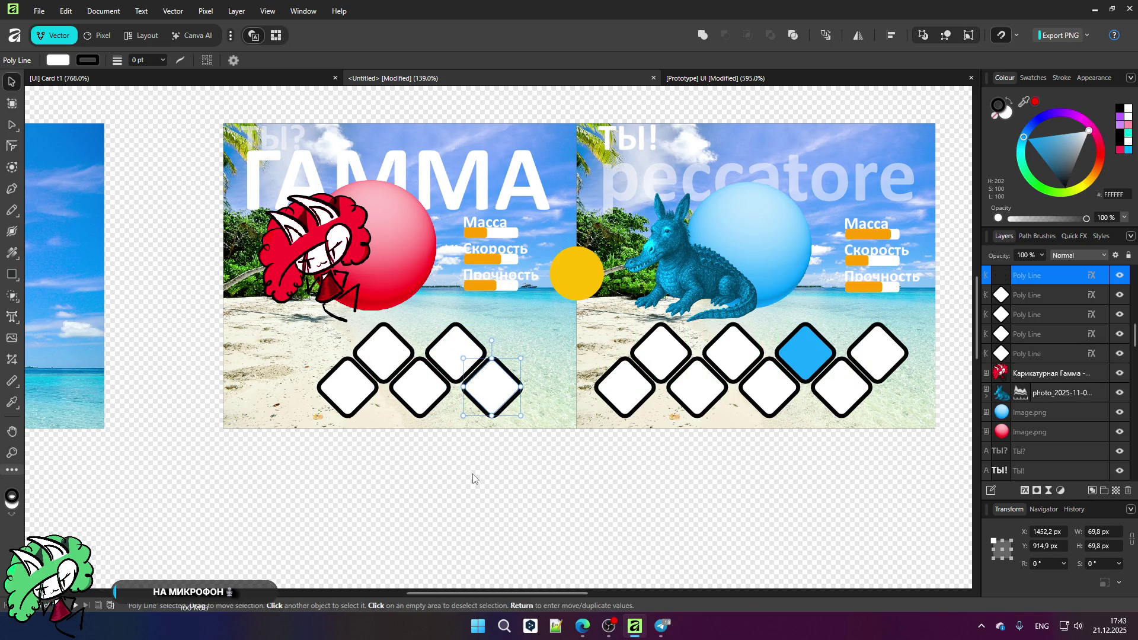
{"action": "left_click", "coordinate": [472, 467]}
{"action": "left_click", "coordinate": [476, 394]}
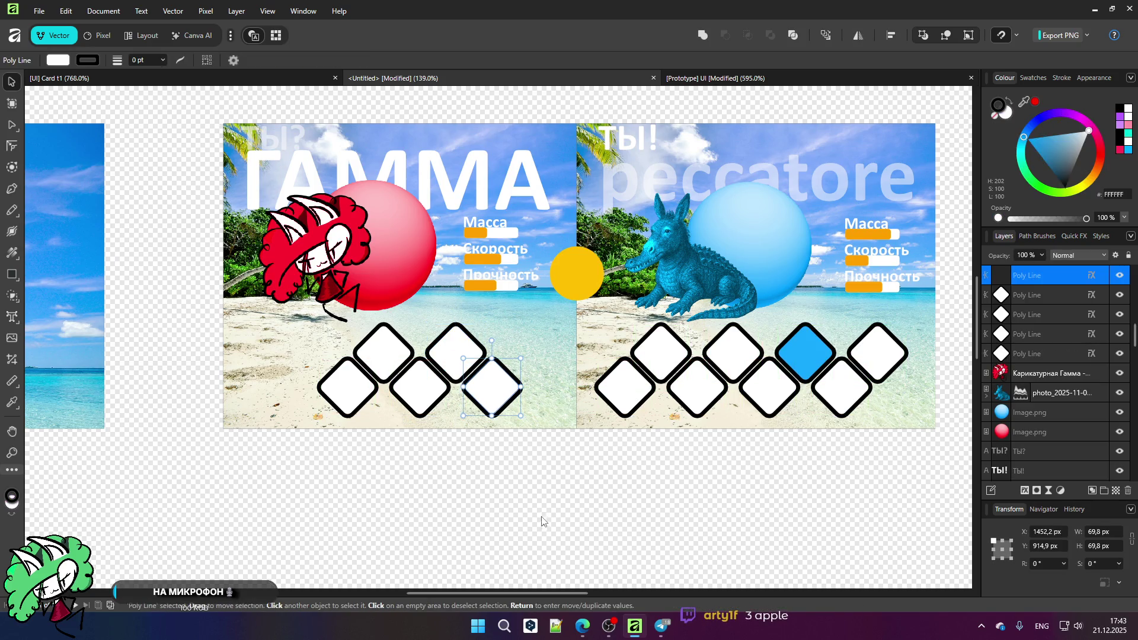
{"action": "left_click_drag", "start_coordinate": [510, 375], "coordinate": [787, 375]}
Step: Undo back to the four peccatore diamonds and move them right beneath the blue sphere
{"action": "key", "text": "Delete"}
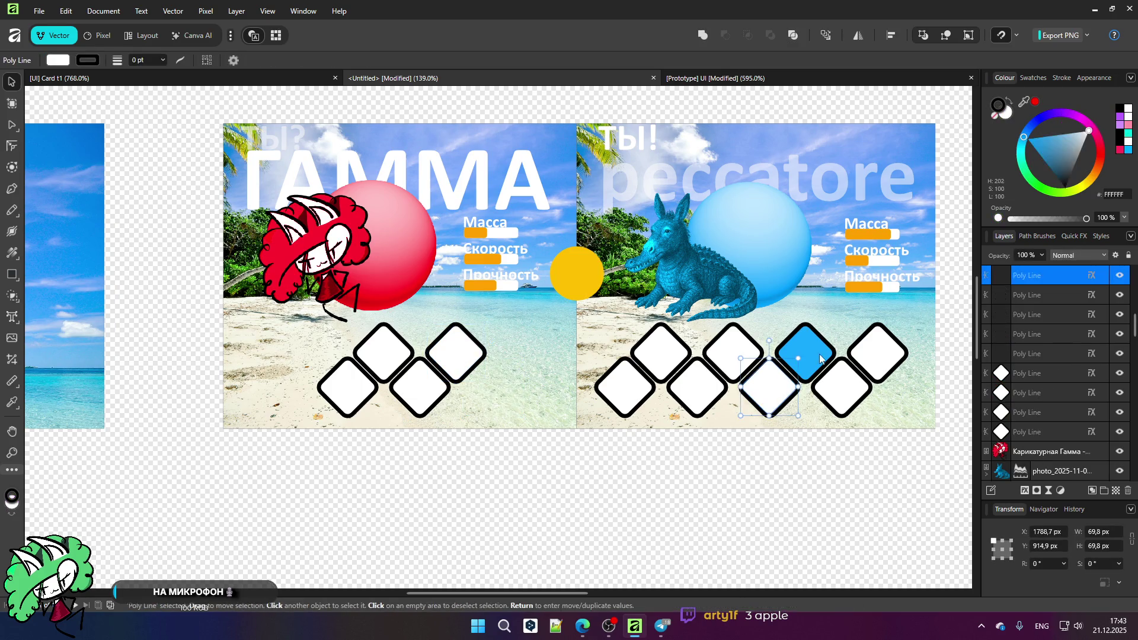
{"action": "key", "text": "ctrl+z"}
{"action": "key", "text": "ctrl+z"}
{"action": "key", "text": "ctrl+z"}
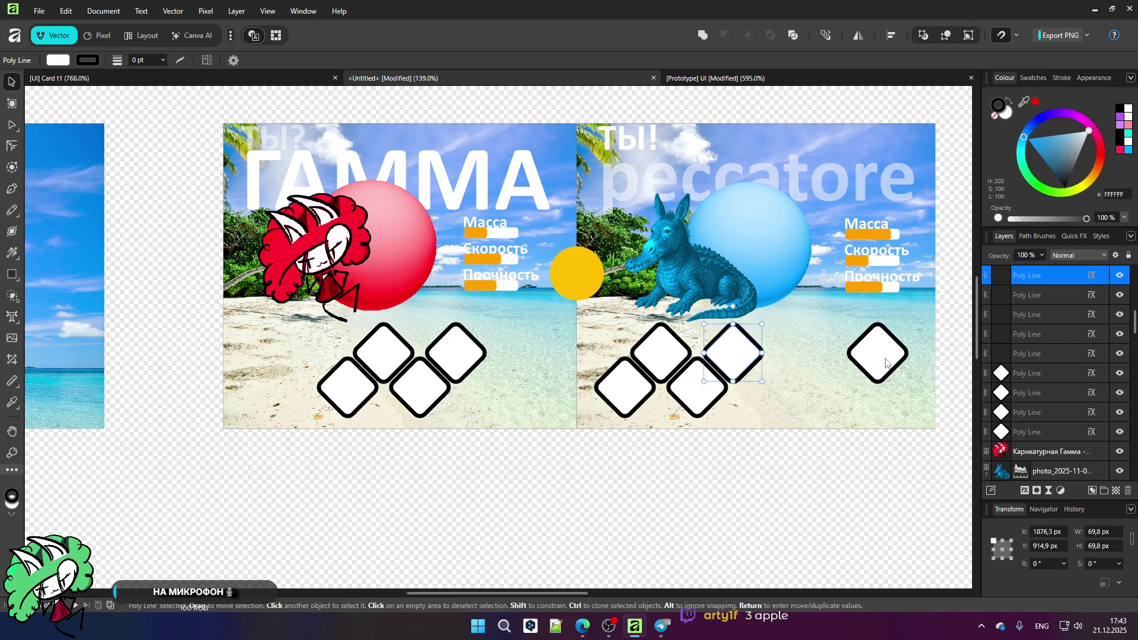
{"action": "key", "text": "ctrl+z"}
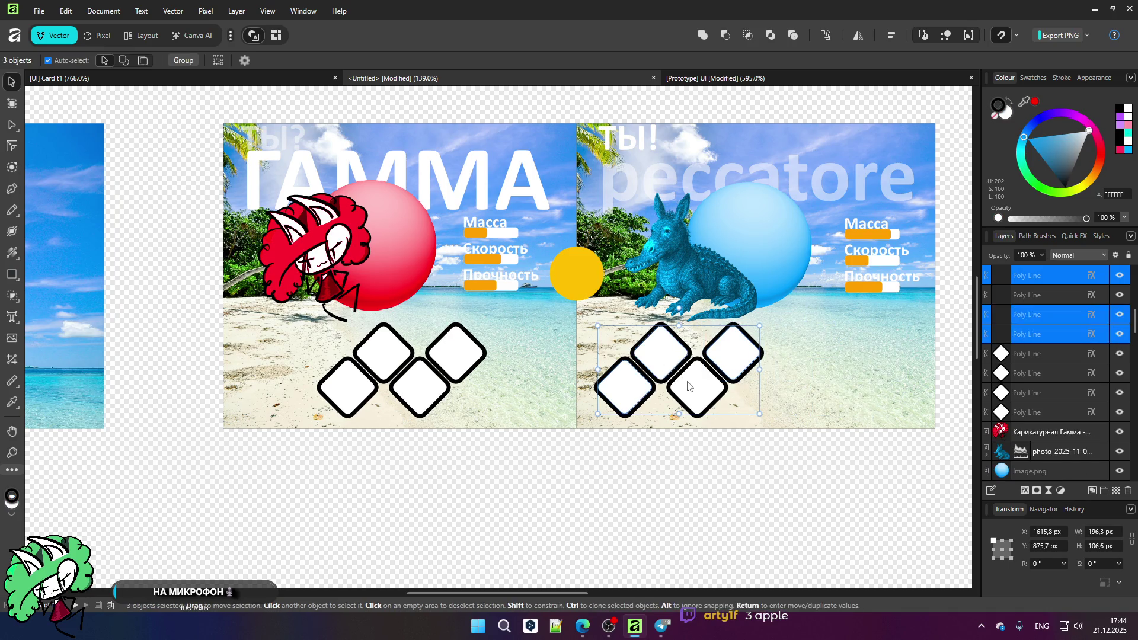
{"action": "mouse_move", "coordinate": [673, 368]}
{"action": "left_mouse_down"}
{"action": "mouse_move", "coordinate": [749, 368]}
{"action": "mouse_move", "coordinate": [739, 370]}
{"action": "left_mouse_up"}
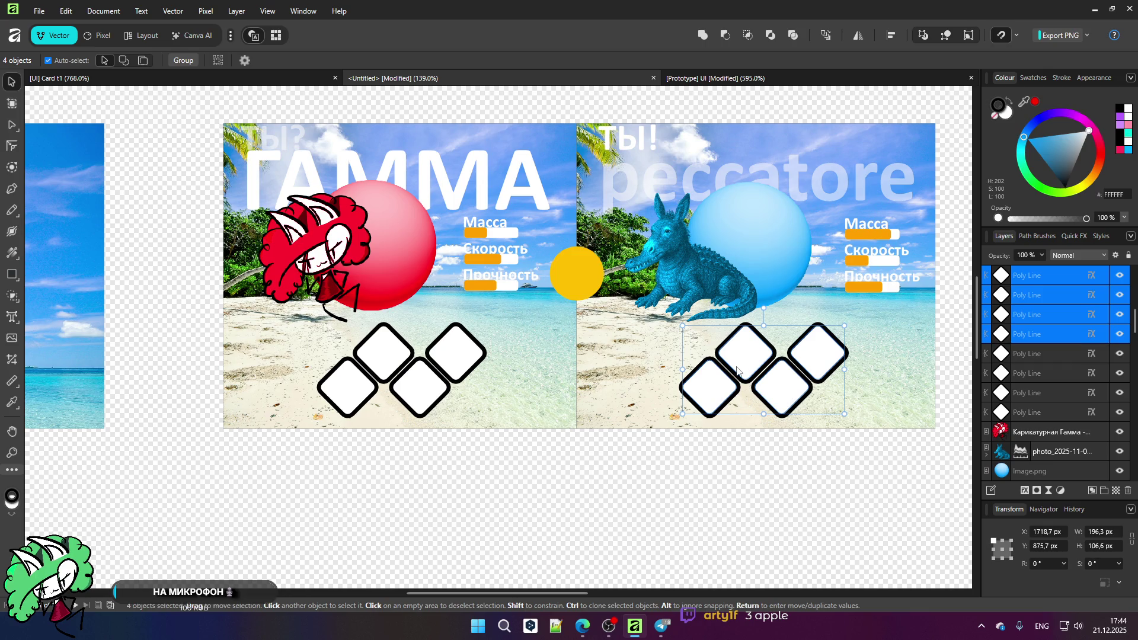
{"action": "left_click", "coordinate": [675, 489]}
{"action": "scroll", "coordinate": [392, 256], "scroll_direction": "down", "scroll_amount": 1}
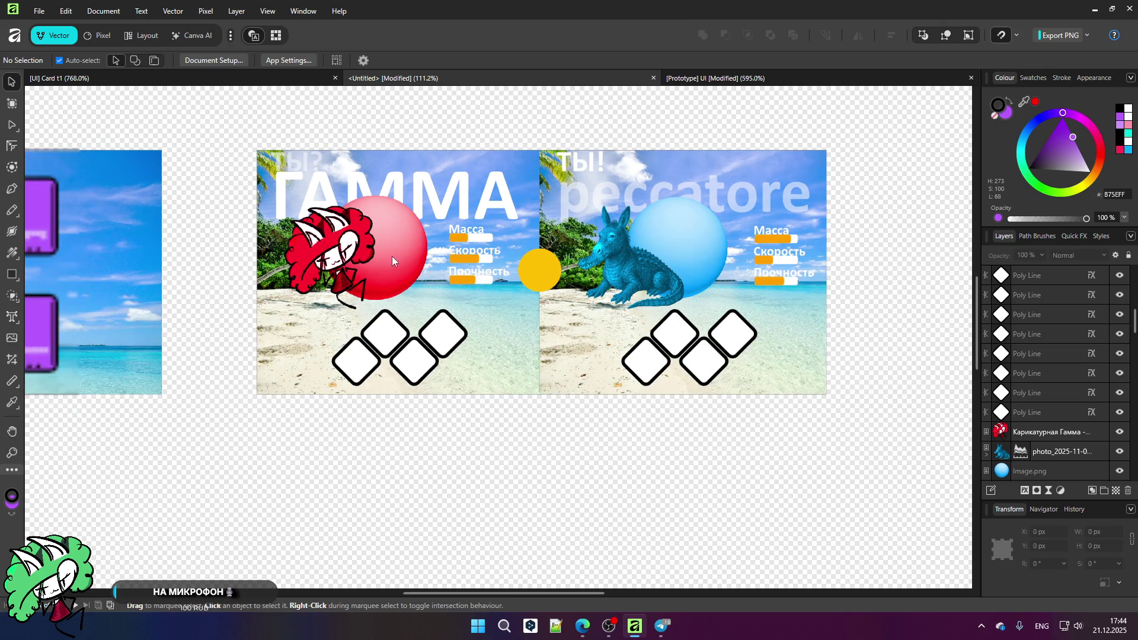
{"action": "scroll", "coordinate": [379, 258], "scroll_direction": "up", "scroll_amount": 1}
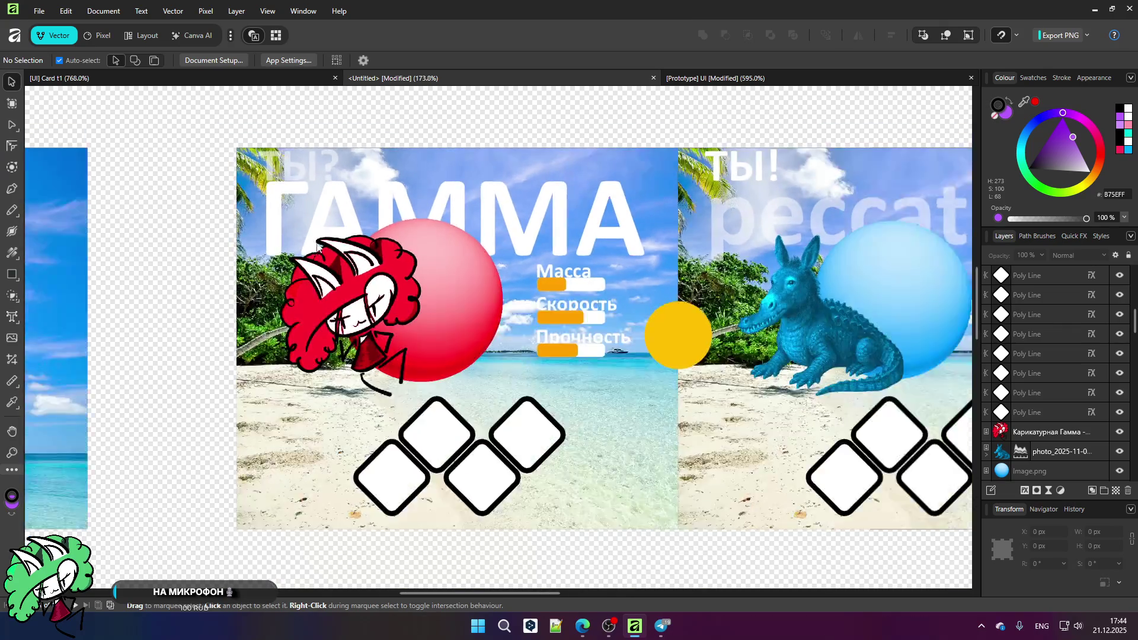
{"action": "scroll", "coordinate": [577, 290], "scroll_direction": "up", "scroll_amount": 2}
{"action": "scroll", "coordinate": [441, 297], "scroll_direction": "up", "scroll_amount": 2}
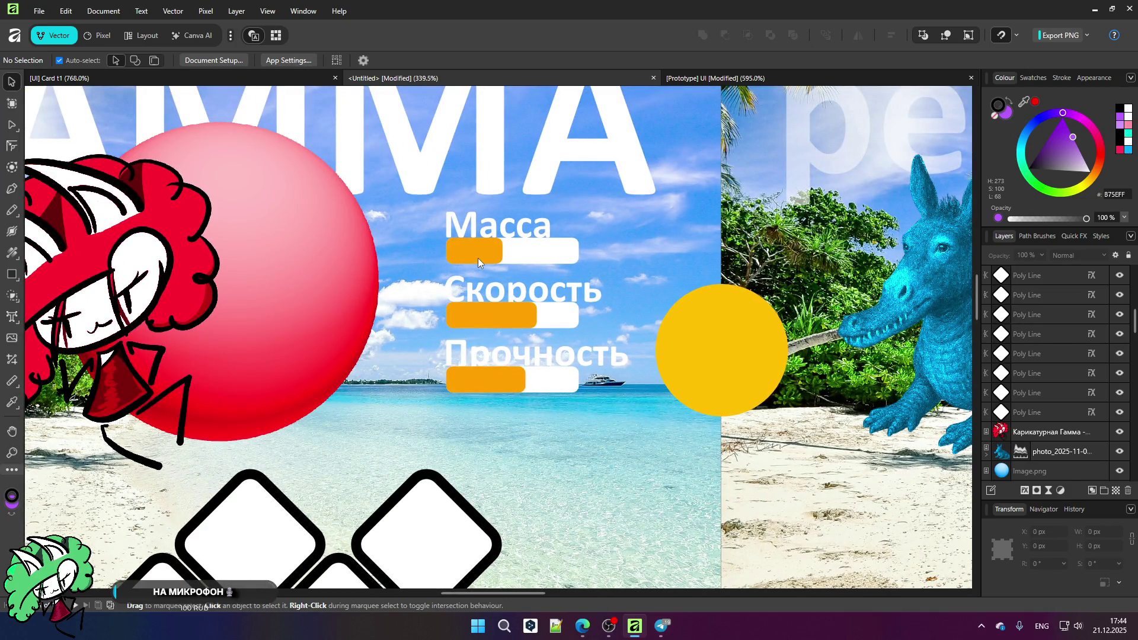
{"action": "scroll", "coordinate": [482, 252], "scroll_direction": "down", "scroll_amount": 1}
{"action": "scroll", "coordinate": [481, 251], "scroll_direction": "up", "scroll_amount": 1}
{"action": "scroll", "coordinate": [481, 251], "scroll_direction": "down", "scroll_amount": 4}
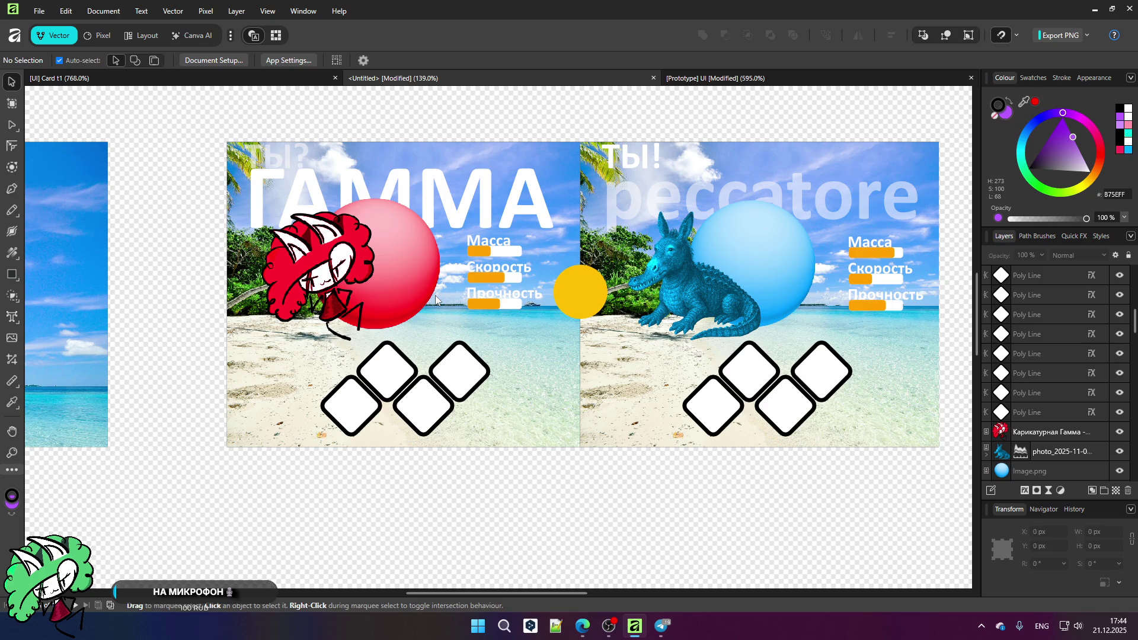
{"action": "scroll", "coordinate": [461, 282], "scroll_direction": "up", "scroll_amount": 2}
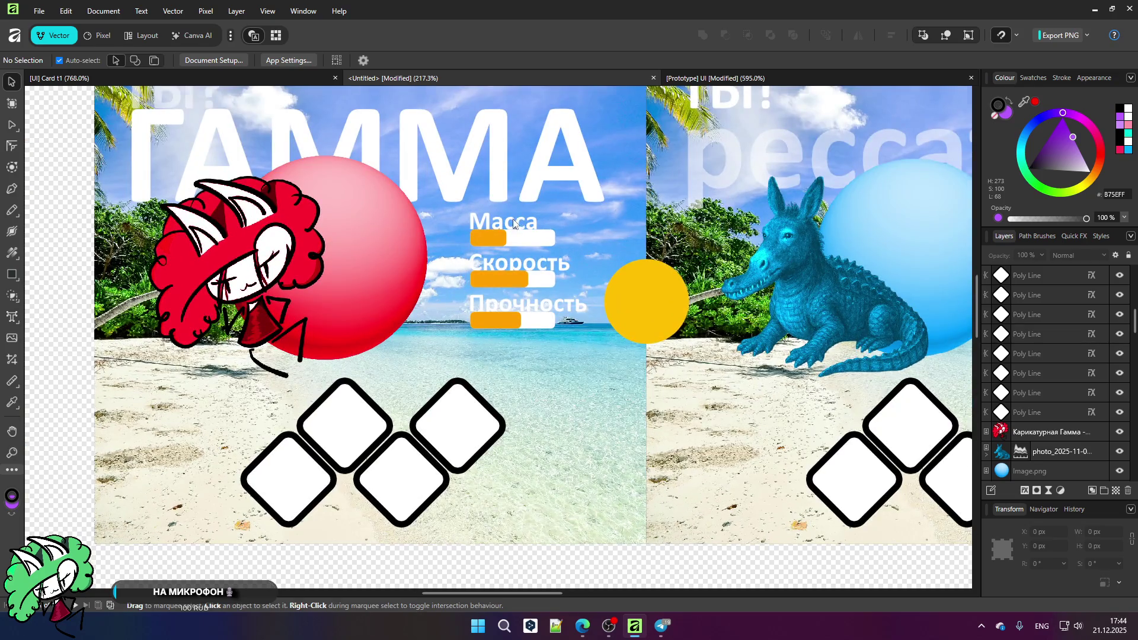
{"action": "scroll", "coordinate": [512, 231], "scroll_direction": "up", "scroll_amount": 3}
{"action": "scroll", "coordinate": [503, 247], "scroll_direction": "down", "scroll_amount": 3}
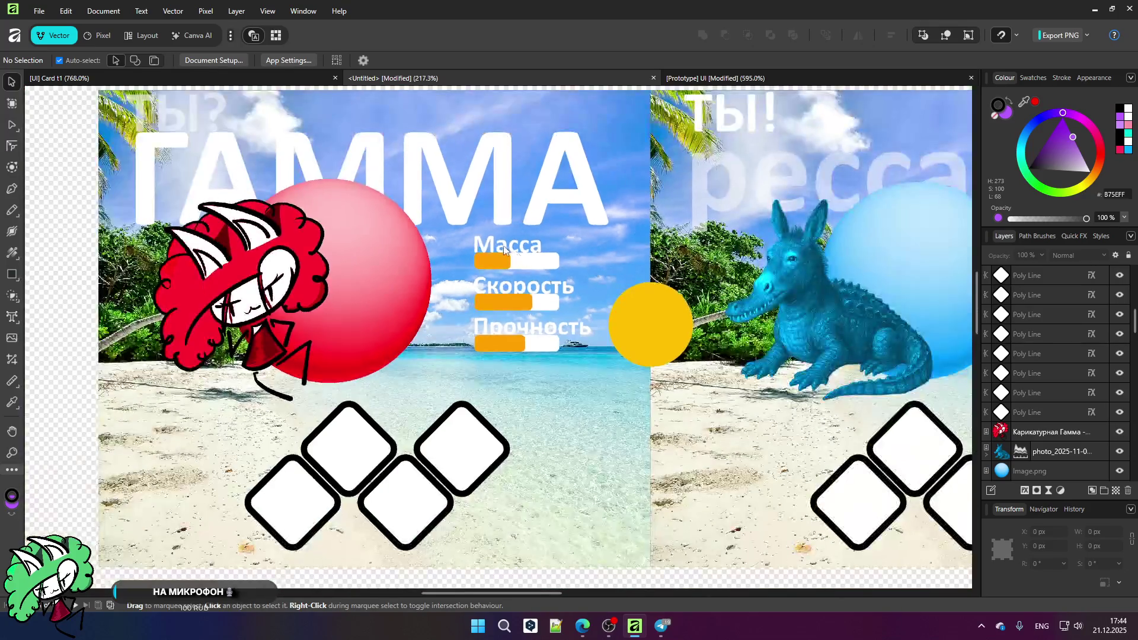
{"action": "left_click", "coordinate": [512, 248]}
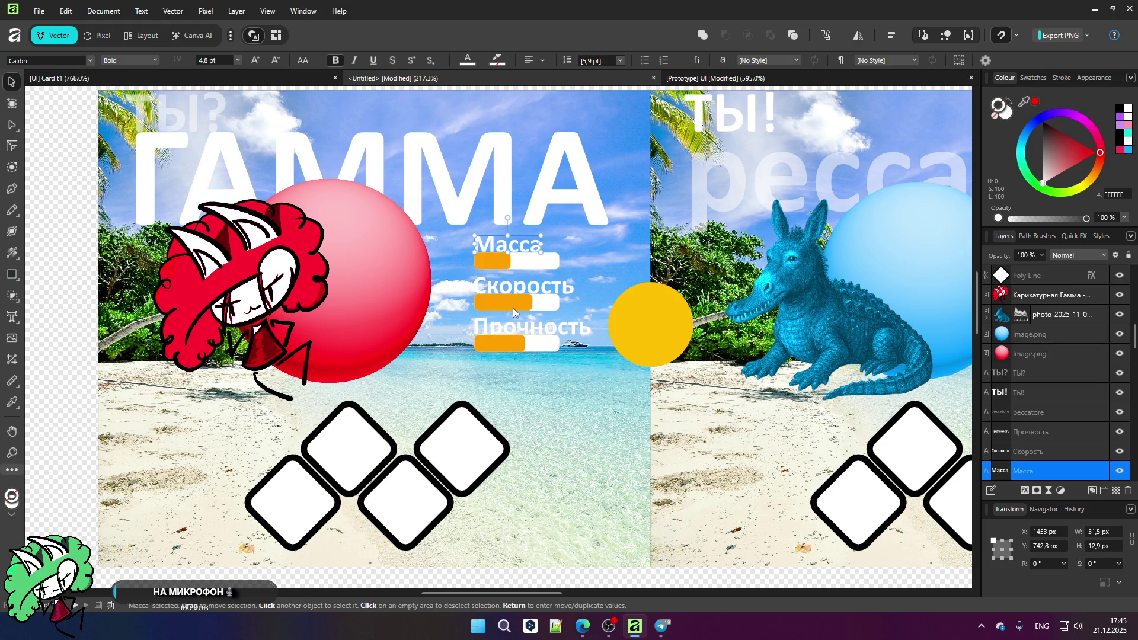
Step: Select the orange Масса bar and undo repeatedly until every Масса, Скорость and Прочность bar is gone
{"action": "left_click", "coordinate": [506, 265]}
{"action": "key", "text": "ctrl+z"}
{"action": "key", "text": "ctrl+z"}
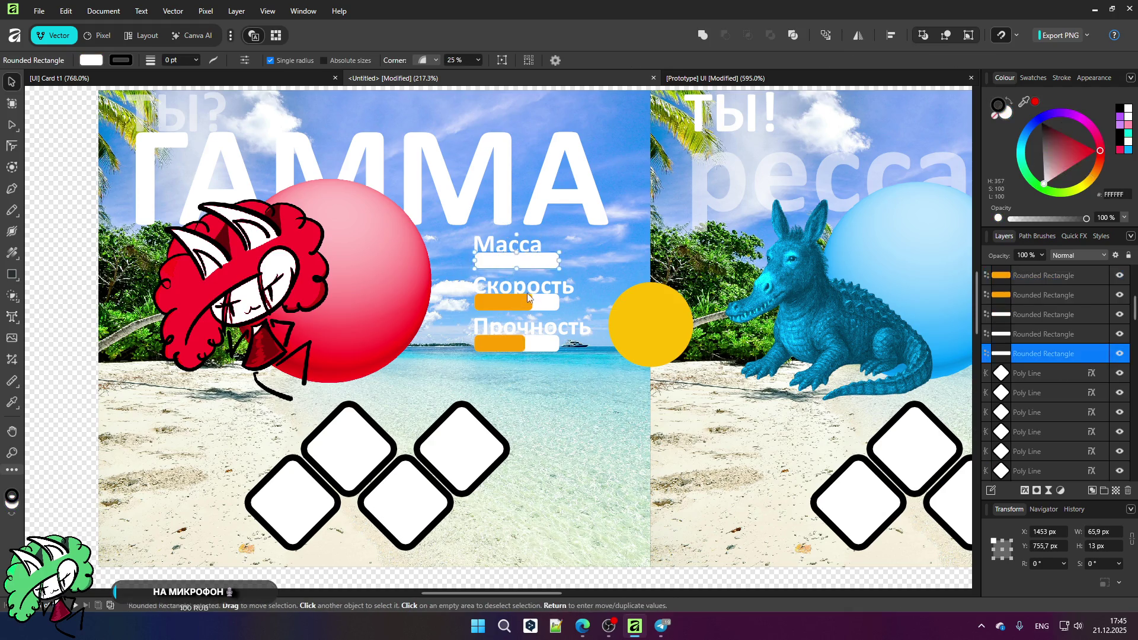
{"action": "key", "text": "ctrl+z"}
{"action": "key", "text": "ctrl+z"}
{"action": "key", "text": "ctrl+z"}
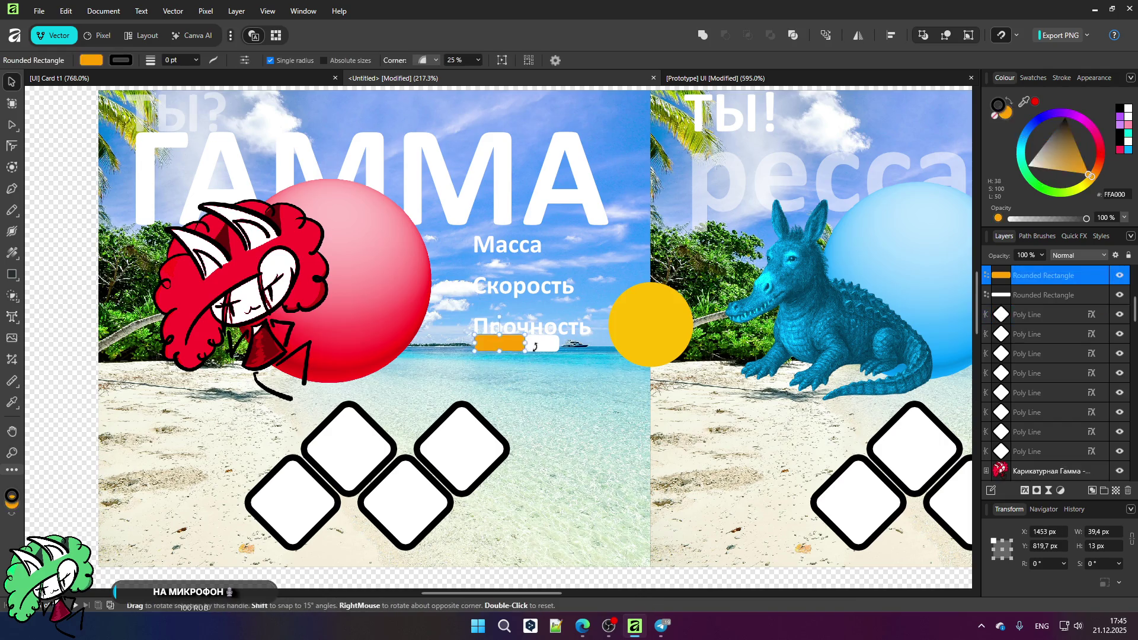
{"action": "scroll", "coordinate": [418, 350], "scroll_direction": "down", "scroll_amount": 1}
{"action": "scroll", "coordinate": [428, 343], "scroll_direction": "up", "scroll_amount": 1}
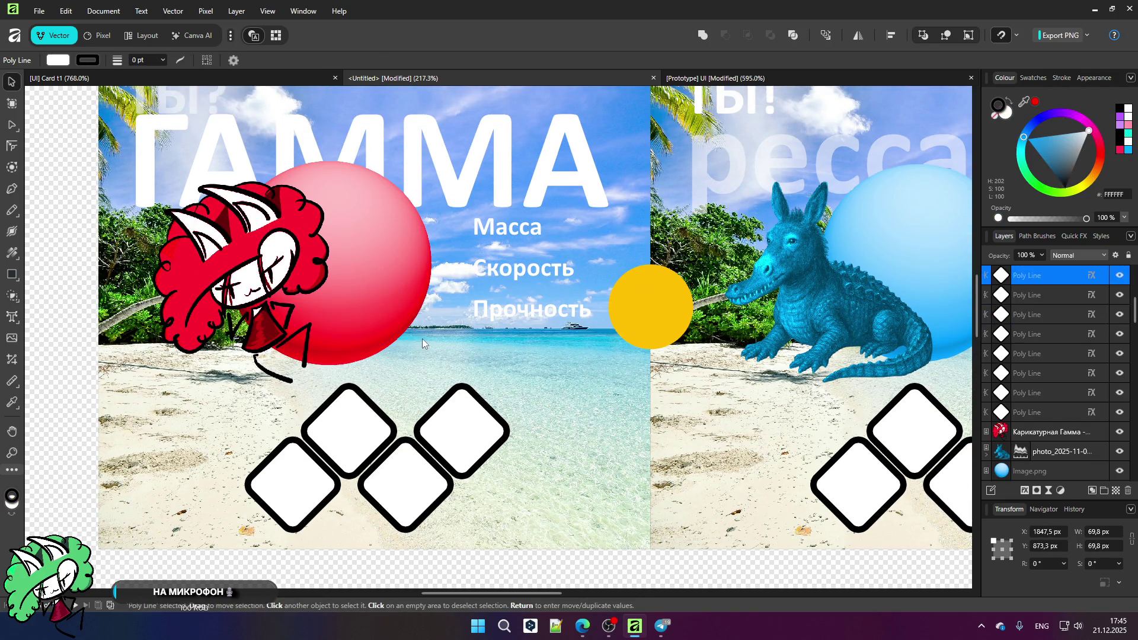
{"action": "scroll", "coordinate": [422, 309], "scroll_direction": "down", "scroll_amount": 3, "text": "ctrl"}
{"action": "key", "text": "ctrl+z"}
{"action": "key", "text": "ctrl+z"}
{"action": "key", "text": "ctrl+z"}
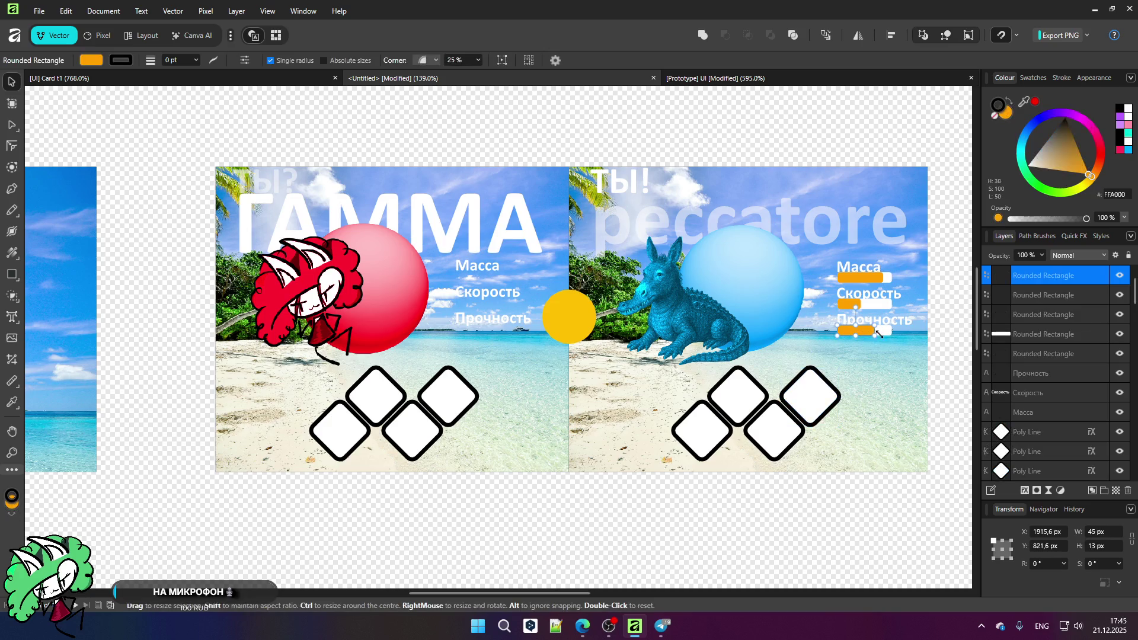
{"action": "key", "text": "ctrl+z"}
{"action": "key", "text": "ctrl+z"}
{"action": "key", "text": "ctrl+z"}
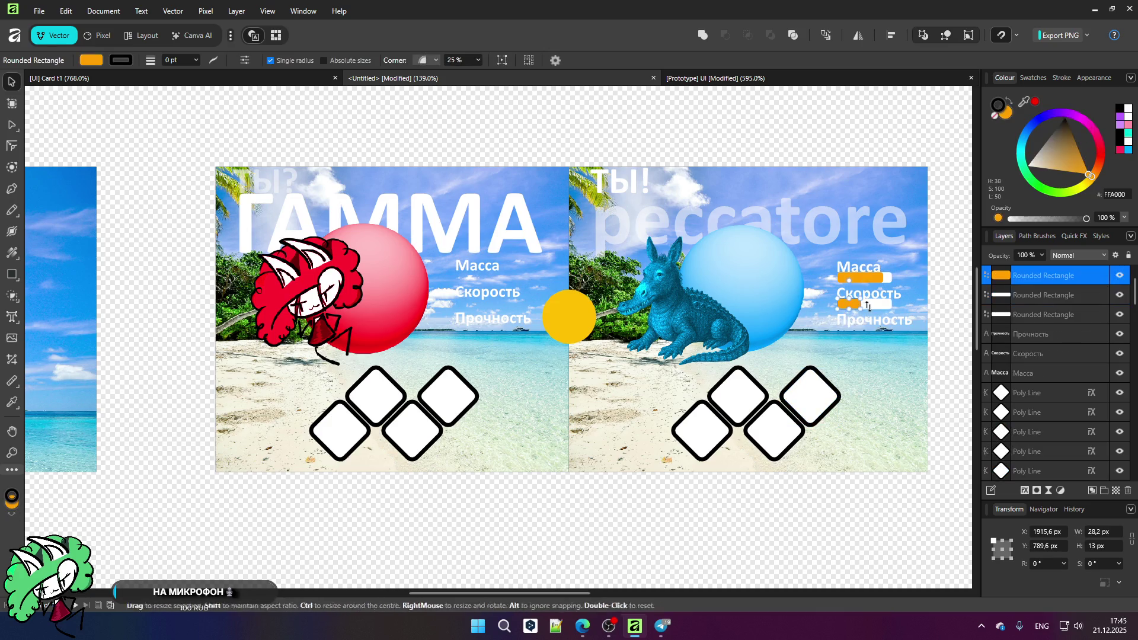
{"action": "key", "text": "ctrl+z"}
{"action": "key", "text": "ctrl+z"}
{"action": "key", "text": "ctrl+z"}
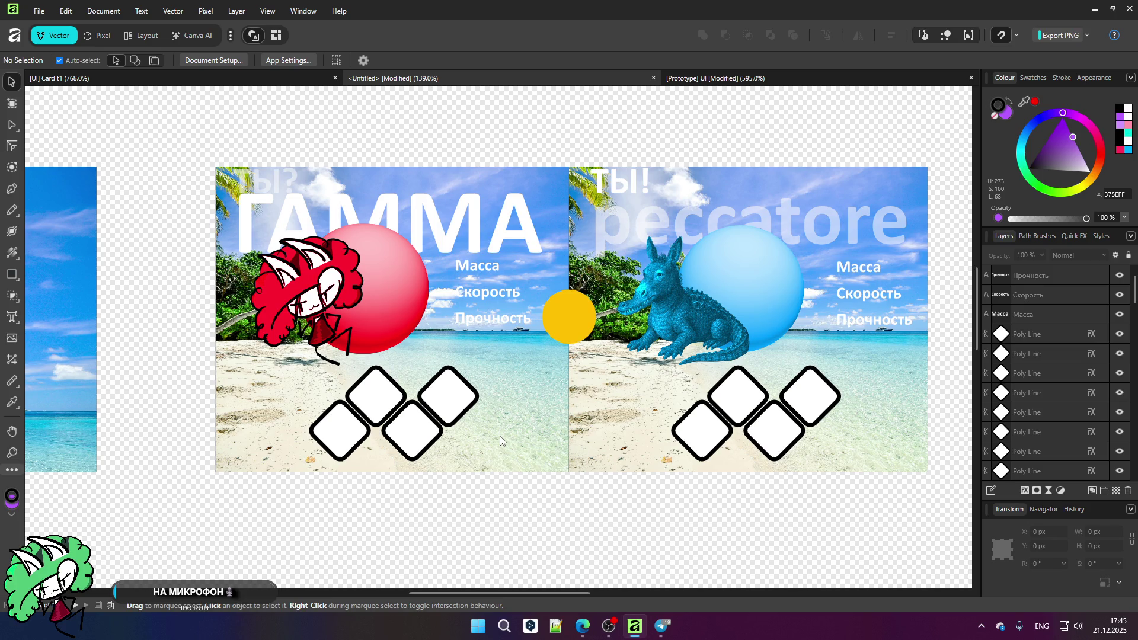
Step: Select all eight diamond slots on the ГАММА and peccatore cards and raise them about 65 px
{"action": "scroll", "coordinate": [499, 435], "scroll_direction": "down", "scroll_amount": 2}
{"action": "scroll", "coordinate": [389, 319], "scroll_direction": "up", "scroll_amount": 4}
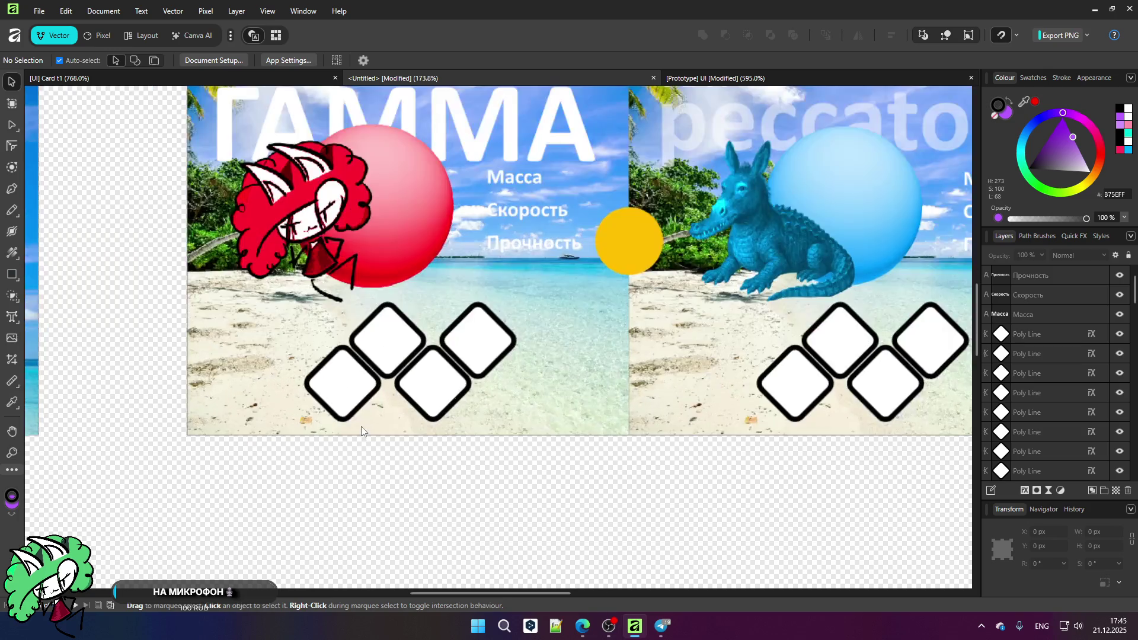
{"action": "left_click", "coordinate": [360, 384]}
{"action": "left_click", "coordinate": [385, 335], "text": "shift"}
{"action": "left_click", "coordinate": [440, 394], "text": "shift"}
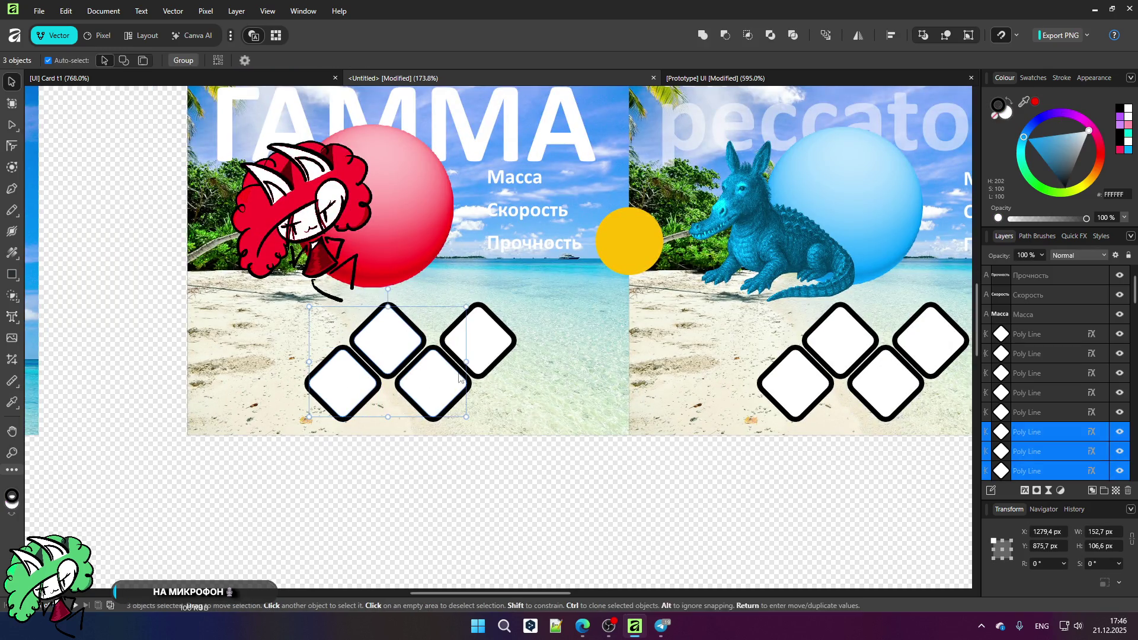
{"action": "left_click", "coordinate": [496, 337], "text": "shift"}
{"action": "left_click", "coordinate": [793, 383], "text": "shift"}
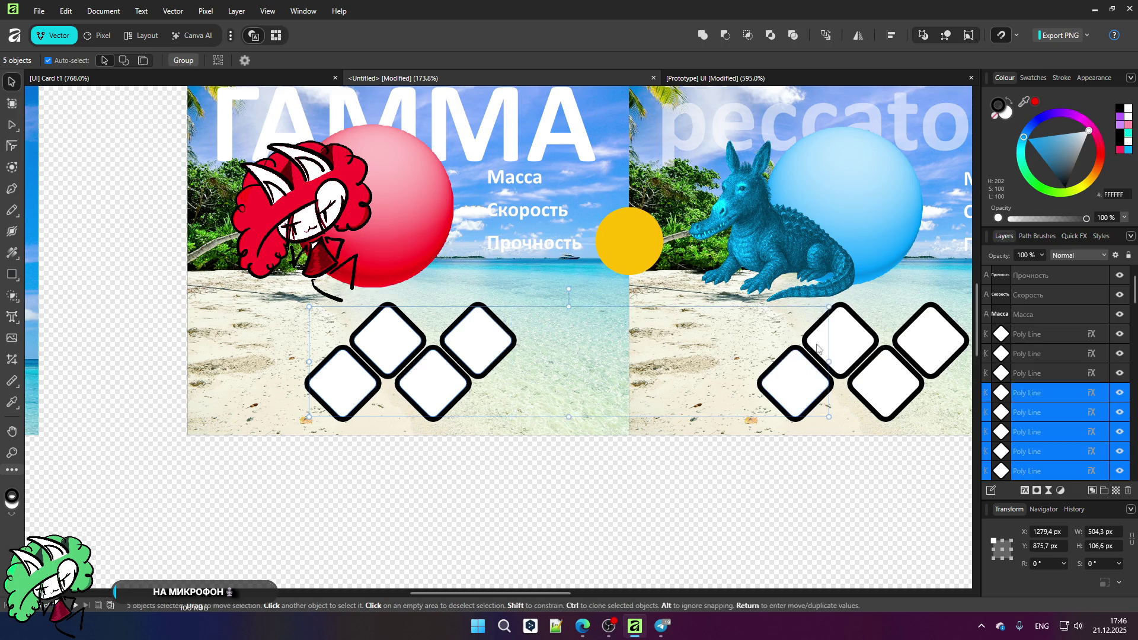
{"action": "left_click", "coordinate": [842, 341], "text": "shift"}
{"action": "left_click", "coordinate": [882, 373], "text": "shift"}
{"action": "left_click", "coordinate": [926, 349], "text": "shift"}
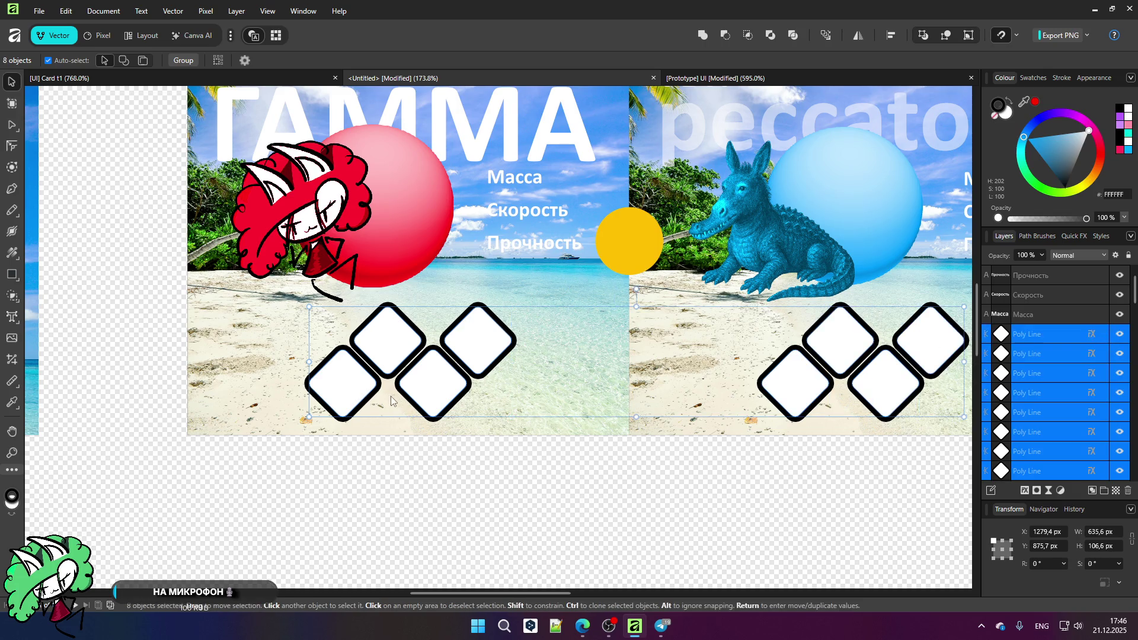
{"action": "left_click_drag", "start_coordinate": [423, 378], "coordinate": [424, 339]}
{"action": "left_click", "coordinate": [502, 470]}
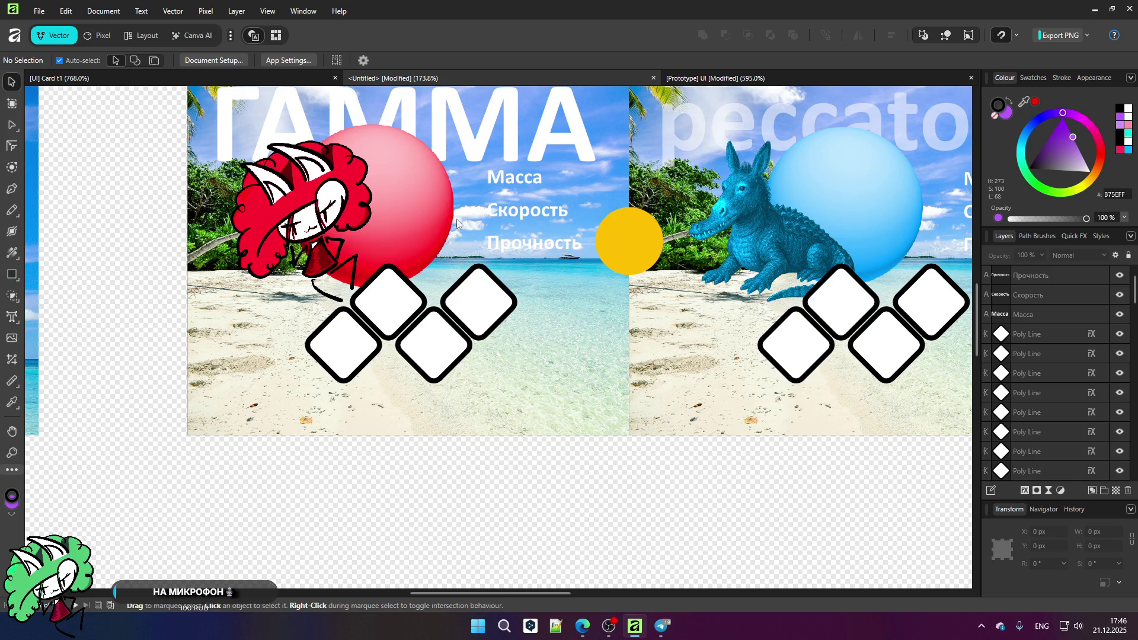
Step: Select the Масса label on the ГАММА card, drag it off, and undo the move
{"action": "scroll", "coordinate": [536, 179], "scroll_direction": "up", "scroll_amount": 2}
{"action": "scroll", "coordinate": [539, 179], "scroll_direction": "down", "scroll_amount": 1}
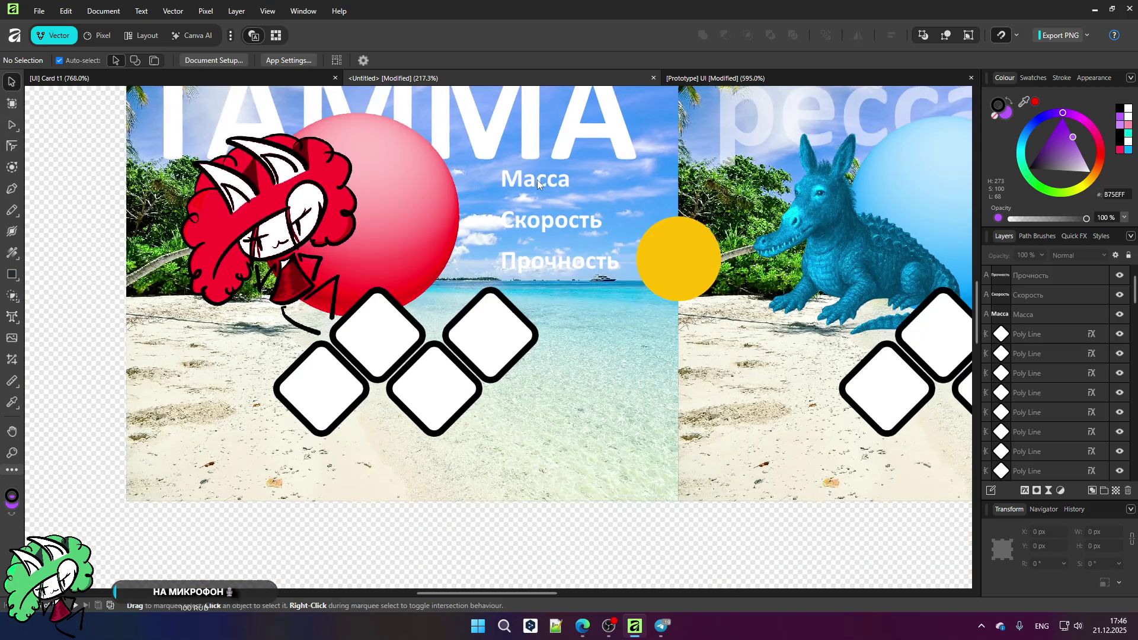
{"action": "left_click", "coordinate": [540, 181]}
{"action": "mouse_move", "coordinate": [539, 181]}
{"action": "left_mouse_down"}
{"action": "mouse_move", "coordinate": [321, 324]}
{"action": "mouse_move", "coordinate": [188, 457]}
{"action": "left_mouse_up"}
{"action": "key", "text": "ctrl+z"}
{"action": "key", "text": "ctrl+z"}
{"action": "key", "text": "ctrl+z"}
{"action": "key", "text": "ctrl+z"}
{"action": "key", "text": "ctrl+z"}
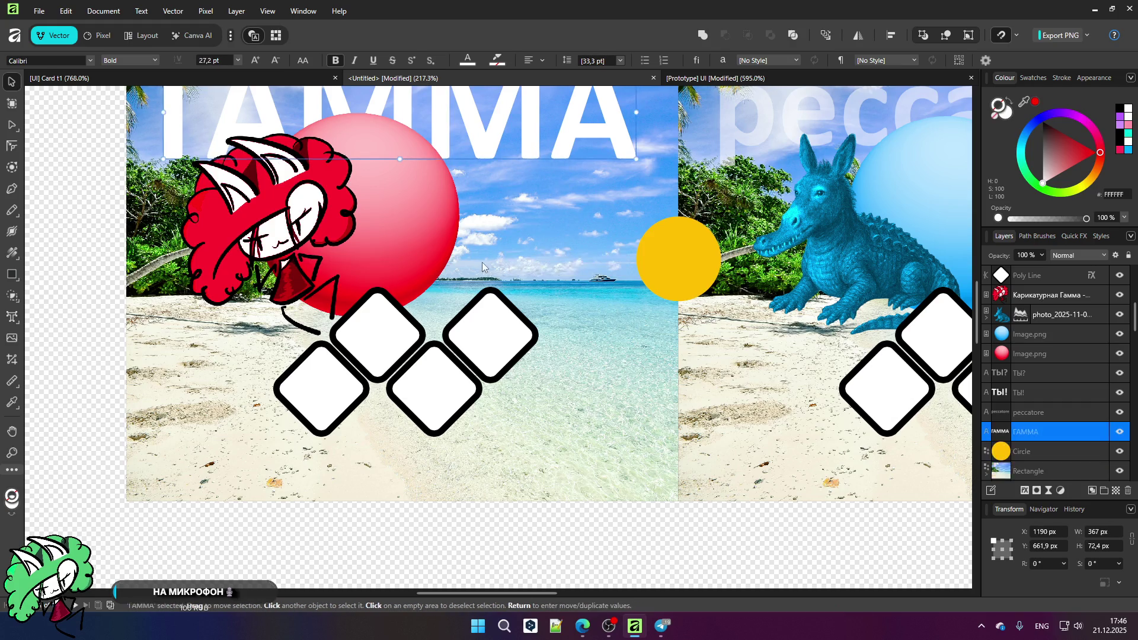
Step: Copy the Выбор режима label onto the battle card and raise its layer above the background image
{"action": "scroll", "coordinate": [482, 262], "scroll_direction": "down", "scroll_amount": 5}
{"action": "scroll", "coordinate": [482, 258], "scroll_direction": "down", "scroll_amount": 3}
{"action": "scroll", "coordinate": [234, 278], "scroll_direction": "up", "scroll_amount": 4}
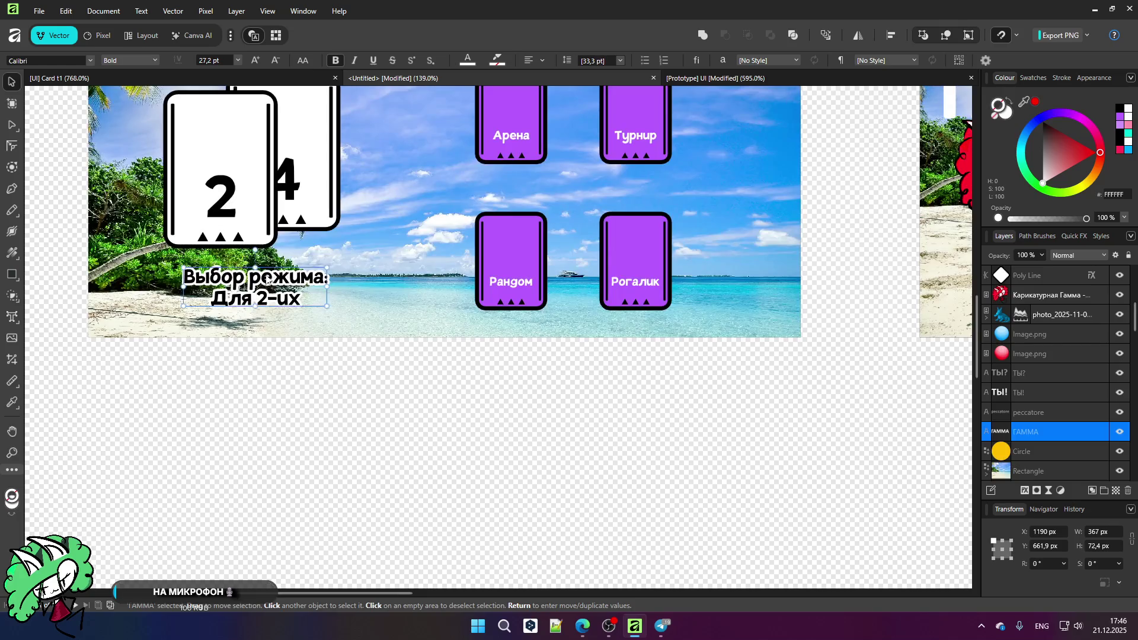
{"action": "left_click", "coordinate": [260, 283]}
{"action": "left_click_drag", "start_coordinate": [259, 282], "coordinate": [636, 297]}
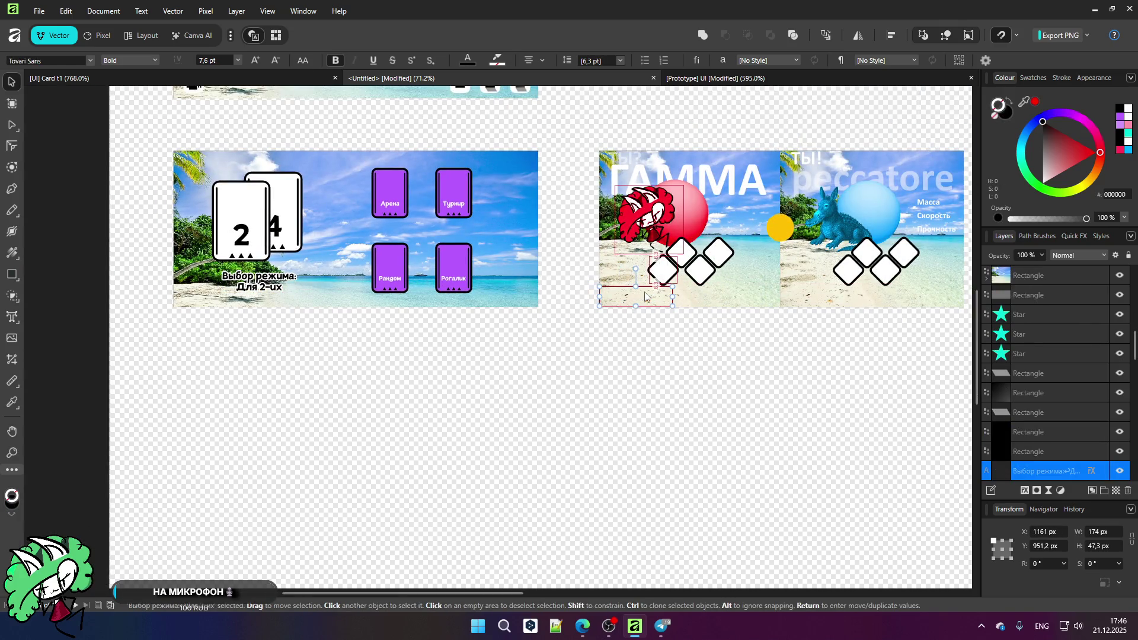
{"action": "left_click_drag", "start_coordinate": [1040, 471], "coordinate": [1020, 267]}
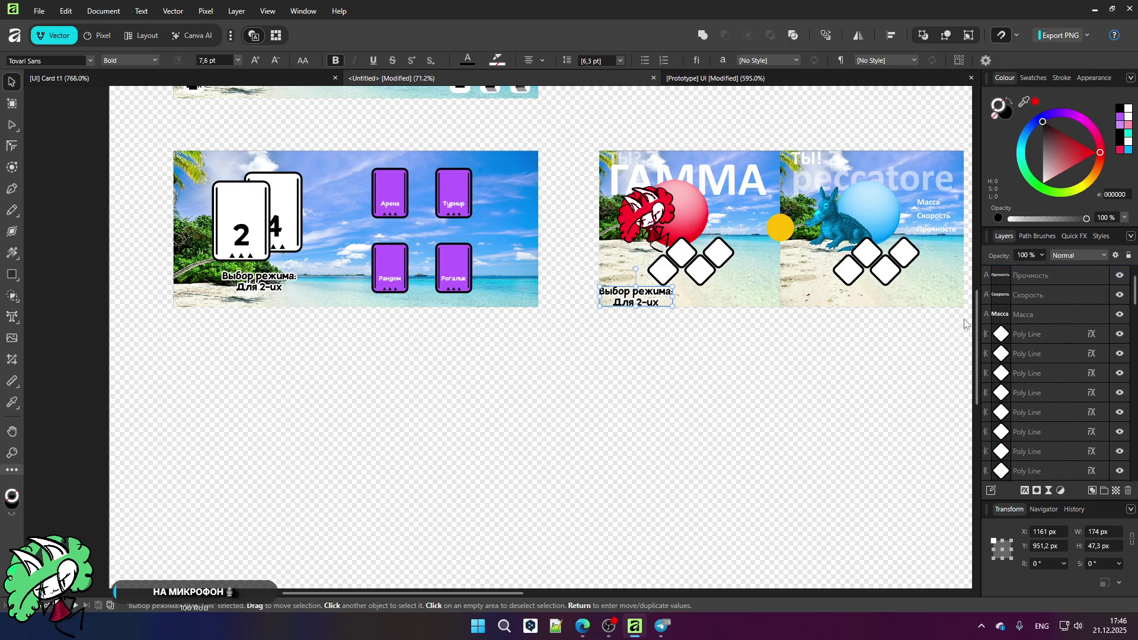
{"action": "scroll", "coordinate": [652, 285], "scroll_direction": "up", "scroll_amount": 5}
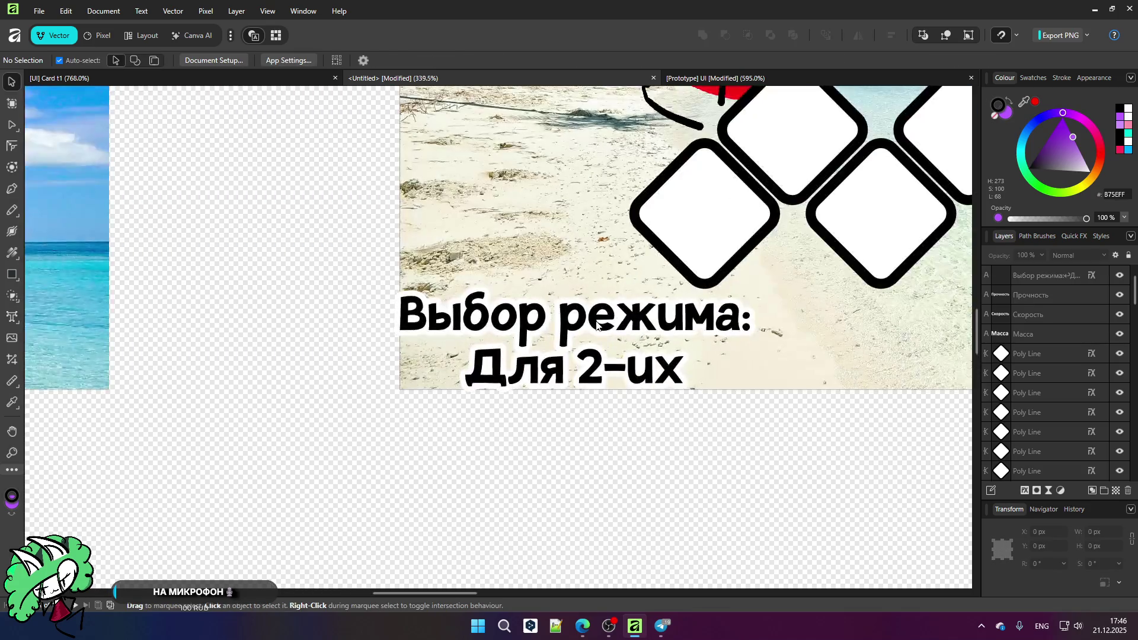
Step: Replace the copied label's text with Масса, switching the keyboard layout to Russian
{"action": "key", "text": "t"}
{"action": "left_click", "coordinate": [694, 375]}
{"action": "key", "text": "ctrl+a"}
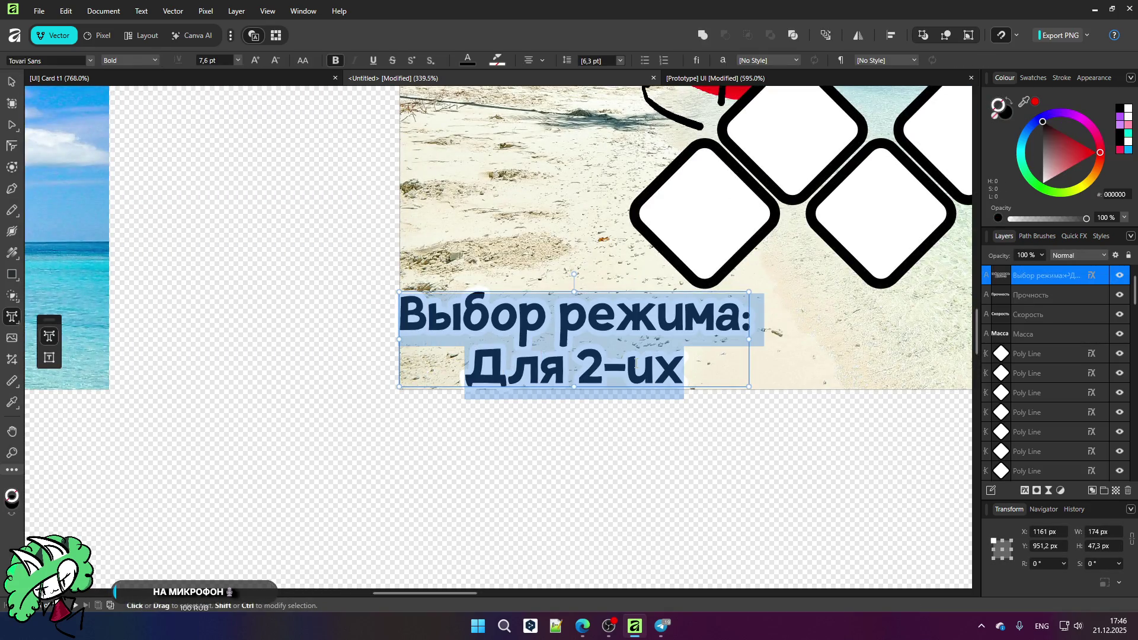
{"action": "type", "text": "Vf"}
{"action": "key", "text": "BackSpace"}
{"action": "key", "text": "BackSpace"}
{"action": "key", "text": "alt+shift"}
{"action": "type", "text": "М"}
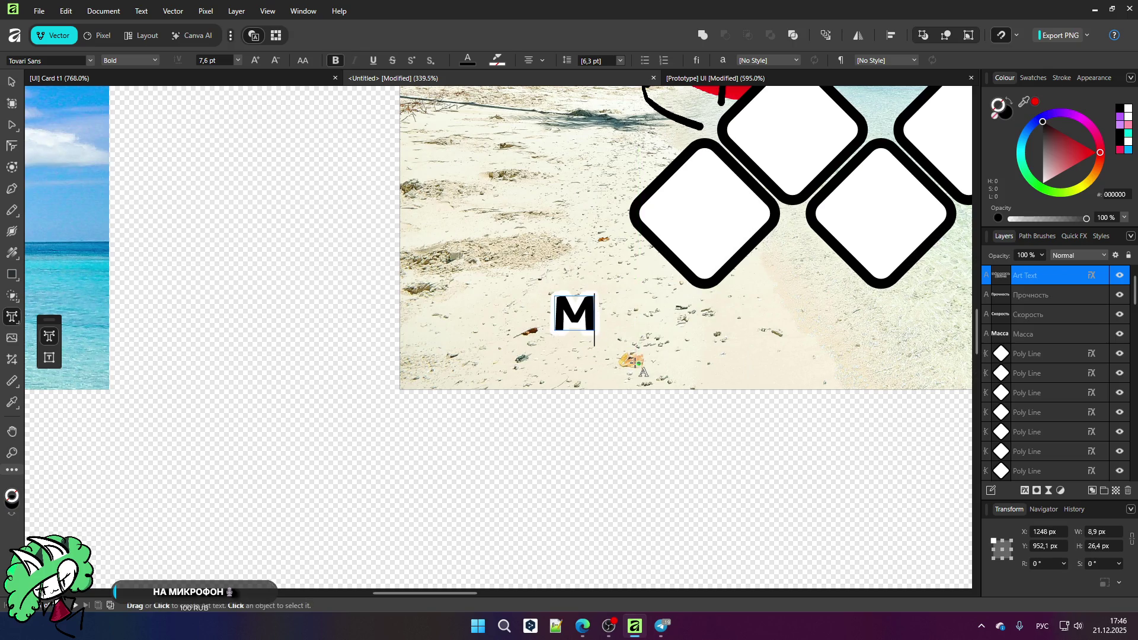
{"action": "type", "text": "ассаЖ"}
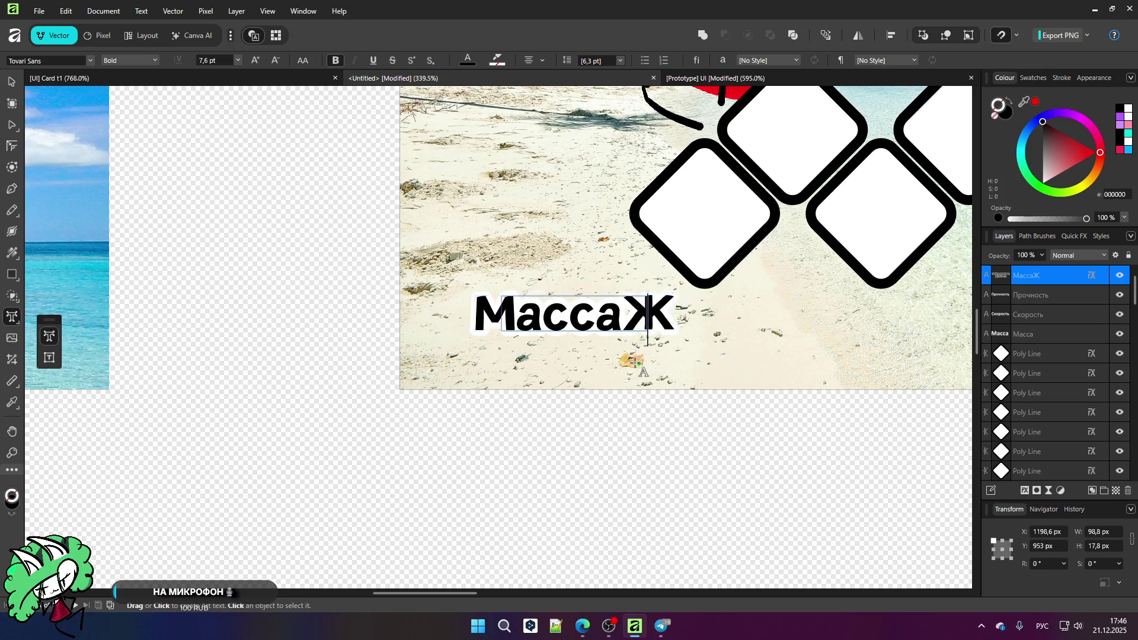
Step: Make the label read 'Масса:' with 'Средняя' on a second line
{"action": "key", "text": "BackSpace"}
{"action": "type", "text": ":"}
{"action": "key", "text": "Return"}
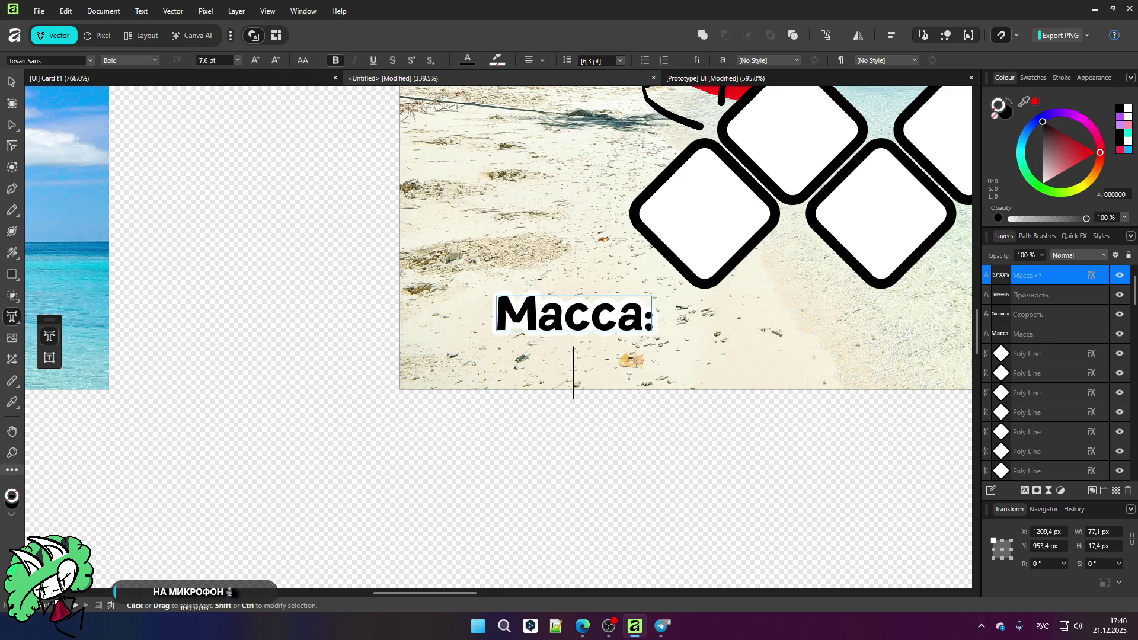
{"action": "type", "text": "Средняя"}
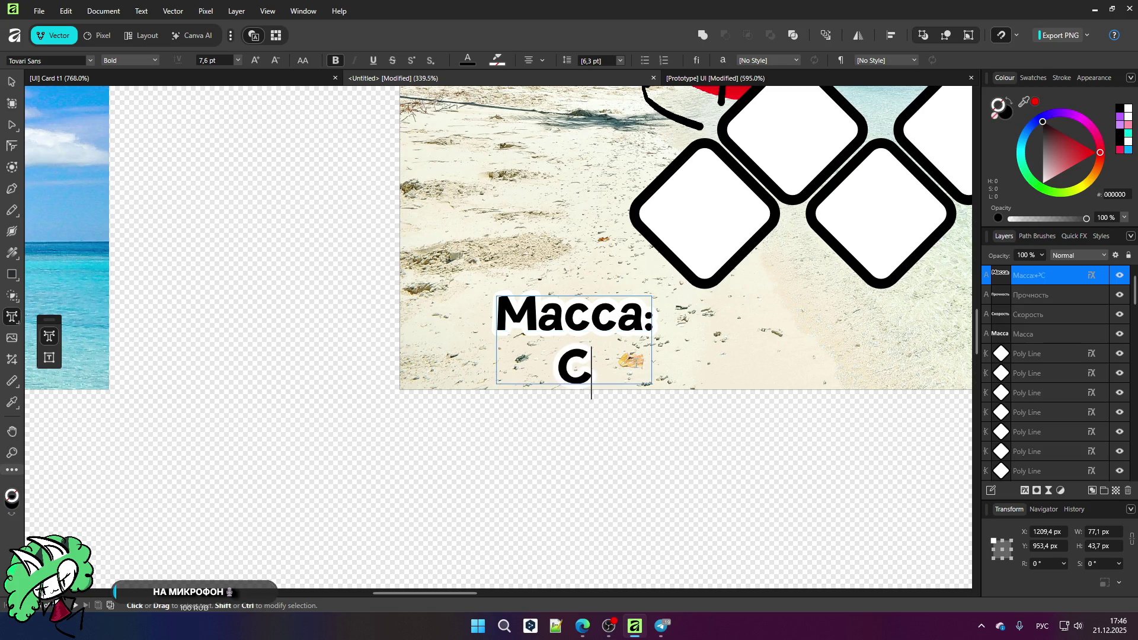
{"action": "key", "text": "Escape"}
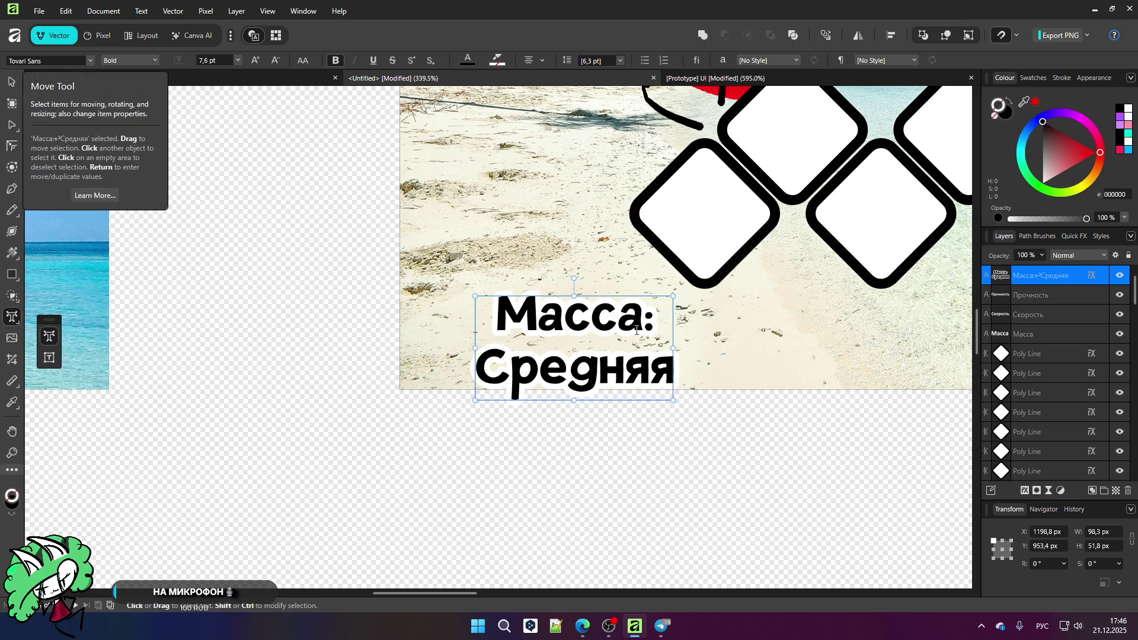
Step: Set the 'Масса:' heading line to 5 pt and widen the text frame
{"action": "double_click", "coordinate": [505, 320]}
{"action": "left_click", "coordinate": [662, 323]}
{"action": "key", "text": "shift+Home"}
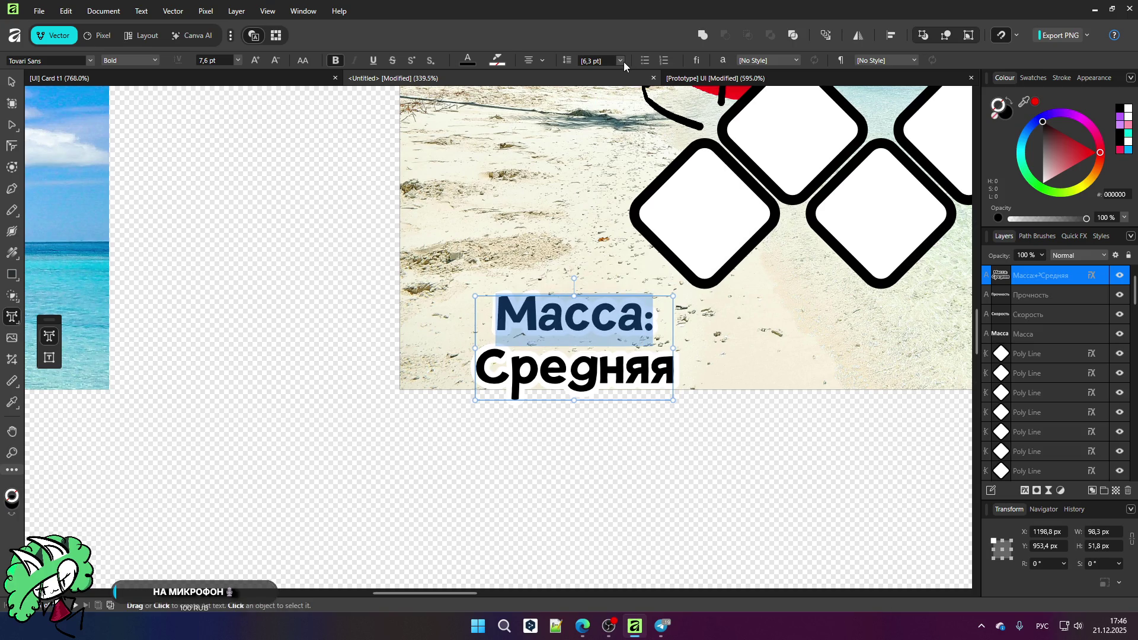
{"action": "left_click", "coordinate": [238, 61]}
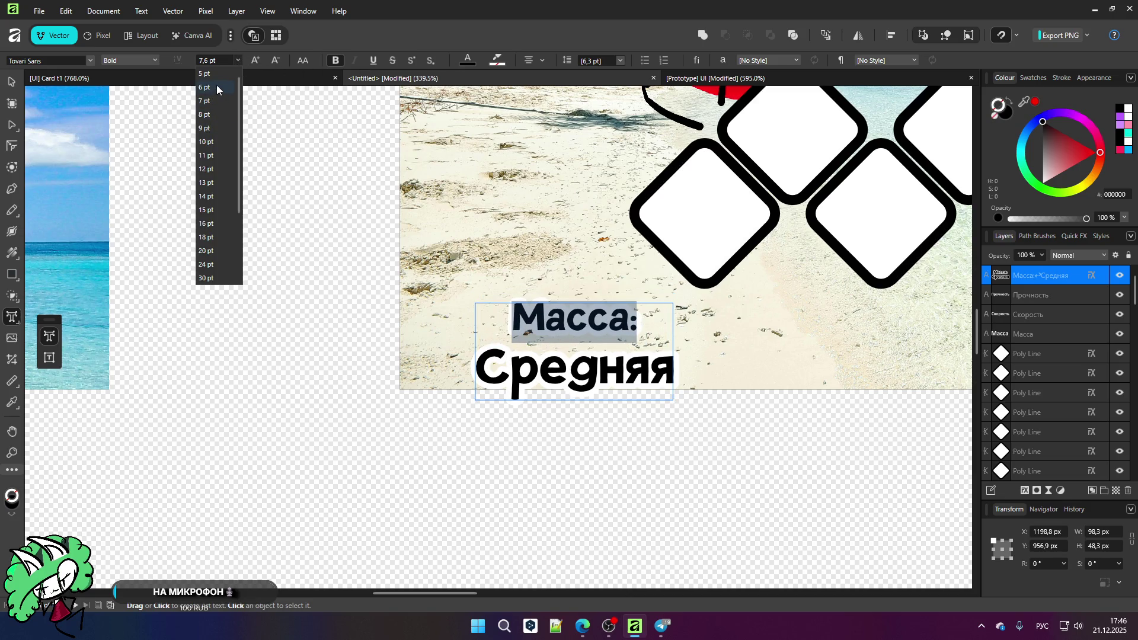
{"action": "left_click", "coordinate": [218, 74]}
{"action": "left_click_drag", "start_coordinate": [676, 402], "coordinate": [691, 405]}
{"action": "key", "text": "Escape"}
Step: Set the label's line spacing to 5 pt and position it on the ГАММА card
{"action": "scroll", "coordinate": [440, 280], "scroll_direction": "down", "scroll_amount": 1}
{"action": "scroll", "coordinate": [441, 280], "scroll_direction": "up", "scroll_amount": 1}
{"action": "mouse_move", "coordinate": [513, 313]}
{"action": "left_mouse_down"}
{"action": "mouse_move", "coordinate": [490, 280]}
{"action": "mouse_move", "coordinate": [483, 295]}
{"action": "left_mouse_up"}
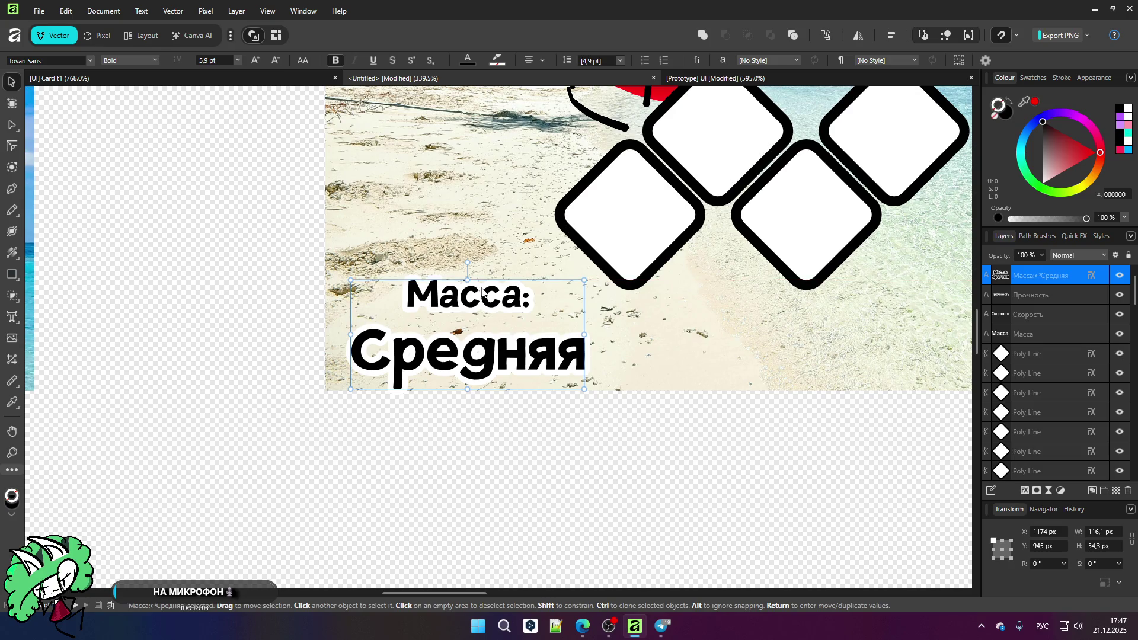
{"action": "left_click", "coordinate": [620, 60]}
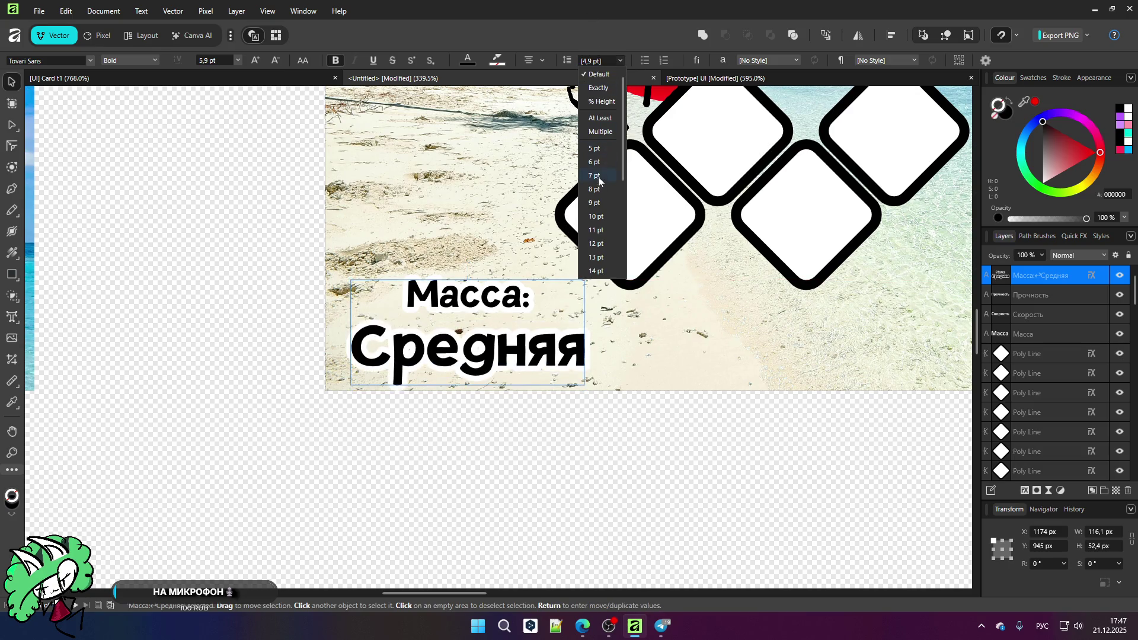
{"action": "left_click", "coordinate": [596, 150]}
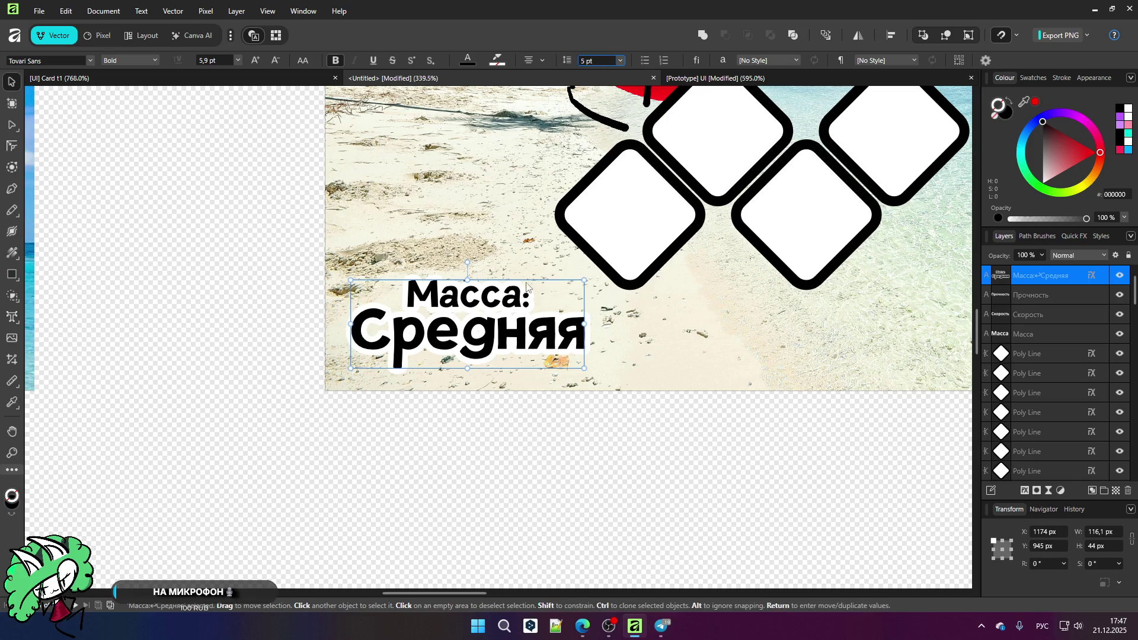
{"action": "left_click_drag", "start_coordinate": [492, 322], "coordinate": [490, 335]}
{"action": "key", "text": "ctrl+d"}
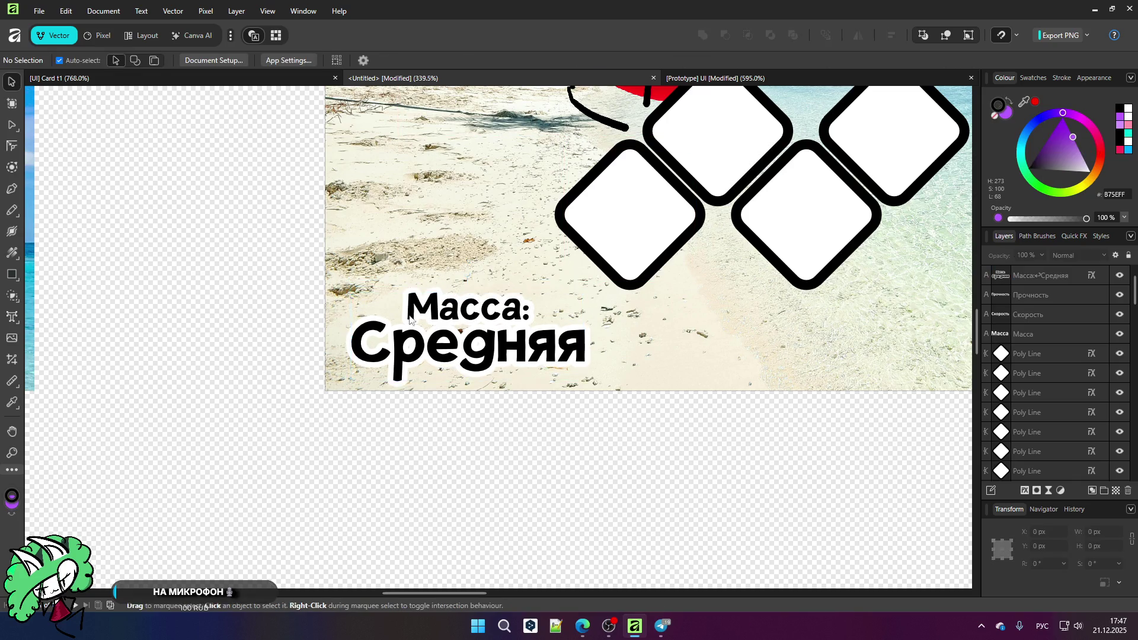
{"action": "scroll", "coordinate": [451, 298], "scroll_direction": "down", "scroll_amount": 5}
{"action": "scroll", "coordinate": [586, 324], "scroll_direction": "up", "scroll_amount": 3}
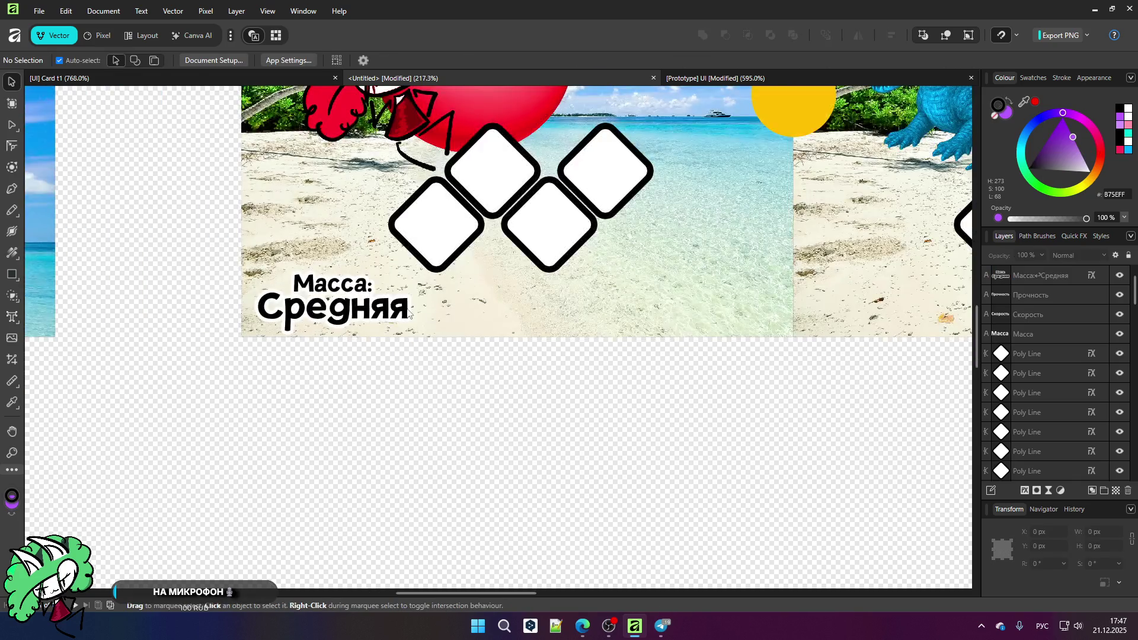
Step: Duplicate the stat label to the right and retype it as 'Скорость:' over 'Высокая'
{"action": "left_click", "coordinate": [345, 314]}
{"action": "key", "text": "ctrl+j"}
{"action": "mouse_move", "coordinate": [346, 314]}
{"action": "left_mouse_down"}
{"action": "mouse_move", "coordinate": [542, 312]}
{"action": "mouse_move", "coordinate": [497, 323]}
{"action": "left_mouse_up"}
{"action": "scroll", "coordinate": [483, 323], "scroll_direction": "up", "scroll_amount": 2}
{"action": "key", "text": "t"}
{"action": "left_click_drag", "start_coordinate": [372, 272], "coordinate": [484, 271]}
{"action": "type", "text": "С"}
{"action": "key", "text": "Escape"}
{"action": "type", "text": "корость:"}
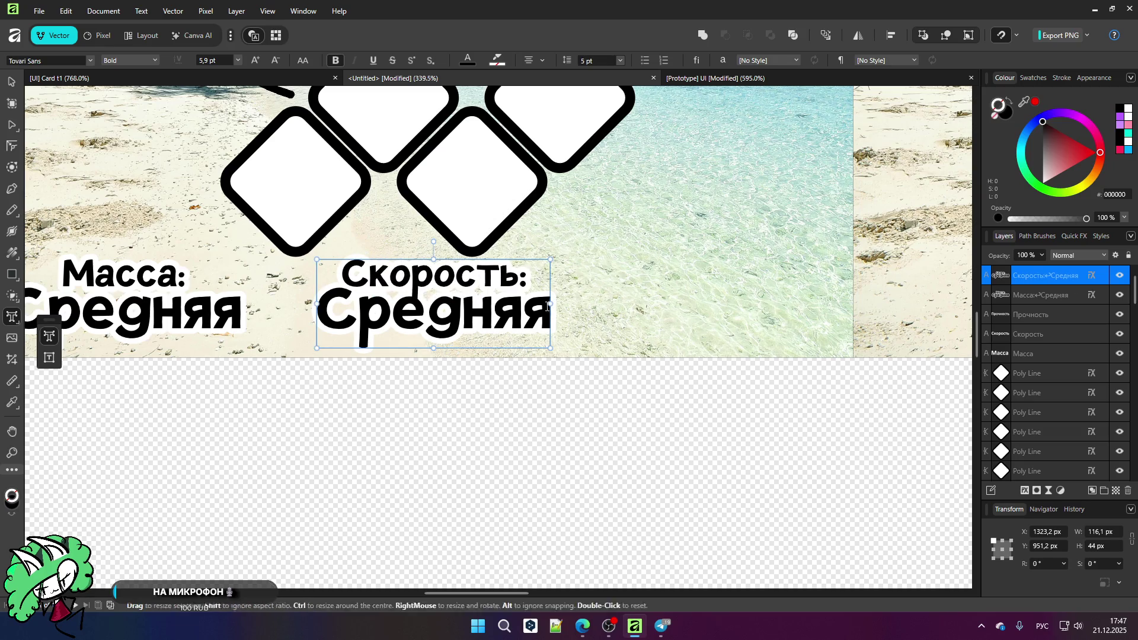
{"action": "left_click_drag", "start_coordinate": [319, 321], "coordinate": [547, 320]}
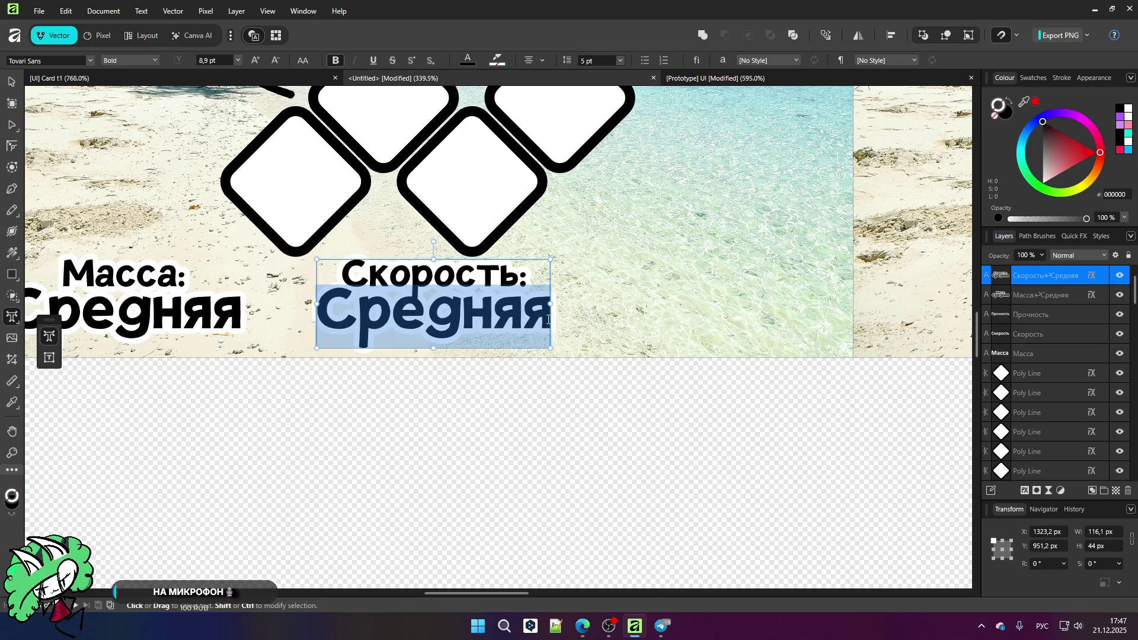
{"action": "type", "text": "Высокая"}
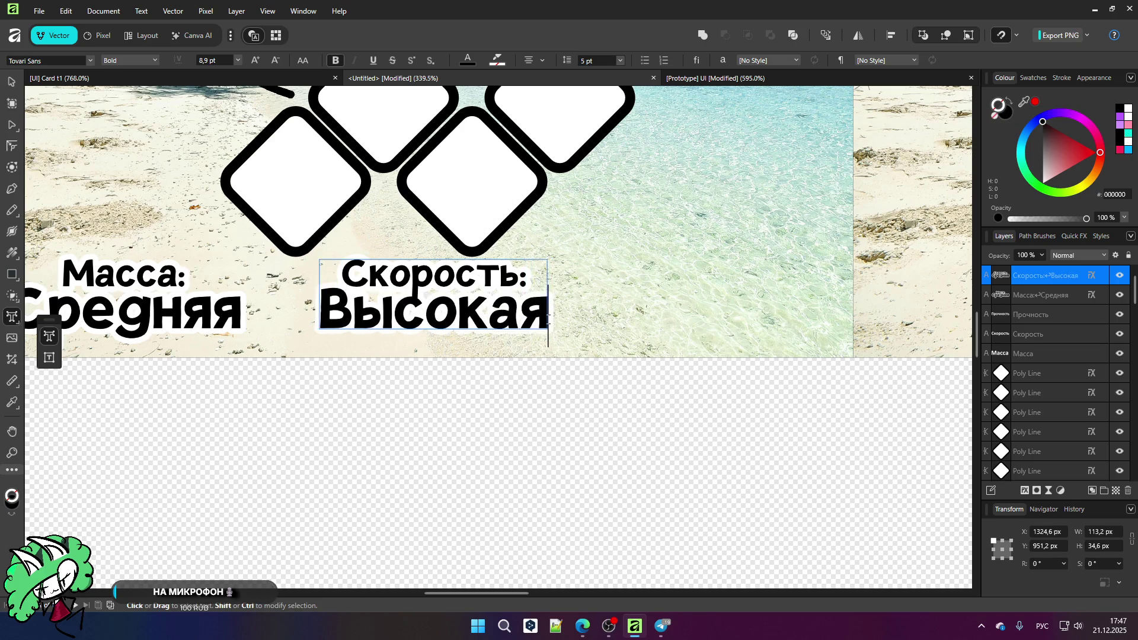
{"action": "key", "text": "Escape"}
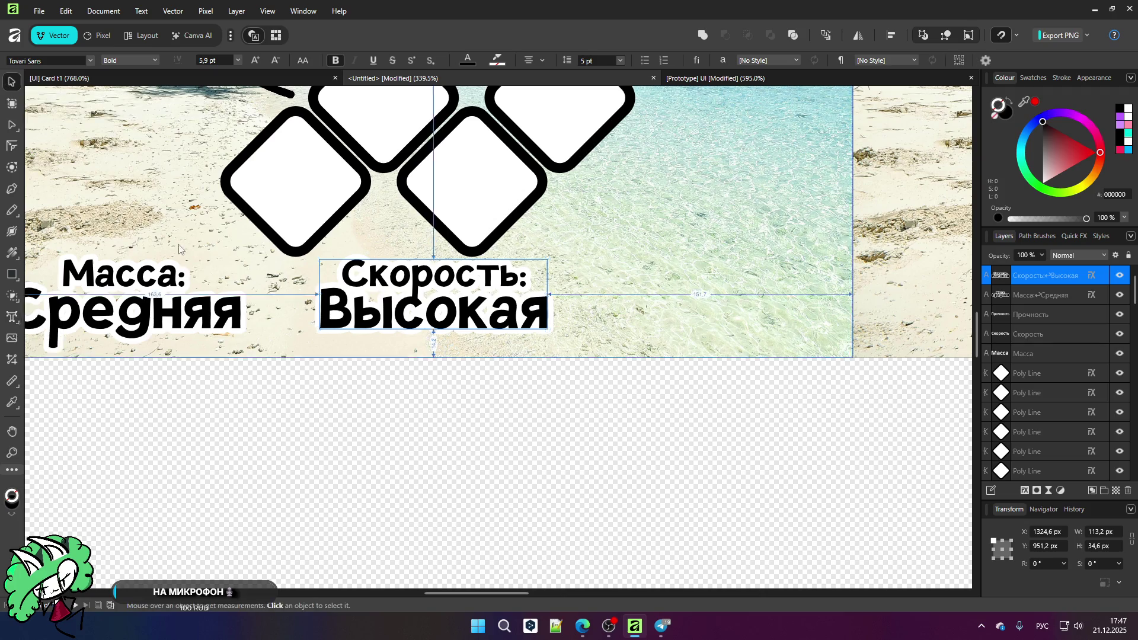
Step: Place another copy further right and rename its heading to 'Прочность:'
{"action": "scroll", "coordinate": [179, 247], "scroll_direction": "down", "scroll_amount": 1}
{"action": "left_click_drag", "start_coordinate": [296, 270], "coordinate": [516, 271]}
{"action": "scroll", "coordinate": [308, 266], "scroll_direction": "down", "scroll_amount": 2}
{"action": "scroll", "coordinate": [356, 275], "scroll_direction": "up", "scroll_amount": 3}
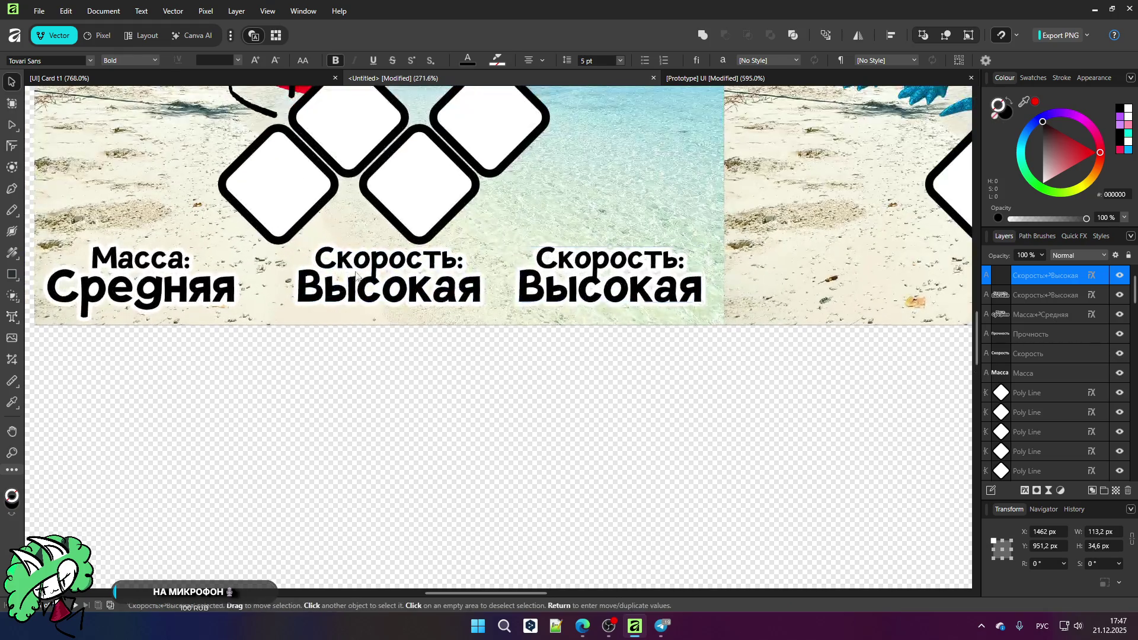
{"action": "key", "text": "t"}
{"action": "left_click_drag", "start_coordinate": [542, 256], "coordinate": [674, 260]}
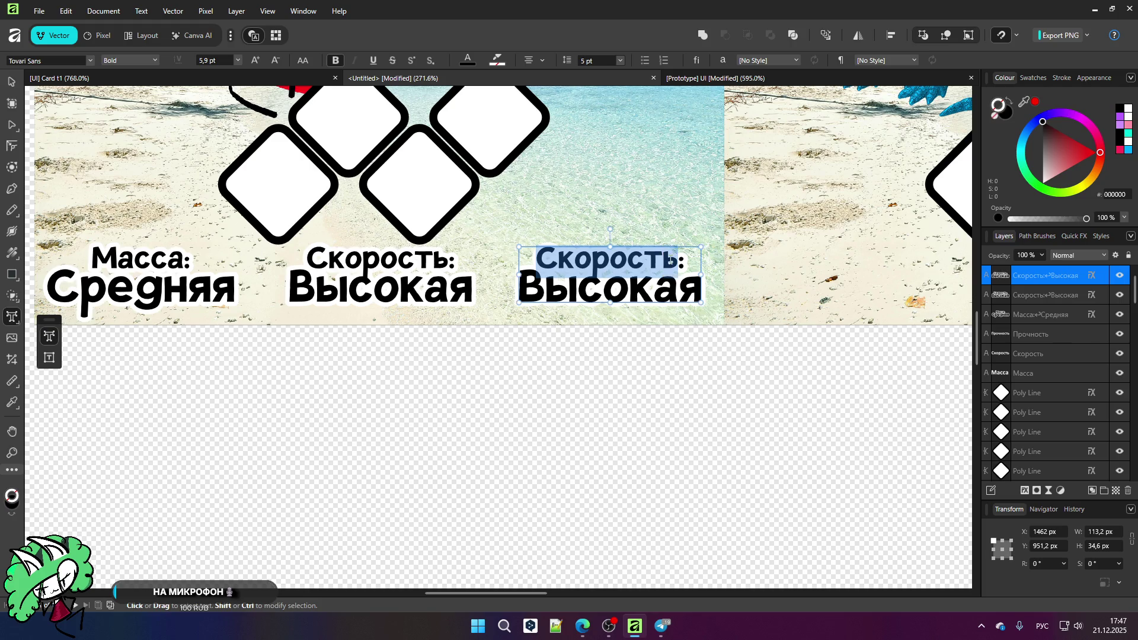
{"action": "type", "text": "Прочностьт"}
{"action": "key", "text": "BackSpace"}
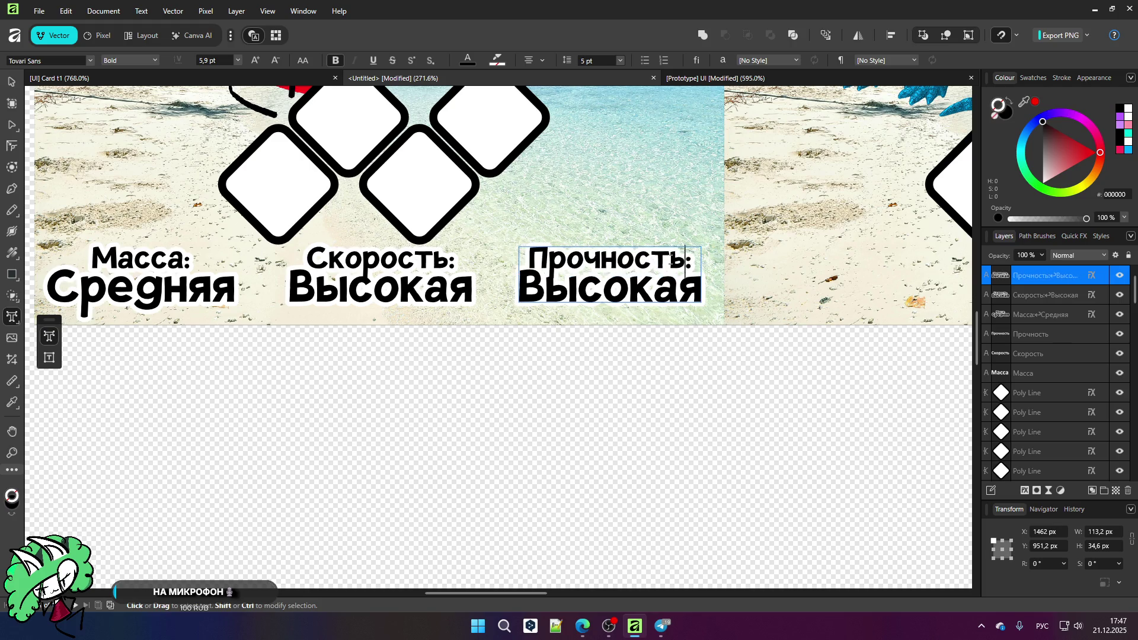
{"action": "left_click_drag", "start_coordinate": [701, 290], "coordinate": [521, 292]}
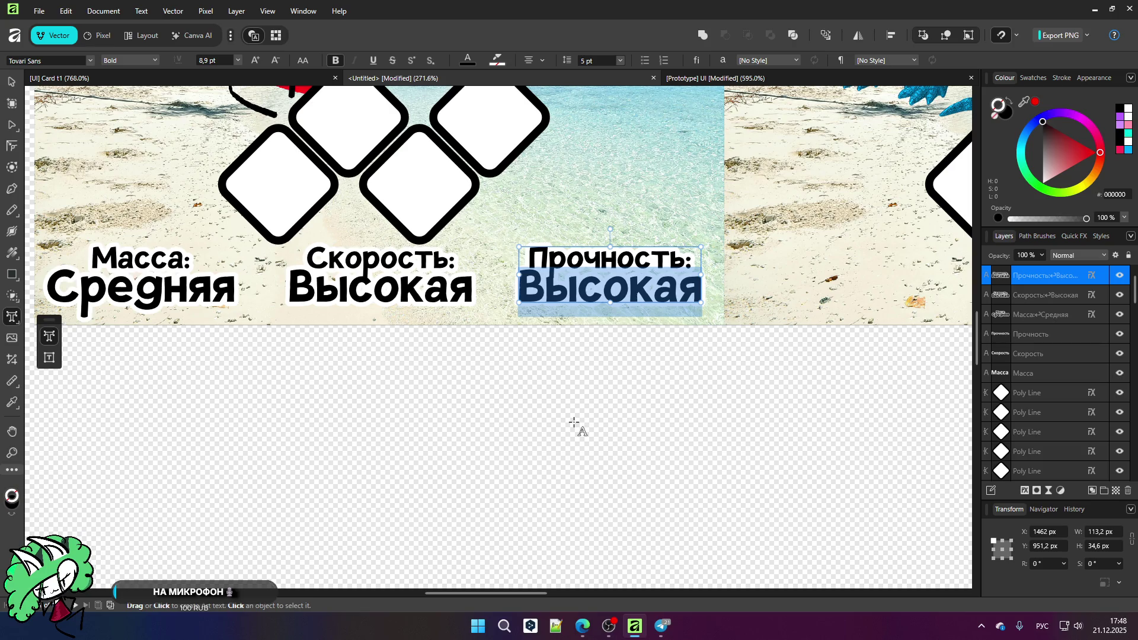
Step: Retype 'Высокая' in the Прочность label and change the Скорость value to 'Быстрая'
{"action": "key", "text": "BackSpace"}
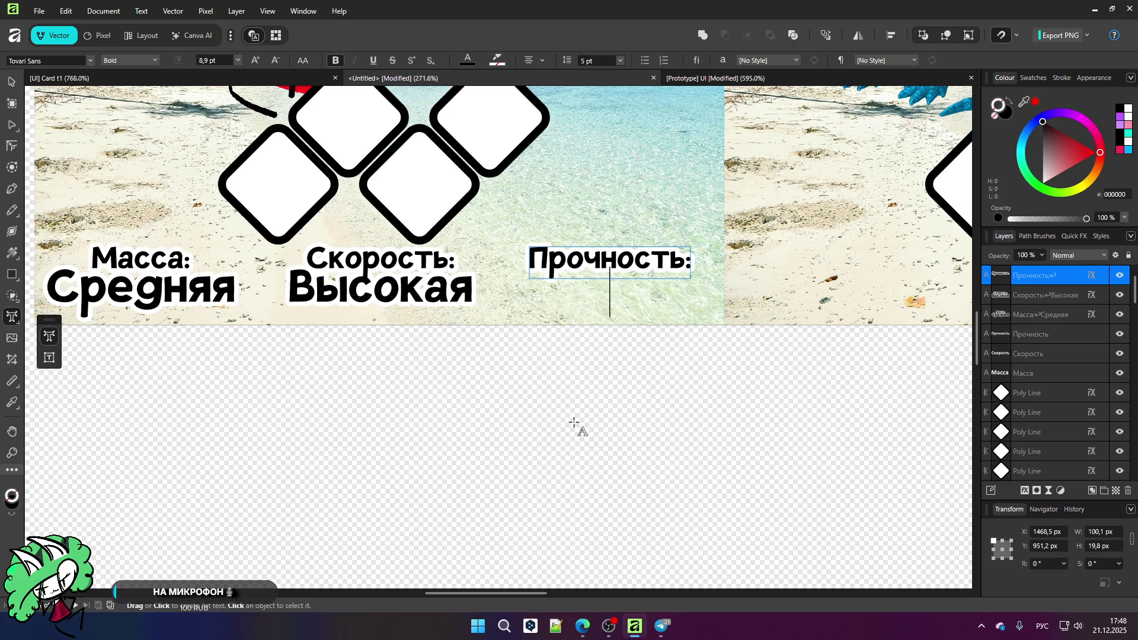
{"action": "type", "text": "Высокая"}
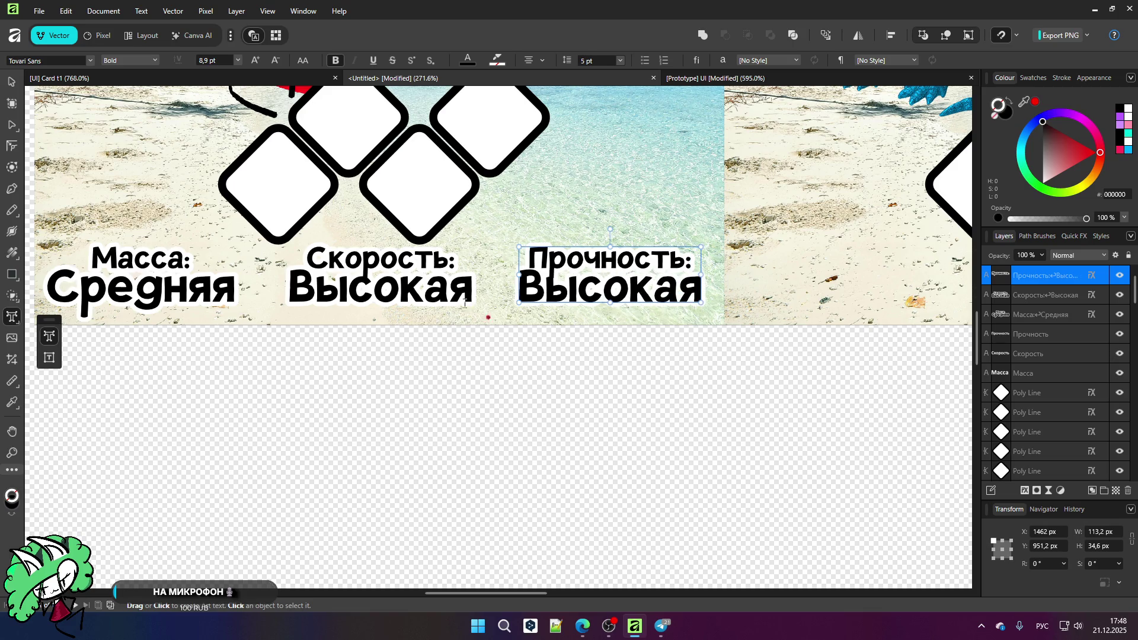
{"action": "double_click", "coordinate": [469, 289]}
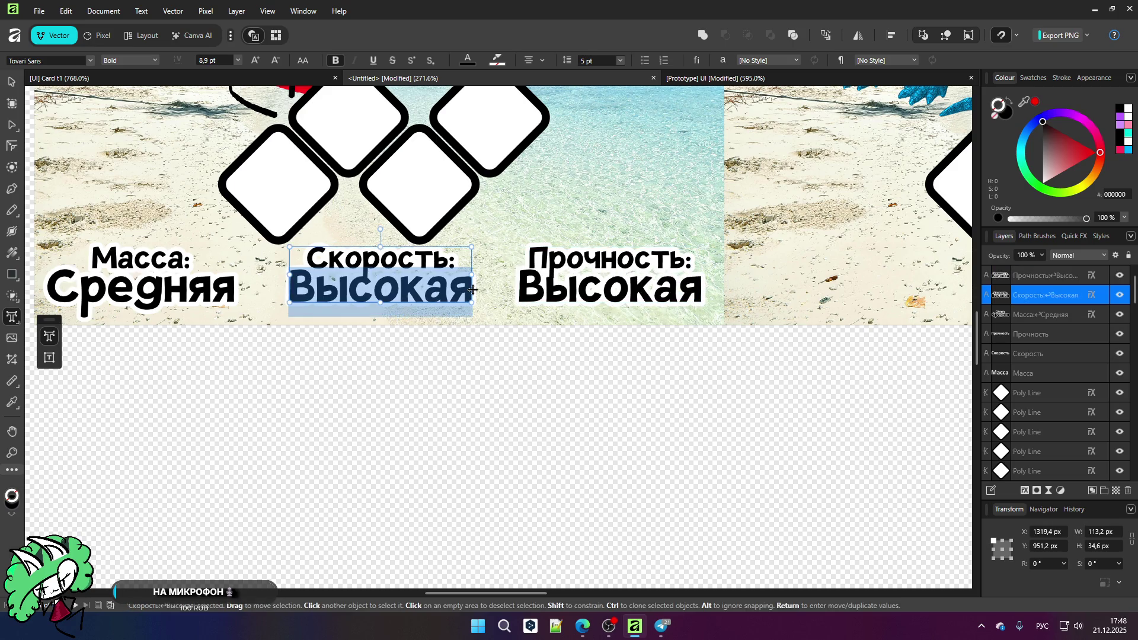
{"action": "type", "text": "Быстрая"}
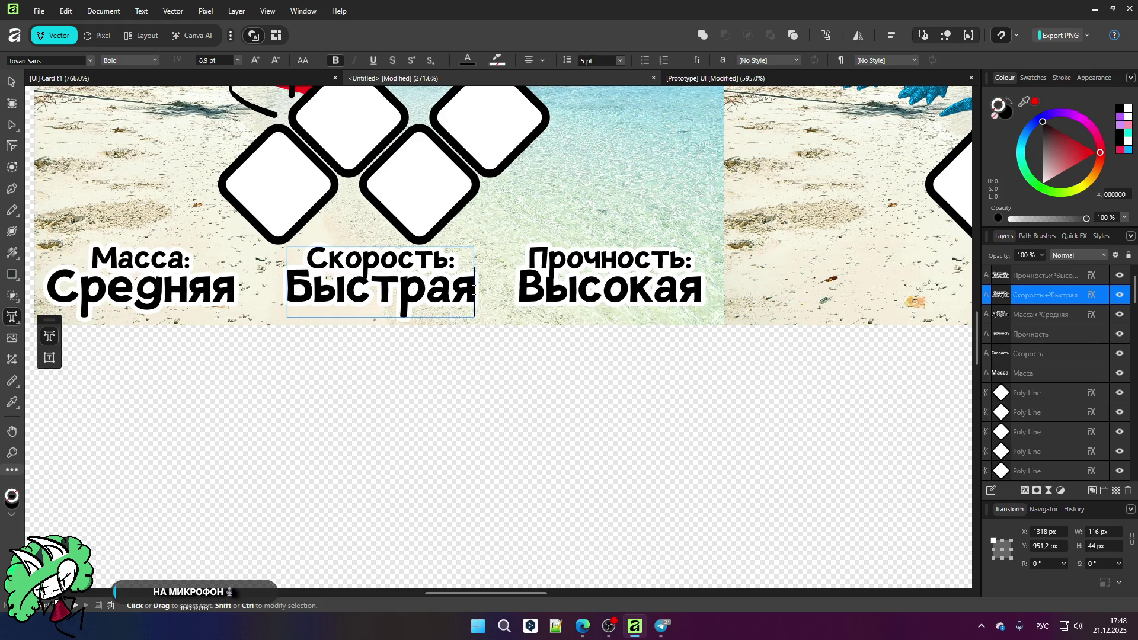
{"action": "key", "text": "Escape"}
{"action": "left_click", "coordinate": [8, 83]}
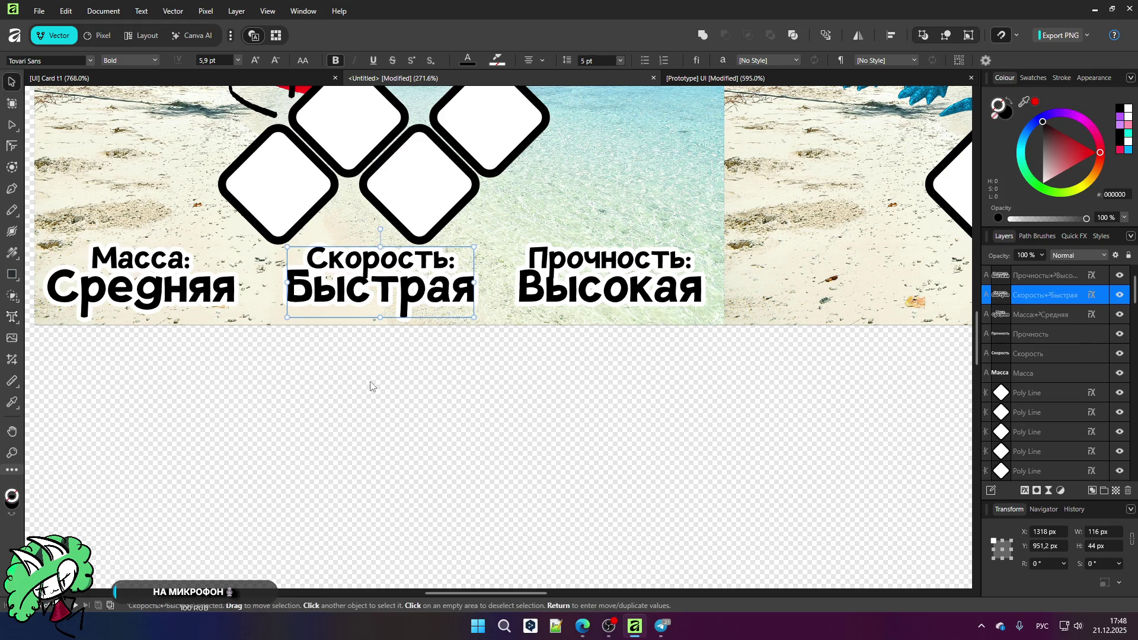
{"action": "left_click", "coordinate": [411, 356]}
{"action": "scroll", "coordinate": [450, 173], "scroll_direction": "down", "scroll_amount": 5}
{"action": "scroll", "coordinate": [450, 173], "scroll_direction": "up", "scroll_amount": 3}
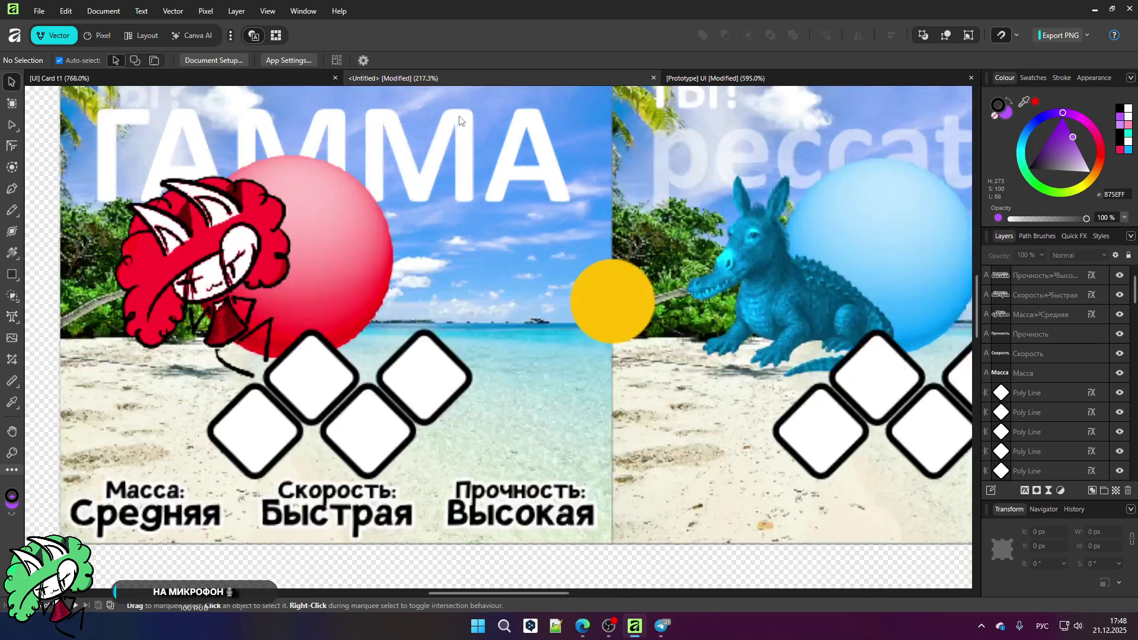
Step: Copy the Масса, Скорость and Прочность stat labels onto the blue character card
{"action": "scroll", "coordinate": [224, 400], "scroll_direction": "down", "scroll_amount": 1}
{"action": "left_click", "coordinate": [224, 400]}
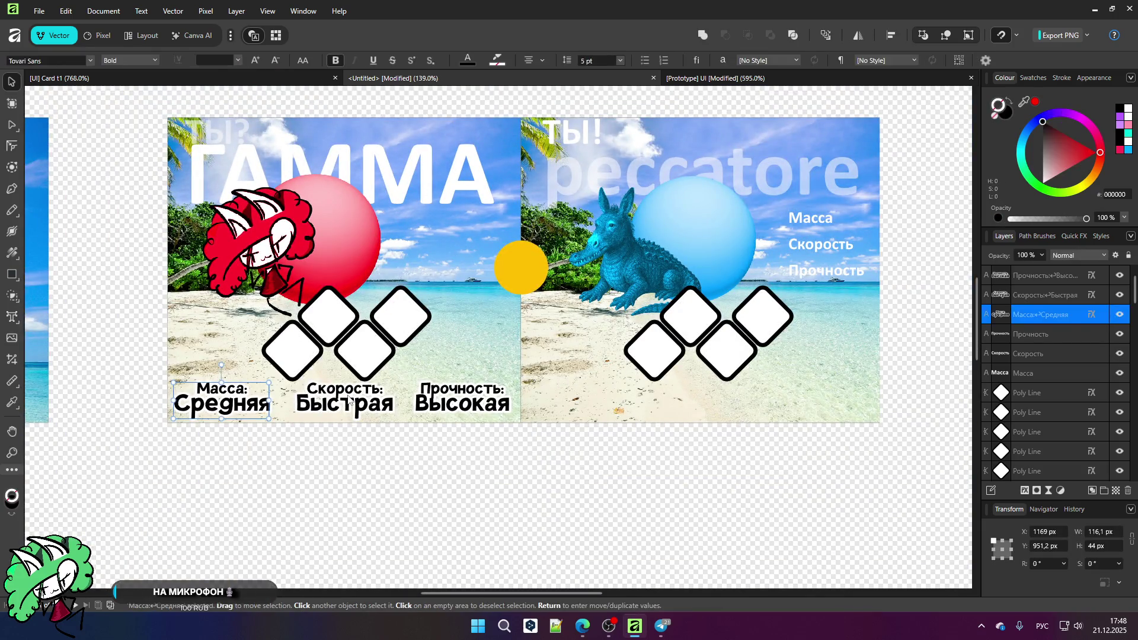
{"action": "left_click", "coordinate": [351, 400], "text": "shift"}
{"action": "left_click", "coordinate": [489, 407], "text": "shift"}
{"action": "left_click_drag", "start_coordinate": [359, 408], "coordinate": [721, 407], "text": "ctrl"}
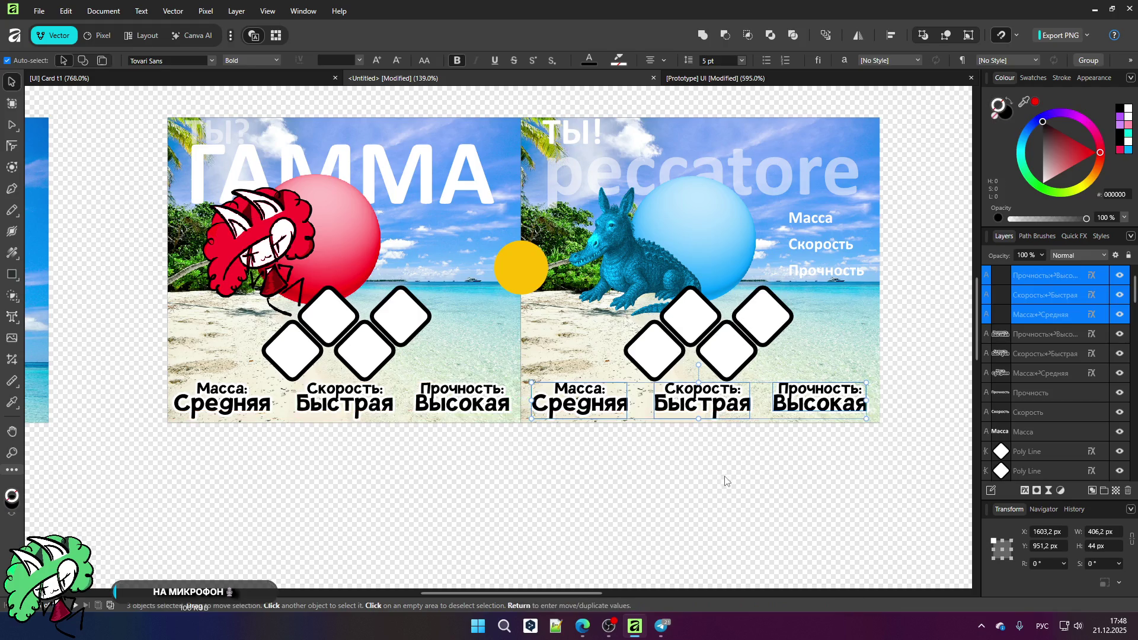
Step: Change the copied Масса value to Большая
{"action": "scroll", "coordinate": [654, 443], "scroll_direction": "up", "scroll_amount": 4}
{"action": "left_click", "coordinate": [584, 360]}
{"action": "left_click_drag", "start_coordinate": [582, 354], "coordinate": [355, 358]}
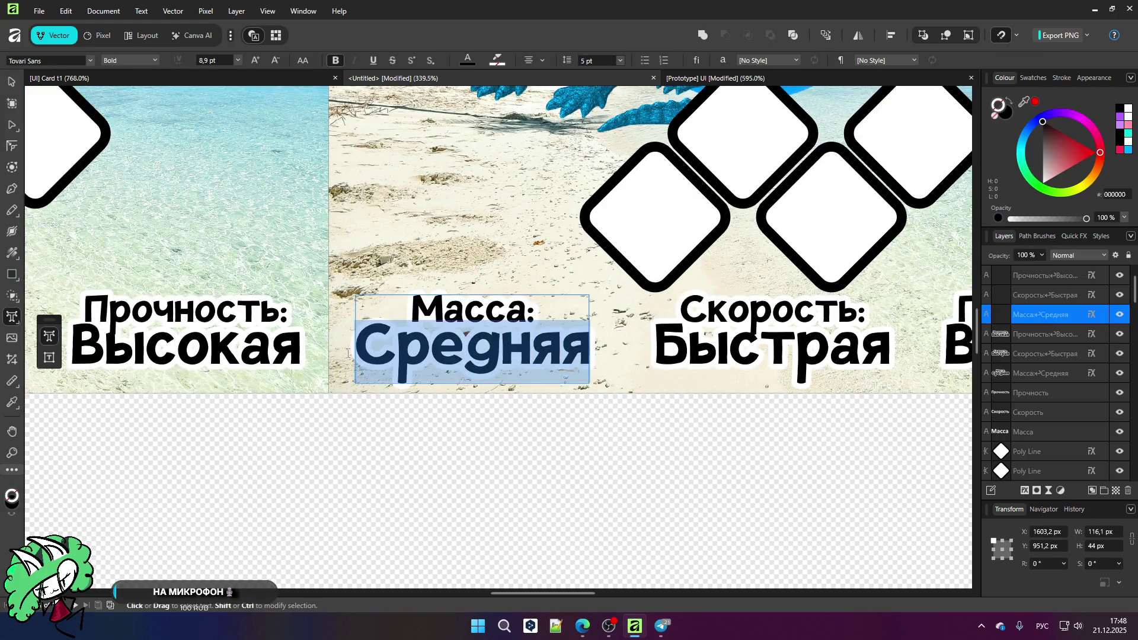
{"action": "type", "text": "Большая"}
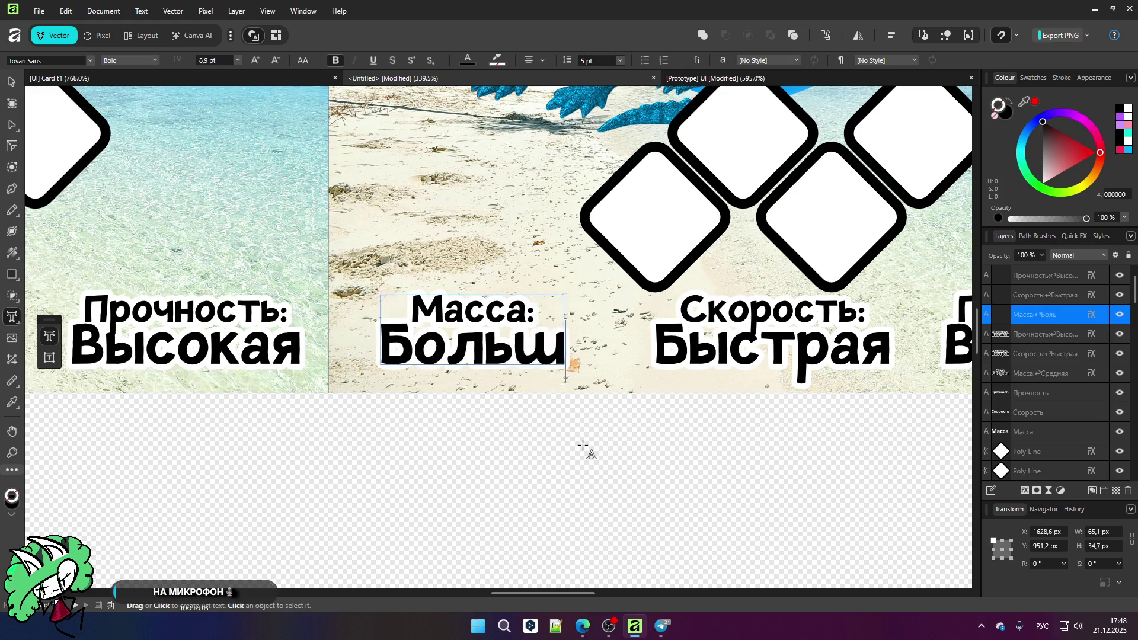
Step: Change the Скорость value from Быстрая to Средняя
{"action": "scroll", "coordinate": [652, 426], "scroll_direction": "down", "scroll_amount": 2}
{"action": "scroll", "coordinate": [610, 361], "scroll_direction": "up", "scroll_amount": 2}
{"action": "double_click", "coordinate": [594, 360]}
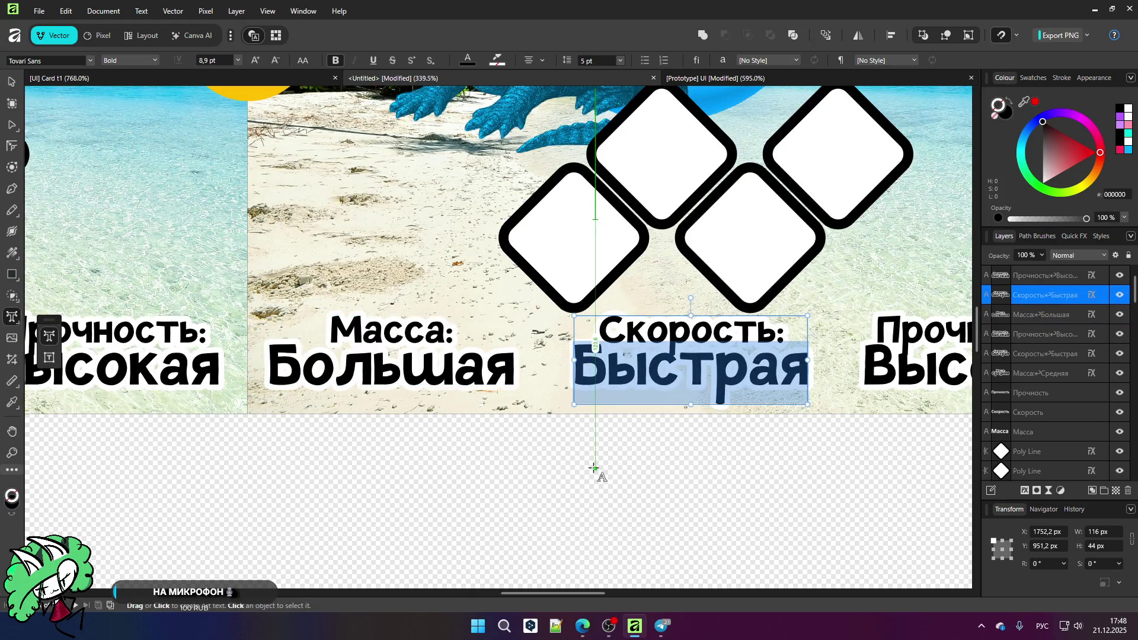
{"action": "type", "text": "С"}
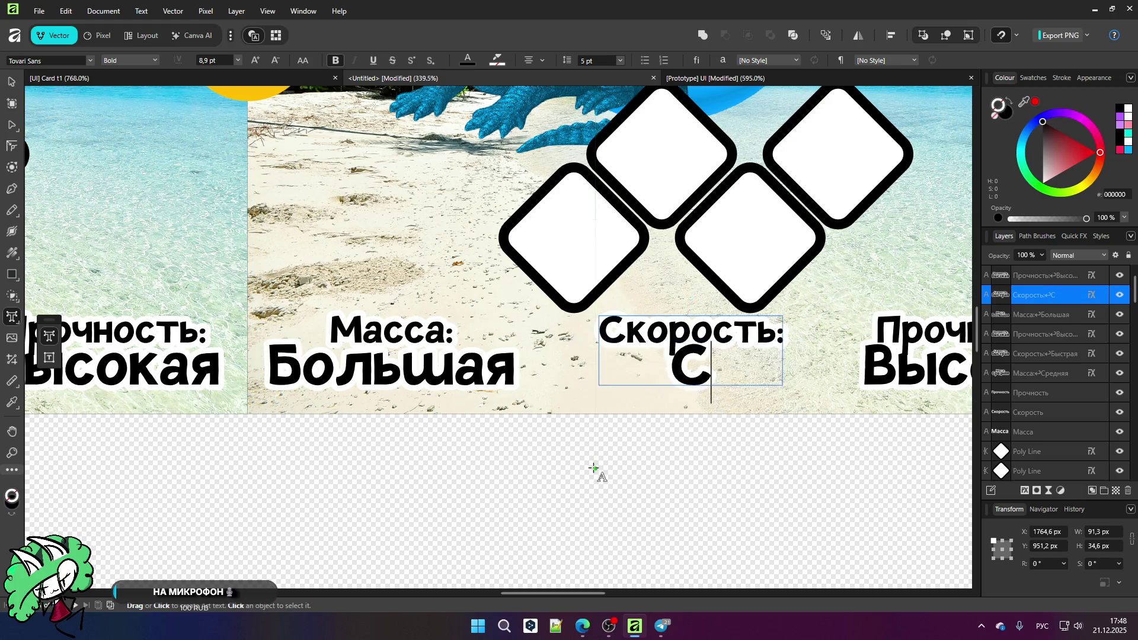
{"action": "type", "text": "редняя"}
{"action": "left_click", "coordinate": [14, 85]}
Step: Change the Прочность value from Высокая to Низкая, then clear the selection
{"action": "scroll", "coordinate": [17, 290], "scroll_direction": "down", "scroll_amount": 2}
{"action": "scroll", "coordinate": [366, 328], "scroll_direction": "up", "scroll_amount": 3}
{"action": "left_click", "coordinate": [366, 328]}
{"action": "left_click_drag", "start_coordinate": [350, 336], "coordinate": [627, 337]}
{"action": "type", "text": "Низкая"}
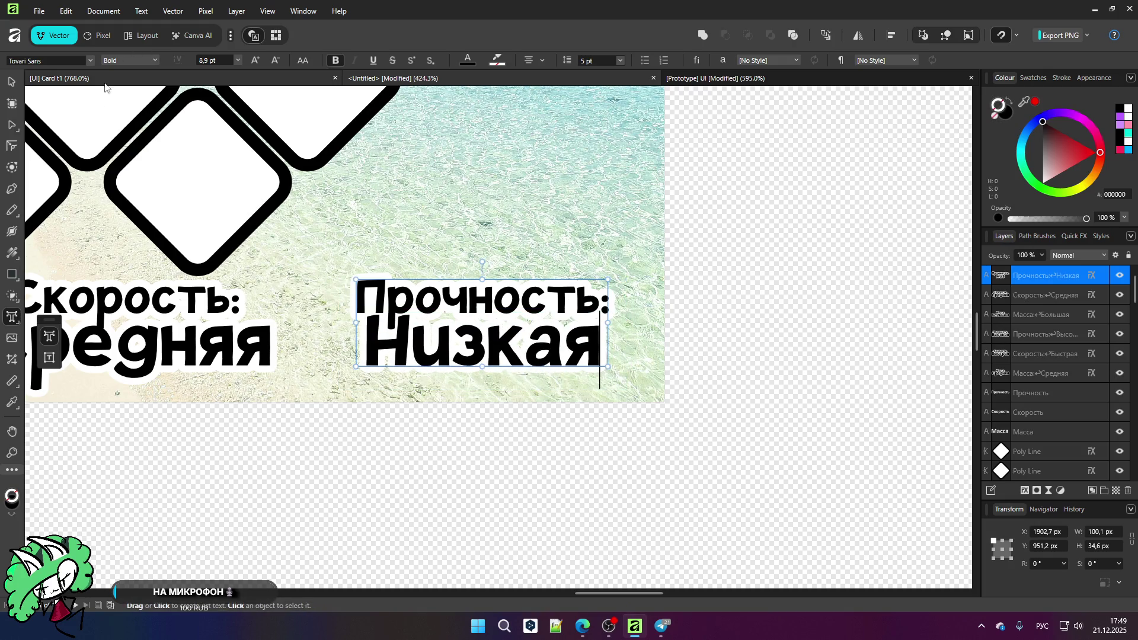
{"action": "key", "text": "Escape"}
{"action": "left_click", "coordinate": [324, 487]}
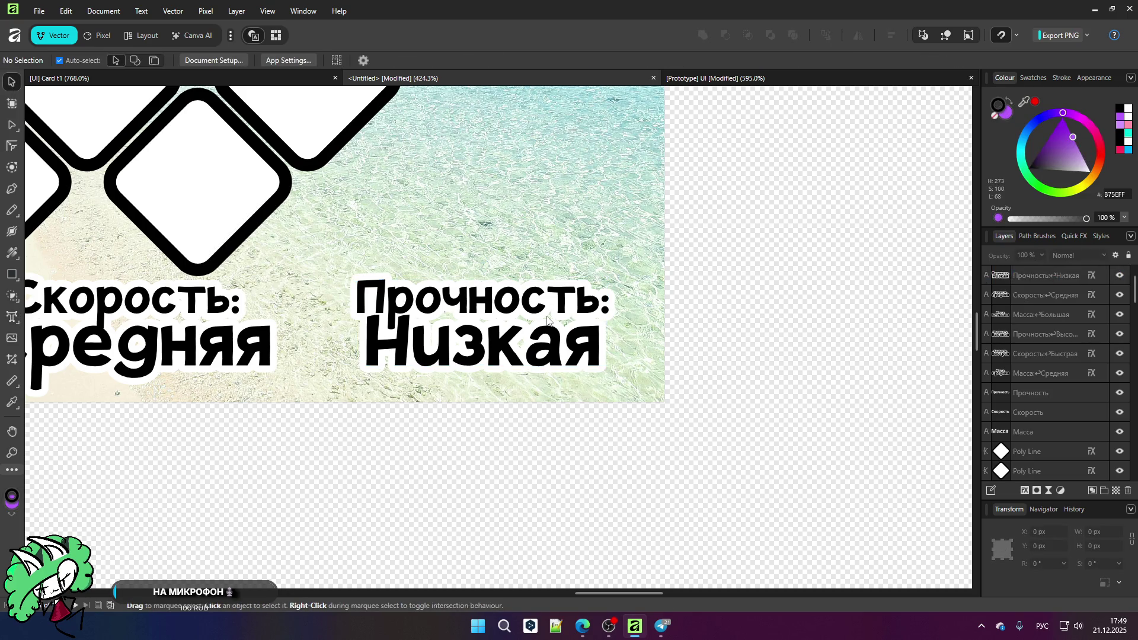
Step: Delete the small white Масса, Скорость and Прочность labels from the blue card
{"action": "scroll", "coordinate": [547, 321], "scroll_direction": "down", "scroll_amount": 8}
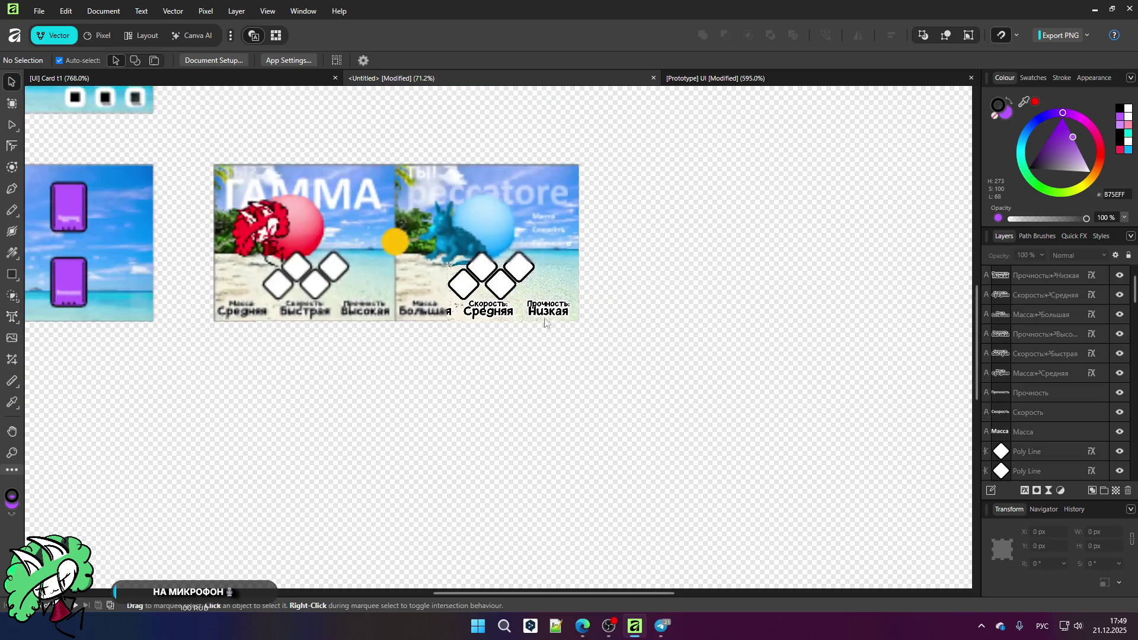
{"action": "scroll", "coordinate": [501, 251], "scroll_direction": "up", "scroll_amount": 4}
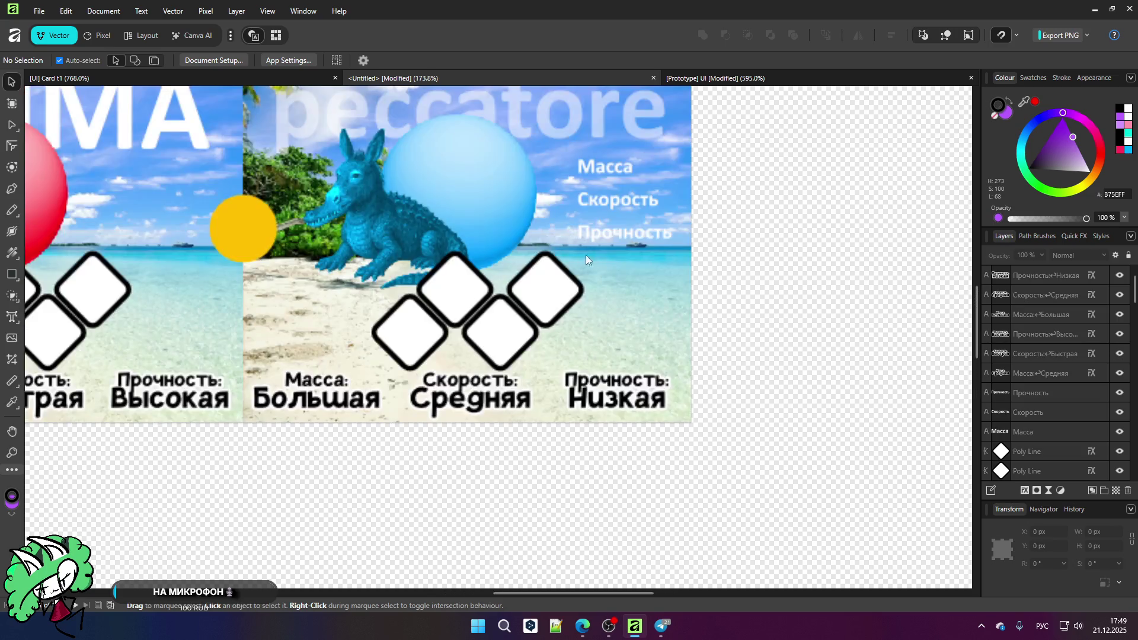
{"action": "left_click", "coordinate": [612, 232]}
{"action": "left_click_drag", "start_coordinate": [612, 233], "coordinate": [604, 215]}
{"action": "key", "text": "Delete"}
{"action": "key", "text": "Delete"}
{"action": "key", "text": "Delete"}
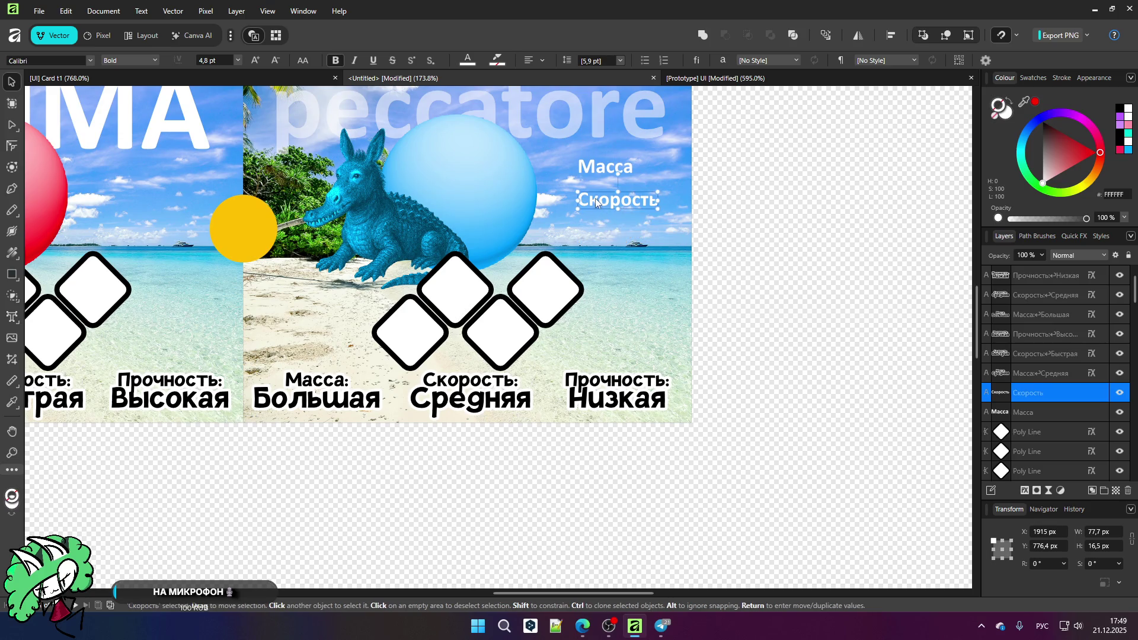
{"action": "left_click", "coordinate": [559, 471]}
Step: Switch to the Prototype UI document and select all its objects
{"action": "scroll", "coordinate": [593, 355], "scroll_direction": "down", "scroll_amount": 2}
{"action": "scroll", "coordinate": [169, 393], "scroll_direction": "up", "scroll_amount": 1}
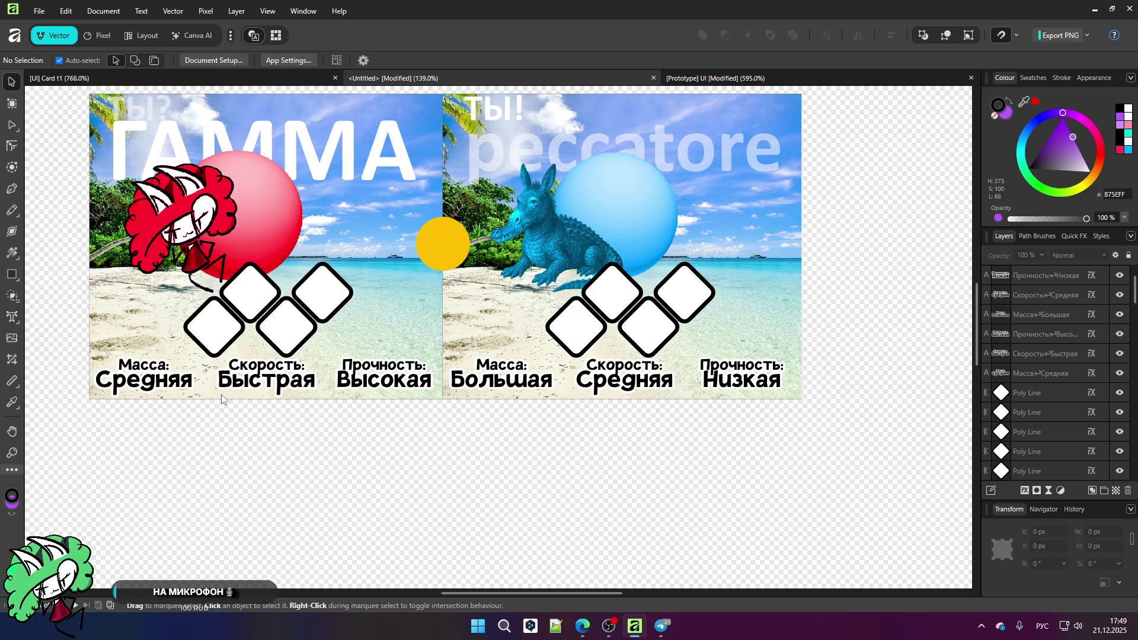
{"action": "scroll", "coordinate": [479, 297], "scroll_direction": "down", "scroll_amount": 3}
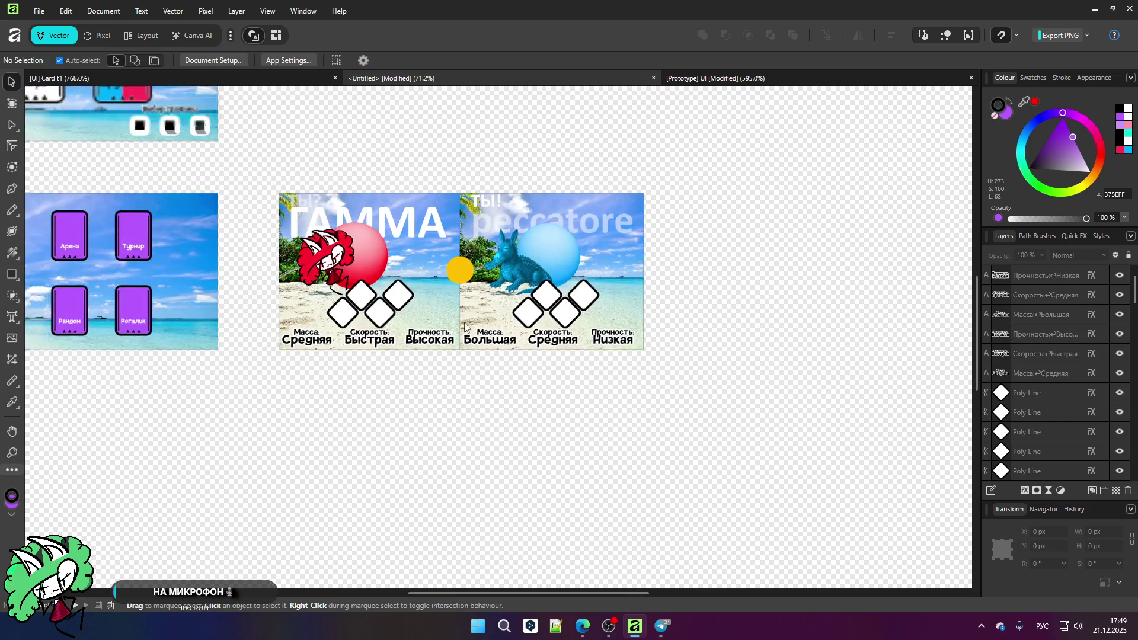
{"action": "scroll", "coordinate": [460, 274], "scroll_direction": "up", "scroll_amount": 2}
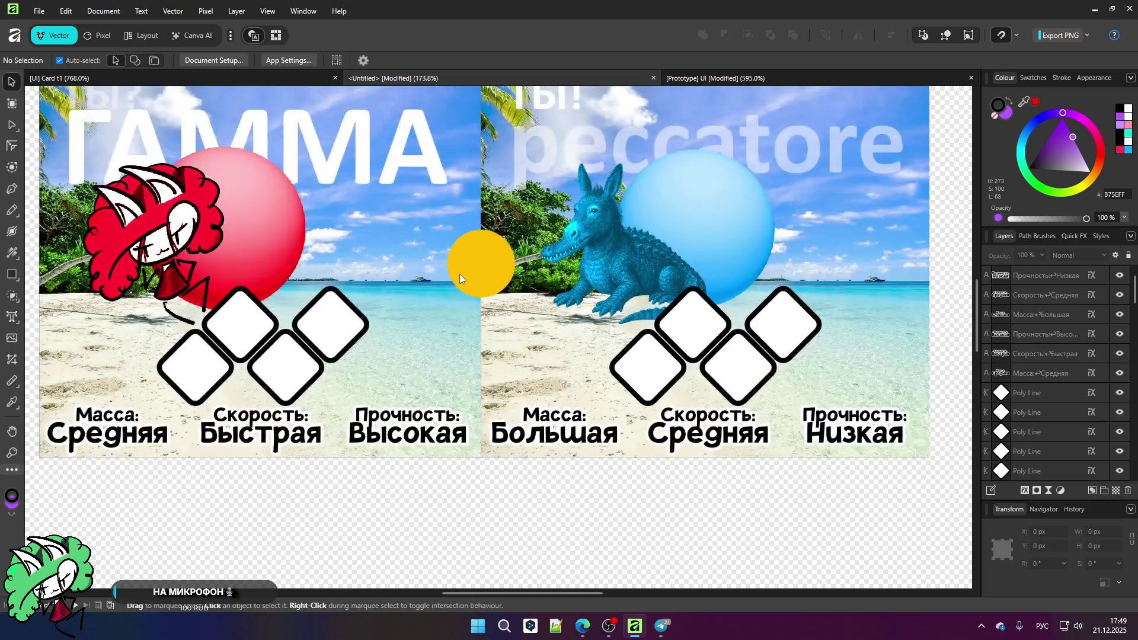
{"action": "scroll", "coordinate": [460, 274], "scroll_direction": "down", "scroll_amount": 4}
{"action": "scroll", "coordinate": [461, 279], "scroll_direction": "up", "scroll_amount": 5}
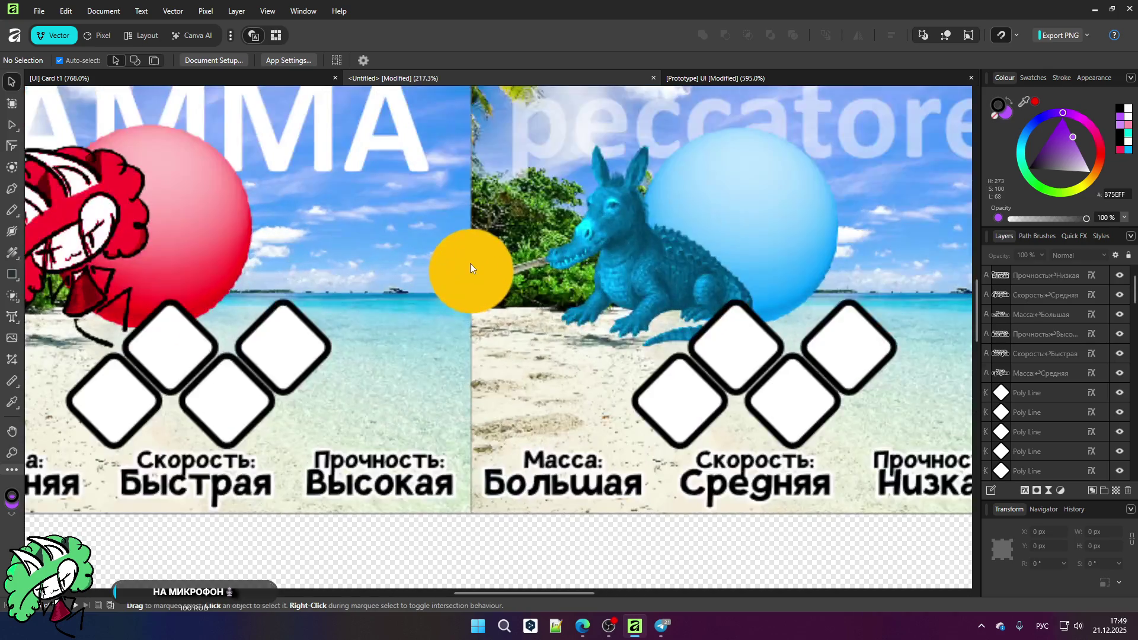
{"action": "left_click", "coordinate": [678, 91]}
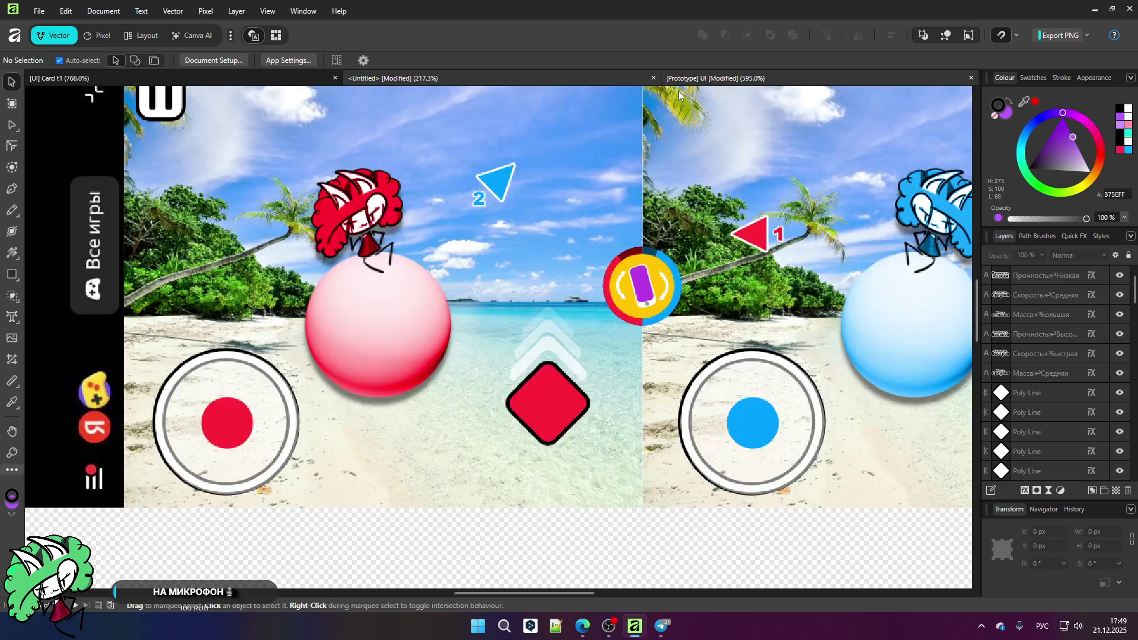
{"action": "key", "text": "ctrl+a"}
{"action": "scroll", "coordinate": [420, 291], "scroll_direction": "down", "scroll_amount": 5}
{"action": "scroll", "coordinate": [421, 291], "scroll_direction": "down", "scroll_amount": 3}
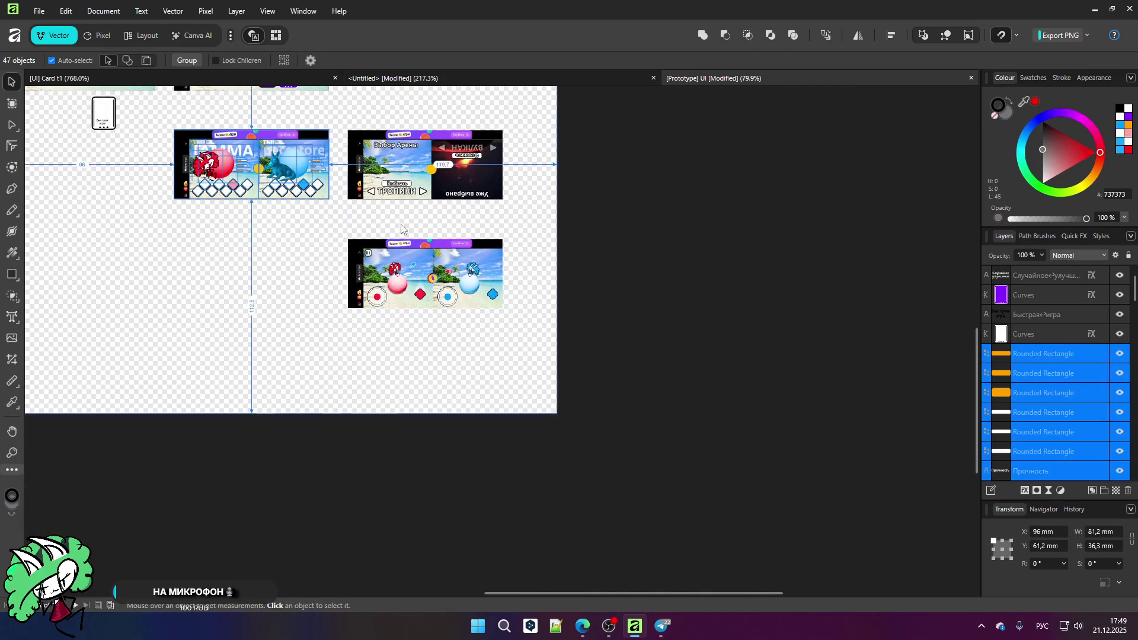
{"action": "scroll", "coordinate": [415, 134], "scroll_direction": "up", "scroll_amount": 5}
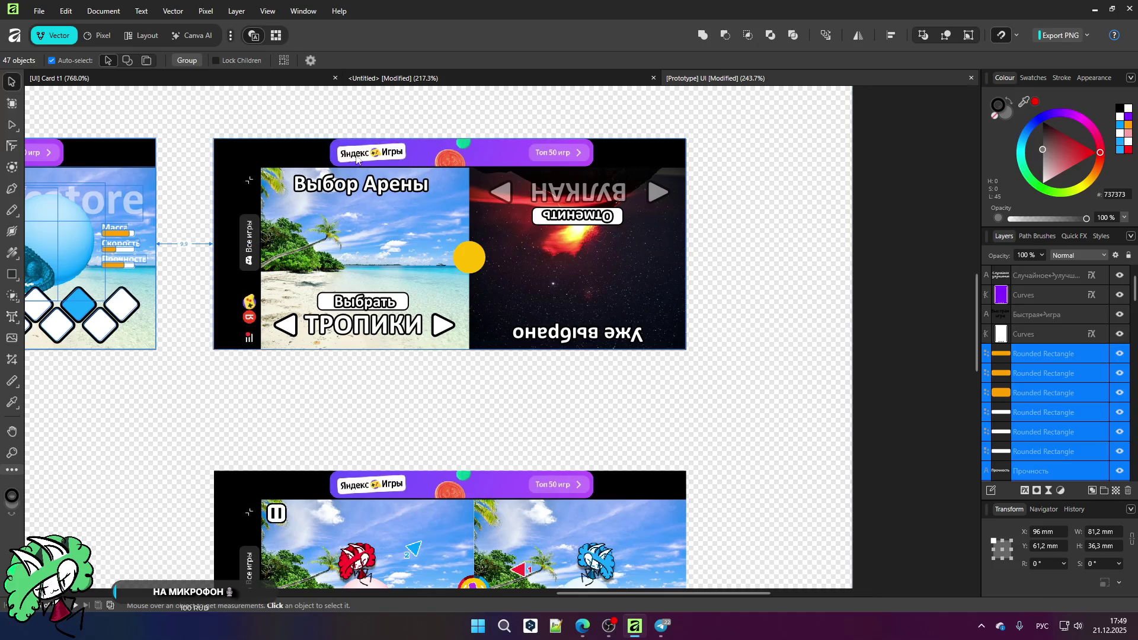
Step: Copy the Выбор Арены card into Untitled below the character cards and select its grey background rectangle
{"action": "mouse_move", "coordinate": [197, 121]}
{"action": "left_mouse_down"}
{"action": "mouse_move", "coordinate": [382, 184]}
{"action": "mouse_move", "coordinate": [729, 379]}
{"action": "left_mouse_up"}
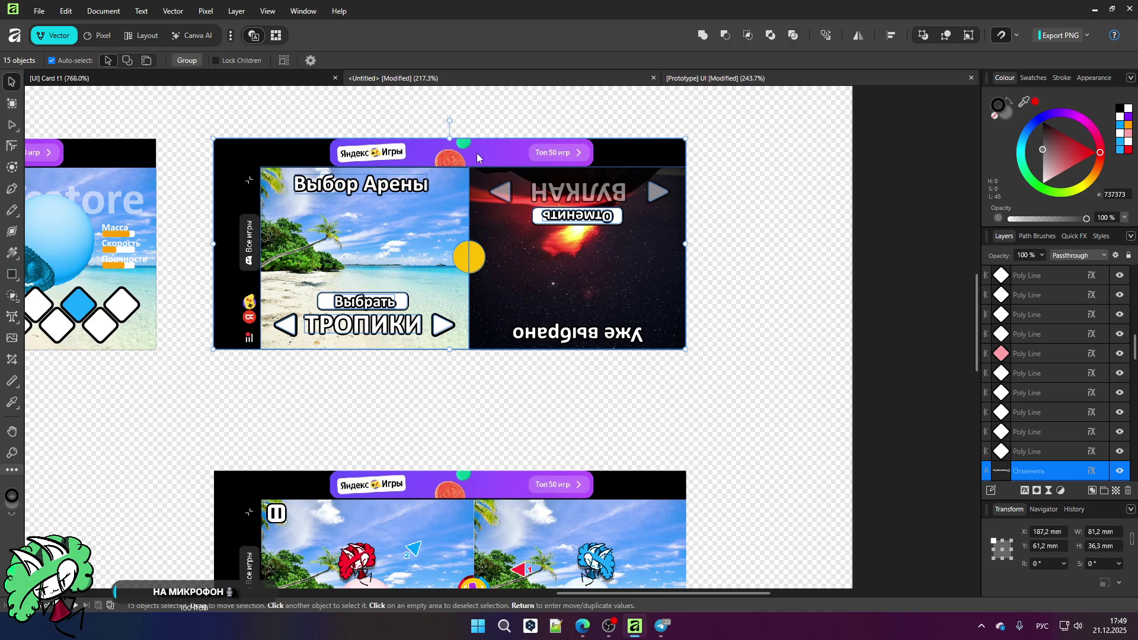
{"action": "key", "text": "Delete"}
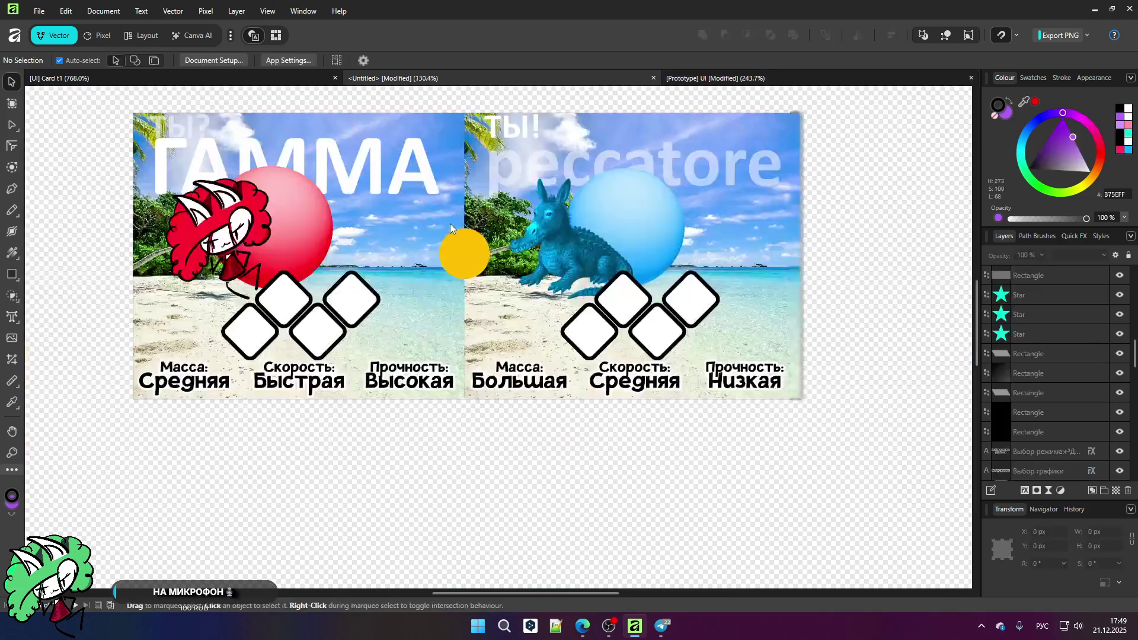
{"action": "scroll", "coordinate": [450, 222], "scroll_direction": "down", "scroll_amount": 10}
{"action": "key", "text": "ctrl+v"}
{"action": "left_click_drag", "start_coordinate": [576, 239], "coordinate": [492, 284]}
{"action": "left_click", "coordinate": [479, 326]}
{"action": "scroll", "coordinate": [474, 290], "scroll_direction": "up", "scroll_amount": 5}
{"action": "left_click", "coordinate": [409, 289]}
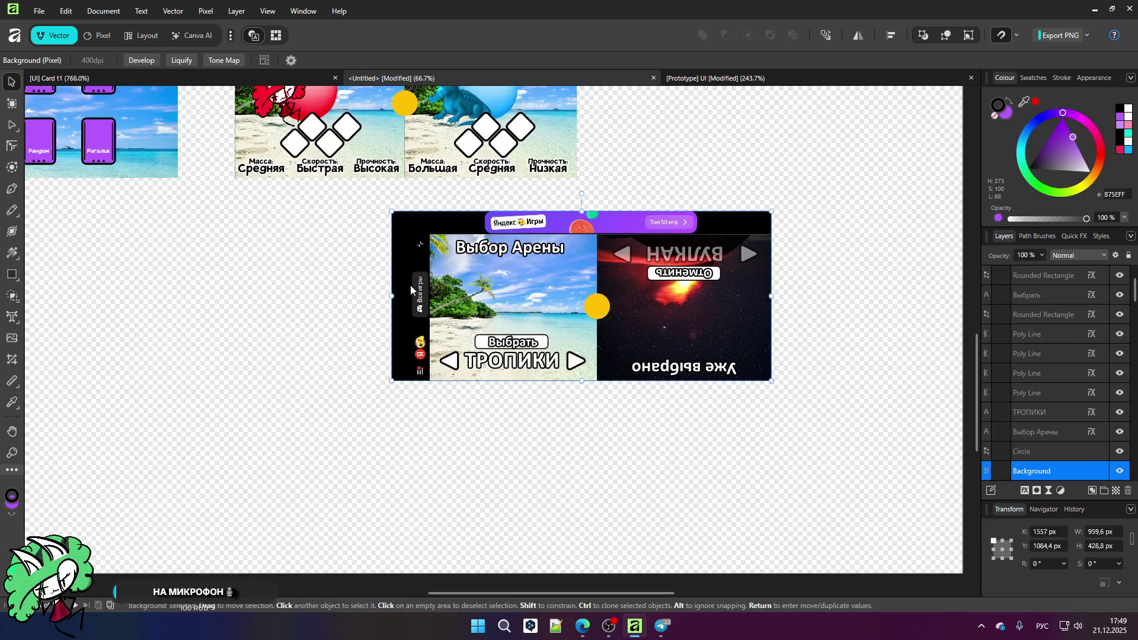
{"action": "left_click", "coordinate": [414, 292]}
Step: Pull the grey rectangle's left edge to the photo panel and lower its top edge to the panels
{"action": "mouse_move", "coordinate": [391, 296]}
{"action": "left_mouse_down"}
{"action": "mouse_move", "coordinate": [429, 296]}
{"action": "mouse_move", "coordinate": [411, 276]}
{"action": "left_mouse_up"}
{"action": "scroll", "coordinate": [429, 296], "scroll_direction": "up", "scroll_amount": 10}
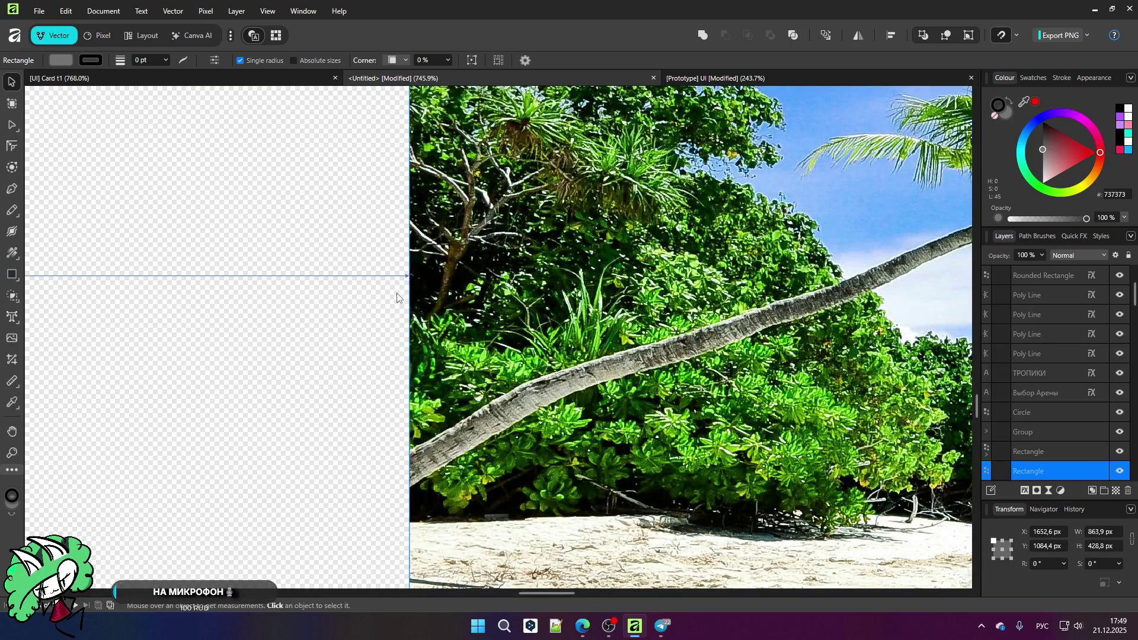
{"action": "scroll", "coordinate": [411, 276], "scroll_direction": "down", "scroll_amount": 10}
{"action": "scroll", "coordinate": [628, 169], "scroll_direction": "up", "scroll_amount": 3}
{"action": "left_click_drag", "start_coordinate": [650, 170], "coordinate": [652, 237]}
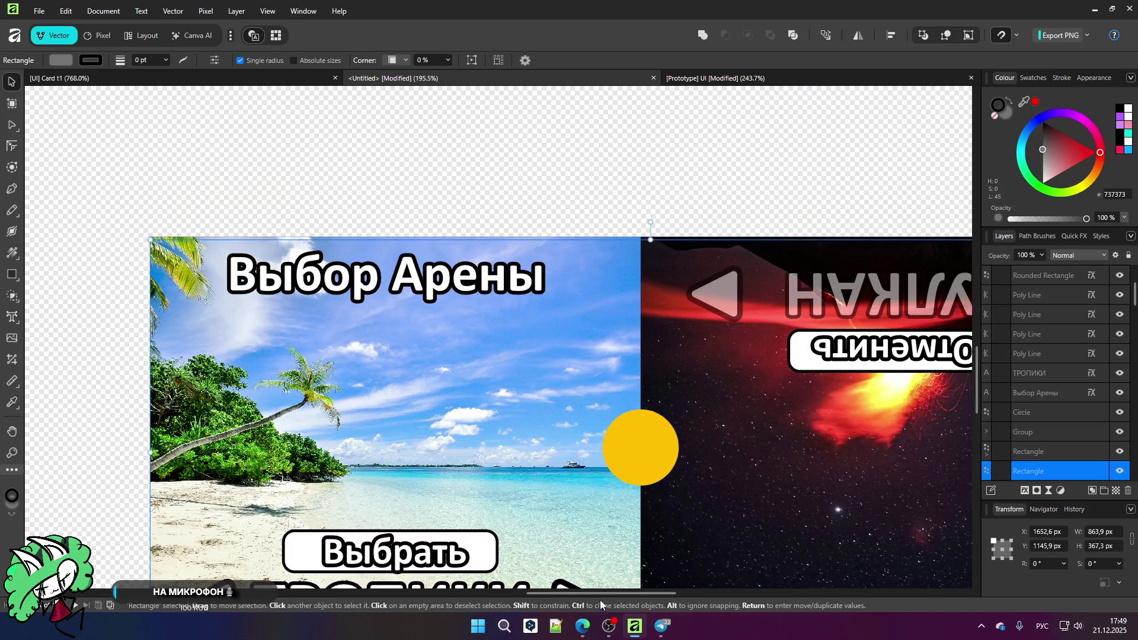
Step: Pause the music video playing in the browser
{"action": "left_click", "coordinate": [583, 626]}
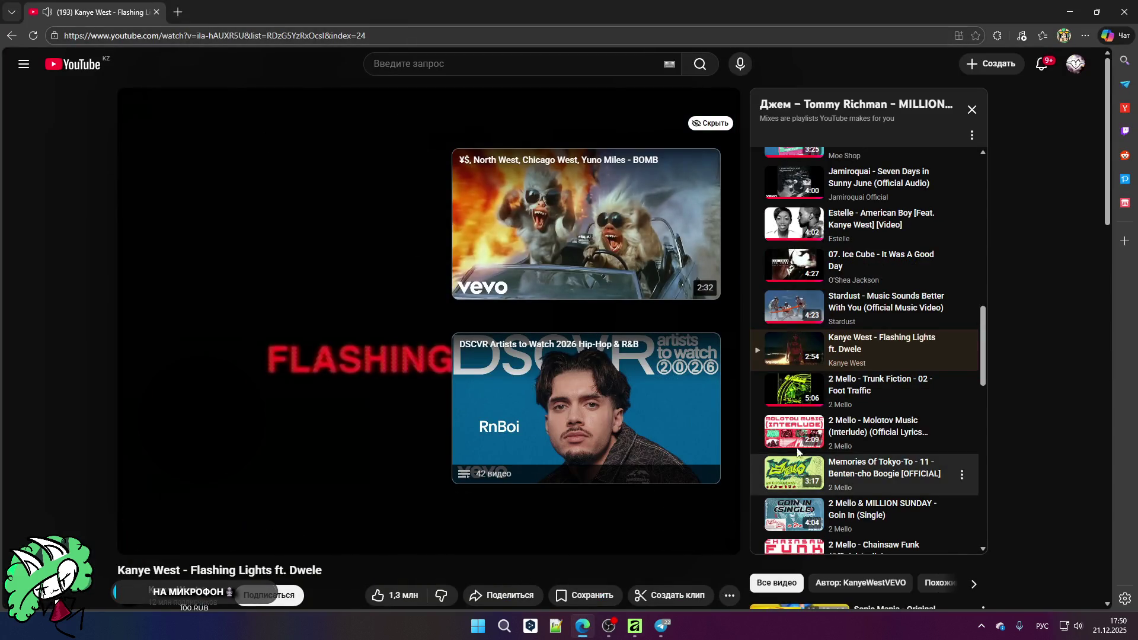
{"action": "left_click", "coordinate": [267, 460]}
{"action": "key", "text": "alt+Tab"}
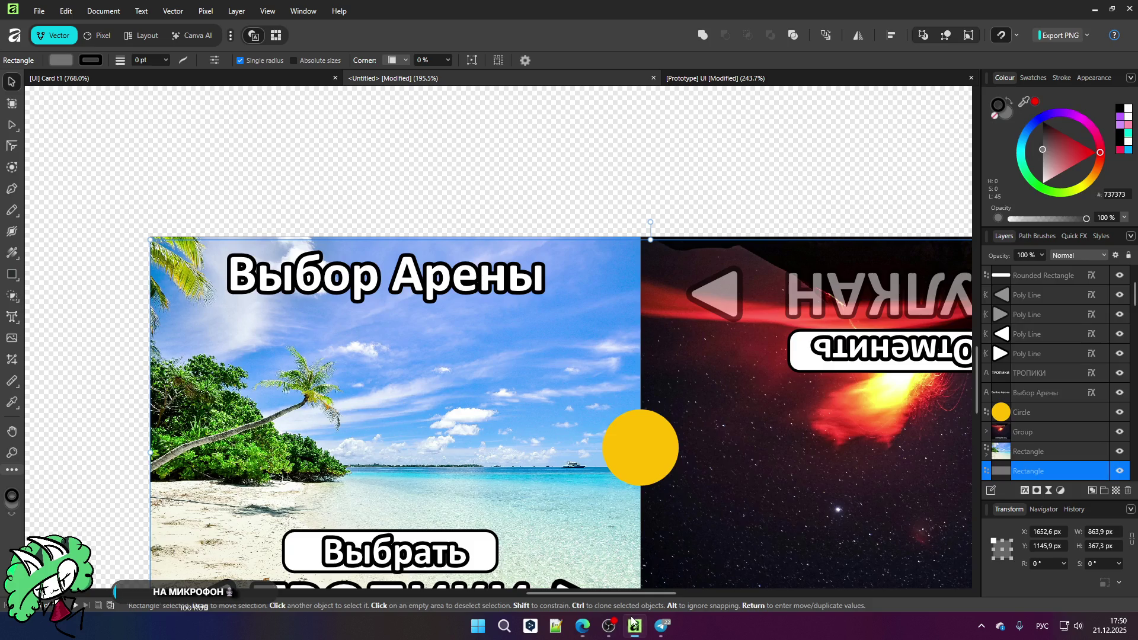
Step: Nudge the rectangle's top edge up to align with the beach and volcano panels
{"action": "scroll", "coordinate": [531, 259], "scroll_direction": "down", "scroll_amount": 1}
{"action": "scroll", "coordinate": [531, 259], "scroll_direction": "up", "scroll_amount": 4}
{"action": "scroll", "coordinate": [531, 259], "scroll_direction": "up", "scroll_amount": 3}
{"action": "left_click_drag", "start_coordinate": [471, 278], "coordinate": [474, 253]}
{"action": "left_click", "coordinate": [579, 190]}
{"action": "scroll", "coordinate": [485, 224], "scroll_direction": "down", "scroll_amount": 10}
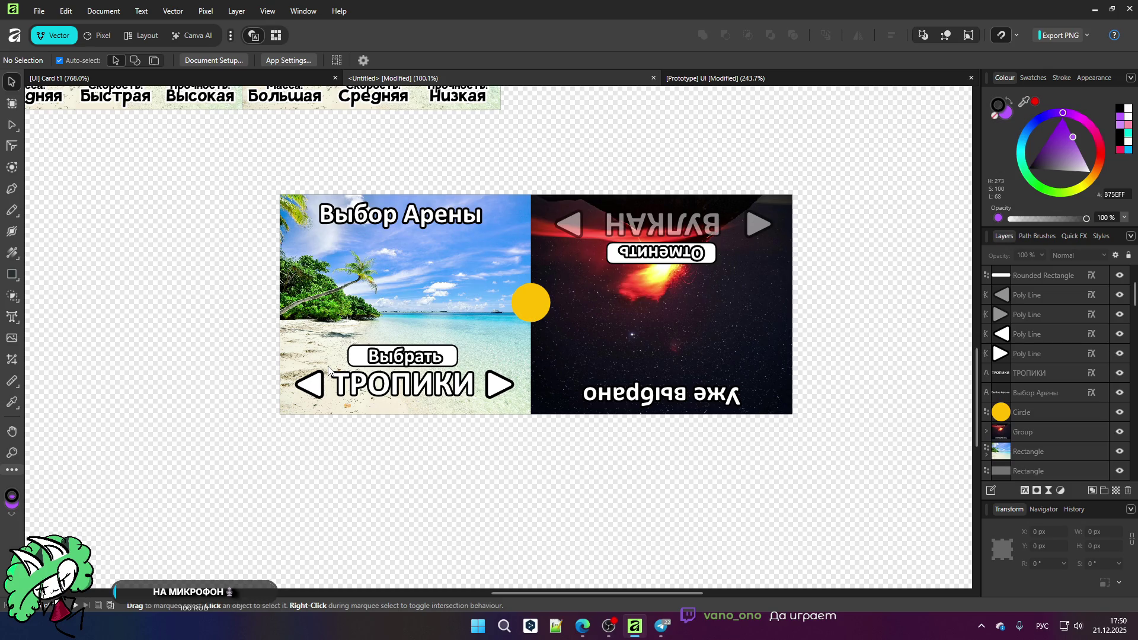
Step: Zoom around the Untitled artboards, then switch with Ctrl+Tab to the Prototype UI document
{"action": "scroll", "coordinate": [329, 371], "scroll_direction": "up", "scroll_amount": 5}
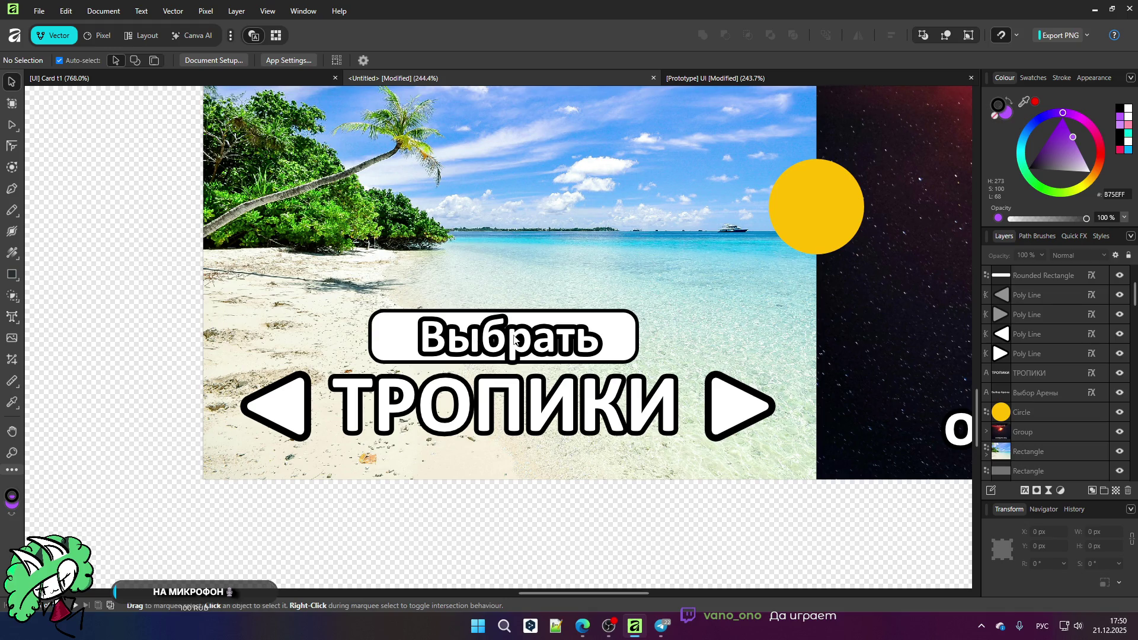
{"action": "scroll", "coordinate": [515, 340], "scroll_direction": "down", "scroll_amount": 6}
{"action": "scroll", "coordinate": [588, 189], "scroll_direction": "up", "scroll_amount": 4}
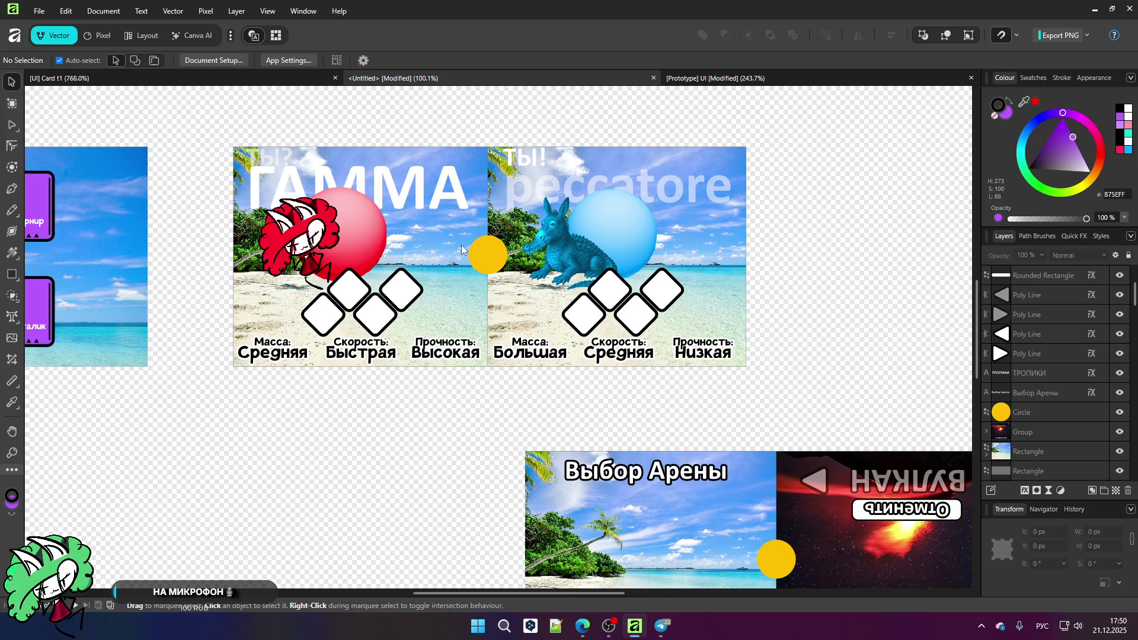
{"action": "scroll", "coordinate": [399, 226], "scroll_direction": "up", "scroll_amount": 3}
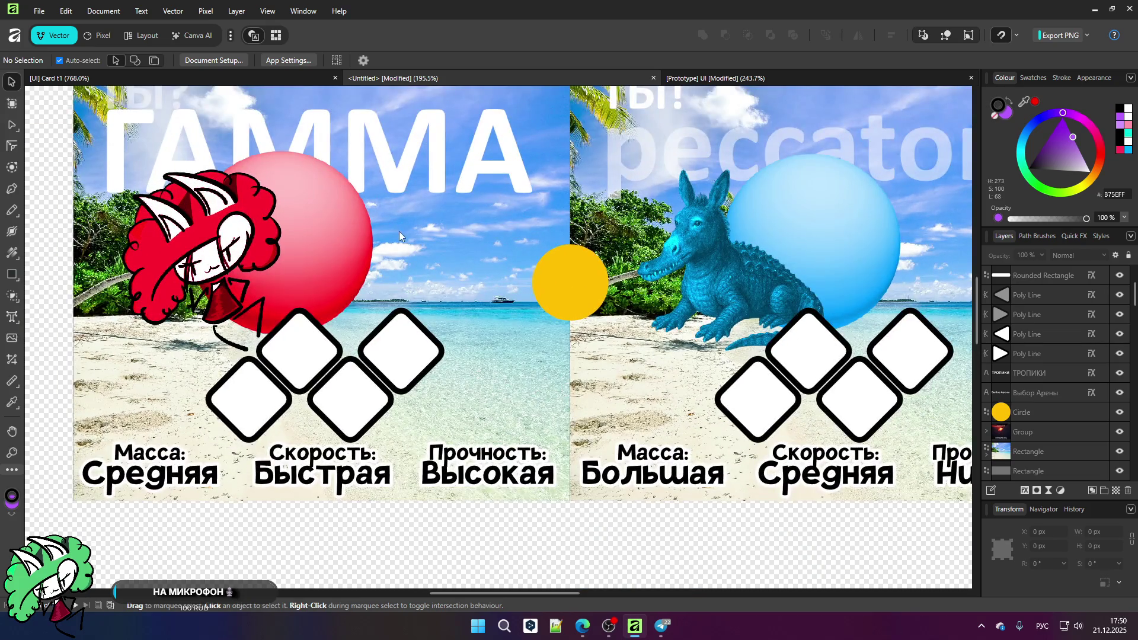
{"action": "scroll", "coordinate": [572, 364], "scroll_direction": "down", "scroll_amount": 7}
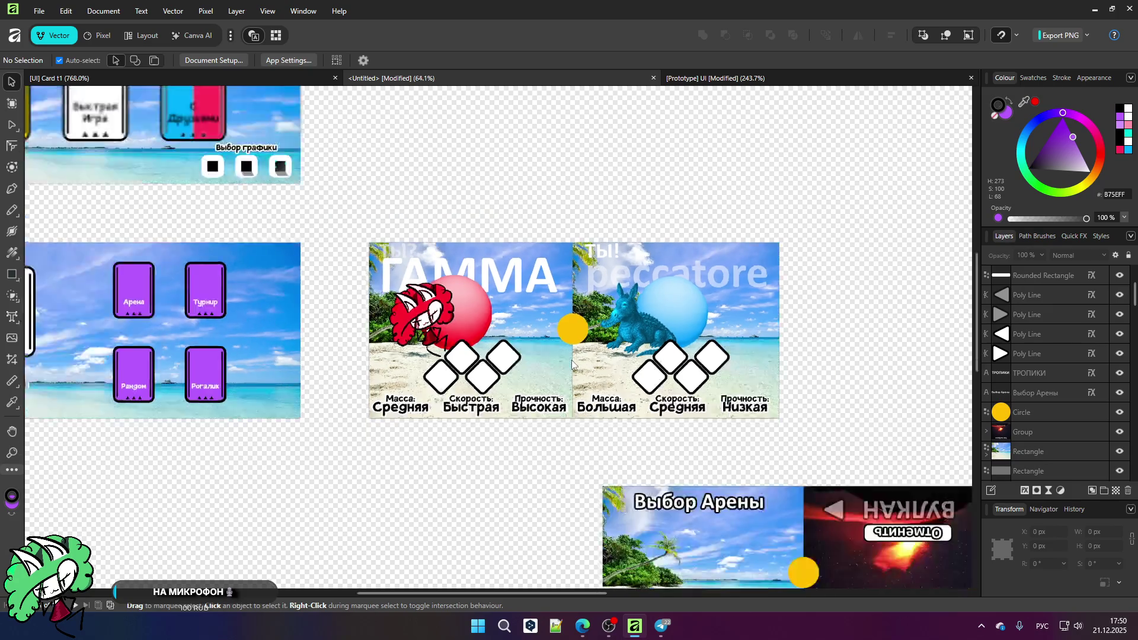
{"action": "scroll", "coordinate": [216, 341], "scroll_direction": "up", "scroll_amount": 4}
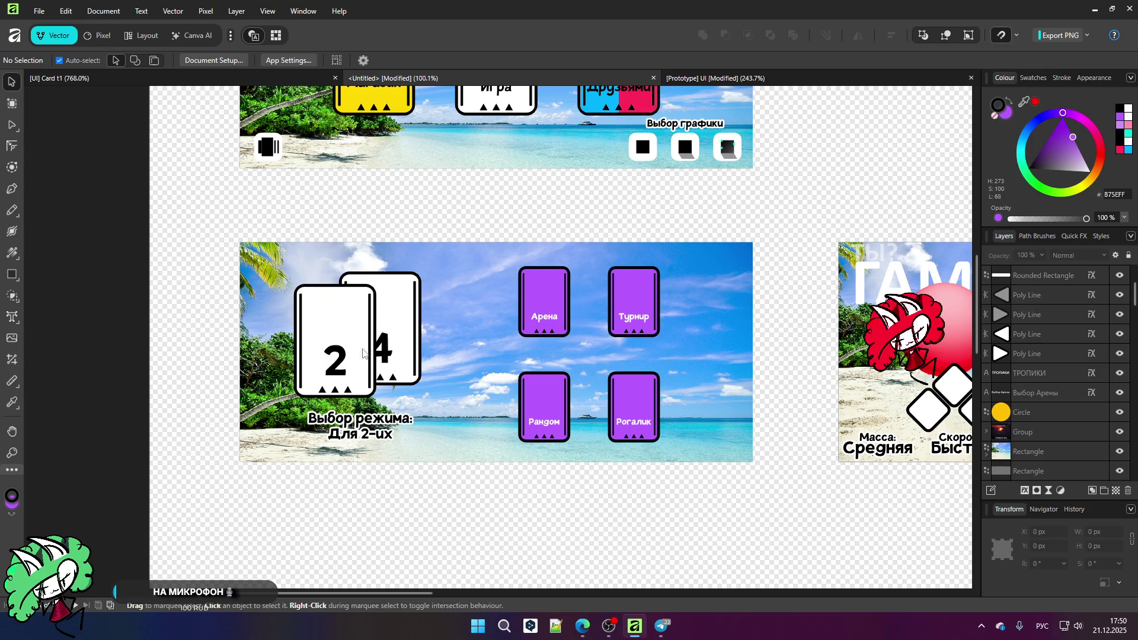
{"action": "scroll", "coordinate": [314, 335], "scroll_direction": "up", "scroll_amount": 2}
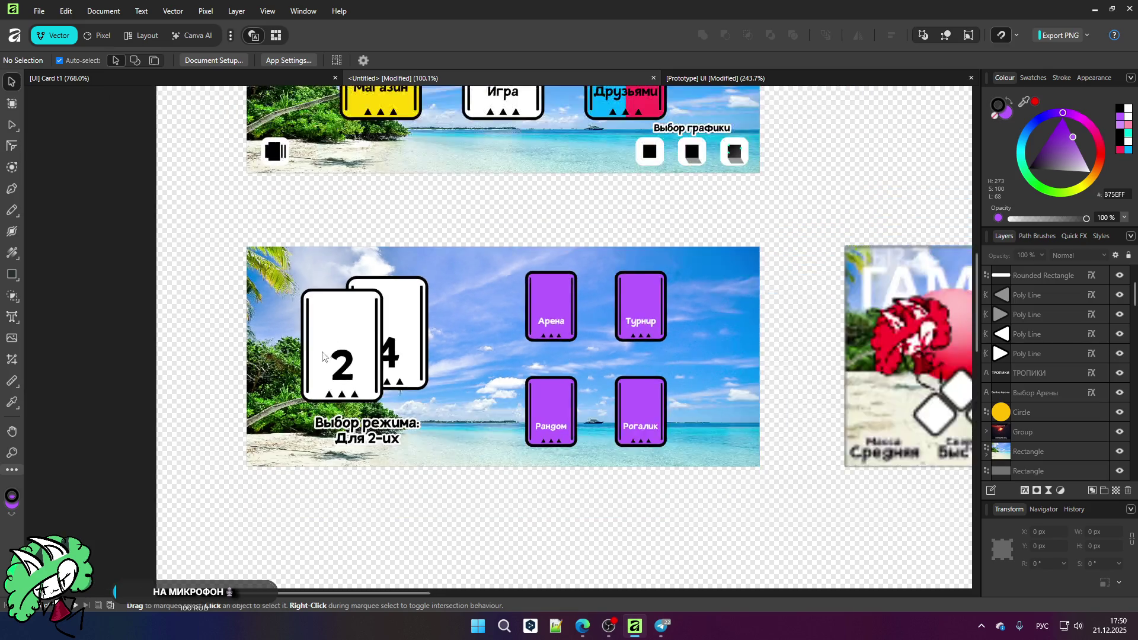
{"action": "scroll", "coordinate": [314, 353], "scroll_direction": "down", "scroll_amount": 4}
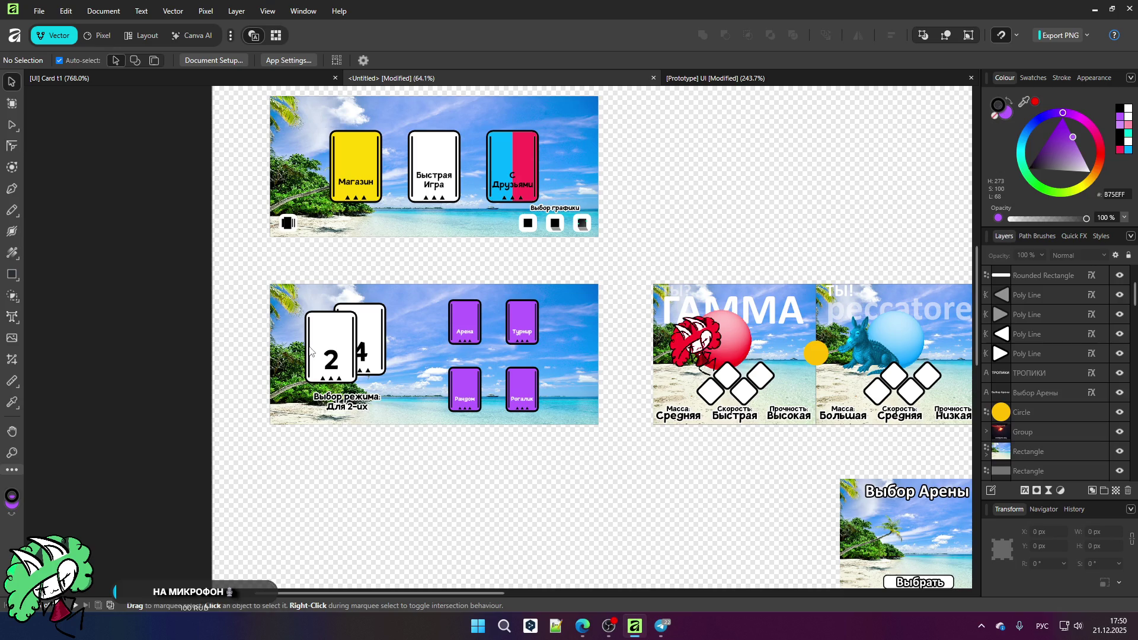
{"action": "scroll", "coordinate": [393, 290], "scroll_direction": "down", "scroll_amount": 3}
{"action": "scroll", "coordinate": [693, 308], "scroll_direction": "up", "scroll_amount": 7}
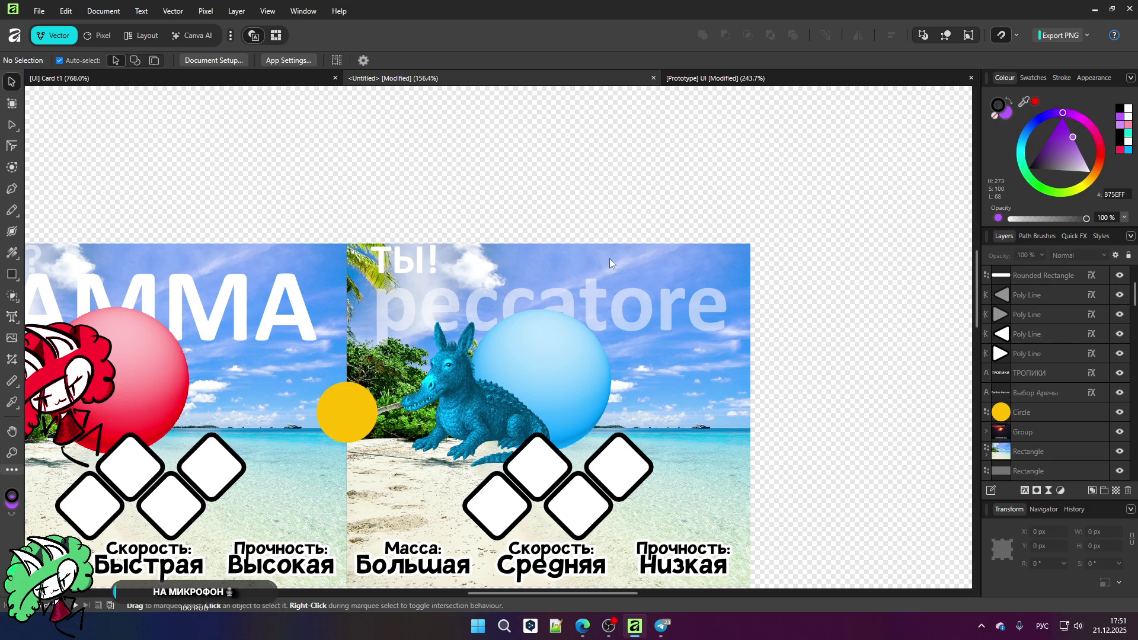
{"action": "scroll", "coordinate": [595, 224], "scroll_direction": "down", "scroll_amount": 1}
{"action": "scroll", "coordinate": [491, 446], "scroll_direction": "up", "scroll_amount": 2}
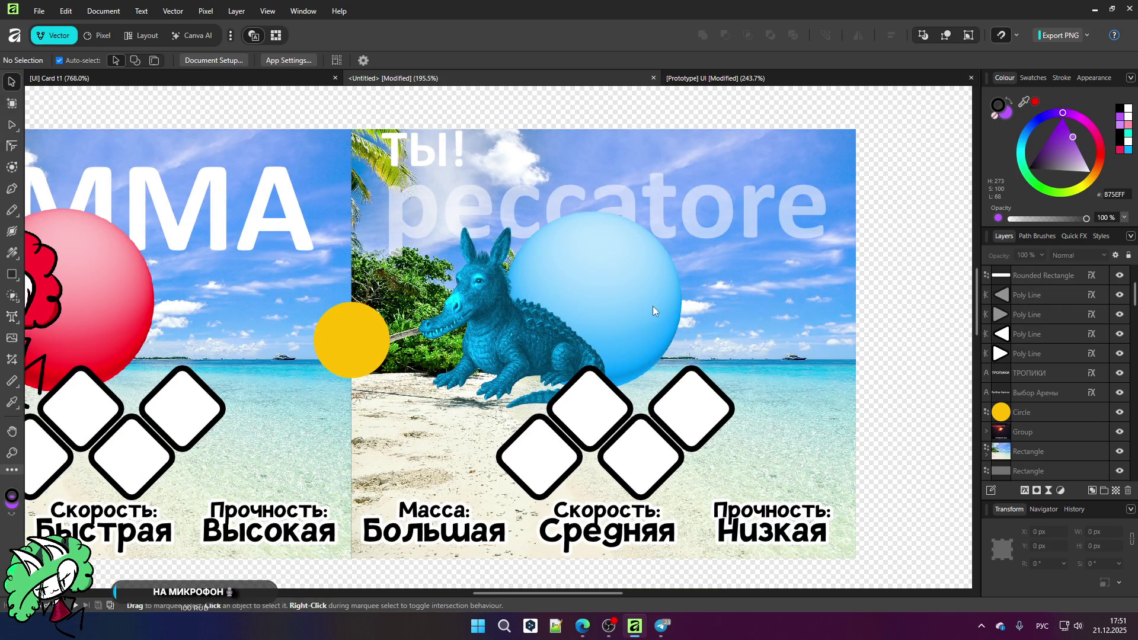
{"action": "scroll", "coordinate": [802, 176], "scroll_direction": "down", "scroll_amount": 4}
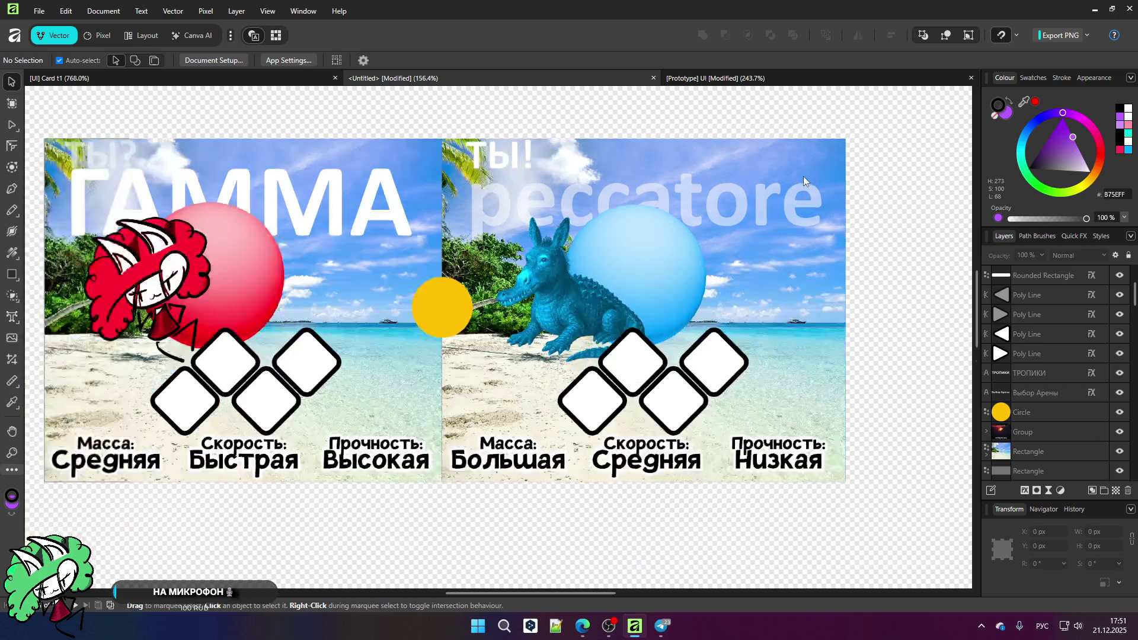
{"action": "scroll", "coordinate": [203, 246], "scroll_direction": "up", "scroll_amount": 2}
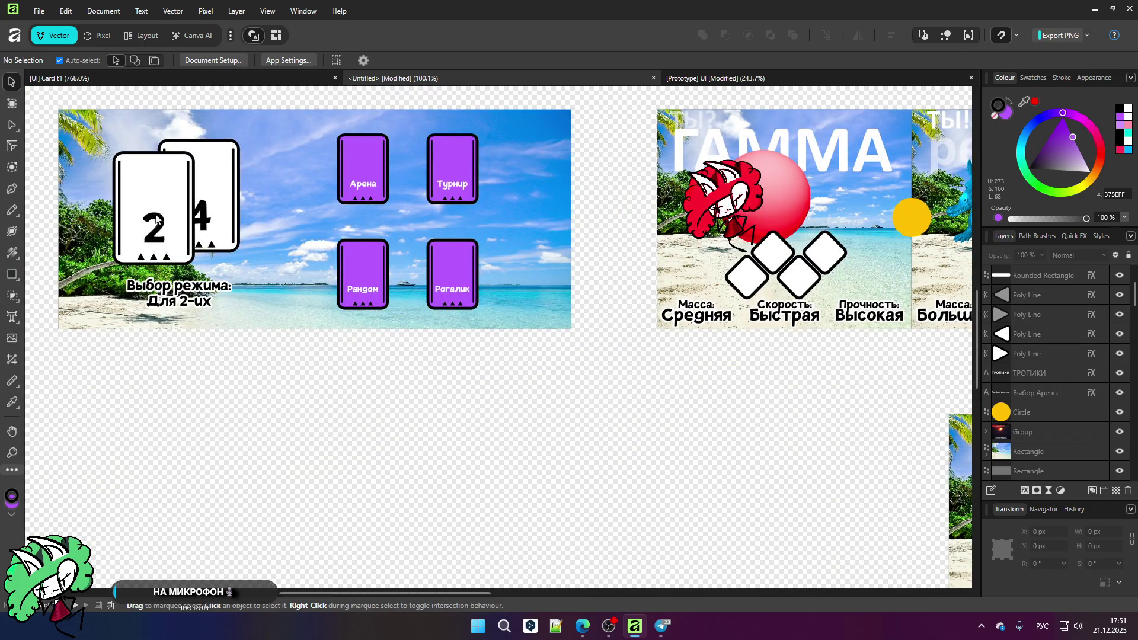
{"action": "scroll", "coordinate": [160, 225], "scroll_direction": "down", "scroll_amount": 3}
{"action": "scroll", "coordinate": [705, 257], "scroll_direction": "up", "scroll_amount": 2}
{"action": "scroll", "coordinate": [59, 108], "scroll_direction": "up", "scroll_amount": 2}
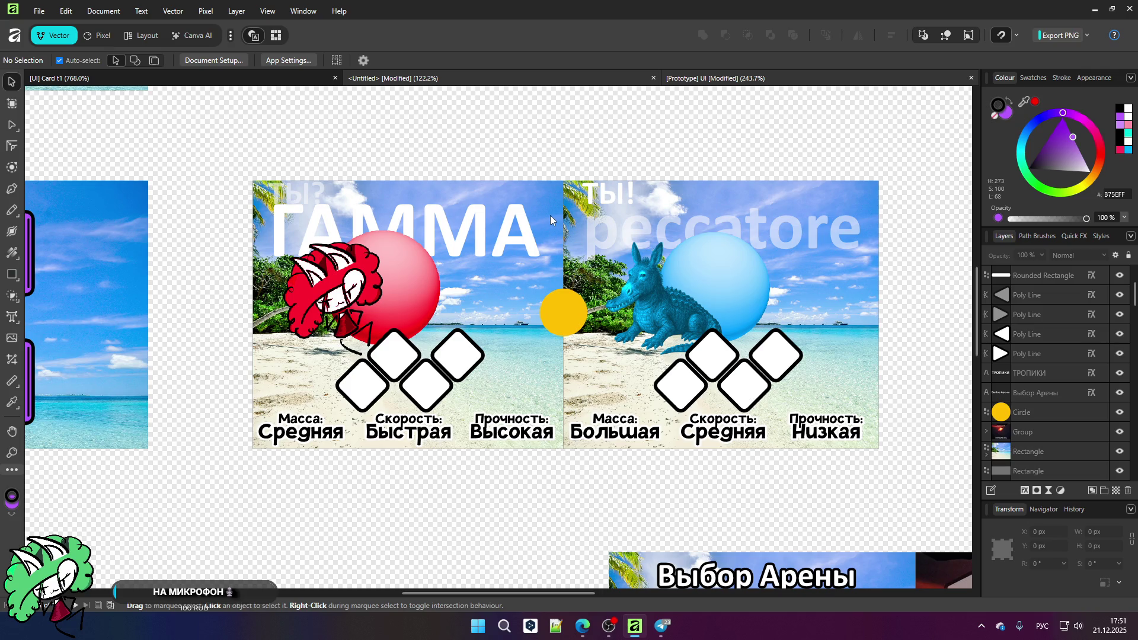
{"action": "key", "text": "ctrl+Tab"}
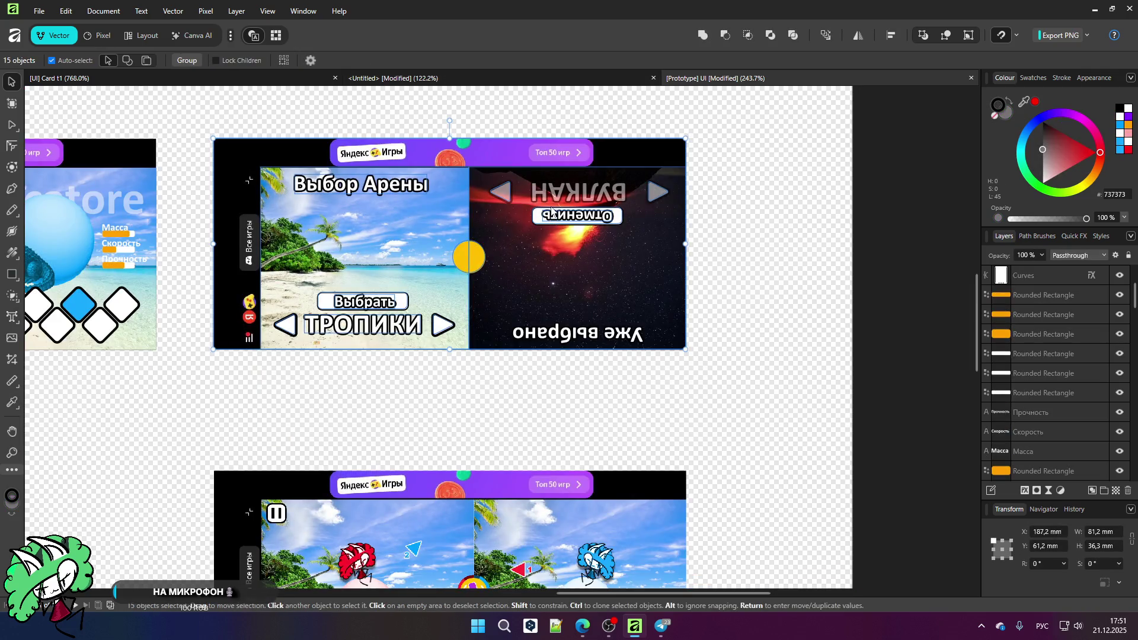
Step: Zoom out to 50% to view the menu, mode-select, character card and Выбор Арены artboards
{"action": "scroll", "coordinate": [552, 210], "scroll_direction": "down", "scroll_amount": 5}
{"action": "scroll", "coordinate": [431, 442], "scroll_direction": "up", "scroll_amount": 3}
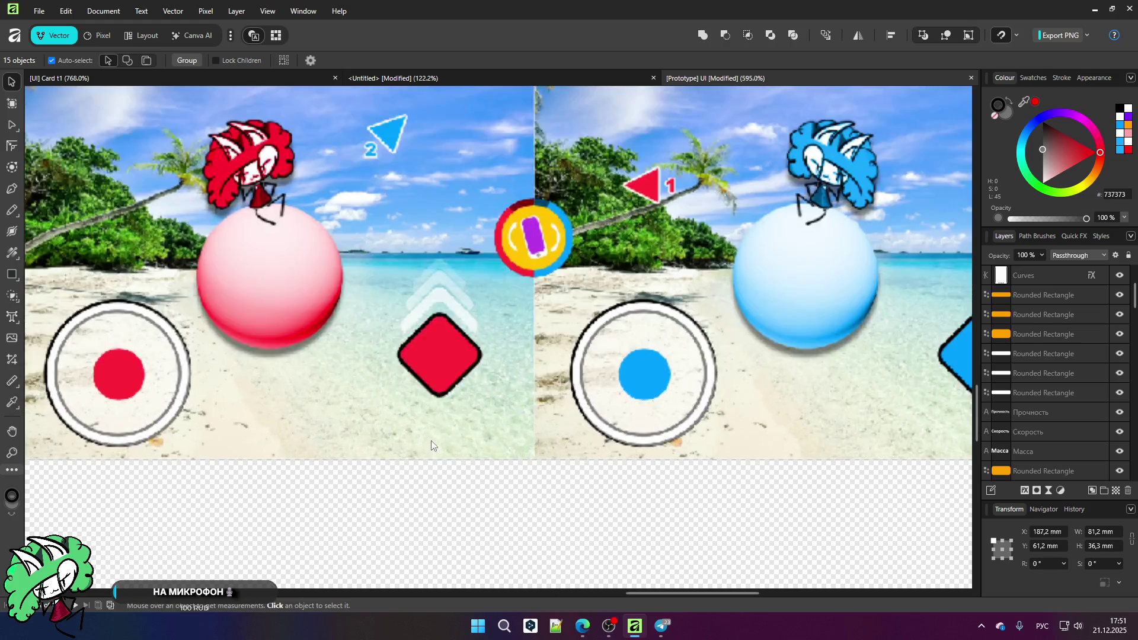
{"action": "scroll", "coordinate": [431, 422], "scroll_direction": "down", "scroll_amount": 1}
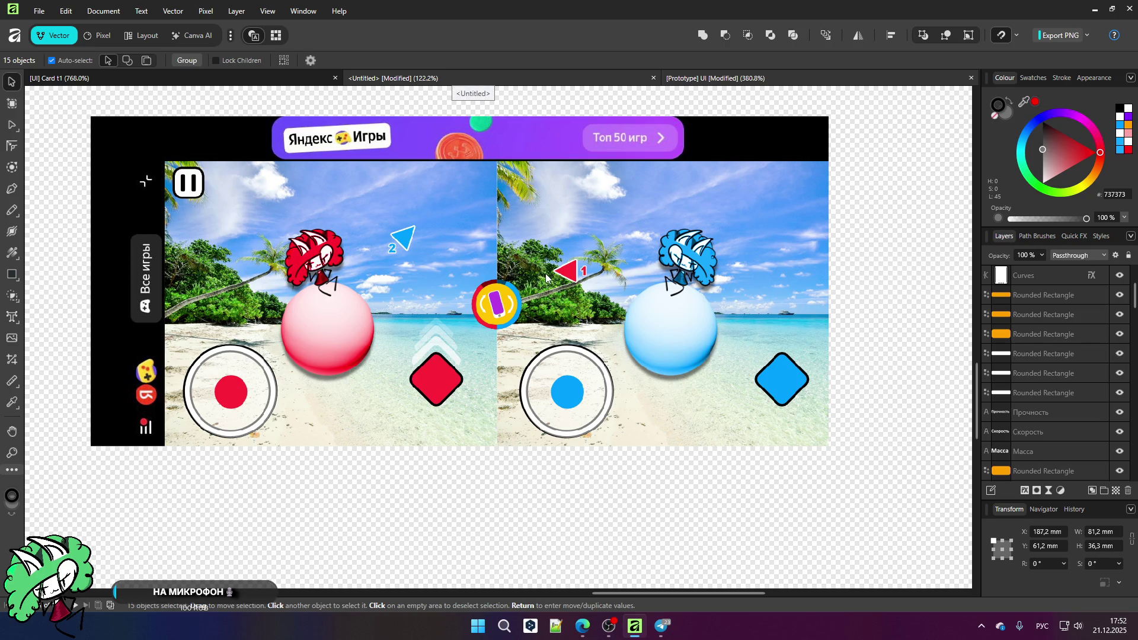
{"action": "scroll", "coordinate": [627, 265], "scroll_direction": "down", "scroll_amount": 5}
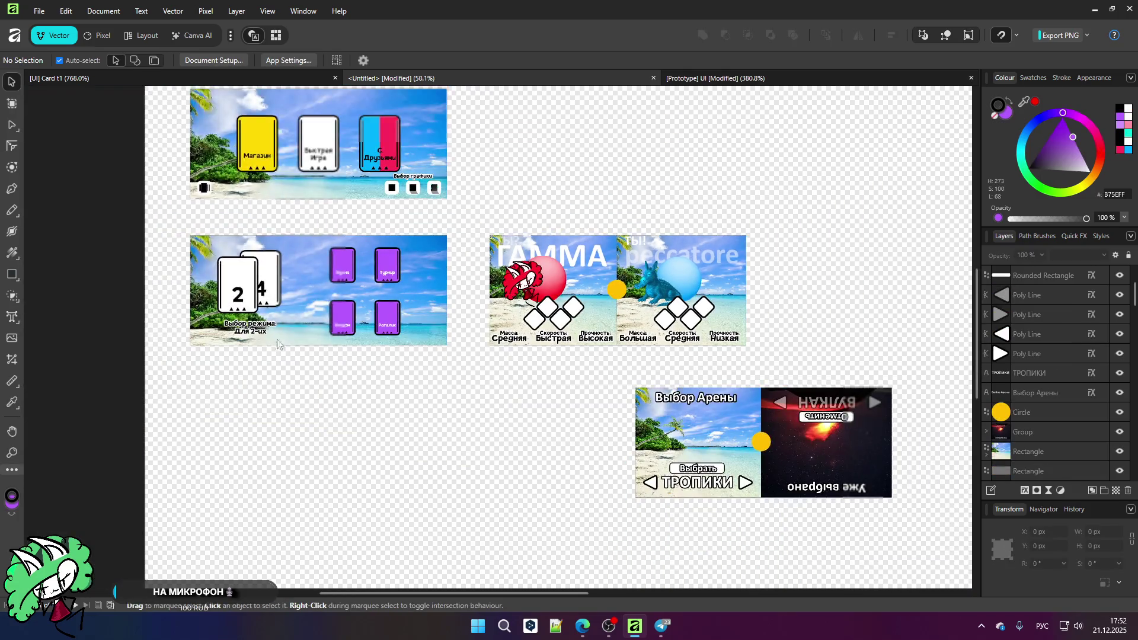
Step: Reposition the stacked 2 and 4 cards together, moving them left and down
{"action": "left_click", "coordinate": [237, 290]}
{"action": "scroll", "coordinate": [219, 284], "scroll_direction": "up", "scroll_amount": 8}
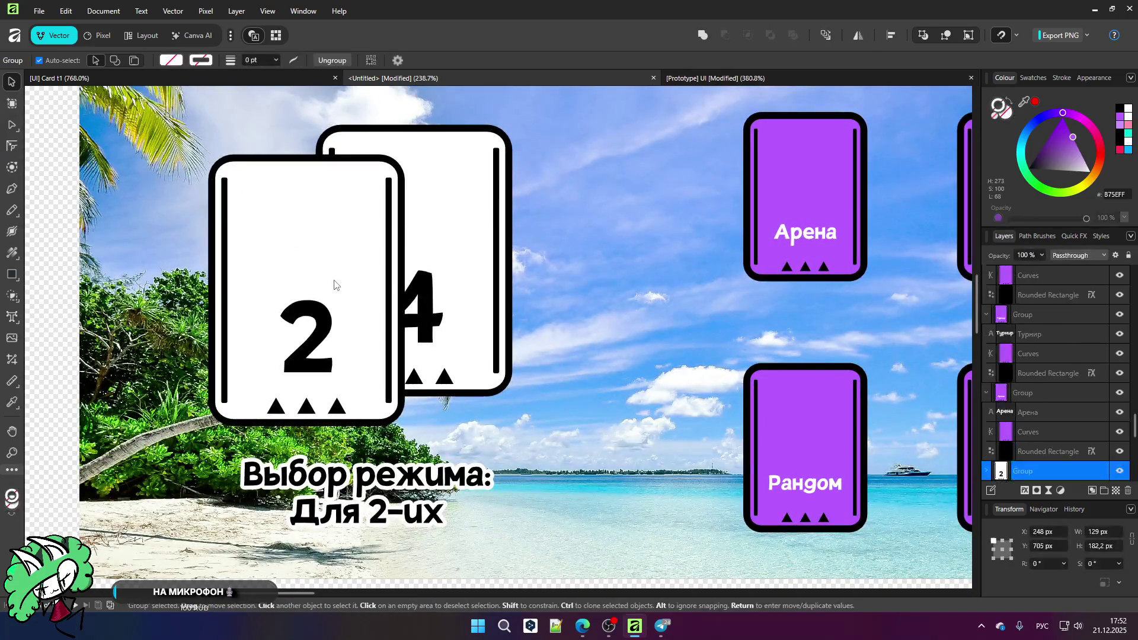
{"action": "scroll", "coordinate": [334, 285], "scroll_direction": "down", "scroll_amount": 4}
{"action": "left_click", "coordinate": [389, 246], "text": "shift"}
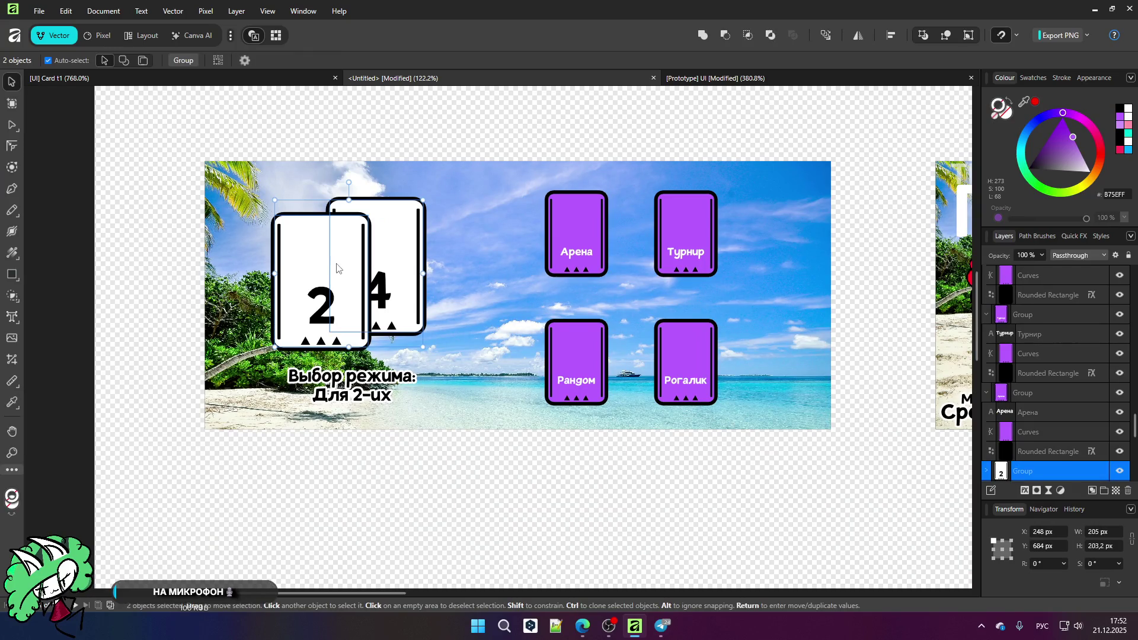
{"action": "left_click_drag", "start_coordinate": [339, 266], "coordinate": [380, 261]}
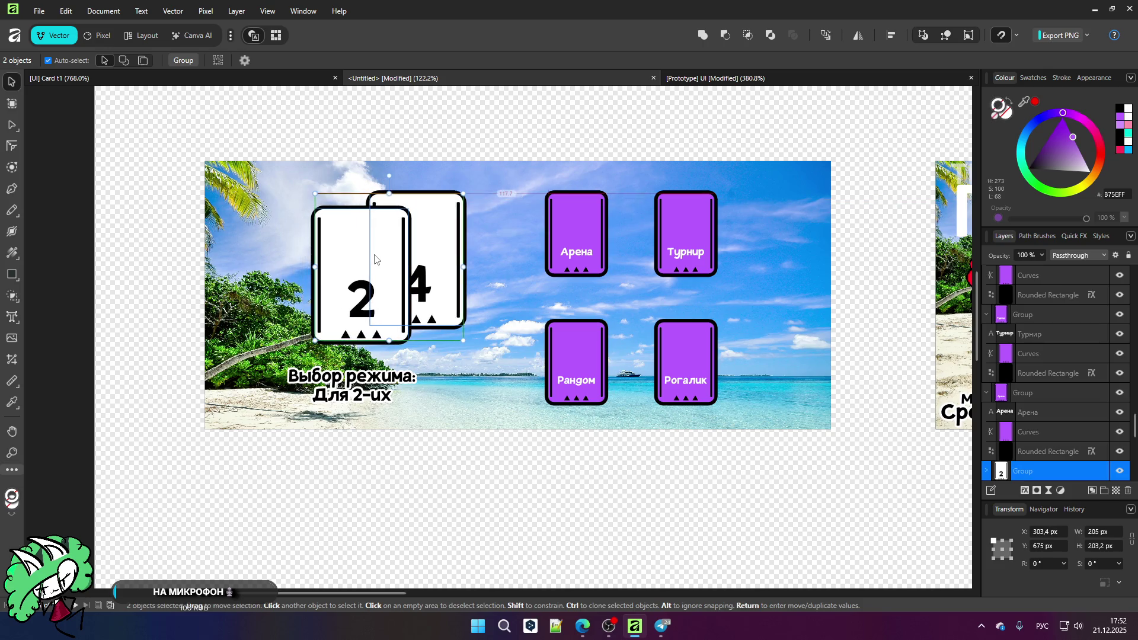
{"action": "left_click", "coordinate": [343, 259]}
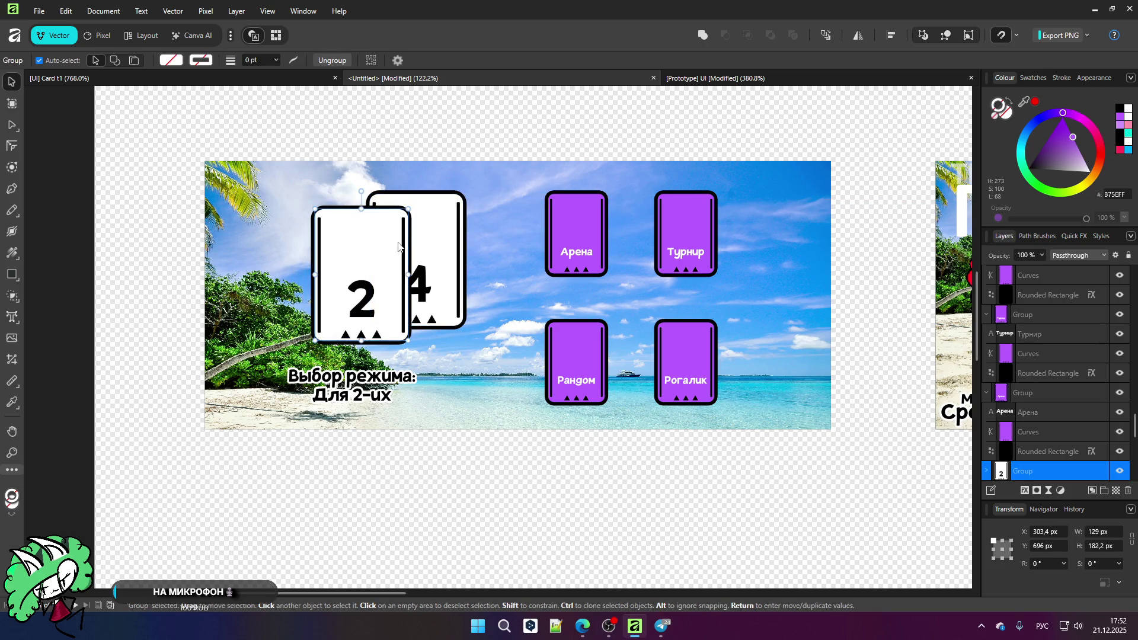
{"action": "left_click", "coordinate": [432, 237], "text": "shift"}
{"action": "left_click_drag", "start_coordinate": [376, 249], "coordinate": [325, 274]}
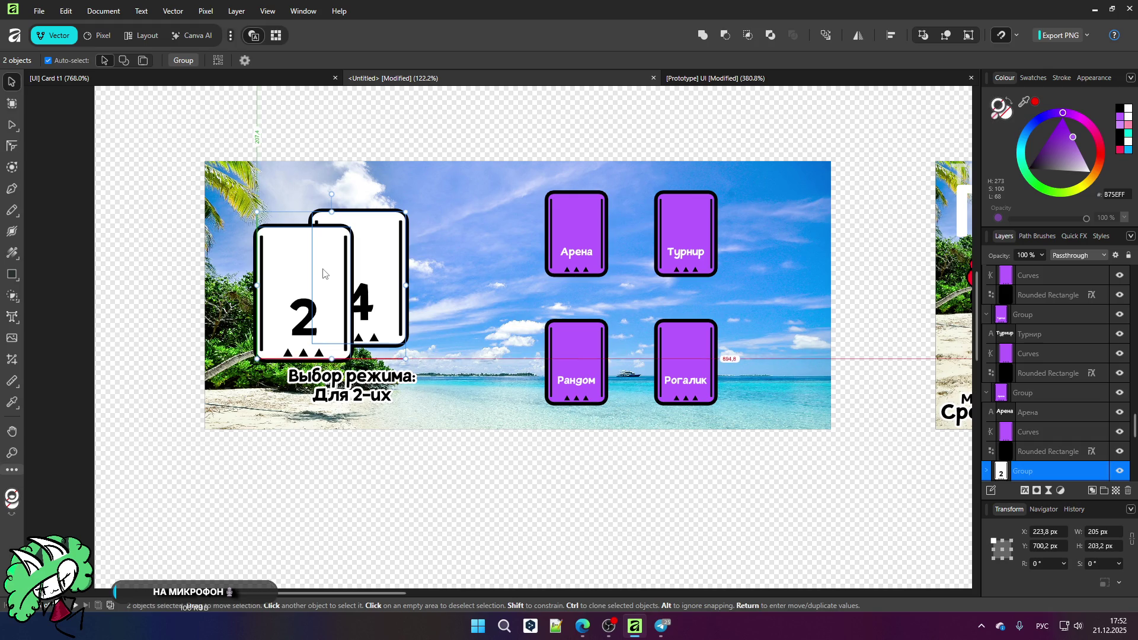
Step: Duplicate the 2 card to the right of the stack and renumber it 1
{"action": "left_click", "coordinate": [295, 267]}
{"action": "left_click_drag", "start_coordinate": [295, 268], "coordinate": [423, 265], "text": "ctrl"}
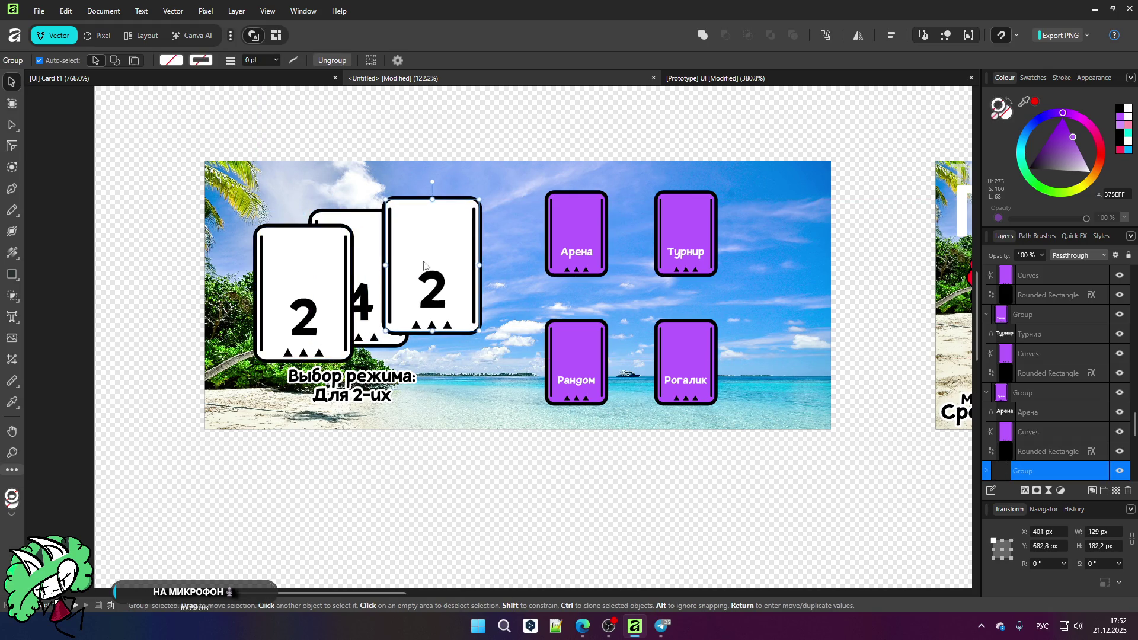
{"action": "double_click", "coordinate": [434, 291]}
{"action": "double_click", "coordinate": [439, 288]}
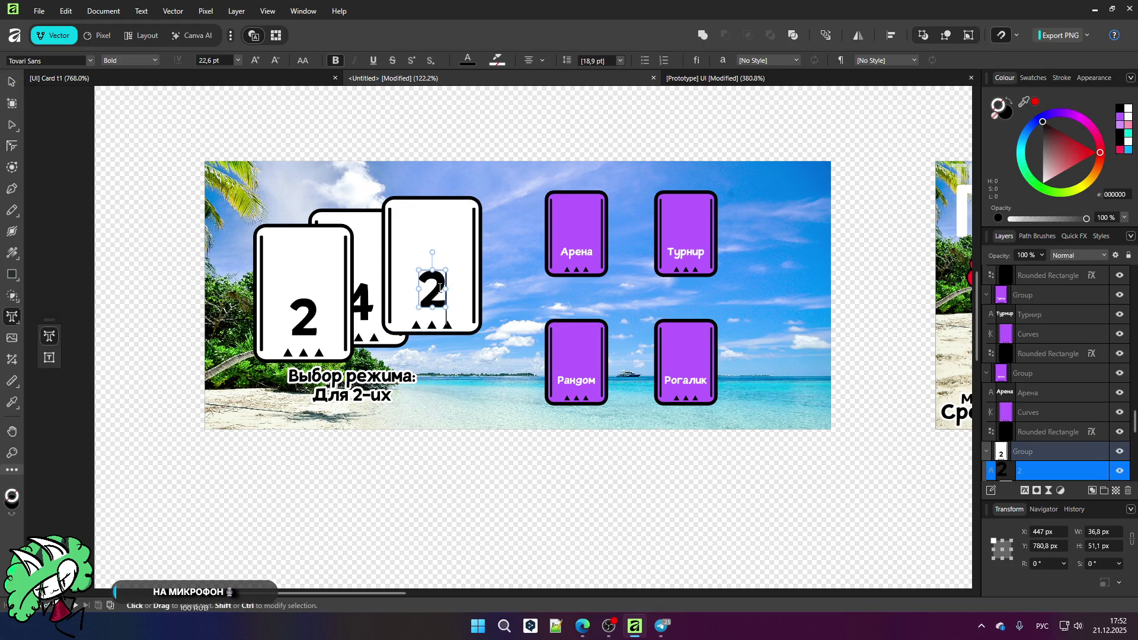
{"action": "type", "text": "1"}
{"action": "key", "text": "Escape"}
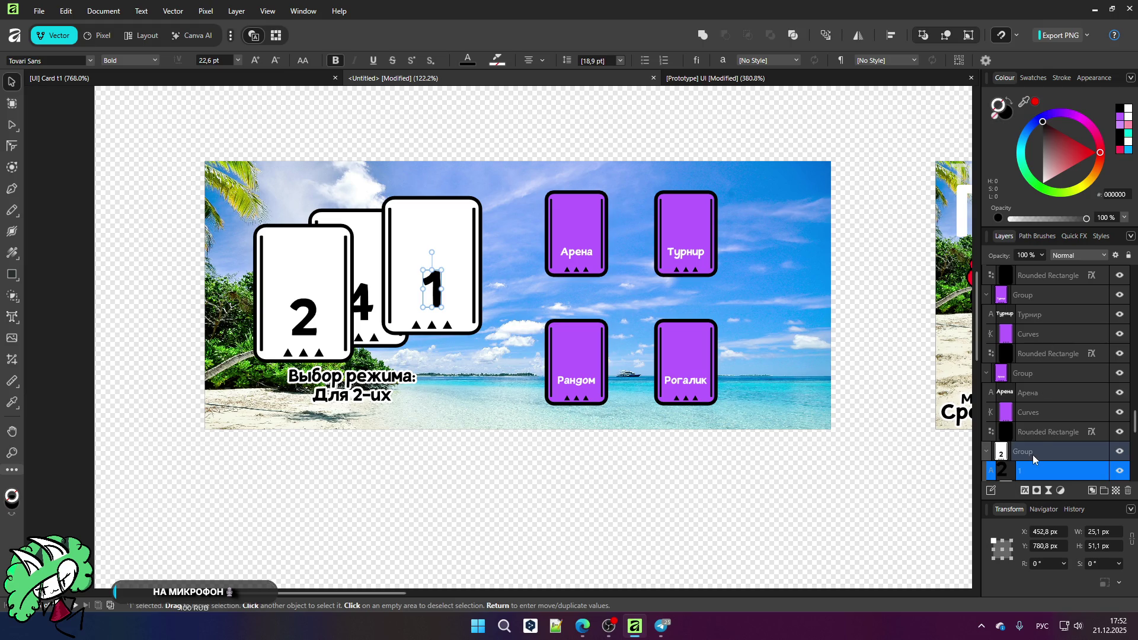
Step: Move card 1 below card 4 in the layer order
{"action": "left_click", "coordinate": [987, 452]}
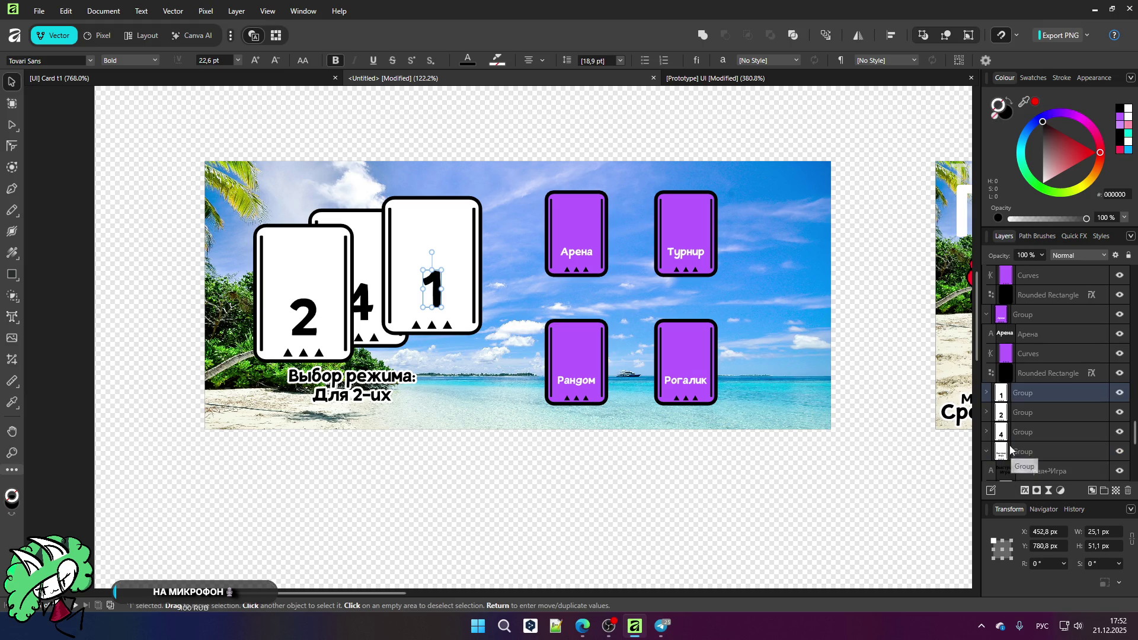
{"action": "left_click_drag", "start_coordinate": [1029, 394], "coordinate": [1030, 446]}
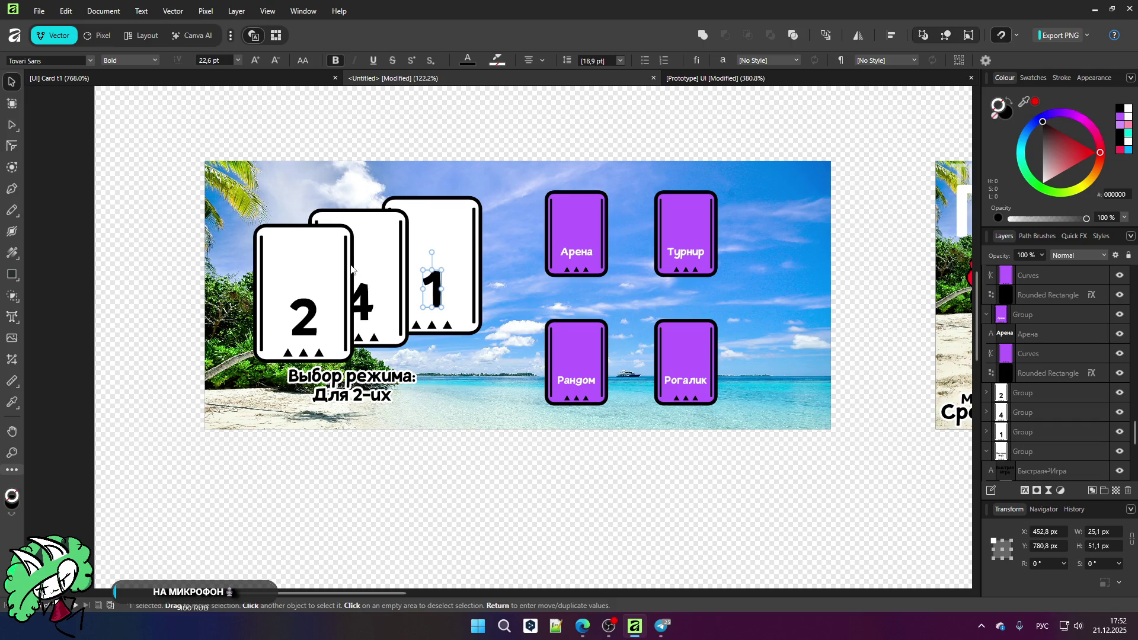
{"action": "scroll", "coordinate": [348, 266], "scroll_direction": "up", "scroll_amount": 2}
{"action": "key", "text": "Escape"}
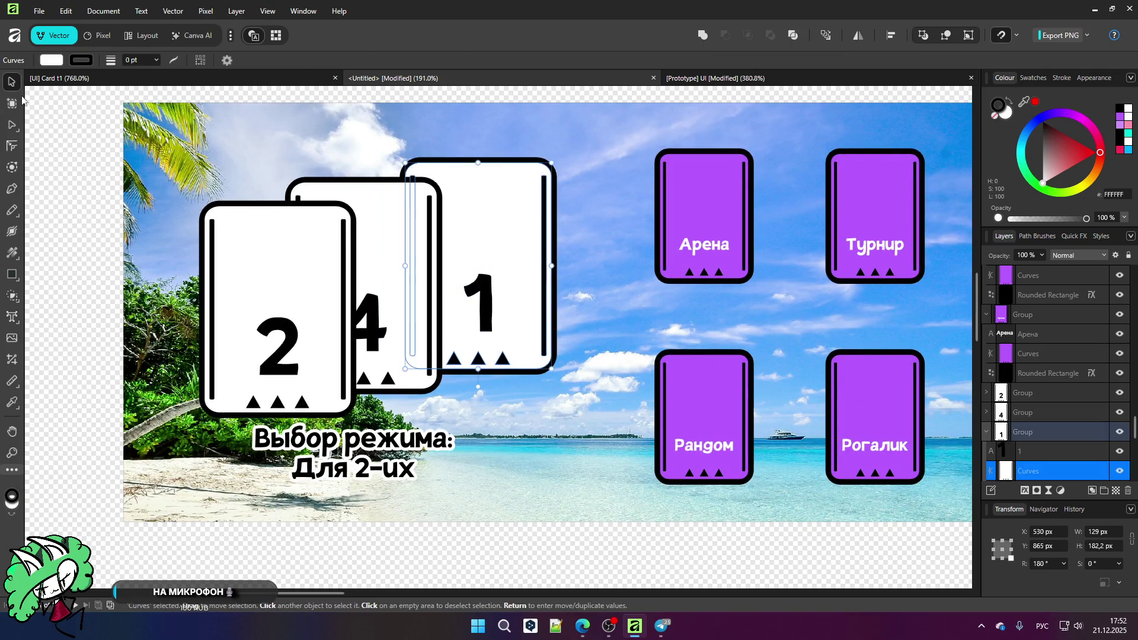
Step: Nudge card 1 slightly left to X 375.4 px, then select all three cards
{"action": "left_click_drag", "start_coordinate": [507, 231], "coordinate": [487, 229]}
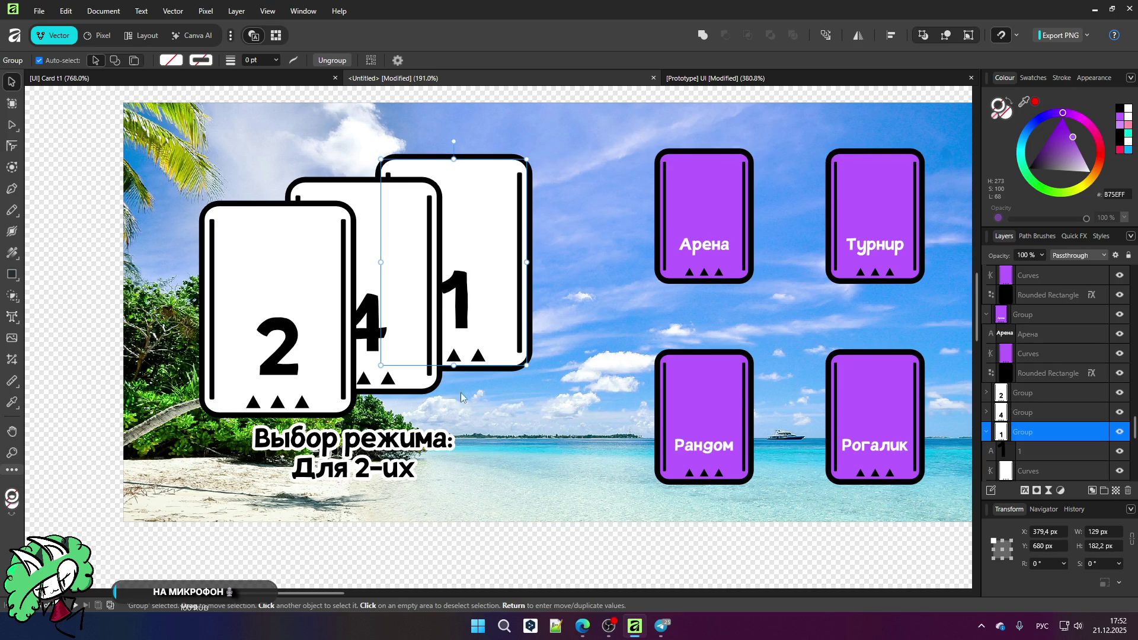
{"action": "scroll", "coordinate": [461, 333], "scroll_direction": "up", "scroll_amount": 5}
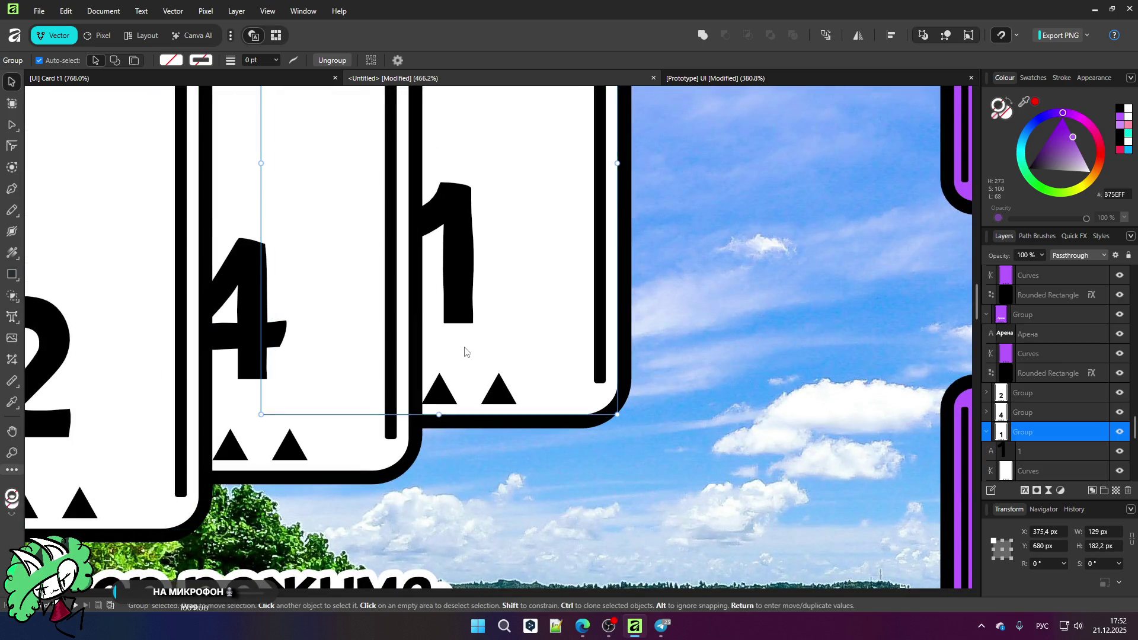
{"action": "scroll", "coordinate": [465, 353], "scroll_direction": "down", "scroll_amount": 9}
{"action": "left_click", "coordinate": [480, 489]}
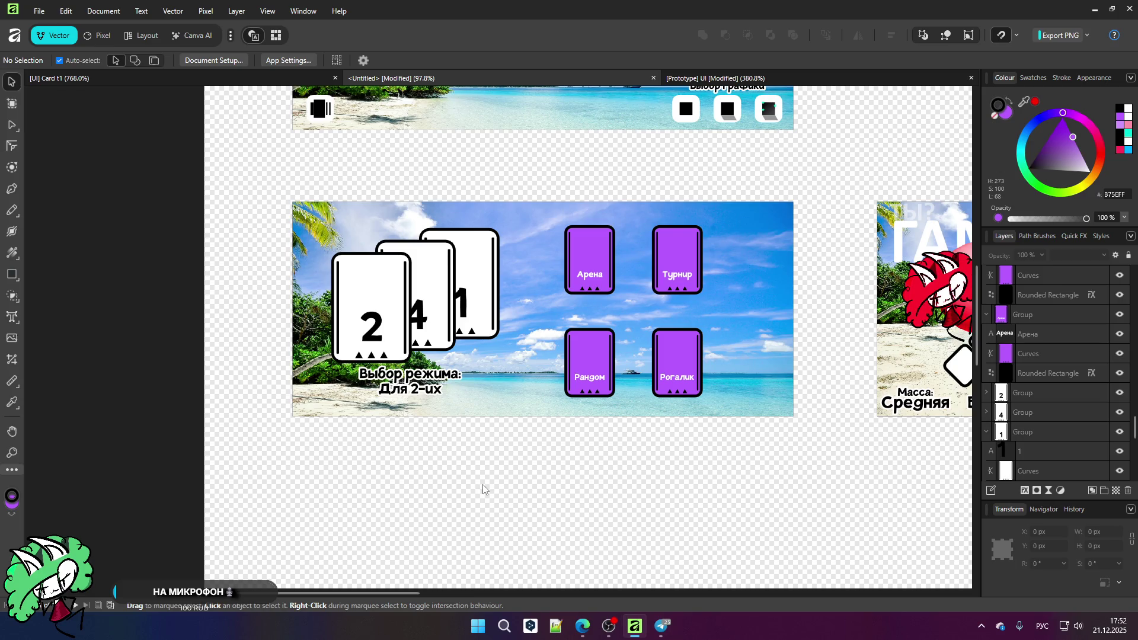
{"action": "scroll", "coordinate": [376, 296], "scroll_direction": "up", "scroll_amount": 3}
{"action": "left_click", "coordinate": [387, 304]}
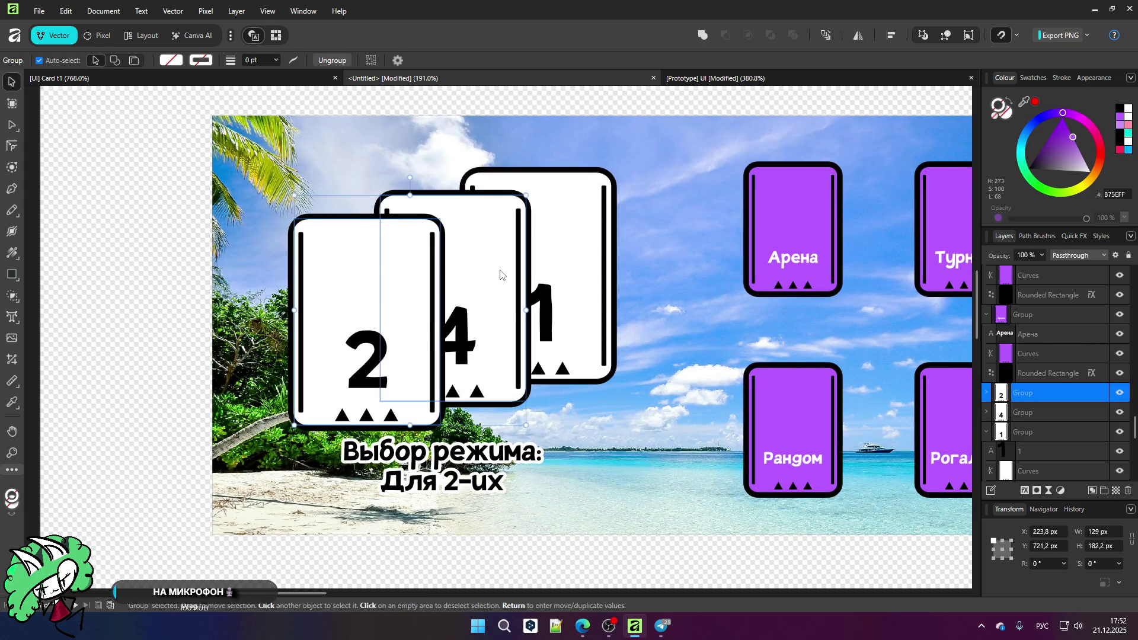
{"action": "left_click", "coordinate": [492, 278], "text": "shift"}
{"action": "left_click", "coordinate": [568, 248], "text": "shift"}
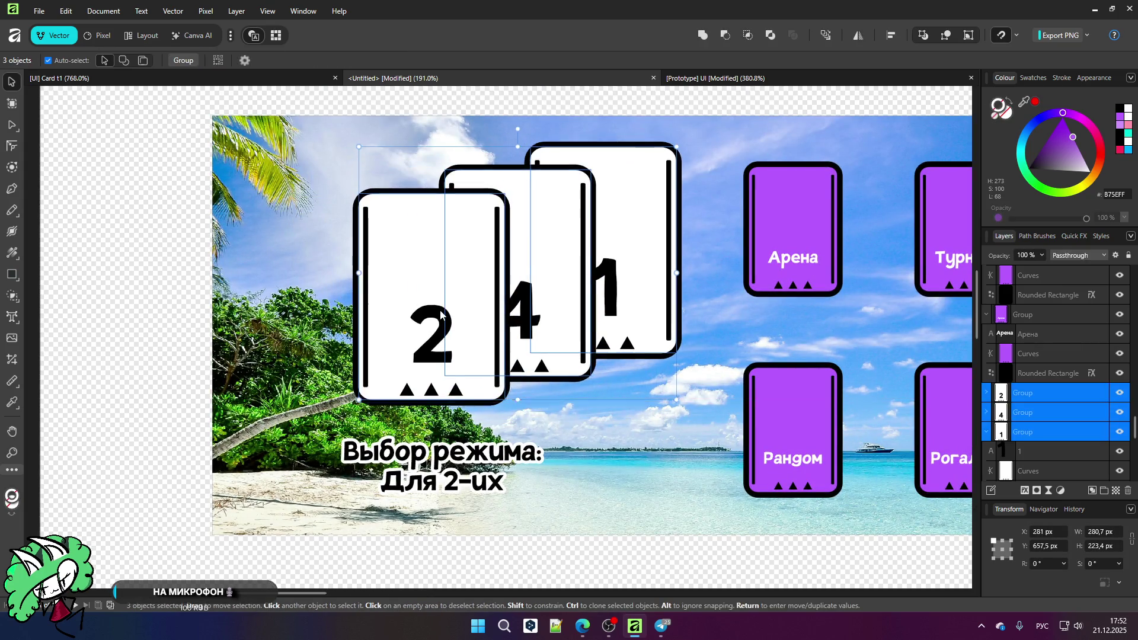